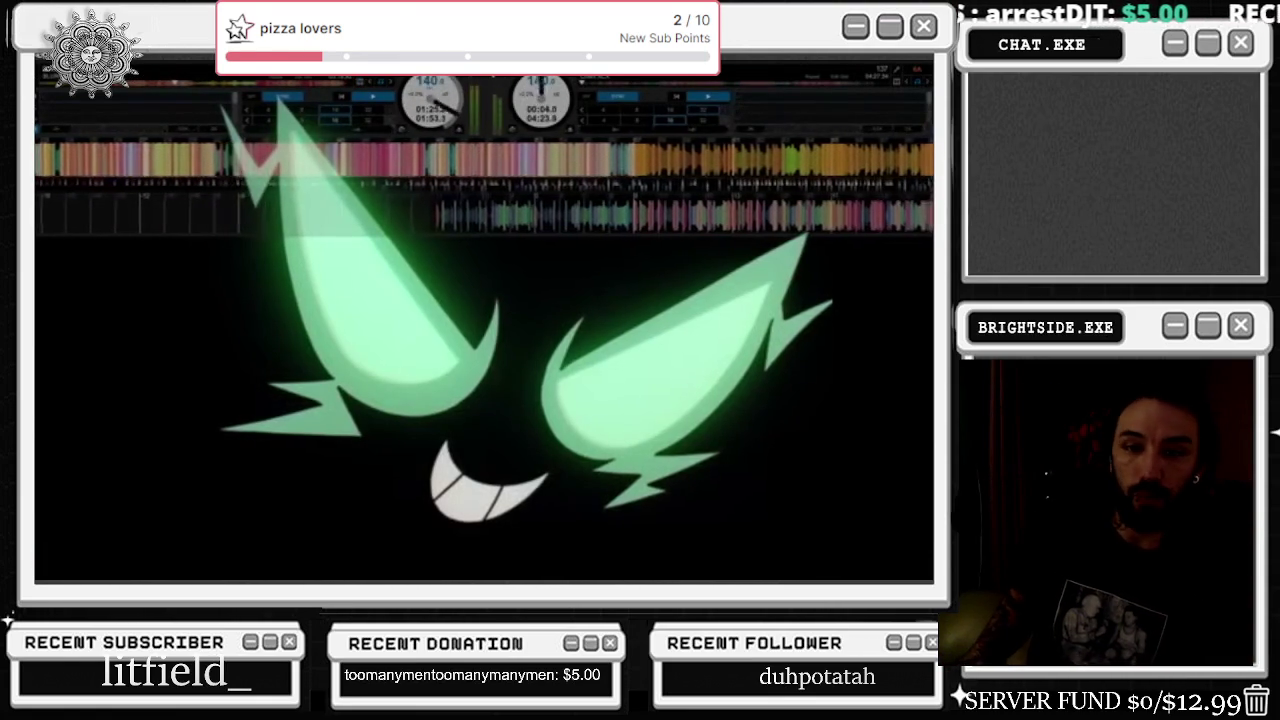
- Pause and resume the video, then leave fullscreen to show the YouTube watch page
{"action": "mouse_move", "coordinate": [740, 440]}
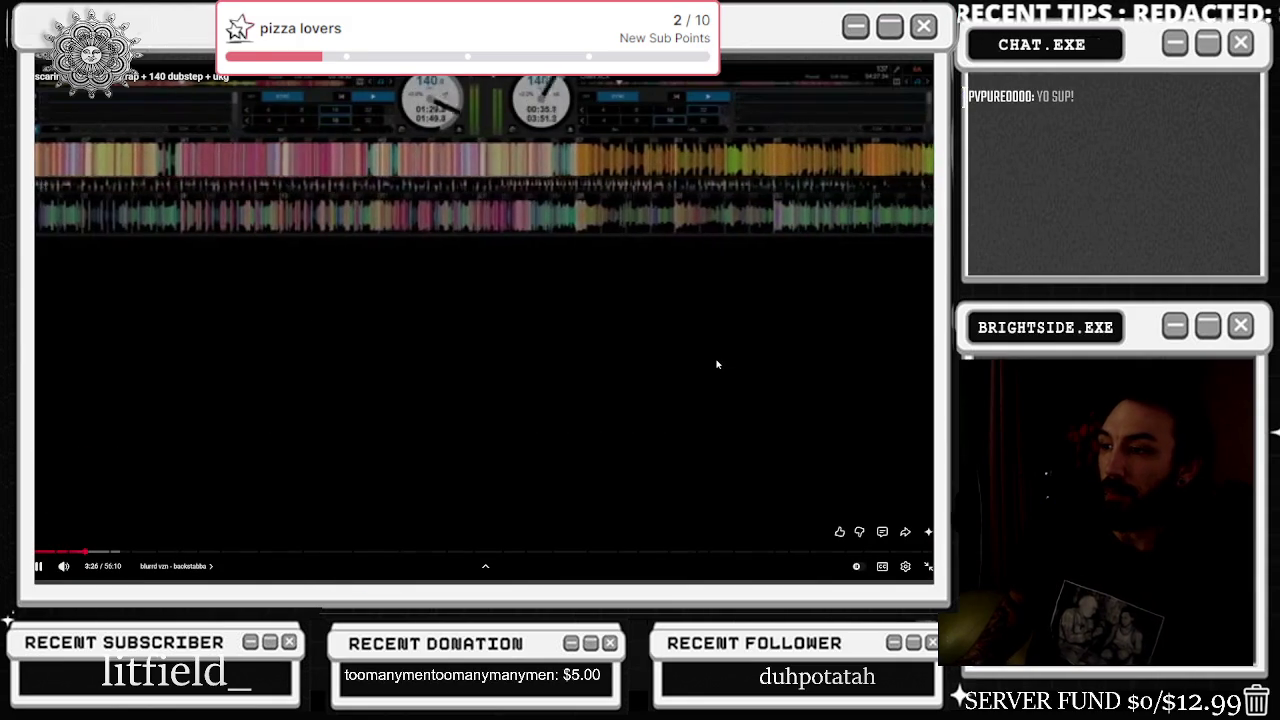
{"action": "left_click", "coordinate": [794, 351]}
{"action": "left_click", "coordinate": [769, 343]}
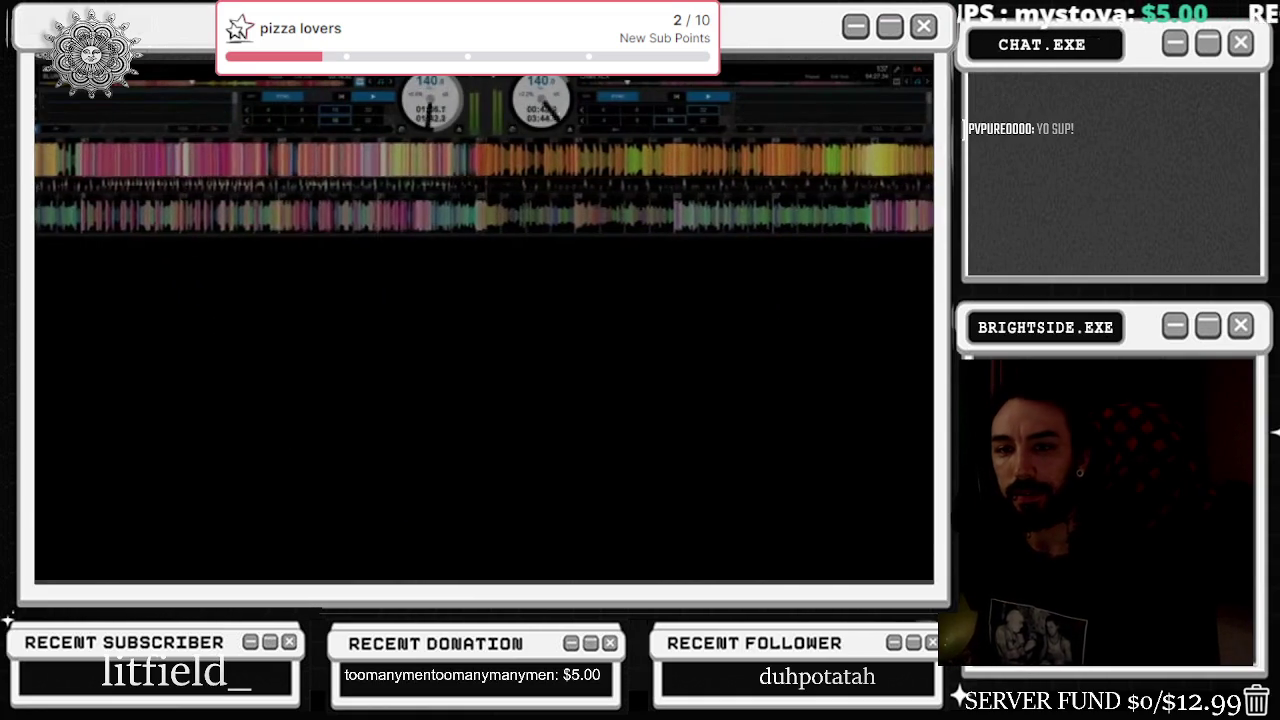
{"action": "mouse_move", "coordinate": [95, 249]}
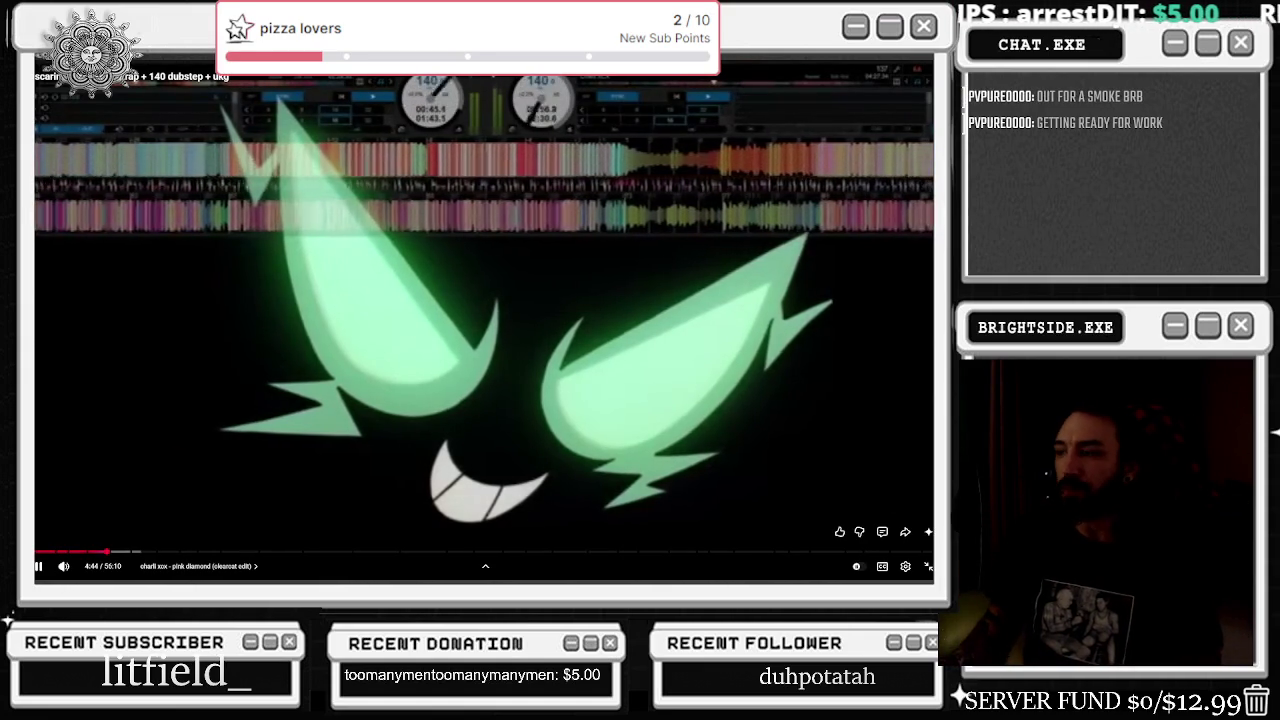
{"action": "left_click", "coordinate": [926, 566]}
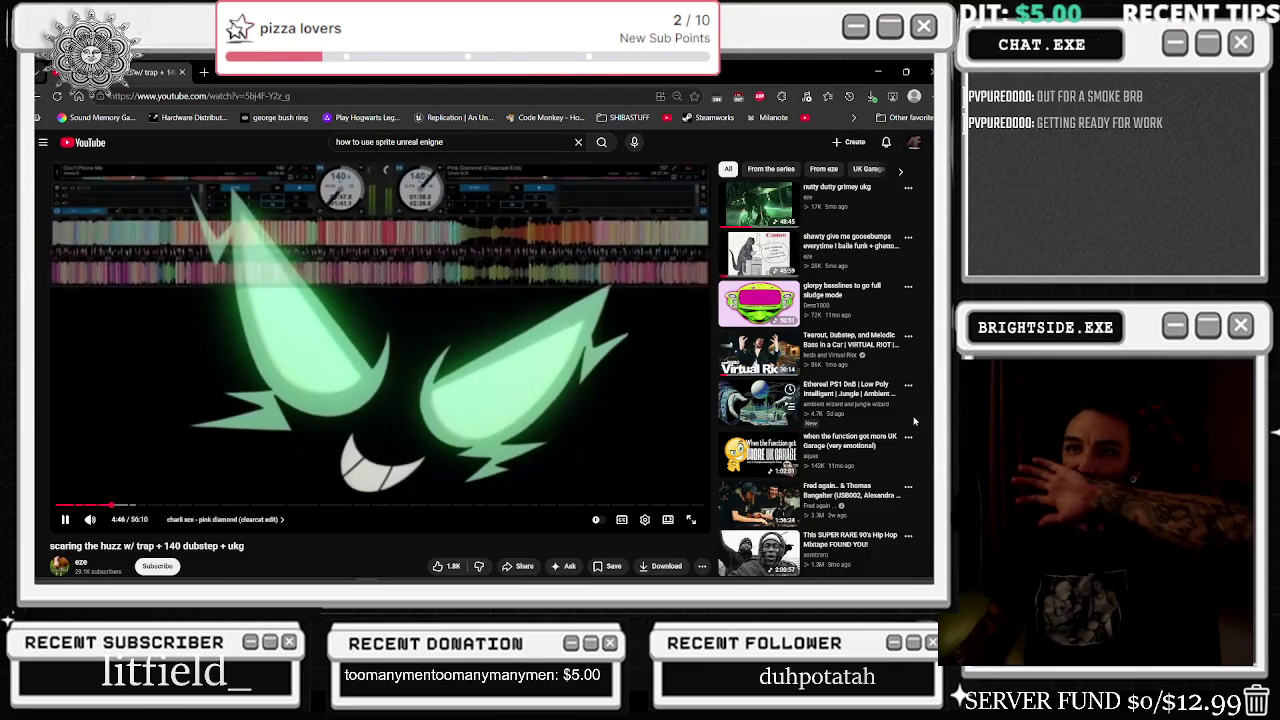
- Minimize the browser and bring up the wb_TonyGatchi_master widget Designer in Unreal
{"action": "left_click", "coordinate": [879, 72]}
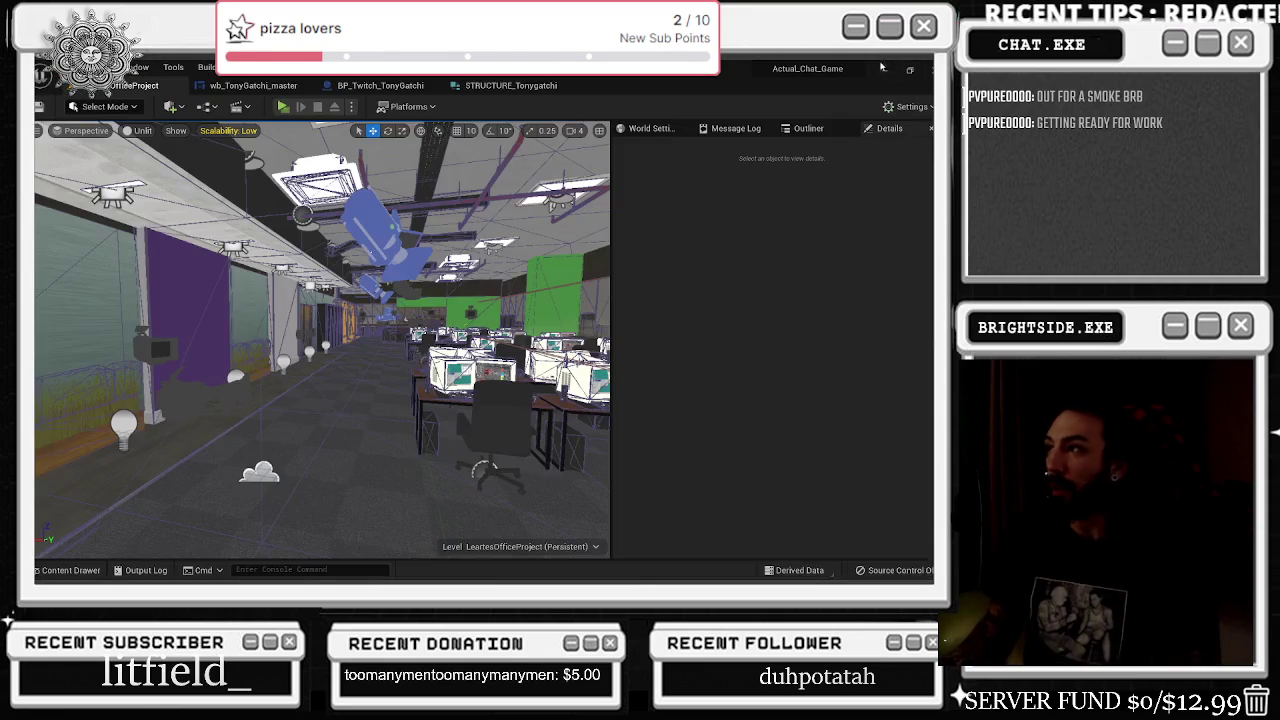
{"action": "left_click", "coordinate": [249, 85]}
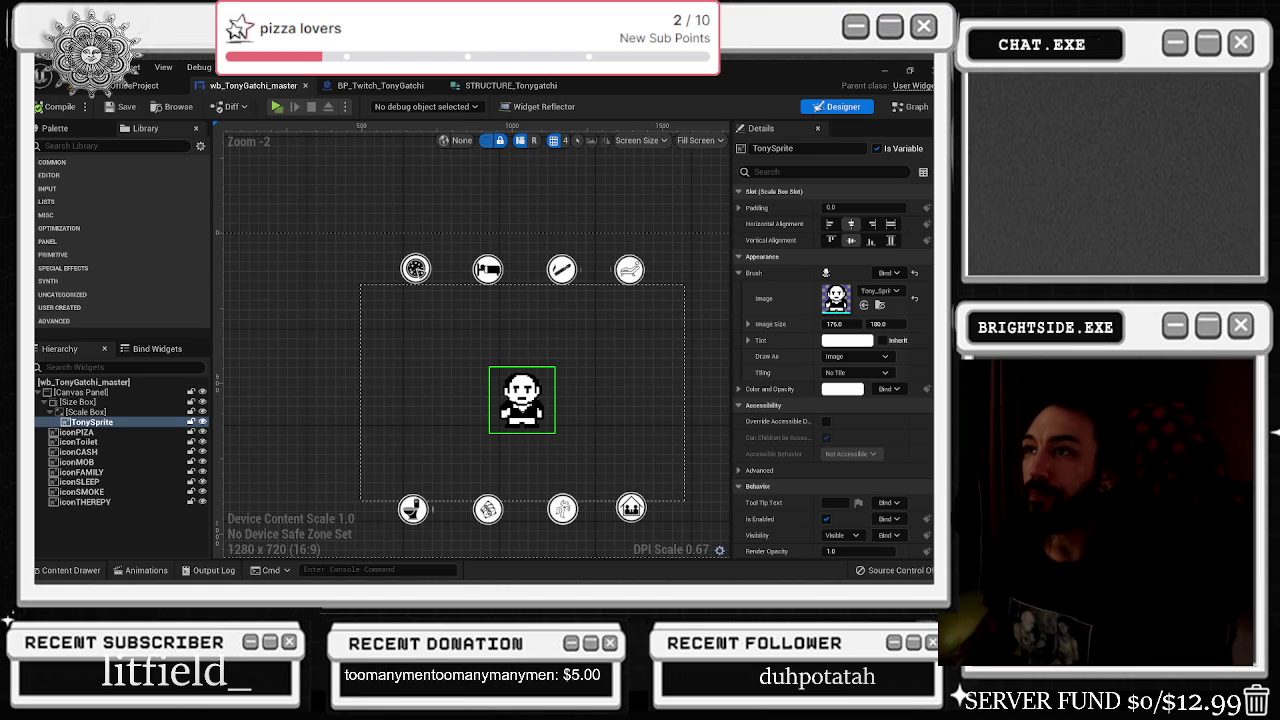
- Review the open tabs and frame the save-game cast nodes in BP_Twitch_TonyGatchi's graph
{"action": "left_click", "coordinate": [380, 85]}
{"action": "left_click", "coordinate": [510, 85]}
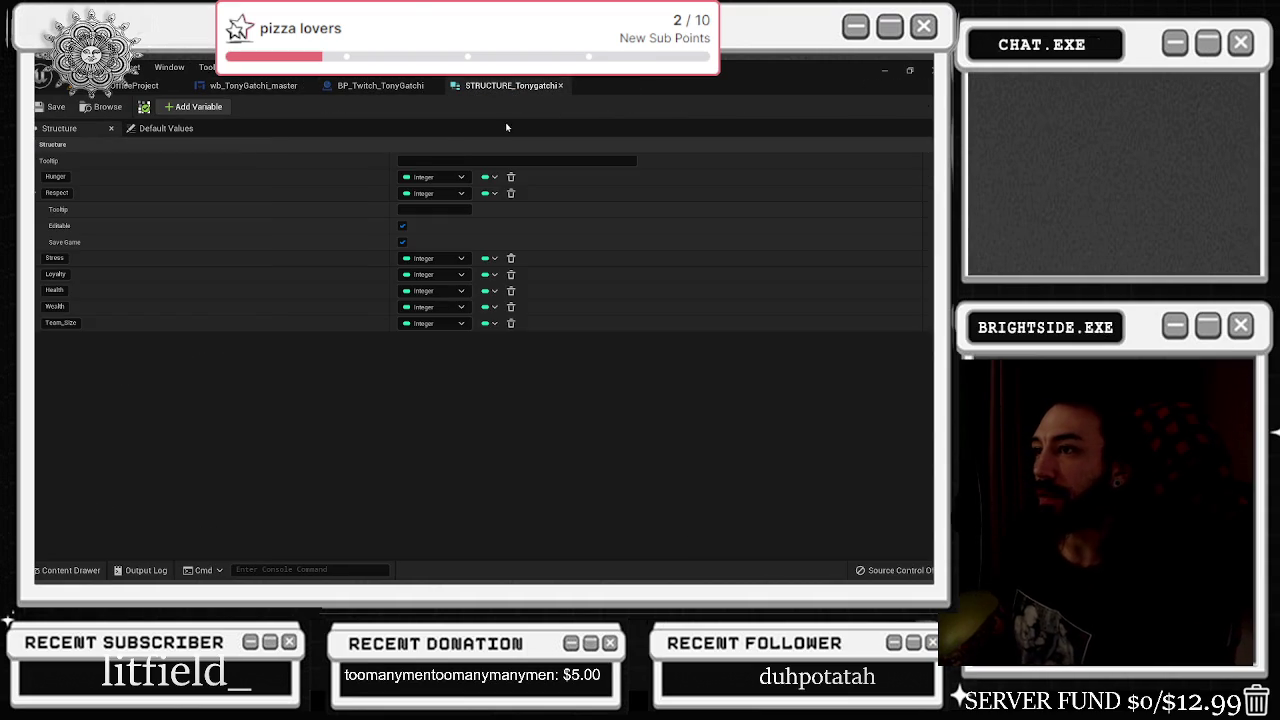
{"action": "left_click", "coordinate": [40, 192]}
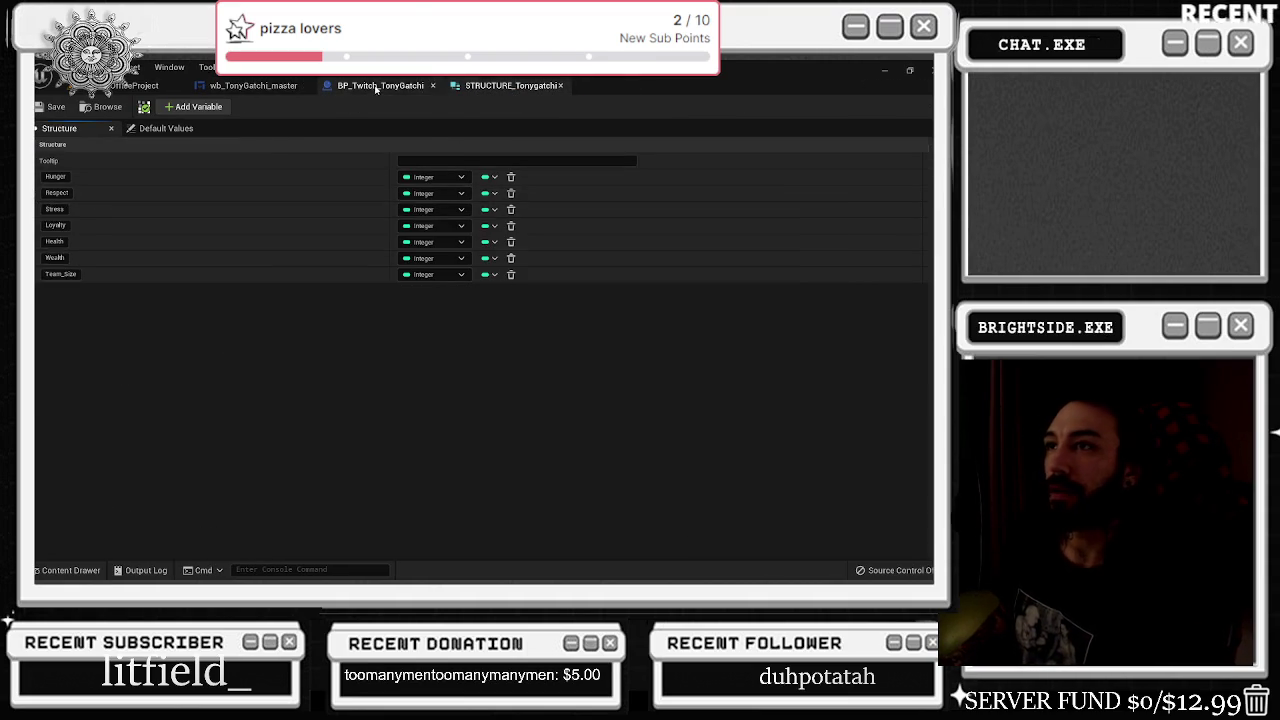
{"action": "left_click", "coordinate": [376, 86]}
{"action": "left_click", "coordinate": [255, 85]}
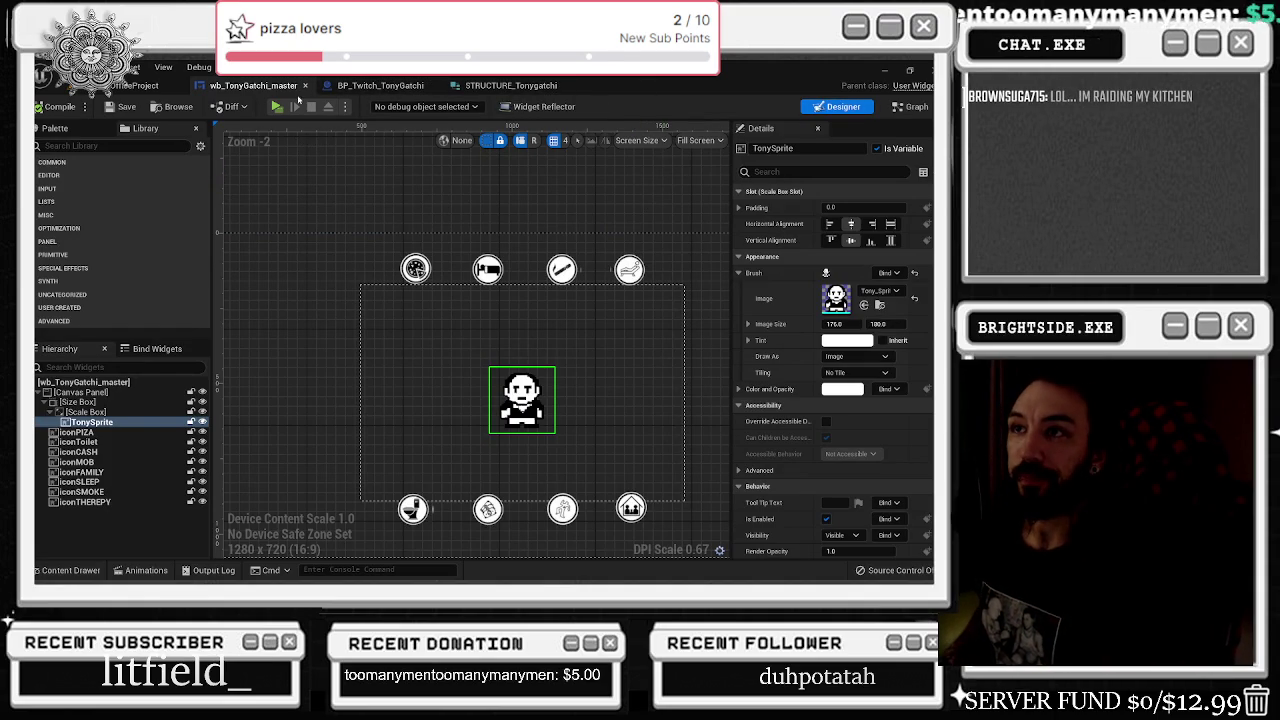
{"action": "left_click", "coordinate": [378, 85]}
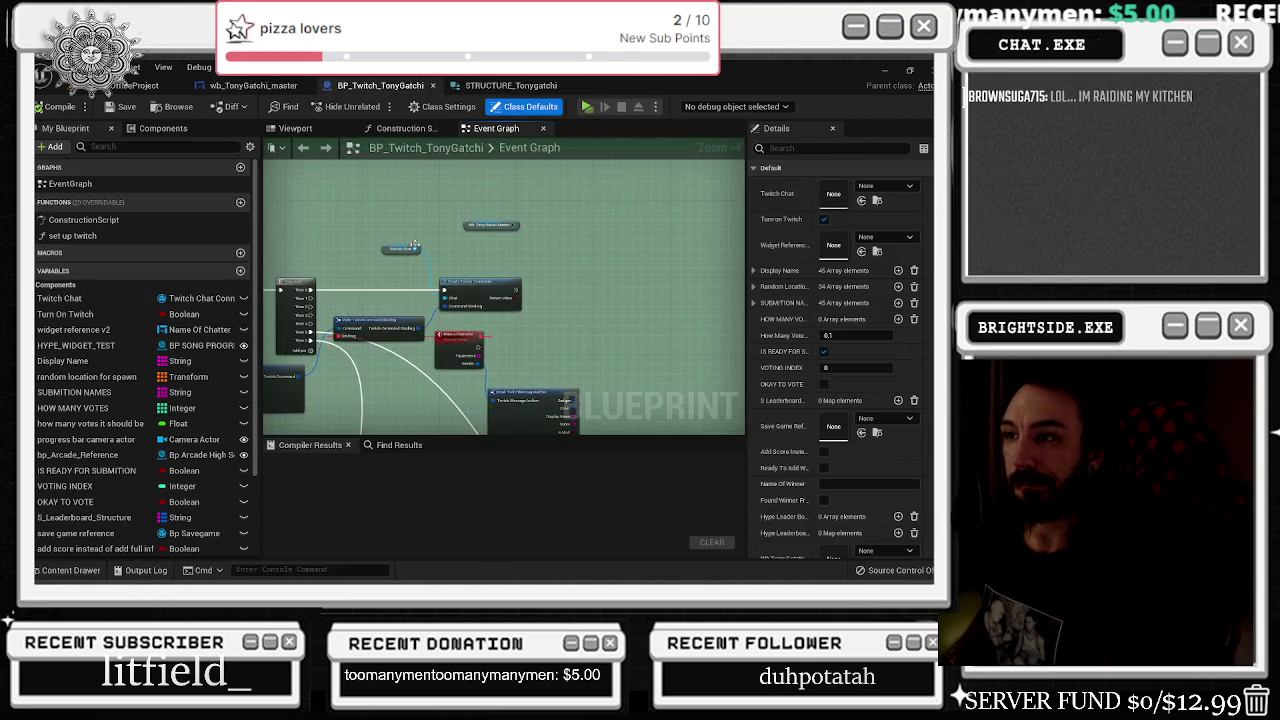
{"action": "scroll", "coordinate": [414, 245], "scroll_direction": "down", "scroll_amount": 8}
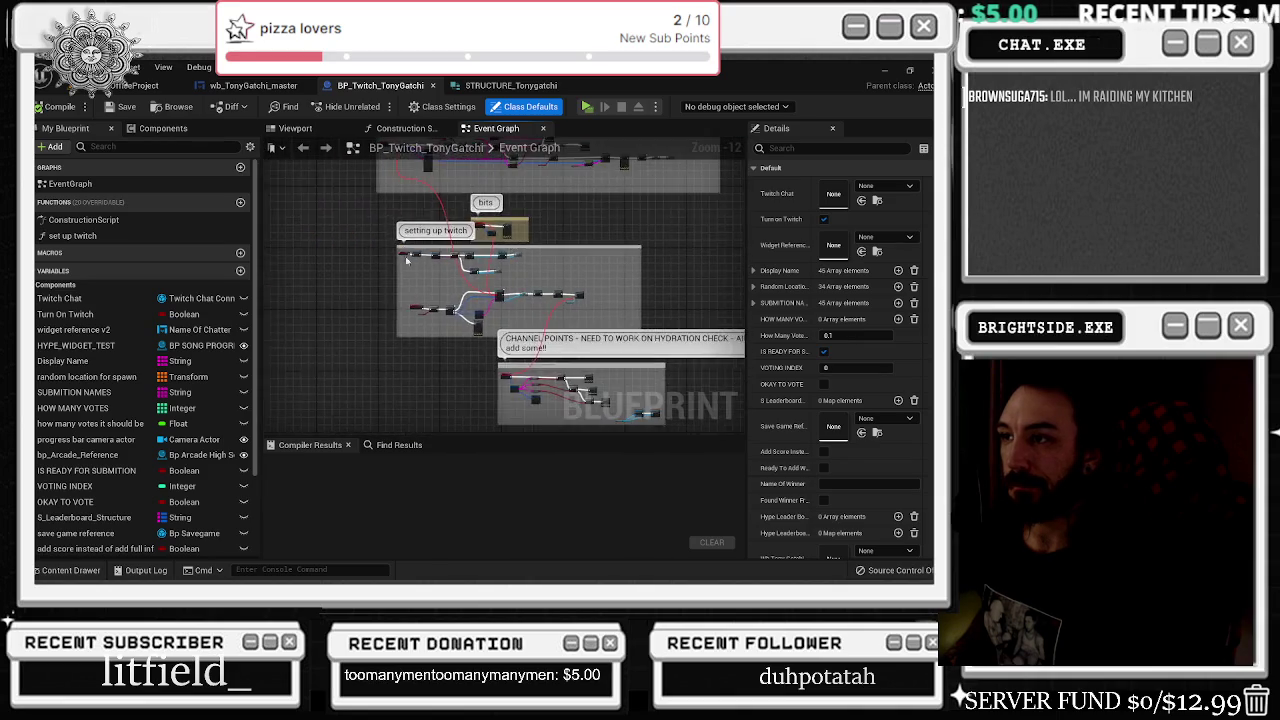
{"action": "scroll", "coordinate": [441, 266], "scroll_direction": "up", "scroll_amount": 10}
{"action": "left_click_drag", "start_coordinate": [594, 357], "coordinate": [430, 303]}
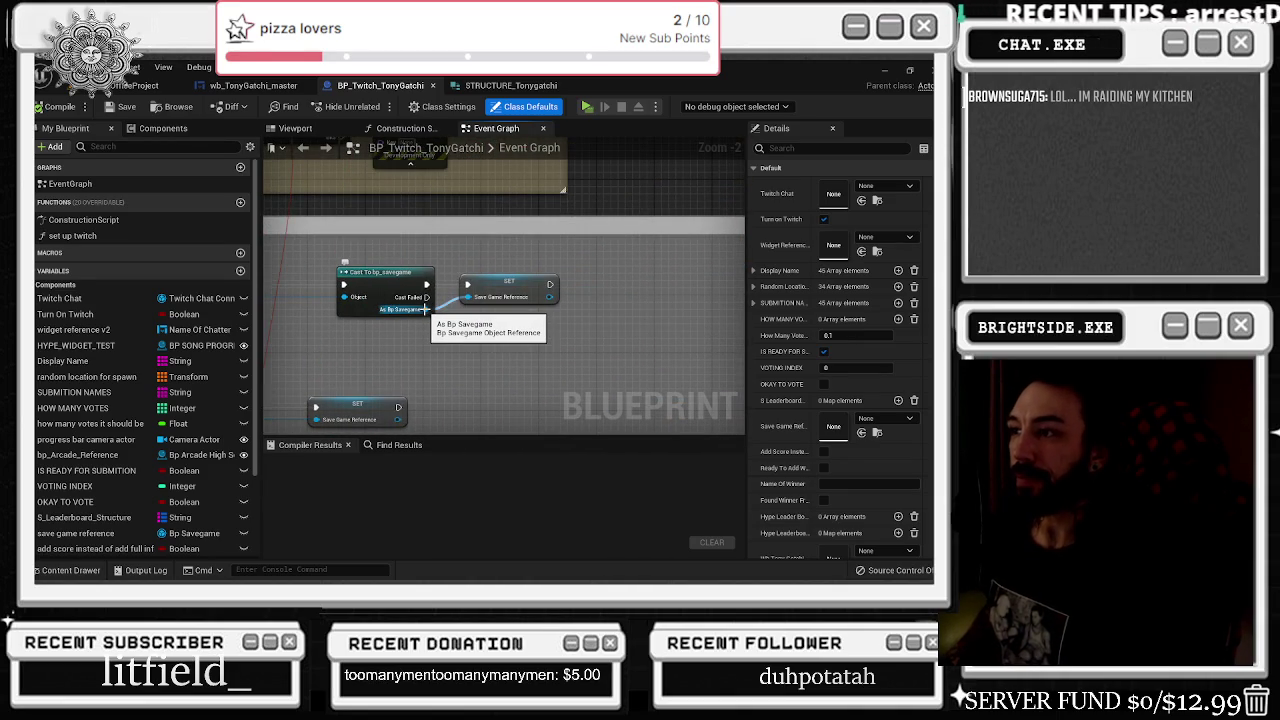
{"action": "left_click", "coordinate": [505, 86]}
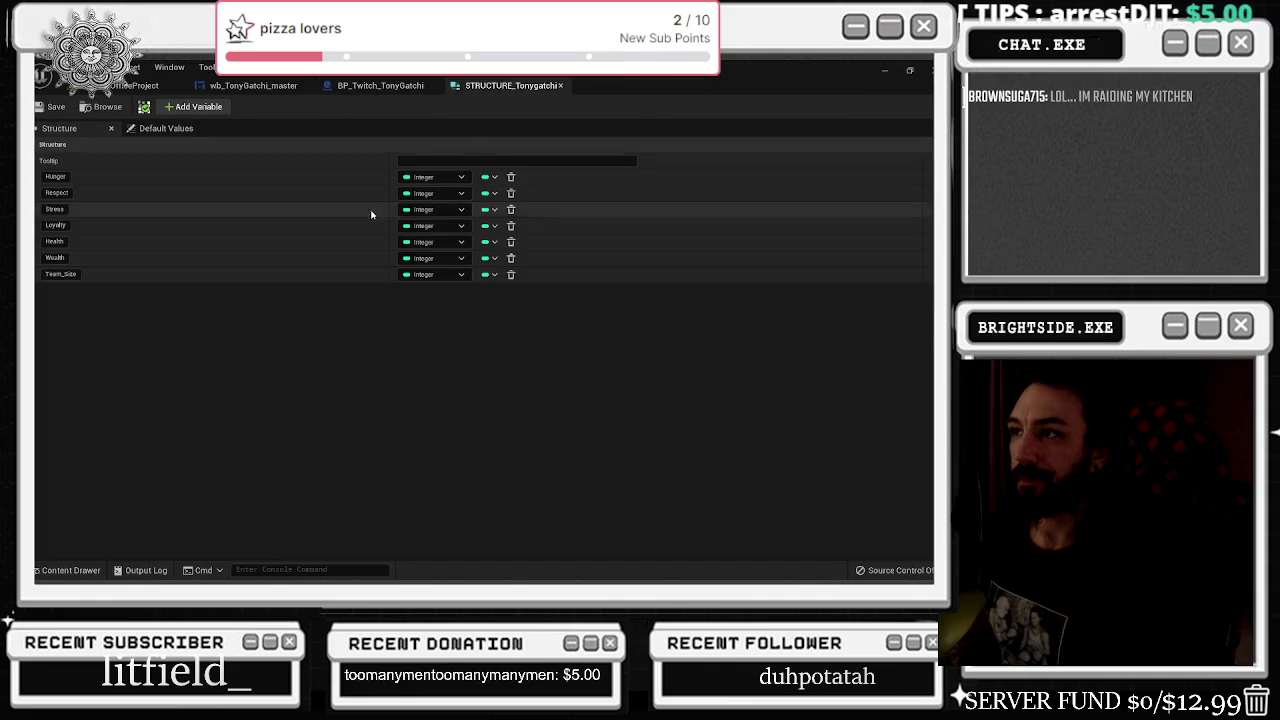
- Search the Content Drawer for 'save' and open bp_savegame
{"action": "left_click", "coordinate": [70, 570]}
{"action": "type", "text": "save"}
{"action": "double_click", "coordinate": [209, 458]}
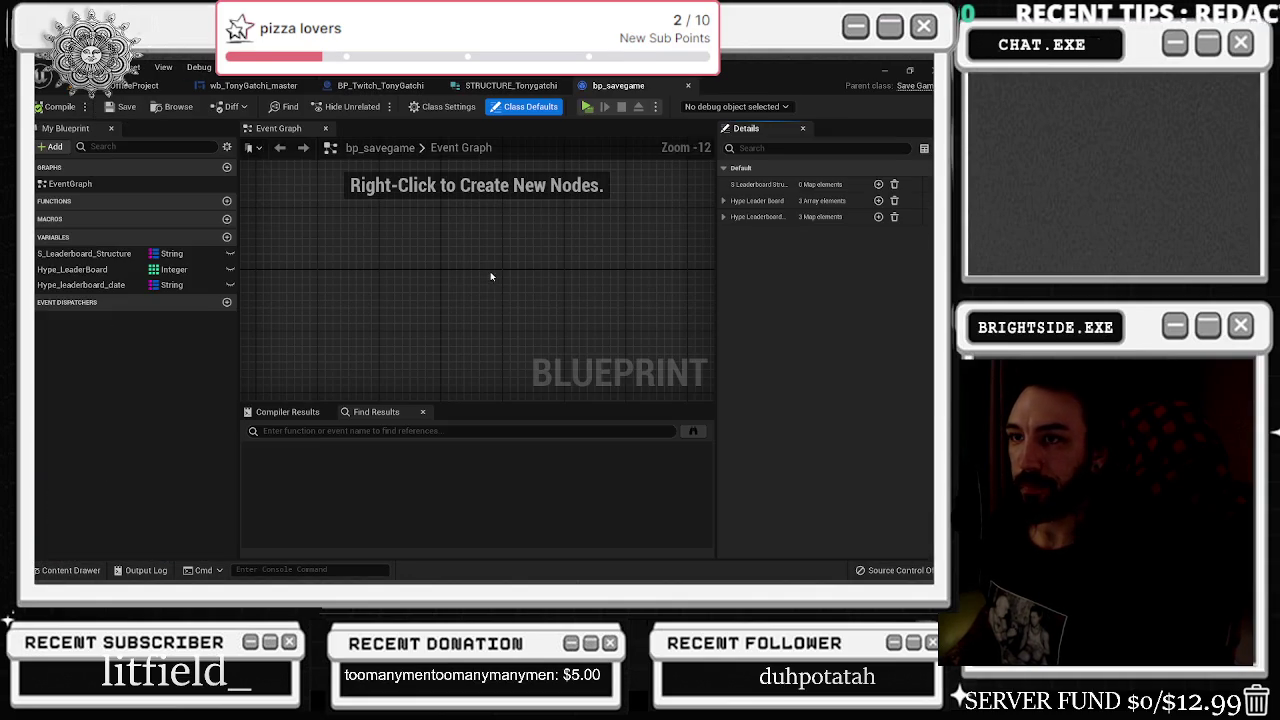
- Add a TonyGatchi_Save_sTructrue variable of type STRUCTURE_Tonygatchi to bp_savegame
{"action": "left_click", "coordinate": [227, 237]}
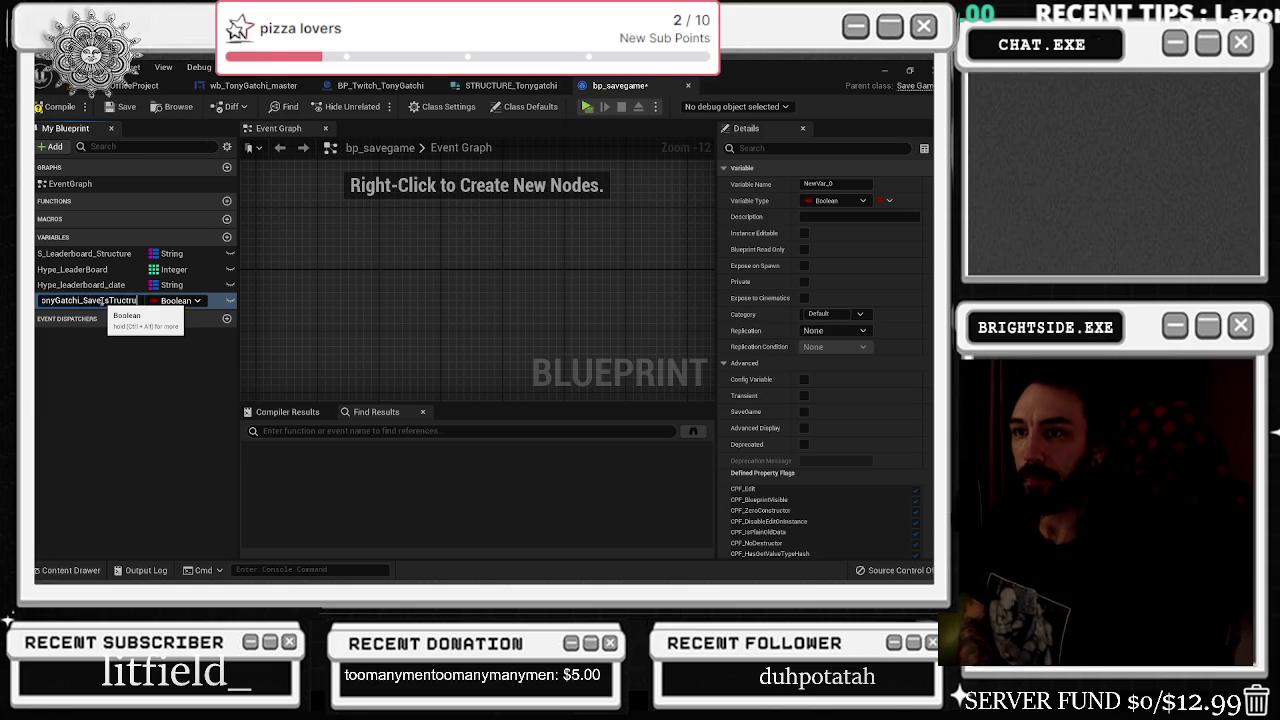
{"action": "type", "text": "ue"}
{"action": "key", "text": "Return"}
{"action": "left_click", "coordinate": [166, 300]}
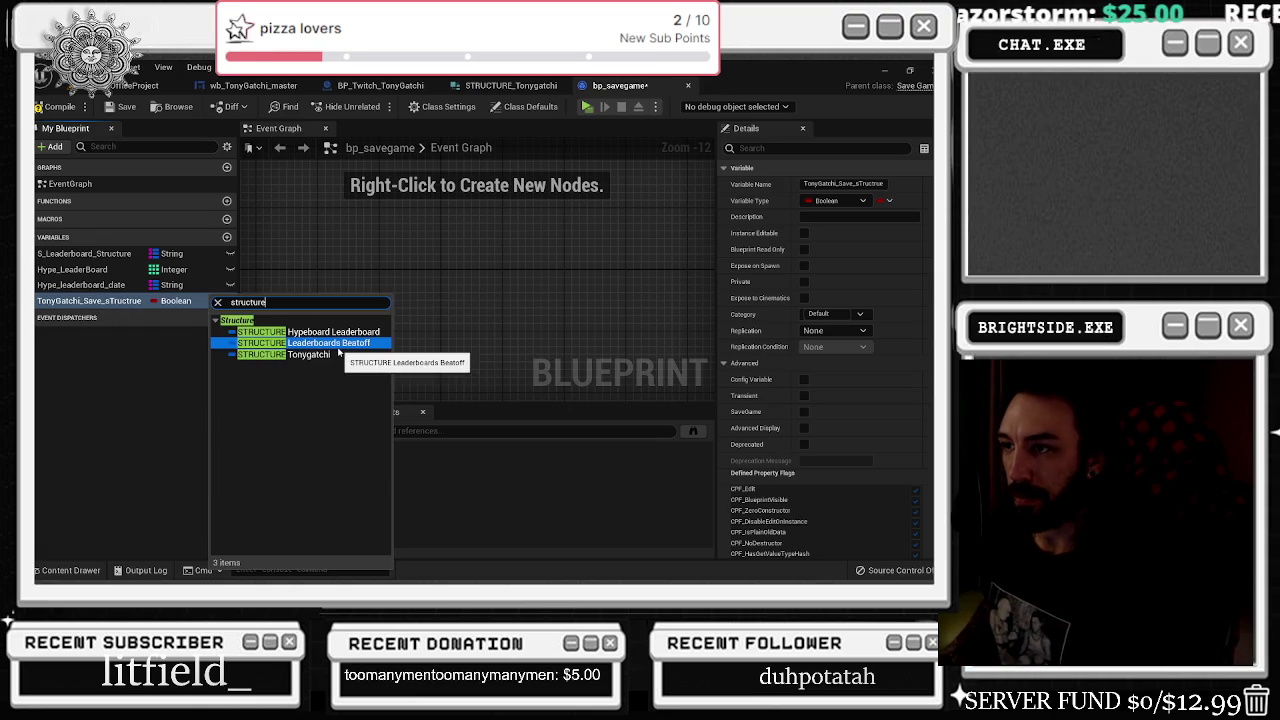
{"action": "left_click", "coordinate": [290, 343]}
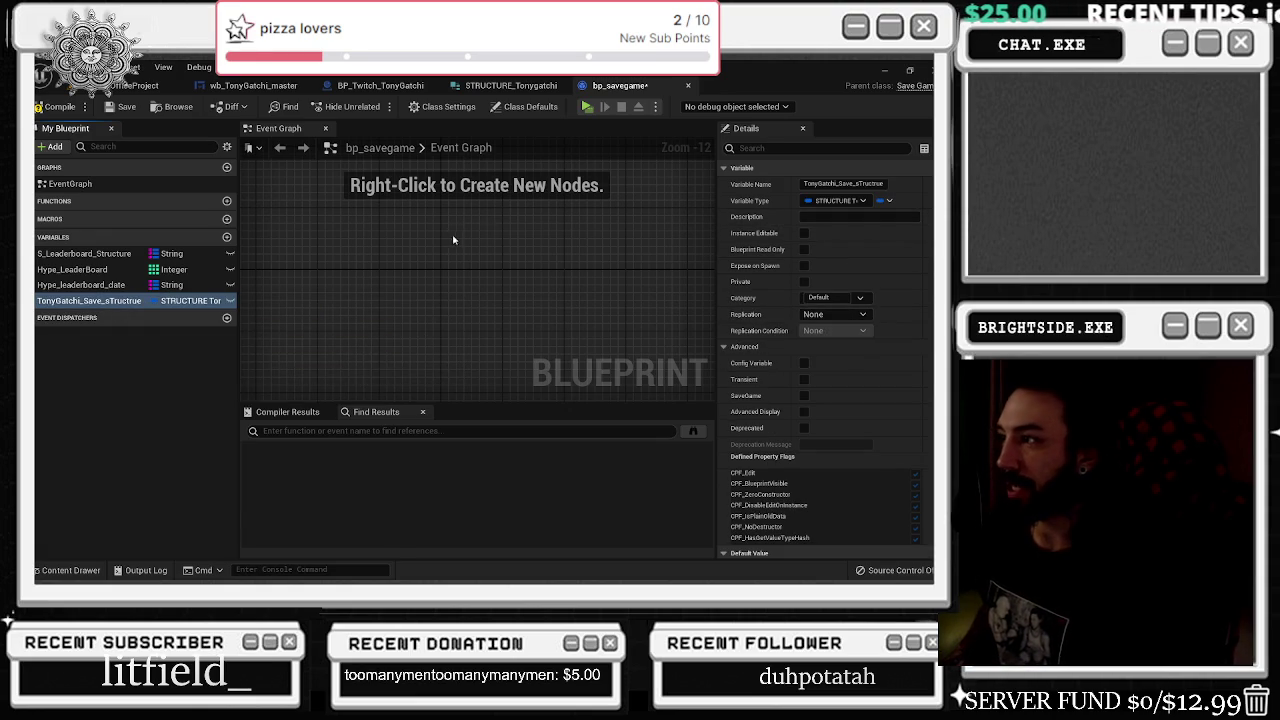
- Cycle through the STRUCTURE_Tonygatchi and bp_savegame tabs, ending on BP_Twitch_TonyGatchi's event graph
{"action": "left_click", "coordinate": [382, 86]}
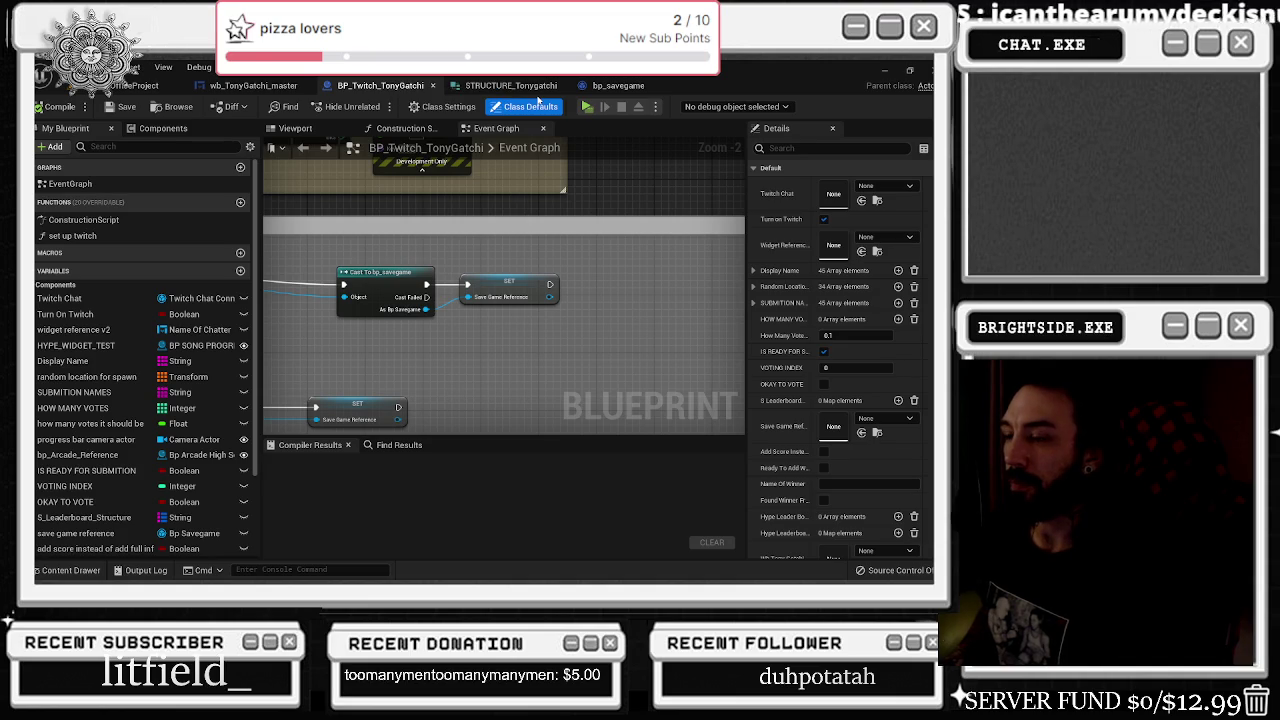
{"action": "left_click", "coordinate": [508, 86]}
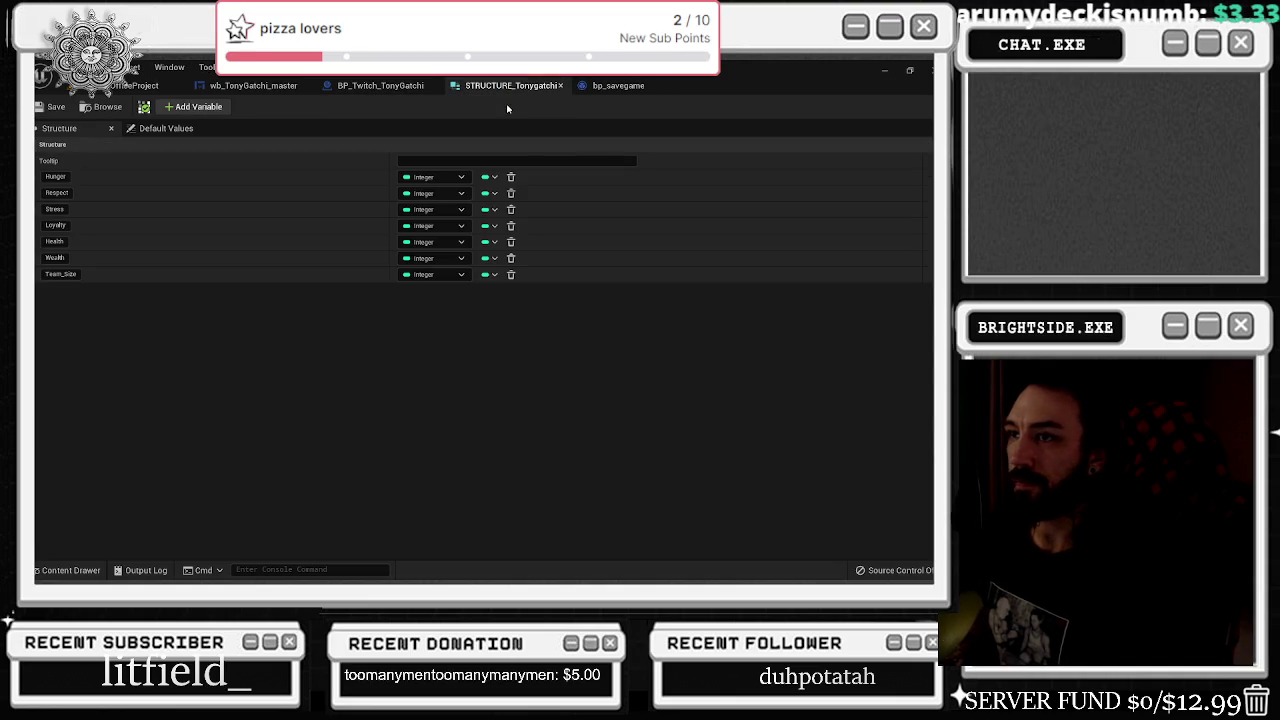
{"action": "left_click", "coordinate": [628, 88]}
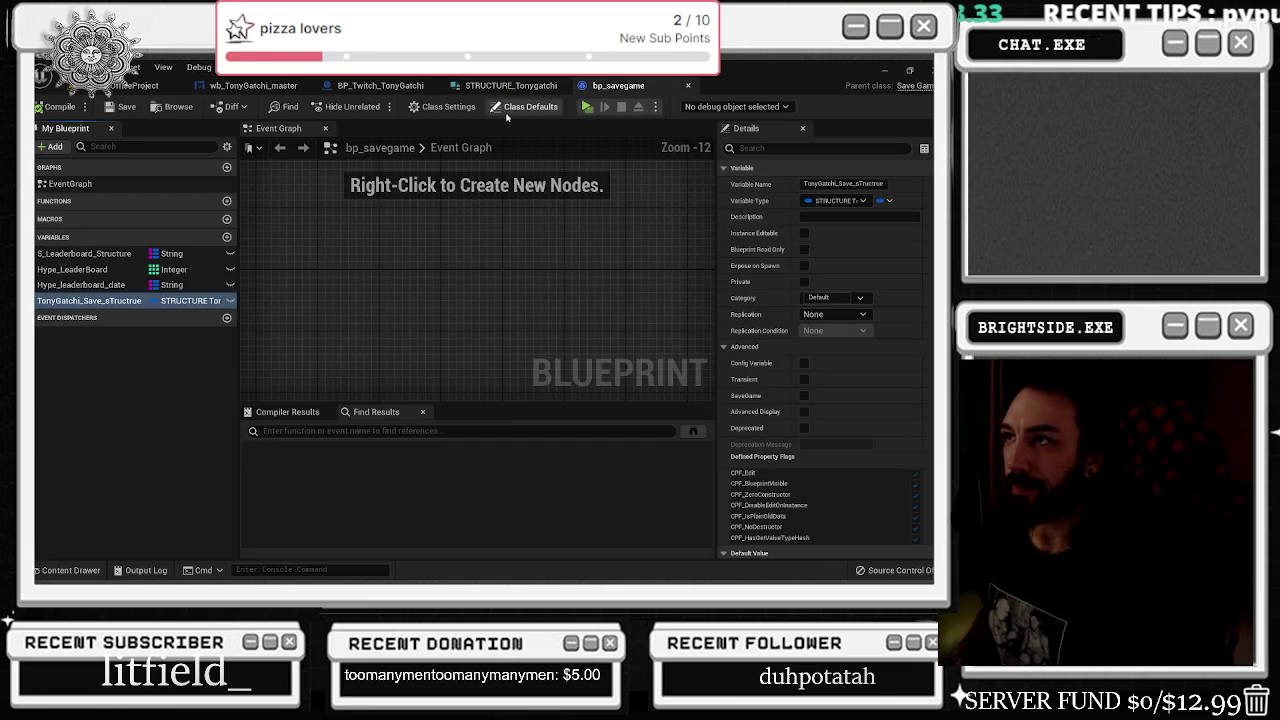
{"action": "left_click", "coordinate": [508, 86]}
{"action": "left_click", "coordinate": [398, 87]}
- Add a TonyGatchi_Save_sTructrue getter off the As Bp Savegame cast output
{"action": "left_click_drag", "start_coordinate": [426, 309], "coordinate": [452, 330]}
{"action": "type", "text": "get tony"}
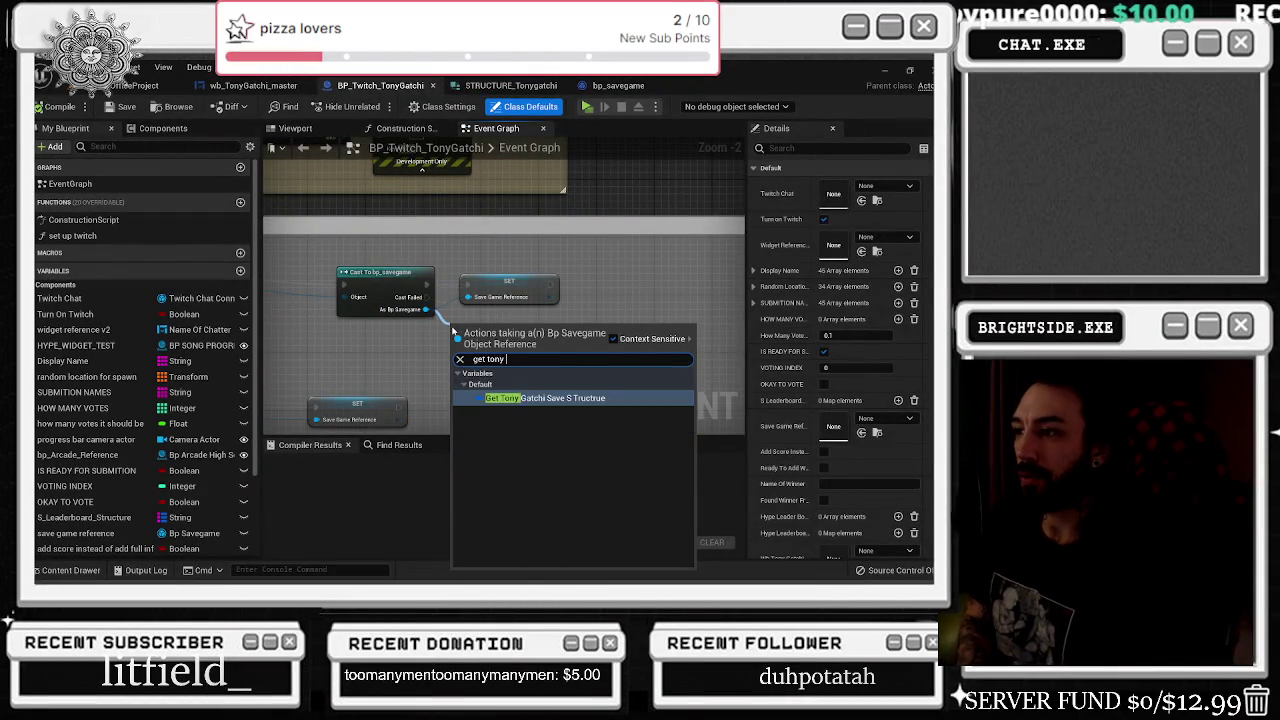
{"action": "key", "text": "Return"}
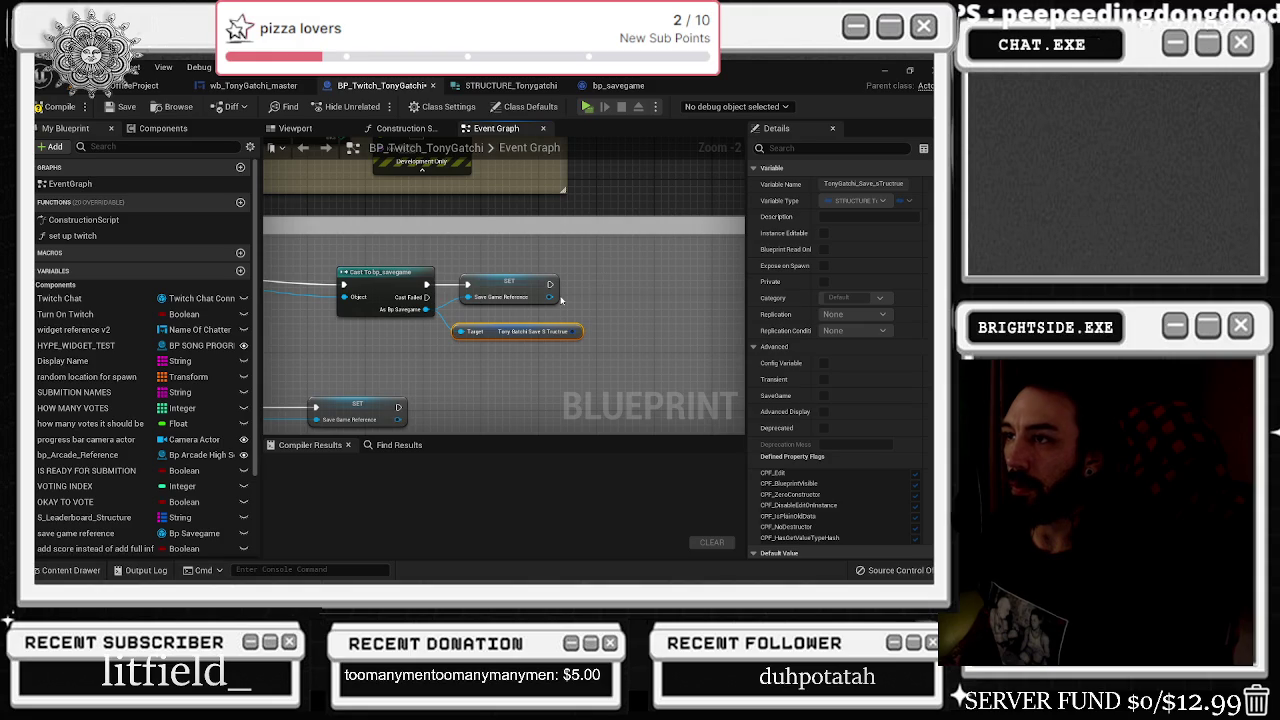
- Compile and save BP_Twitch_TonyGatchi, then return to the wb_TonyGatchi_master widget
{"action": "left_click", "coordinate": [60, 107]}
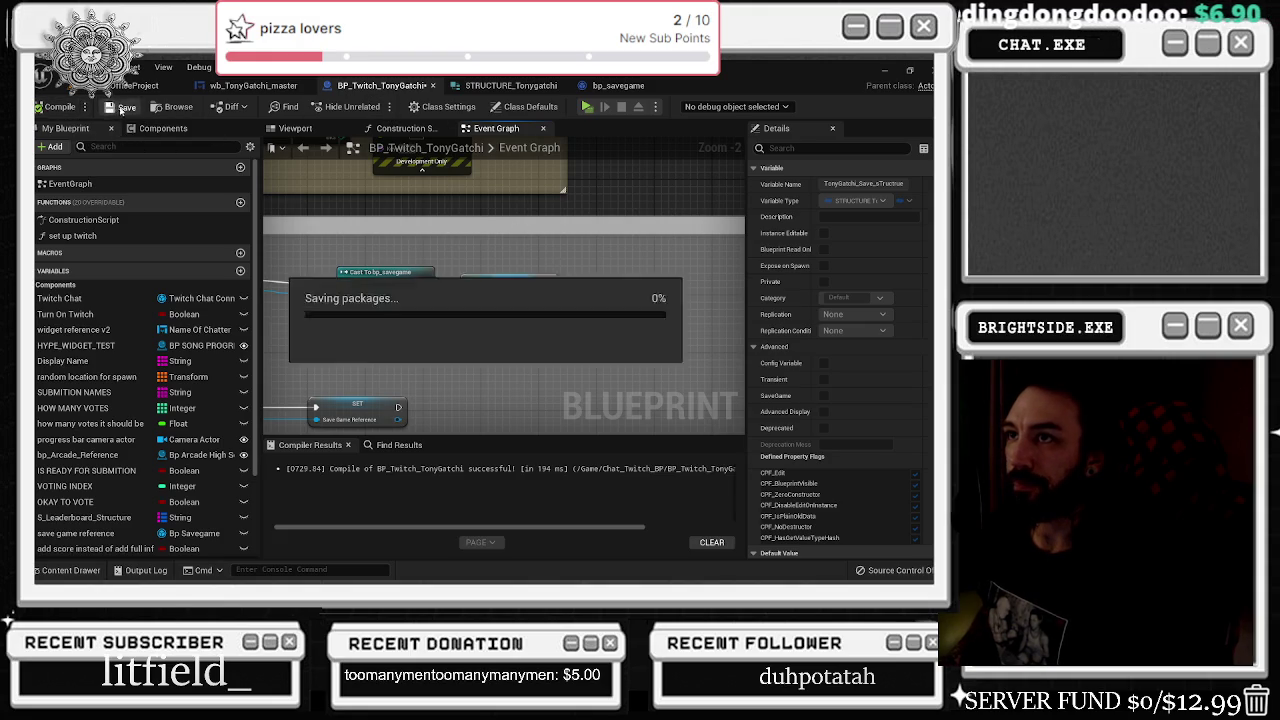
{"action": "mouse_move", "coordinate": [373, 268]}
{"action": "left_mouse_down"}
{"action": "mouse_move", "coordinate": [660, 268]}
{"action": "mouse_move", "coordinate": [342, 258]}
{"action": "left_mouse_up"}
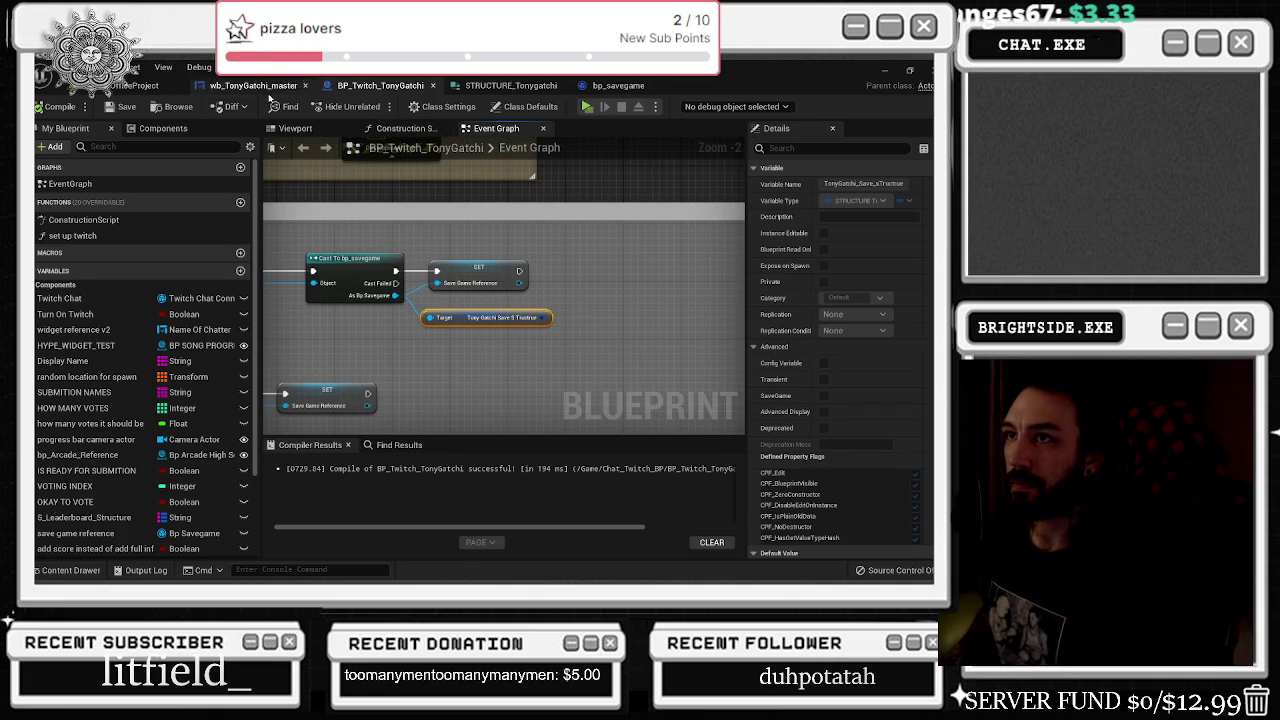
{"action": "left_click", "coordinate": [255, 86]}
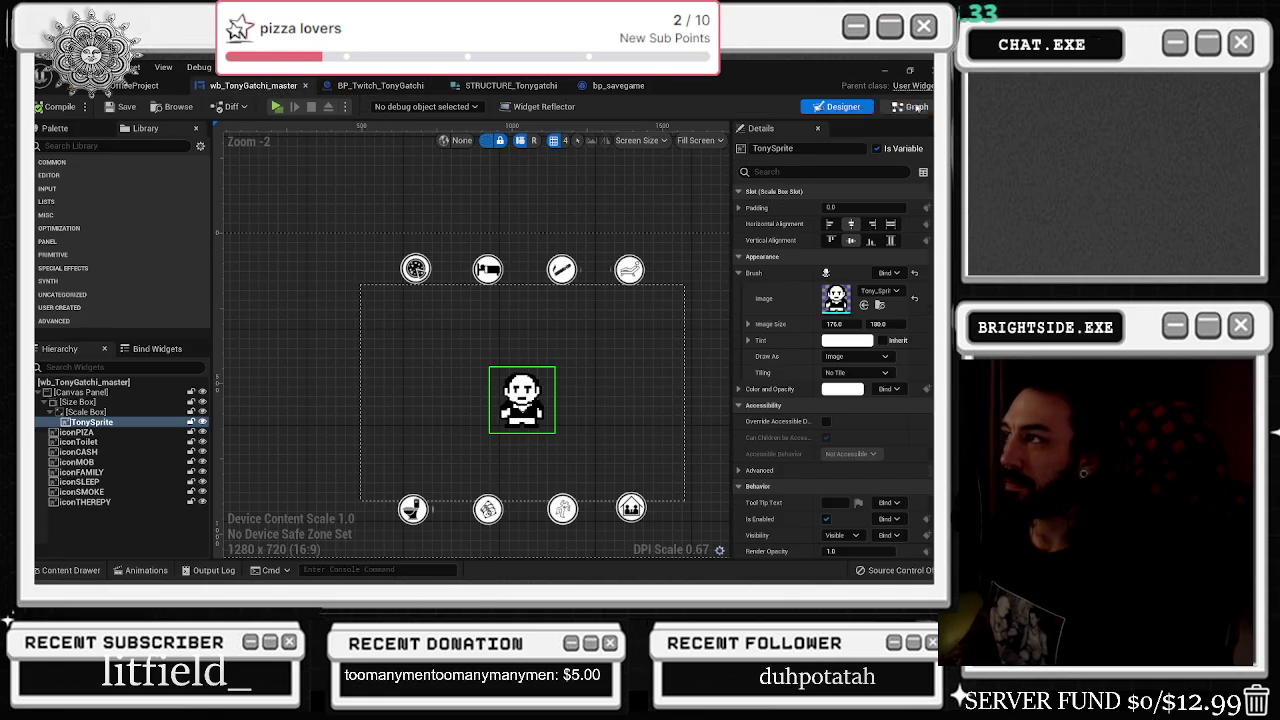
- Frame the Bp Twitch Reference and SET nodes in the widget's Event Graph
{"action": "left_click", "coordinate": [912, 106]}
{"action": "scroll", "coordinate": [521, 261], "scroll_direction": "up", "scroll_amount": 2}
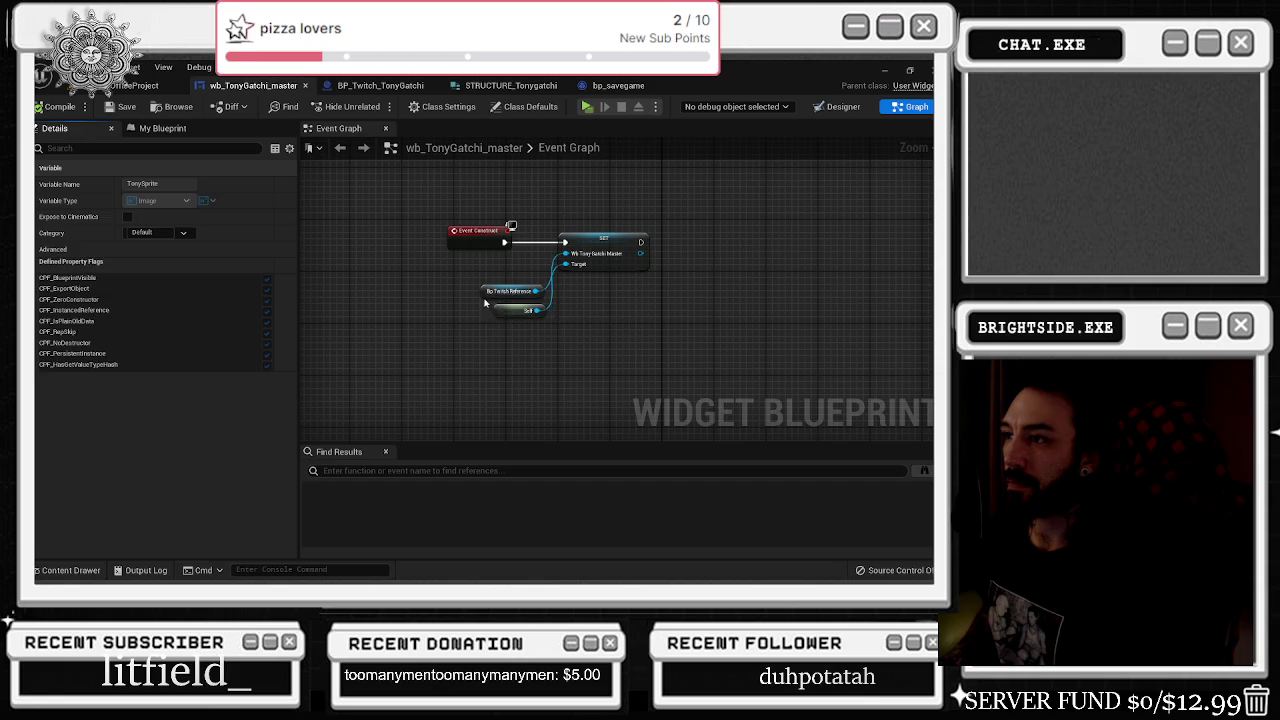
{"action": "left_click", "coordinate": [505, 278]}
{"action": "left_click_drag", "start_coordinate": [594, 290], "coordinate": [515, 311]}
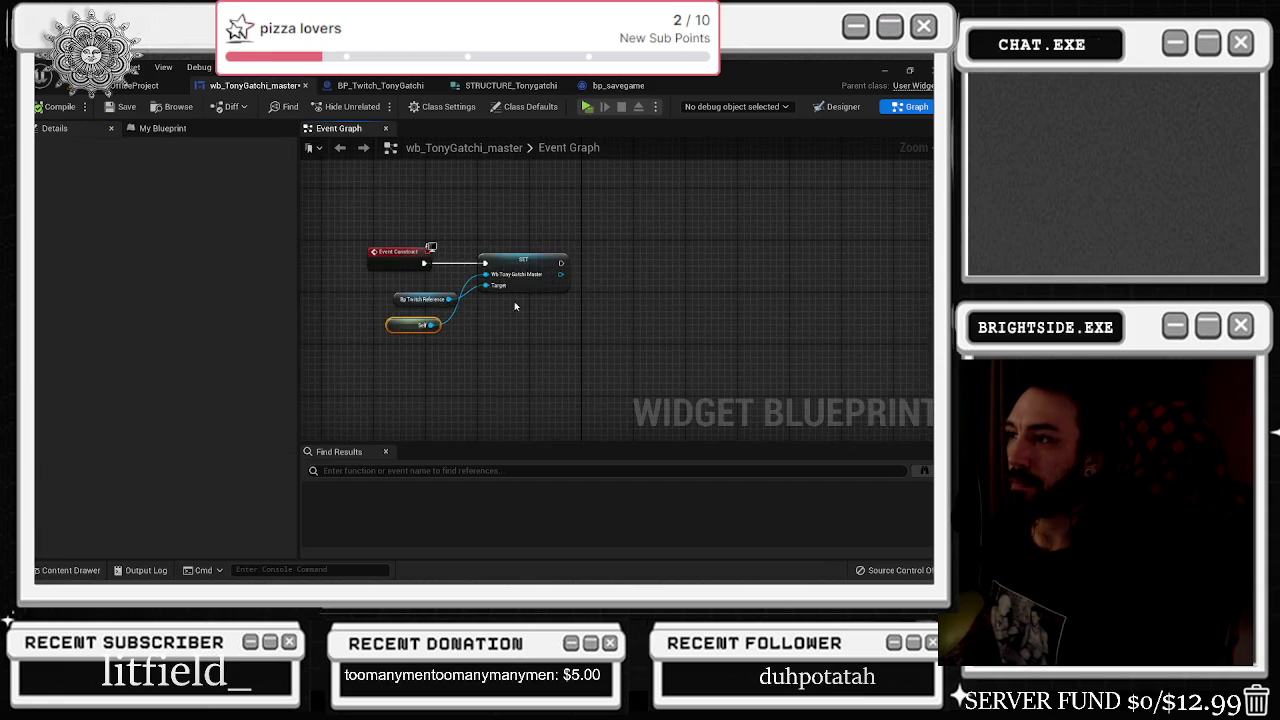
{"action": "left_click", "coordinate": [479, 288]}
{"action": "left_click", "coordinate": [569, 283]}
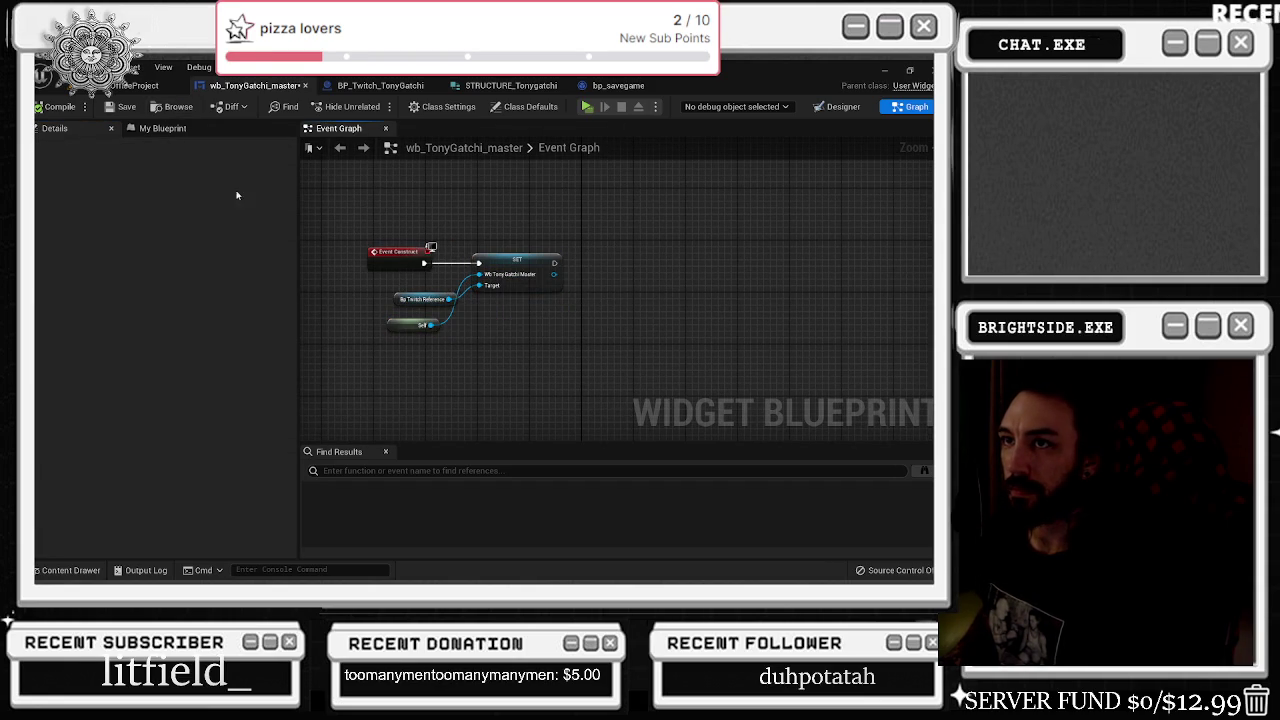
- Search the actions off Bp Twitch Reference for a 'get tony' or save getter
{"action": "left_click_drag", "start_coordinate": [452, 299], "coordinate": [477, 328]}
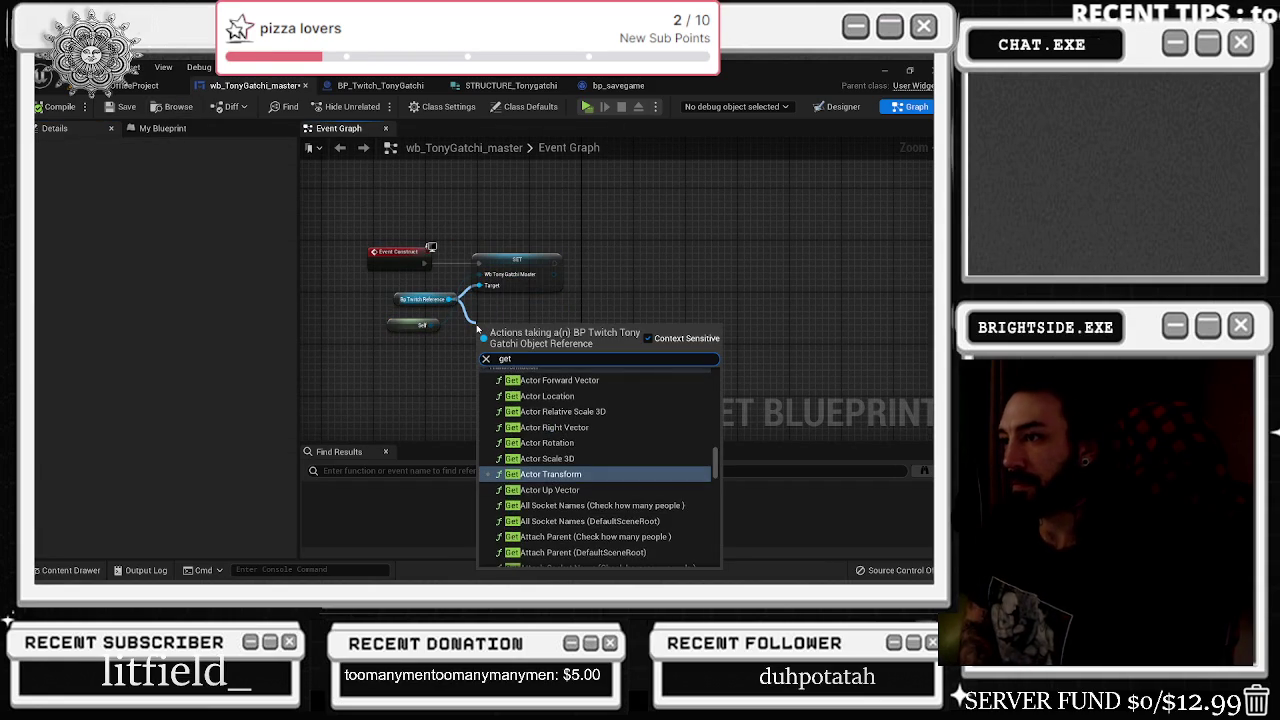
{"action": "type", "text": "get tony"}
{"action": "key", "text": "BackSpace"}
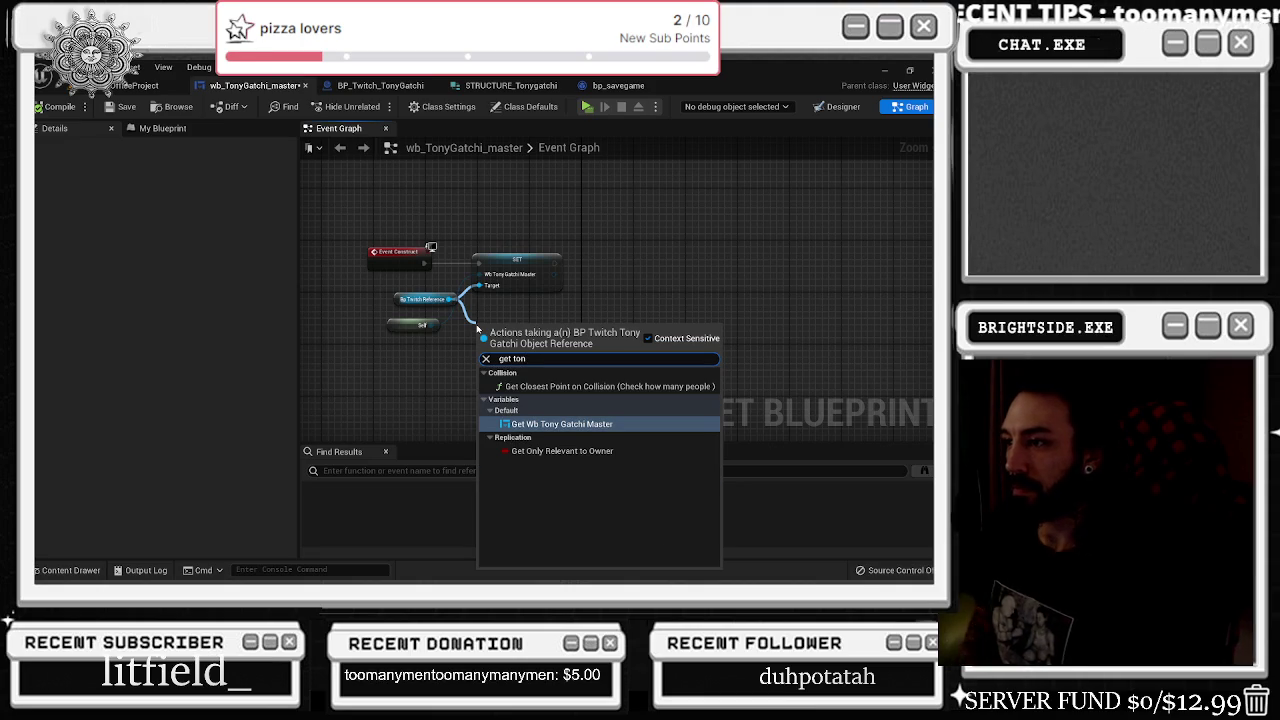
{"action": "key", "text": "BackSpace"}
{"action": "key", "text": "BackSpace"}
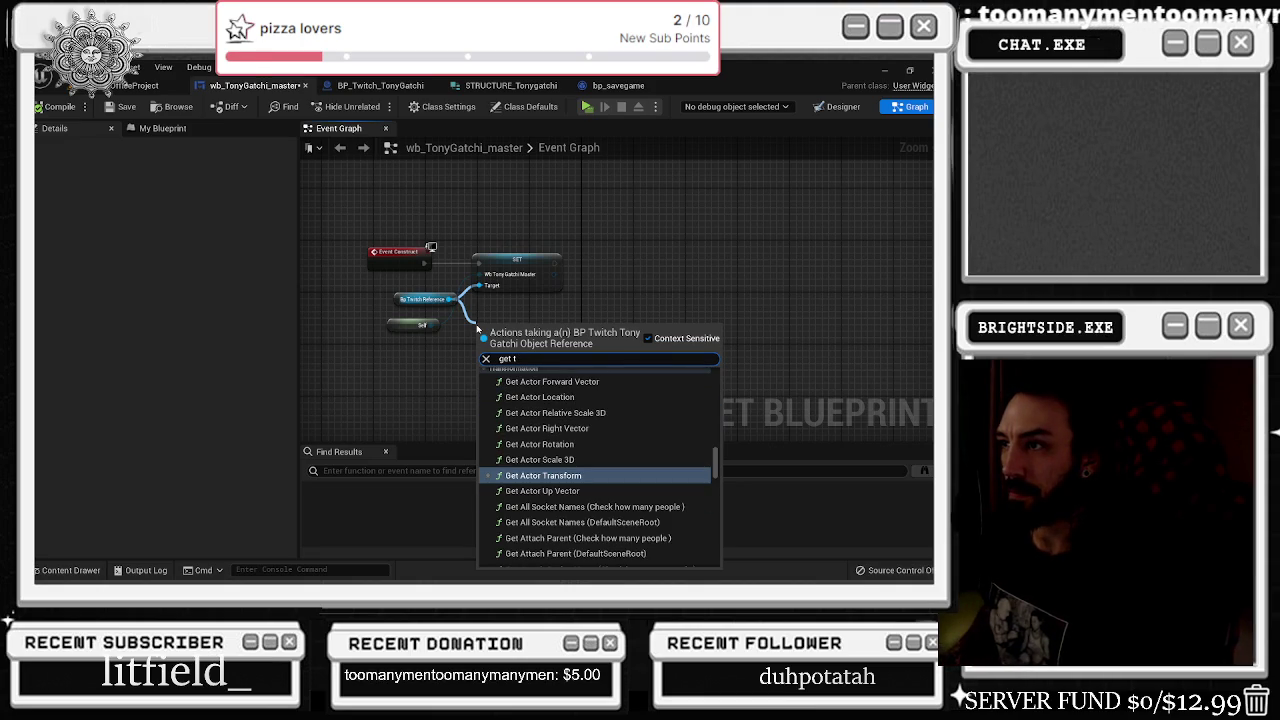
{"action": "key", "text": "BackSpace"}
{"action": "type", "text": "save"}
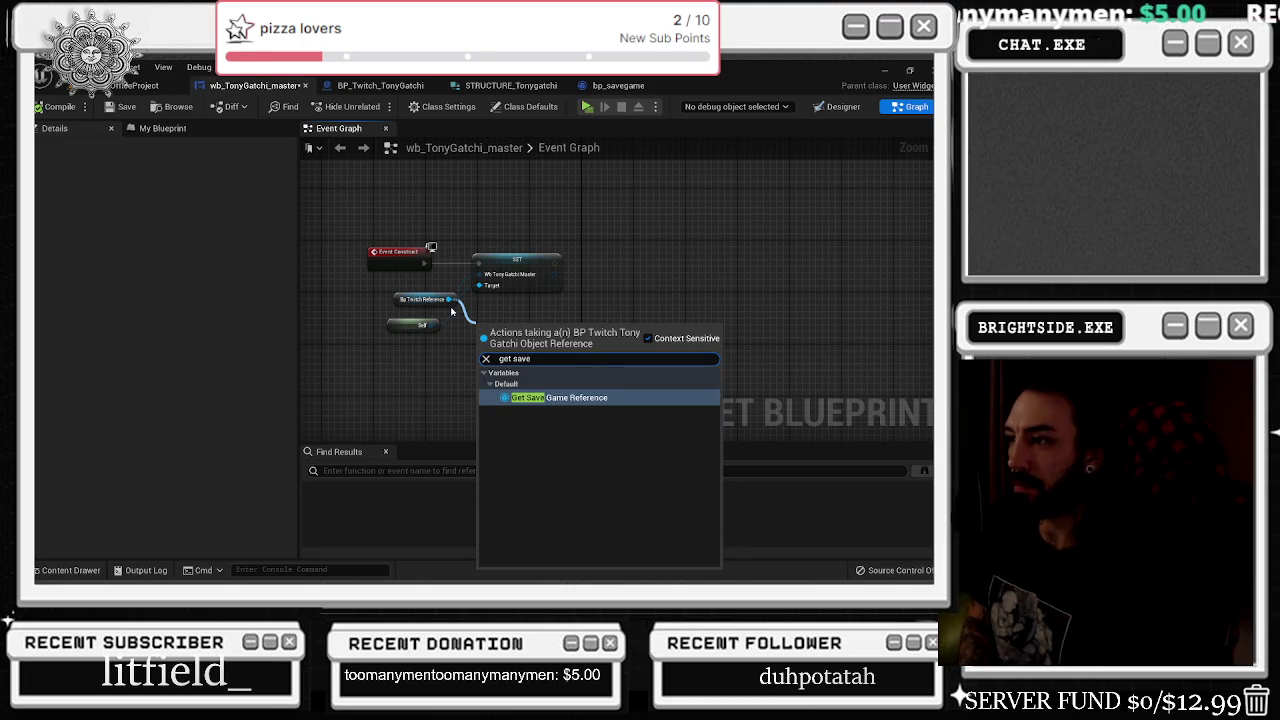
- Check the BP_Twitch_TonyGatchi, STRUCTURE_Tonygatchi and bp_savegame tabs before returning to the widget
{"action": "left_click", "coordinate": [369, 88]}
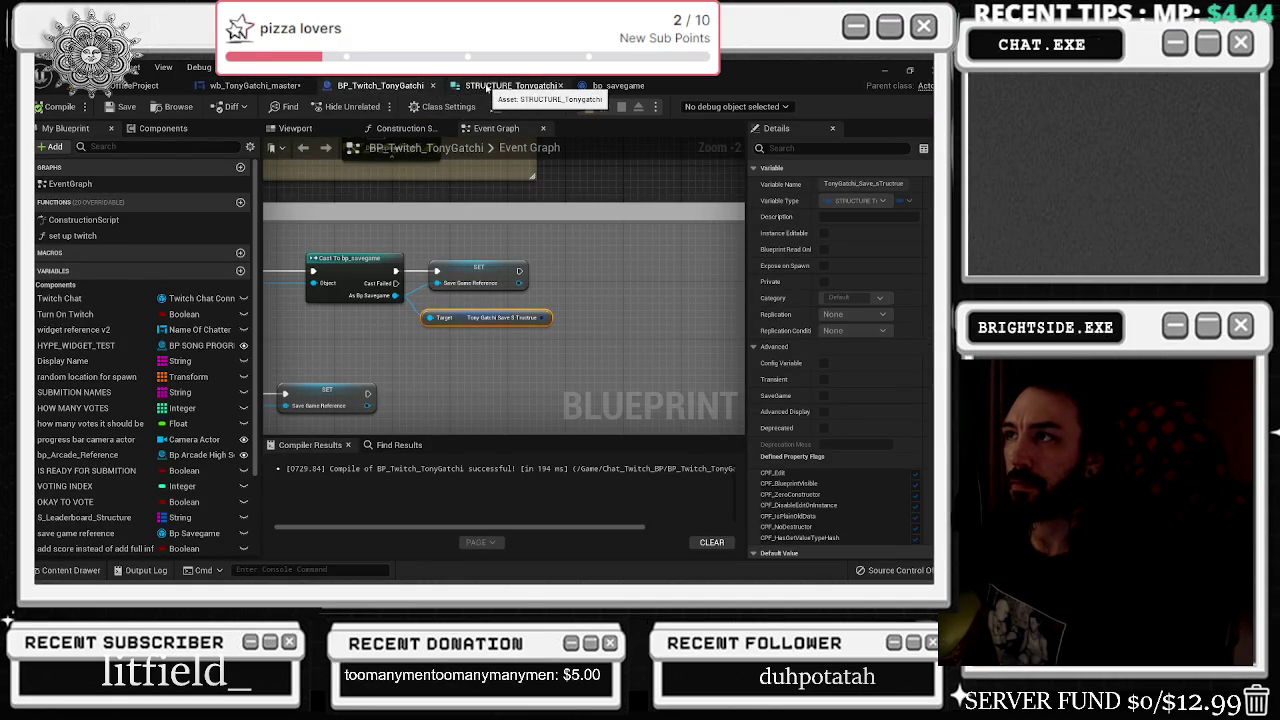
{"action": "left_click", "coordinate": [508, 86]}
{"action": "left_click", "coordinate": [620, 86]}
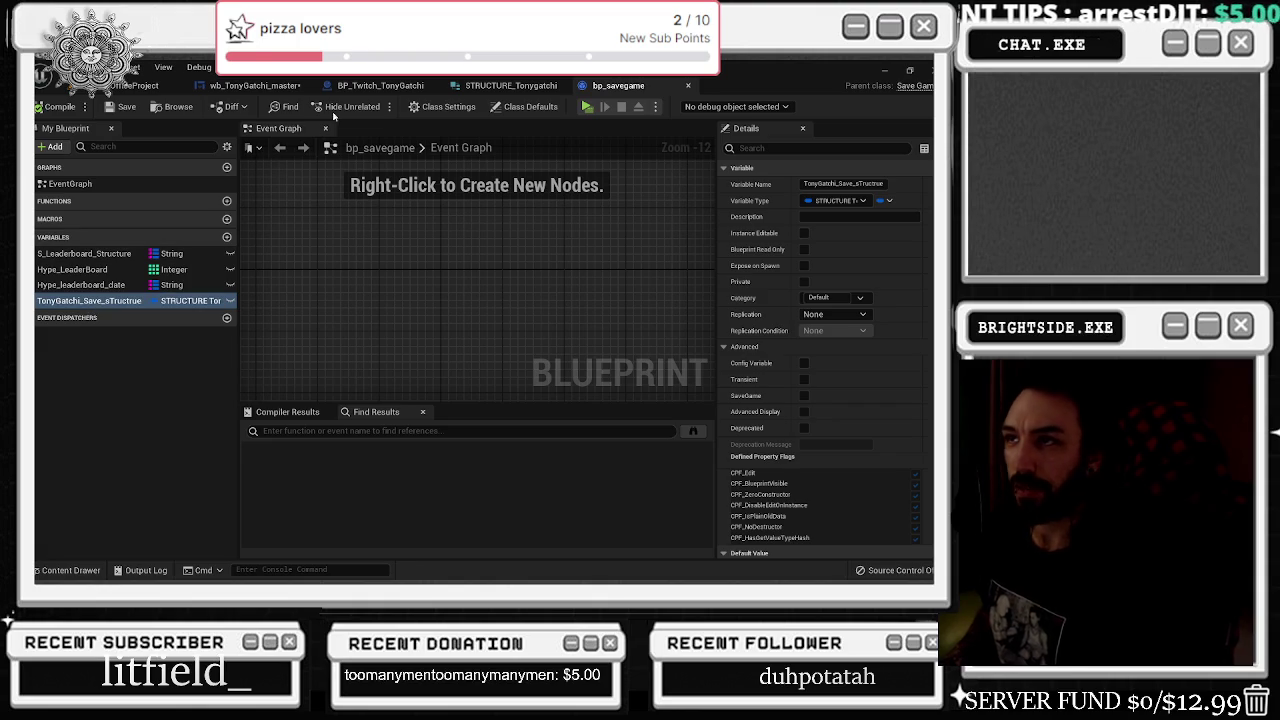
{"action": "left_click", "coordinate": [380, 86]}
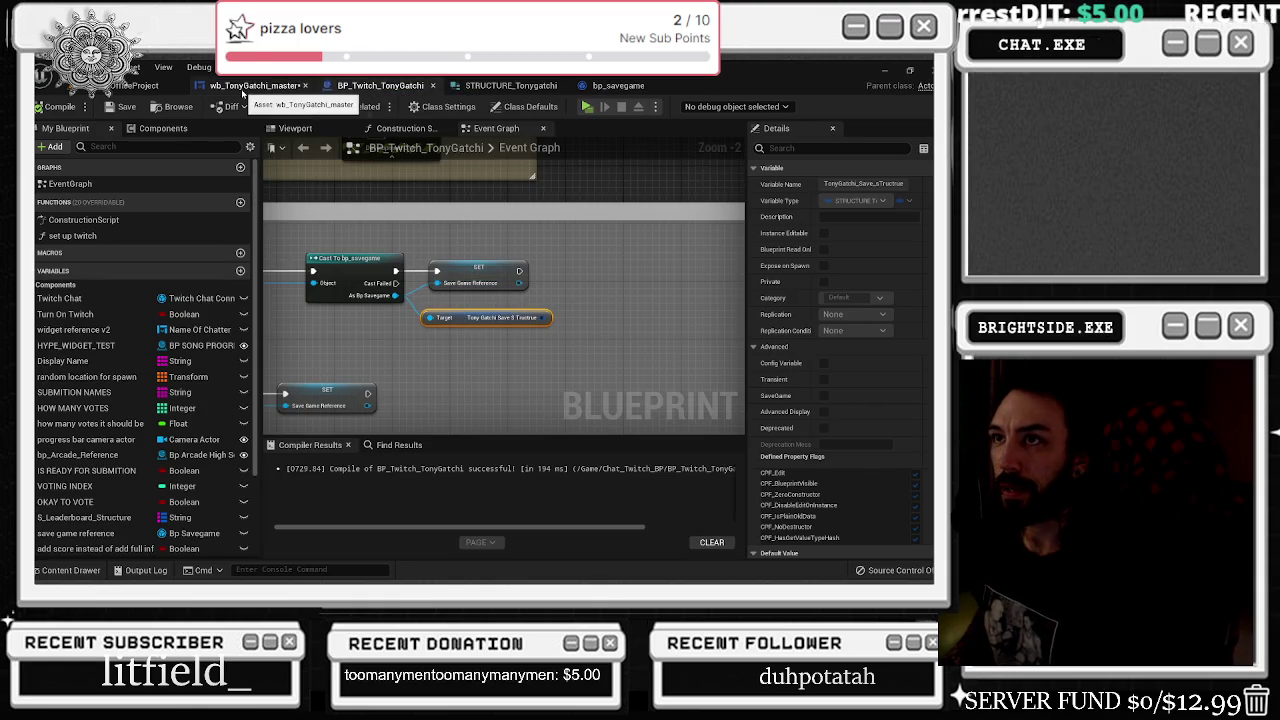
{"action": "left_click", "coordinate": [255, 85]}
- Cancel another node search and move the Twitch Reference node below Self
{"action": "left_click_drag", "start_coordinate": [452, 299], "coordinate": [470, 327]}
{"action": "type", "text": "get ton"}
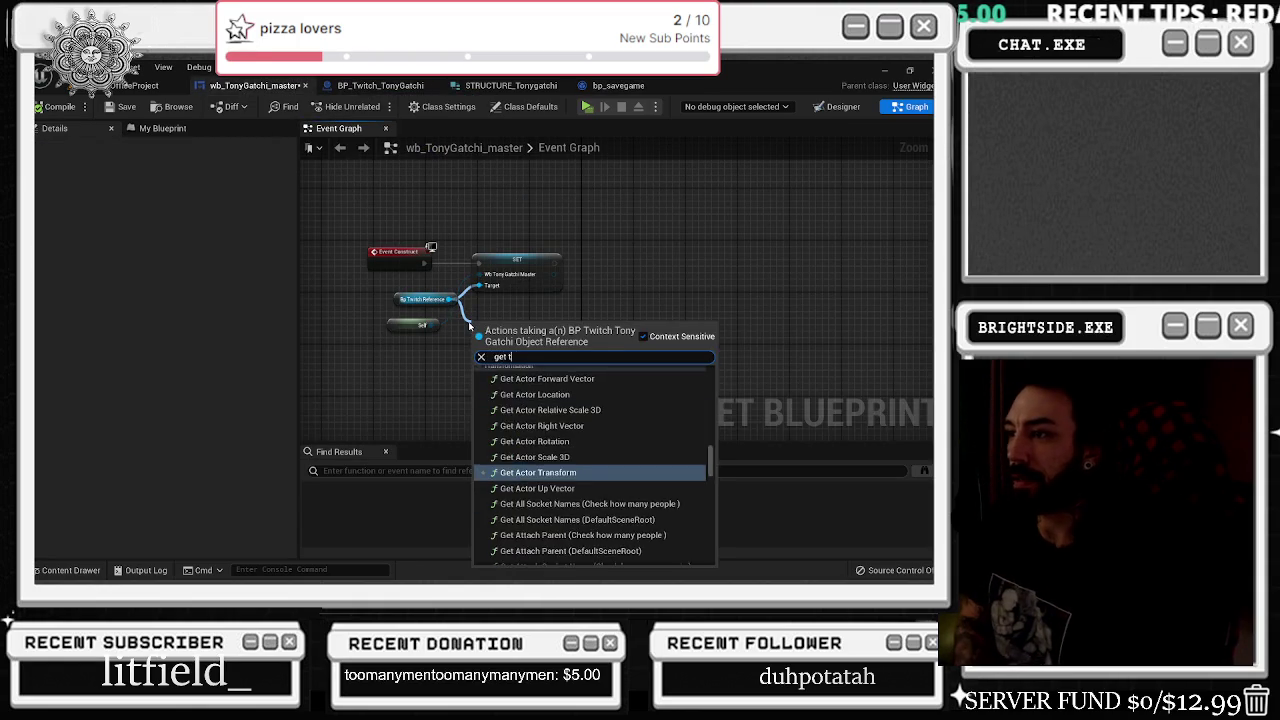
{"action": "key", "text": "BackSpace"}
{"action": "key", "text": "BackSpace"}
{"action": "key", "text": "BackSpace"}
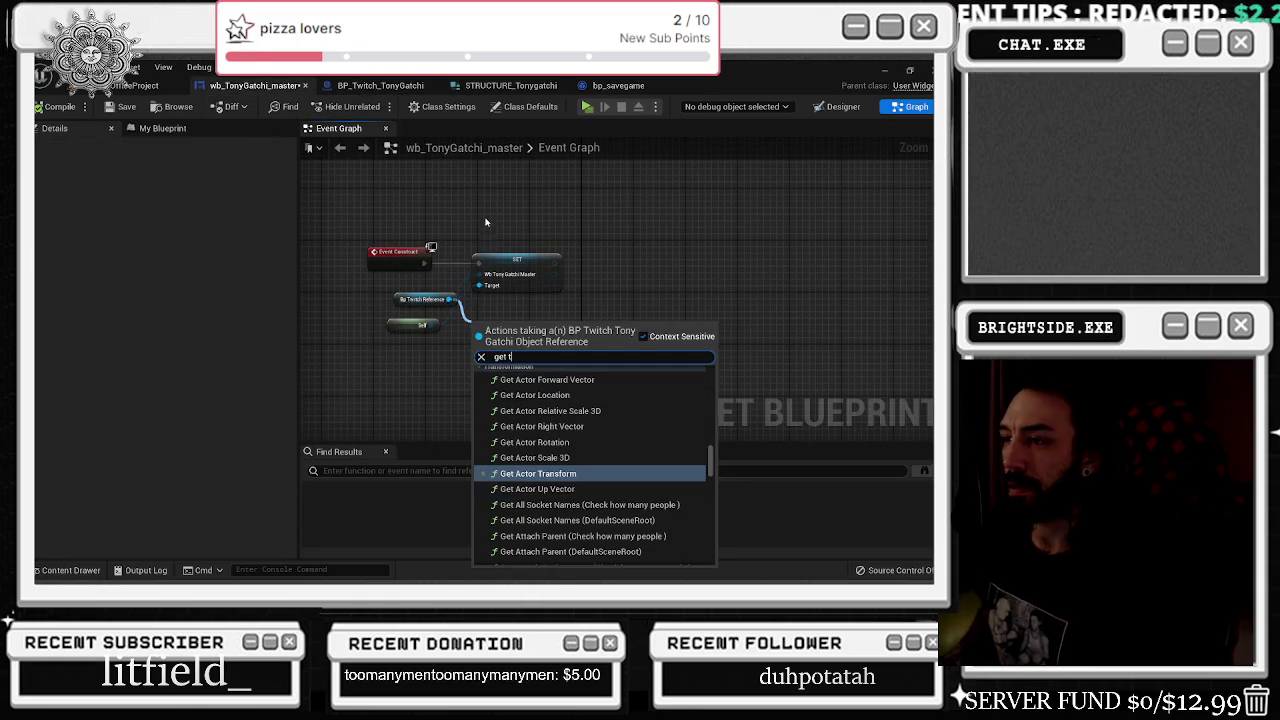
{"action": "key", "text": "Escape"}
{"action": "scroll", "coordinate": [474, 282], "scroll_direction": "up", "scroll_amount": 1}
{"action": "left_click_drag", "start_coordinate": [380, 305], "coordinate": [384, 366]}
{"action": "left_click", "coordinate": [603, 317]}
{"action": "scroll", "coordinate": [543, 314], "scroll_direction": "down", "scroll_amount": 1}
- Try a fresh bp_twitch_reference getter from the variables list, then delete the stray node
{"action": "left_click", "coordinate": [155, 130]}
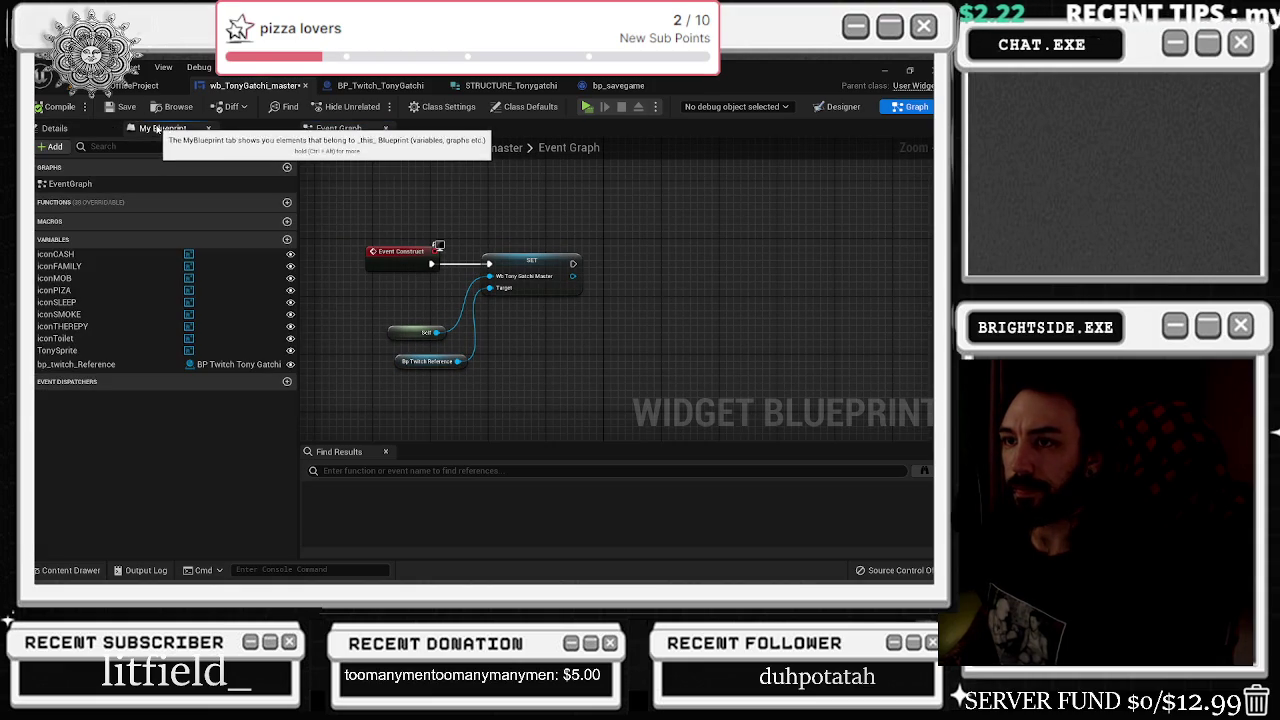
{"action": "mouse_move", "coordinate": [87, 368]}
{"action": "left_mouse_down"}
{"action": "mouse_move", "coordinate": [490, 256]}
{"action": "mouse_move", "coordinate": [434, 219]}
{"action": "left_mouse_up"}
{"action": "left_click_drag", "start_coordinate": [572, 276], "coordinate": [599, 284]}
{"action": "type", "text": "tony"}
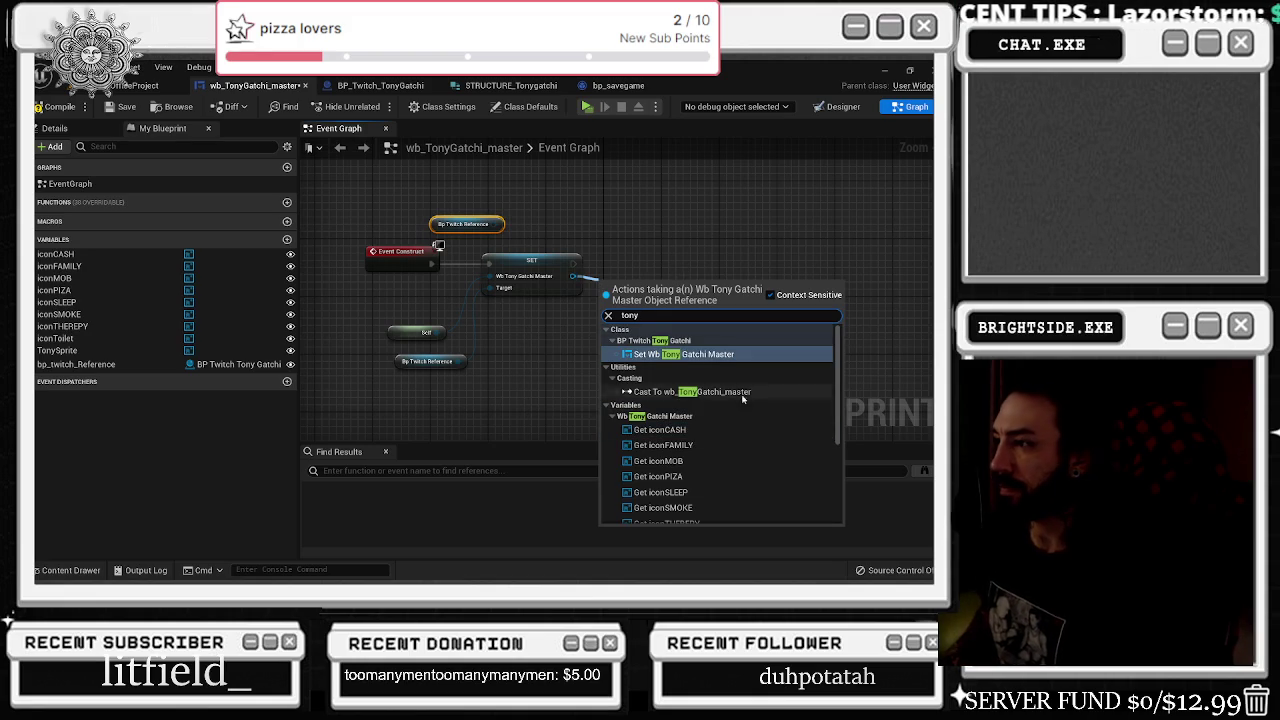
{"action": "scroll", "coordinate": [766, 413], "scroll_direction": "down", "scroll_amount": 5}
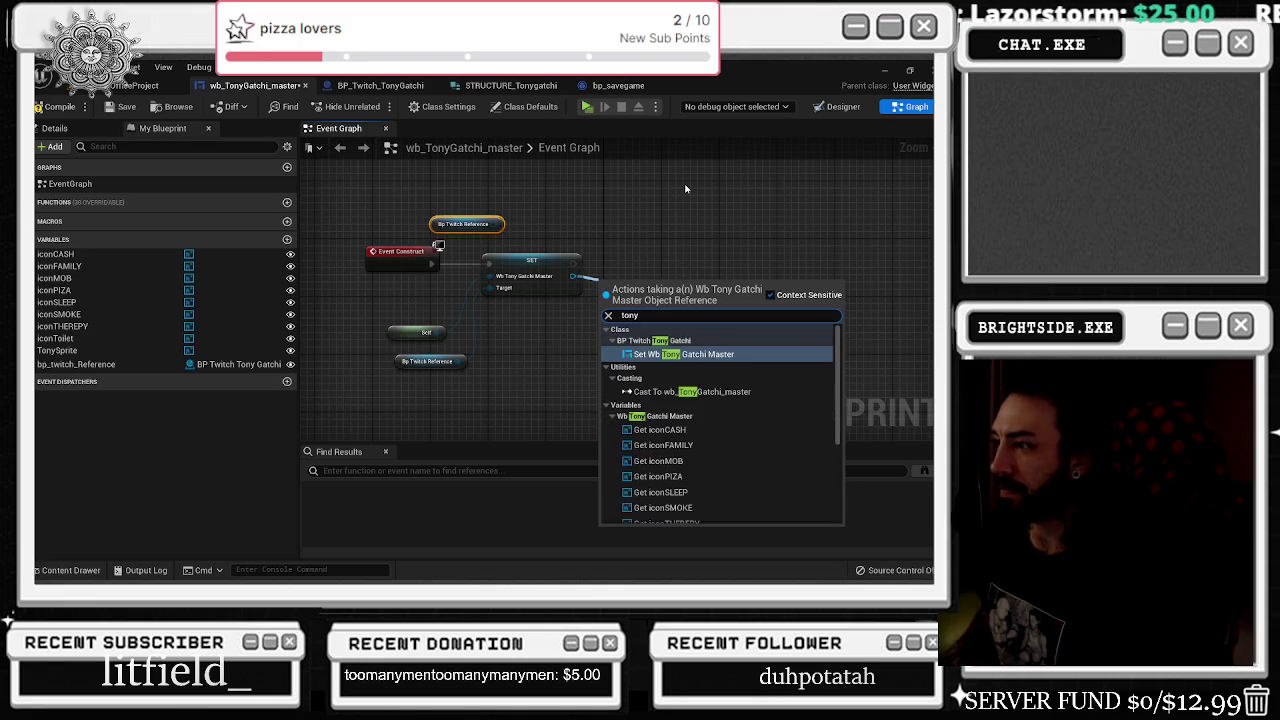
{"action": "left_click", "coordinate": [687, 186]}
{"action": "left_click", "coordinate": [480, 223]}
{"action": "key", "text": "Delete"}
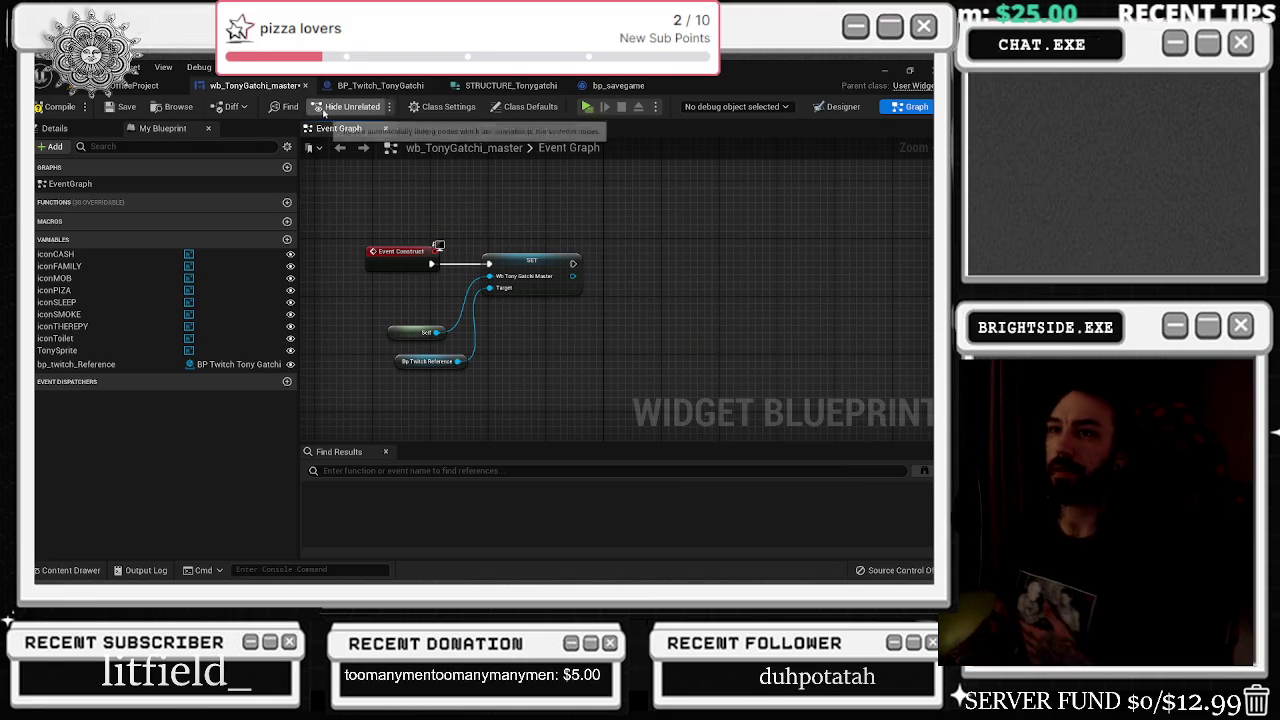
- Add a Get Save Game Reference node off the Twitch reference
{"action": "left_click", "coordinate": [380, 85]}
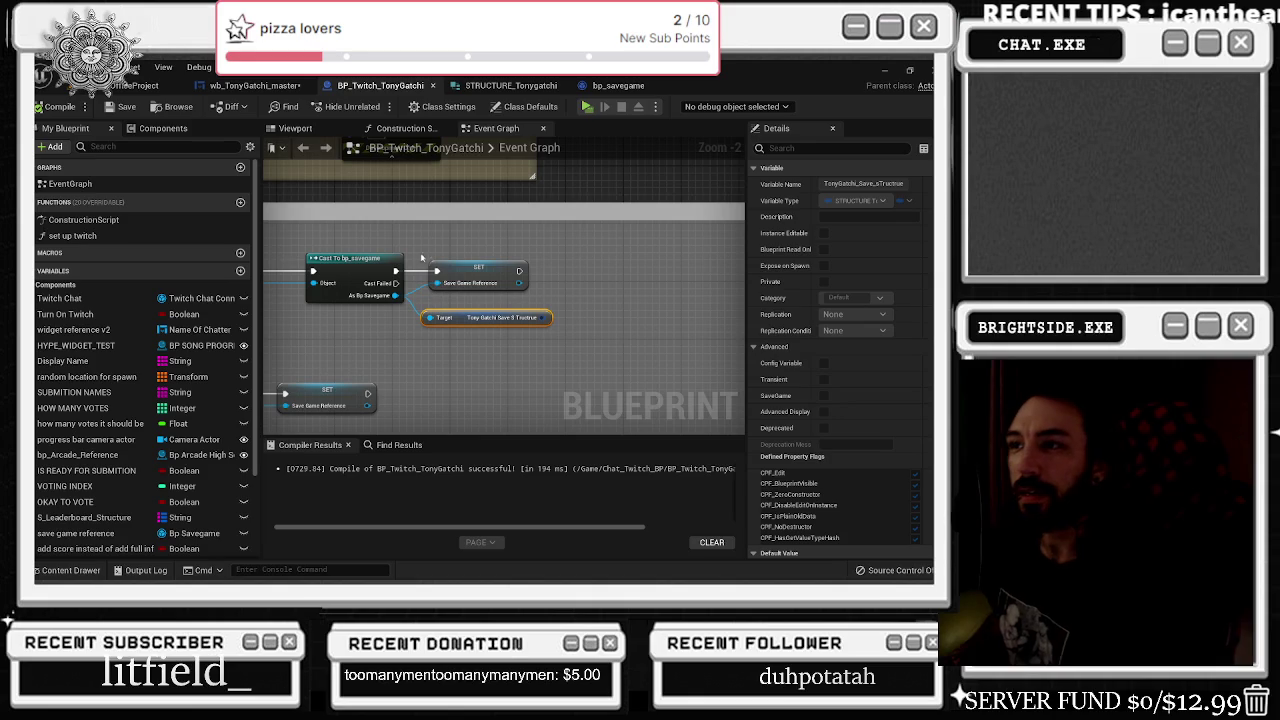
{"action": "left_click", "coordinate": [255, 85]}
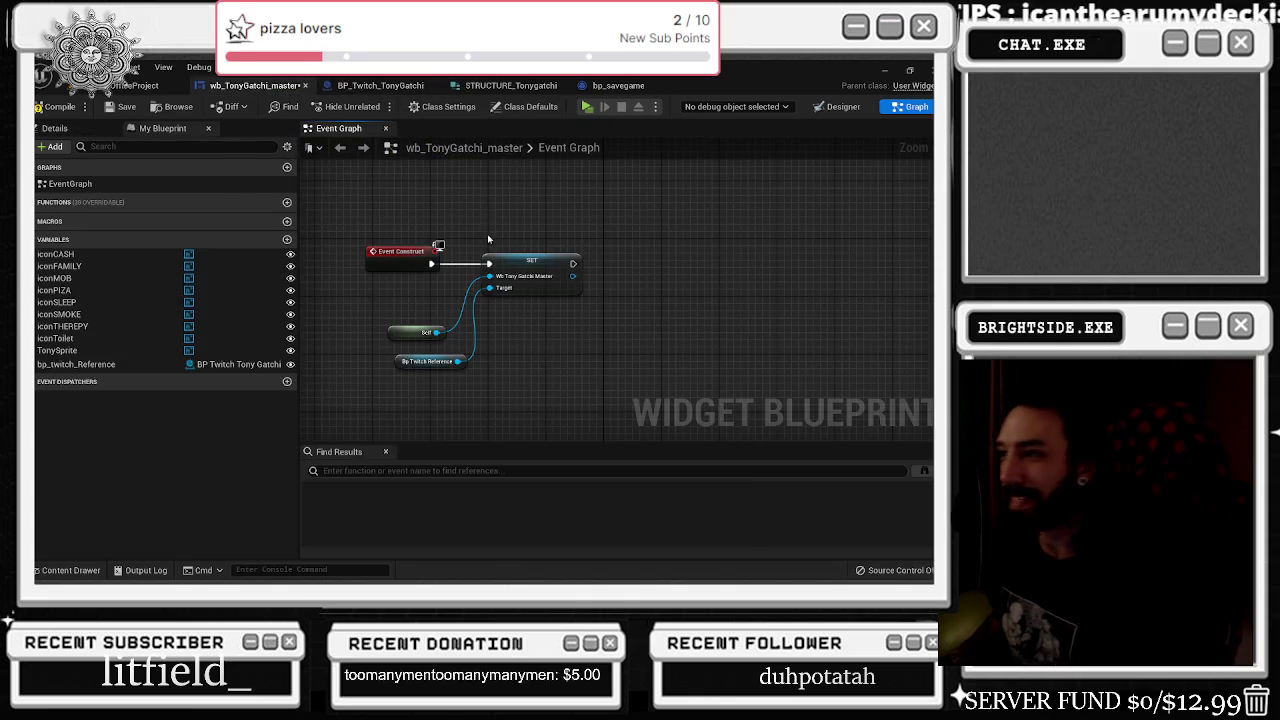
{"action": "left_click_drag", "start_coordinate": [459, 361], "coordinate": [485, 355]}
{"action": "type", "text": "get sacv"}
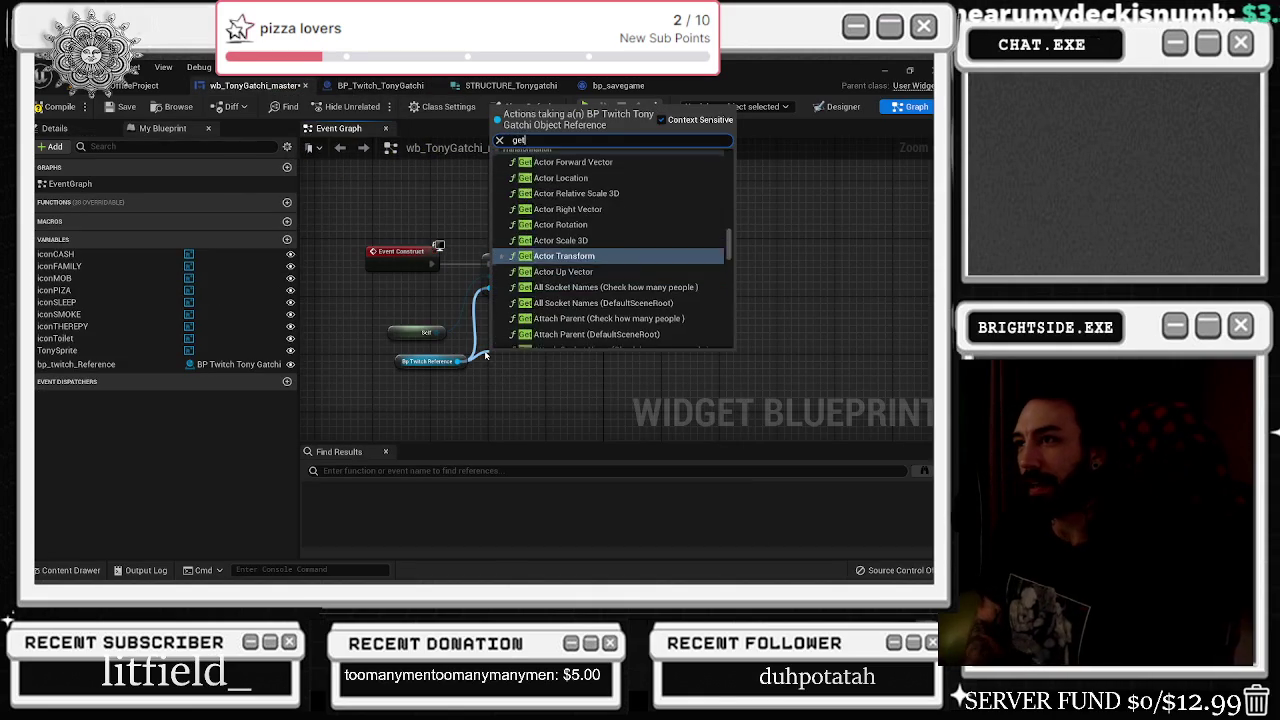
{"action": "key", "text": "BackSpace"}
{"action": "key", "text": "BackSpace"}
{"action": "type", "text": "ve game"}
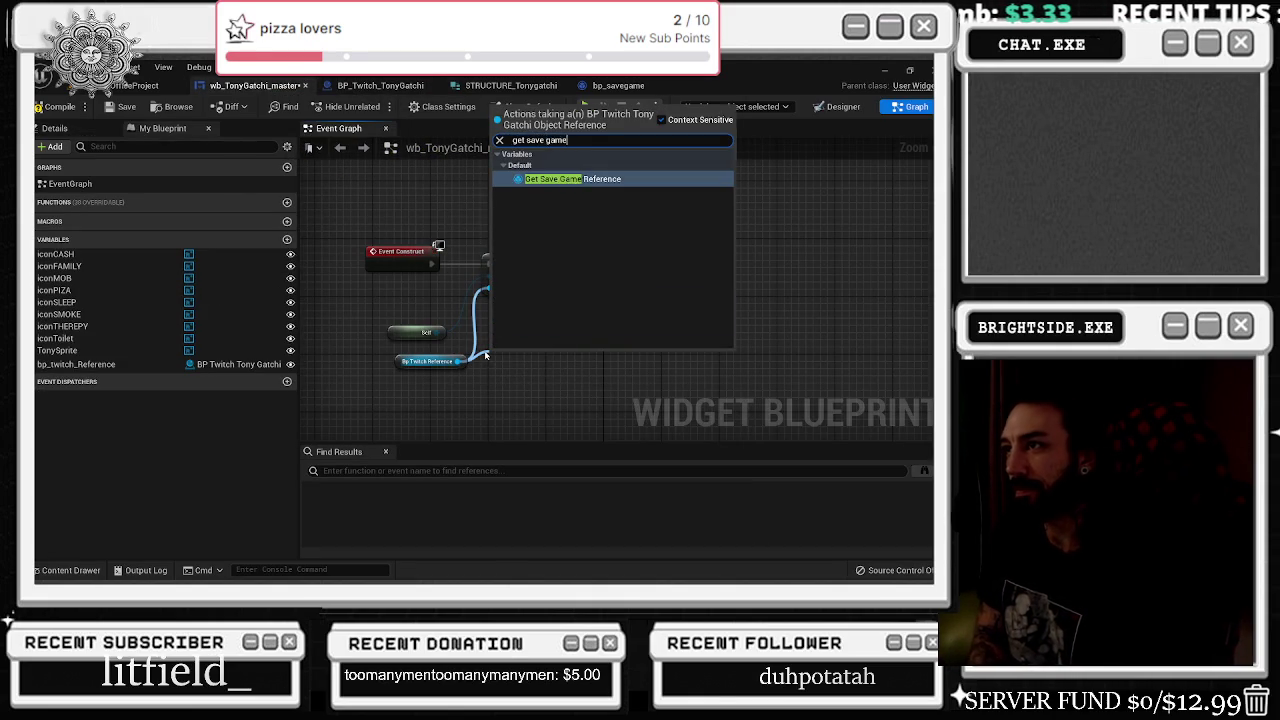
{"action": "key", "text": "Return"}
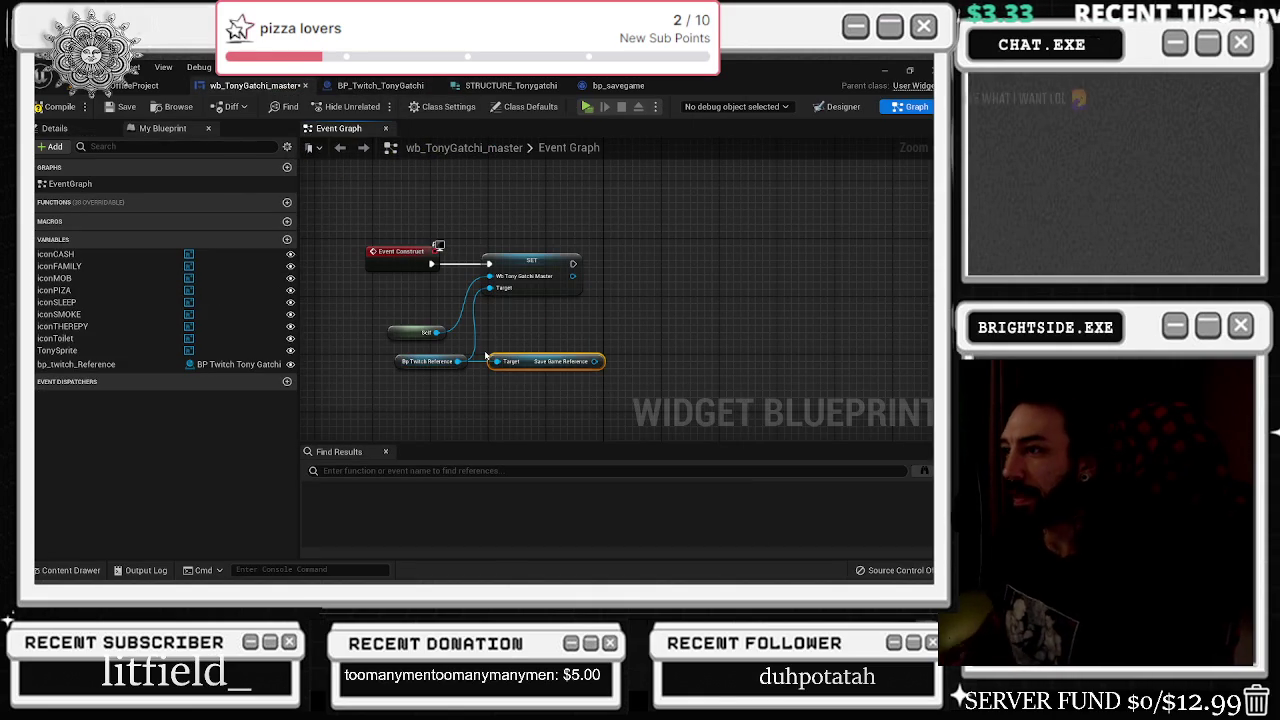
- Chain a Tony Gatchi Save S Tructrue getter off the save game reference
{"action": "mouse_move", "coordinate": [588, 368]}
{"action": "left_mouse_down"}
{"action": "mouse_move", "coordinate": [616, 352]}
{"action": "mouse_move", "coordinate": [643, 305]}
{"action": "left_mouse_up"}
{"action": "type", "text": "get tony"}
{"action": "key", "text": "Return"}
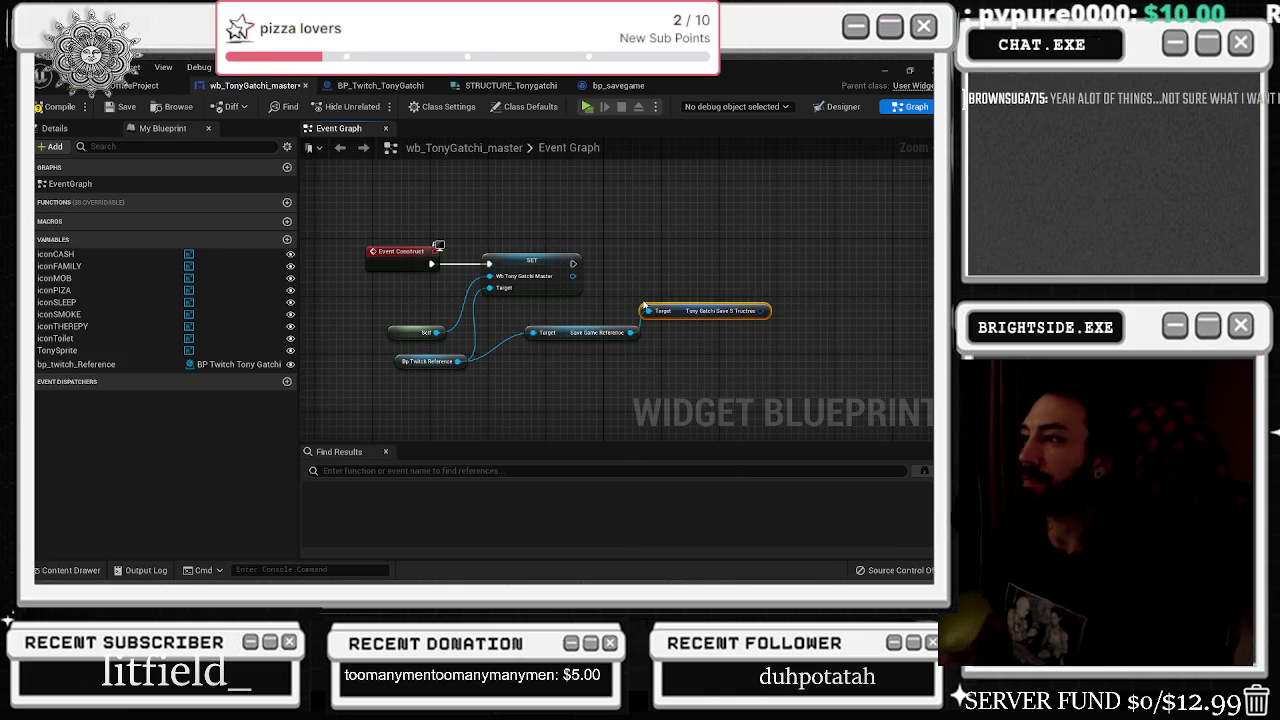
{"action": "right_click", "coordinate": [762, 311]}
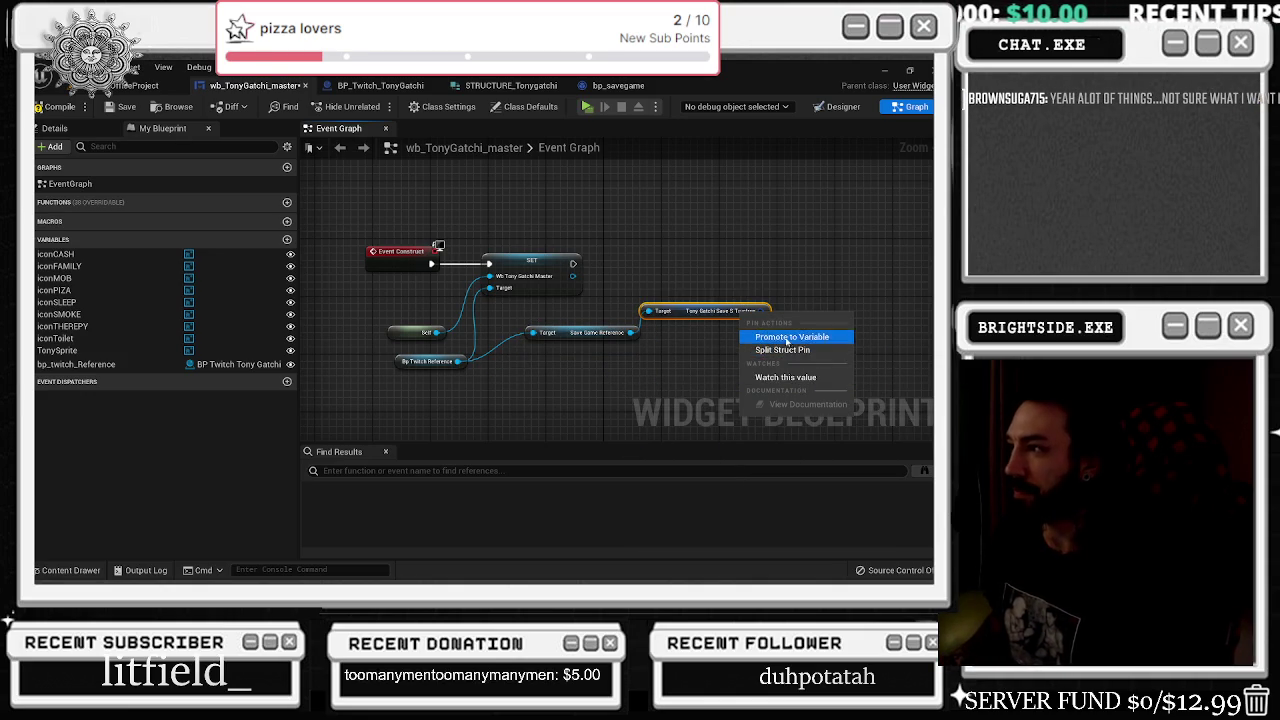
- Promote the structure output to a variable and wire its SET after the first SET
{"action": "left_click", "coordinate": [785, 336]}
{"action": "mouse_move", "coordinate": [573, 263]}
{"action": "left_mouse_down"}
{"action": "mouse_move", "coordinate": [829, 314]}
{"action": "mouse_move", "coordinate": [830, 268]}
{"action": "mouse_move", "coordinate": [651, 266]}
{"action": "left_mouse_up"}
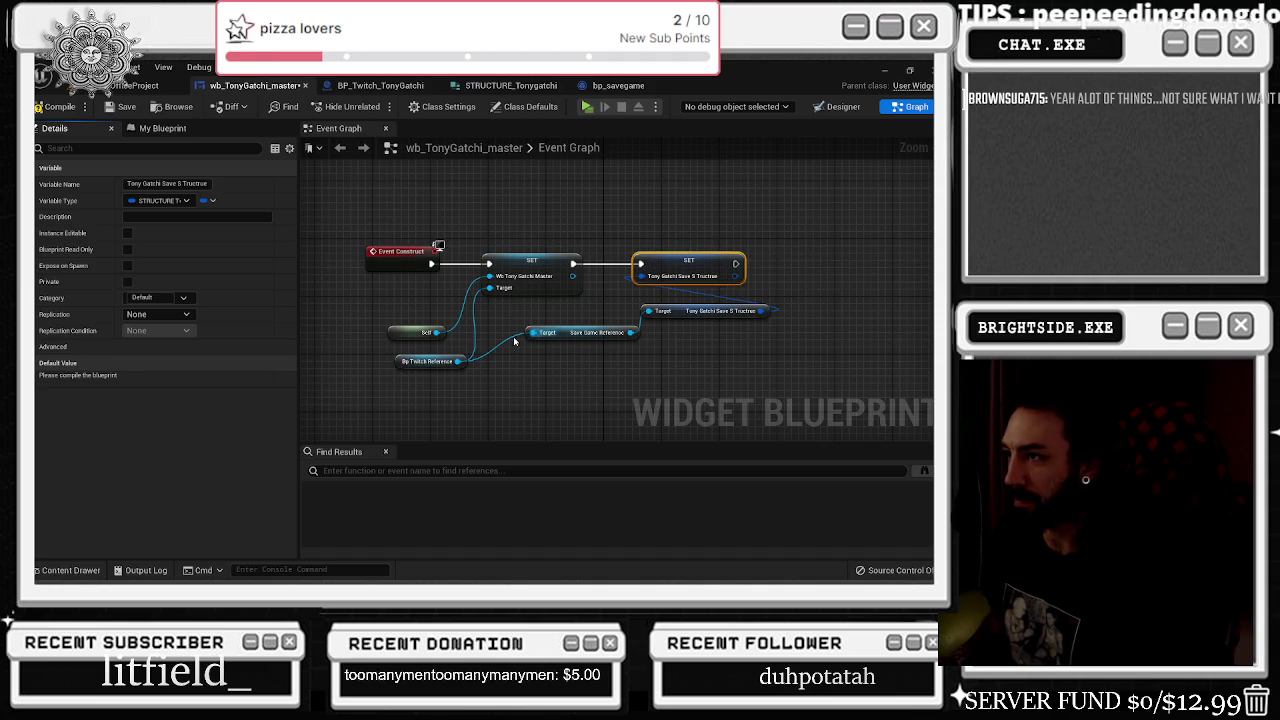
{"action": "left_click_drag", "start_coordinate": [561, 337], "coordinate": [496, 395]}
{"action": "left_click_drag", "start_coordinate": [681, 323], "coordinate": [551, 337]}
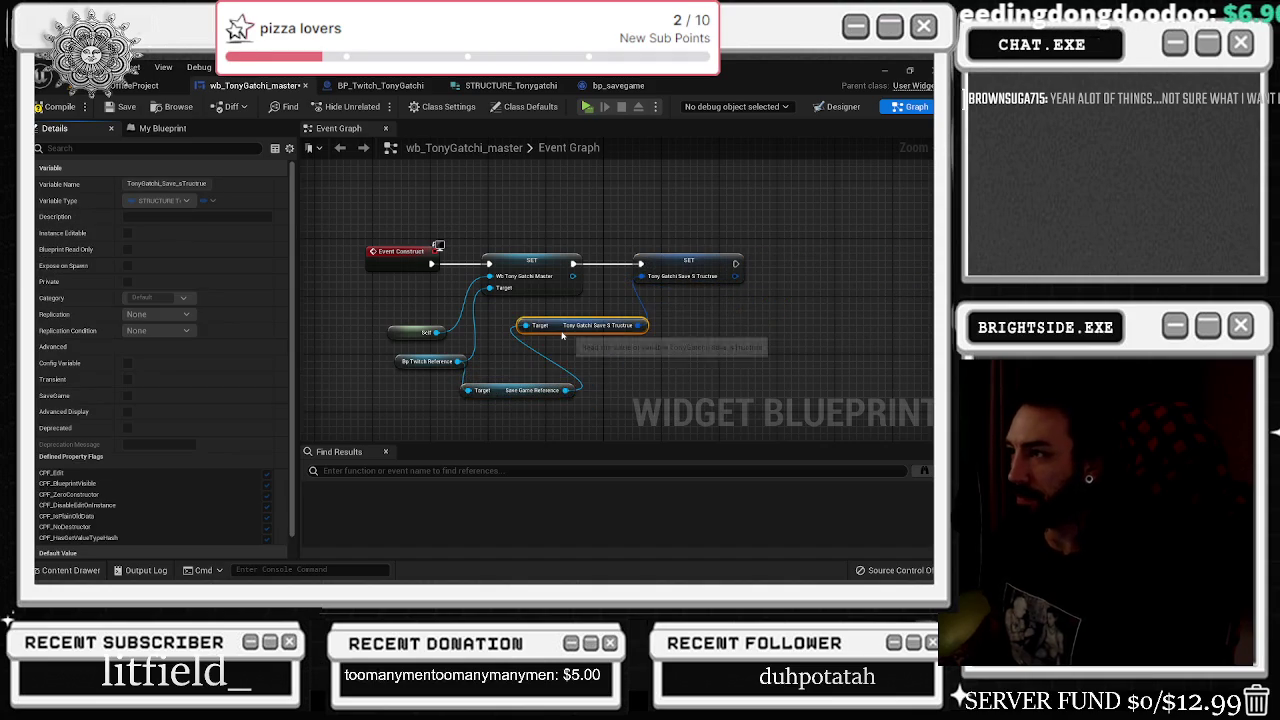
{"action": "left_click_drag", "start_coordinate": [400, 275], "coordinate": [521, 370]}
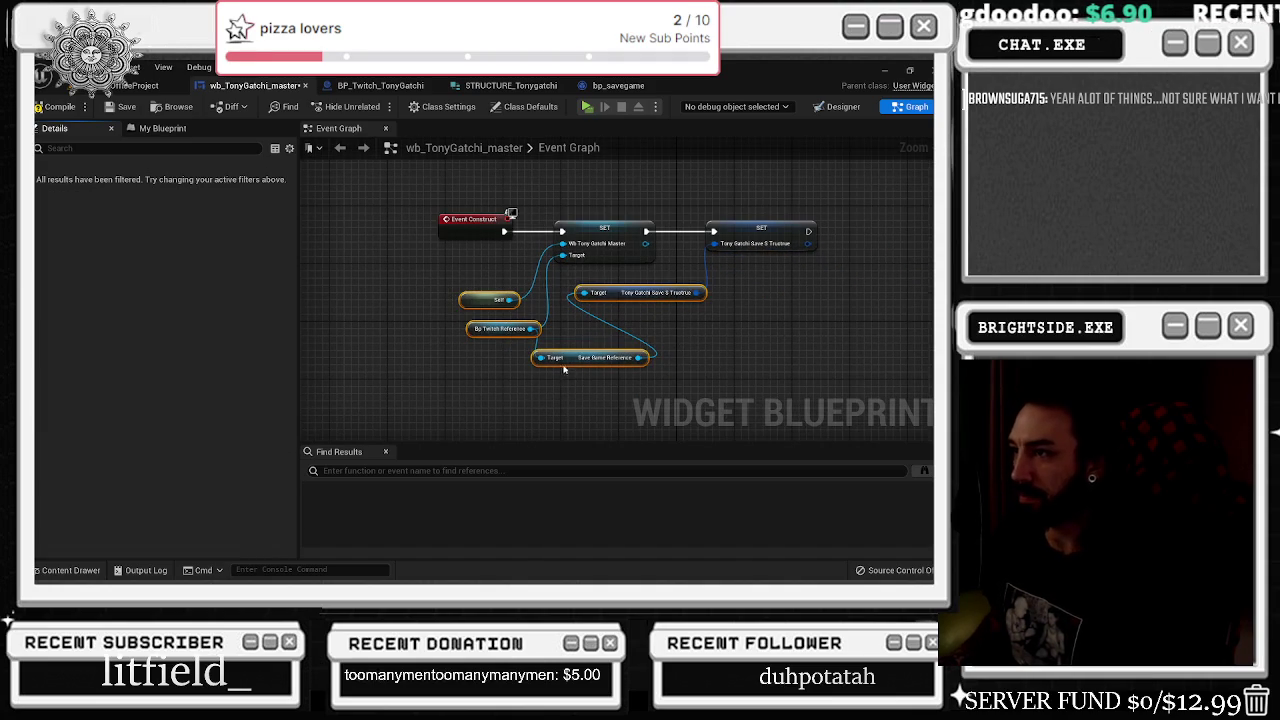
{"action": "left_click", "coordinate": [545, 292]}
{"action": "left_click_drag", "start_coordinate": [560, 290], "coordinate": [605, 293]}
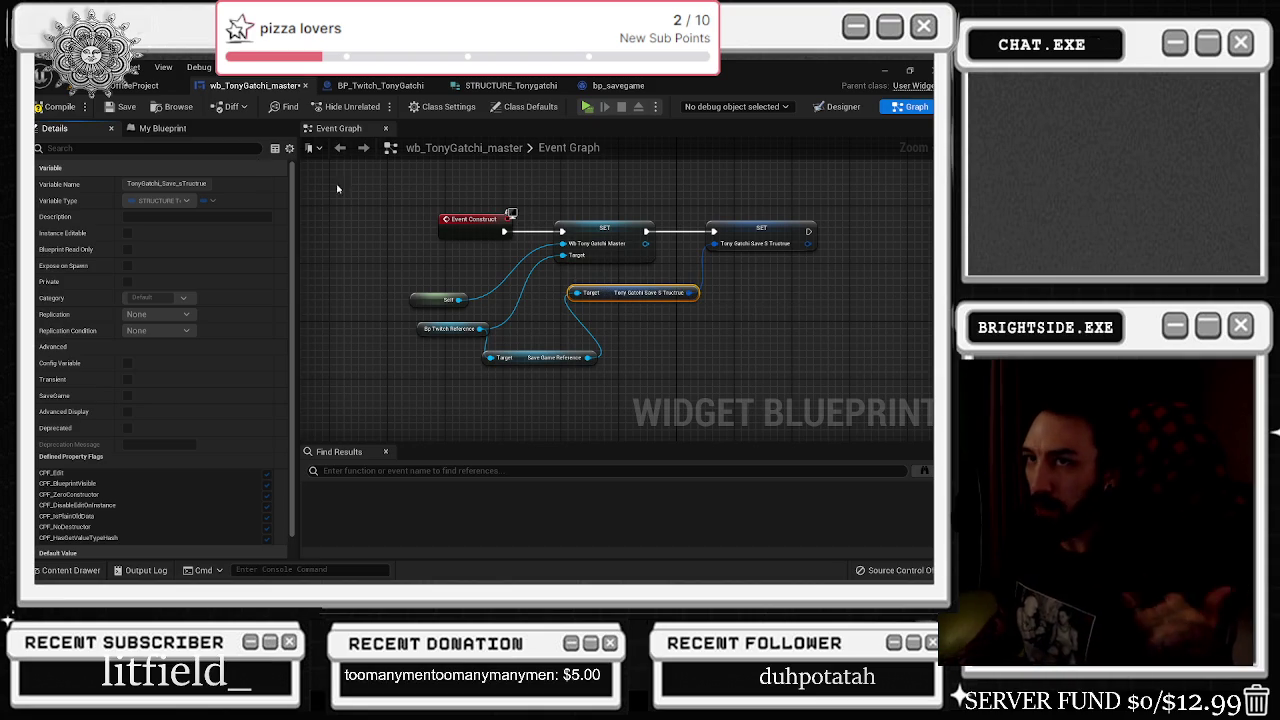
- Tidy the graph view and shift the second SET node to the right
{"action": "mouse_move", "coordinate": [663, 166]}
{"action": "left_mouse_down"}
{"action": "mouse_move", "coordinate": [620, 196]}
{"action": "mouse_move", "coordinate": [510, 198]}
{"action": "left_mouse_up"}
{"action": "left_click_drag", "start_coordinate": [630, 237], "coordinate": [649, 242]}
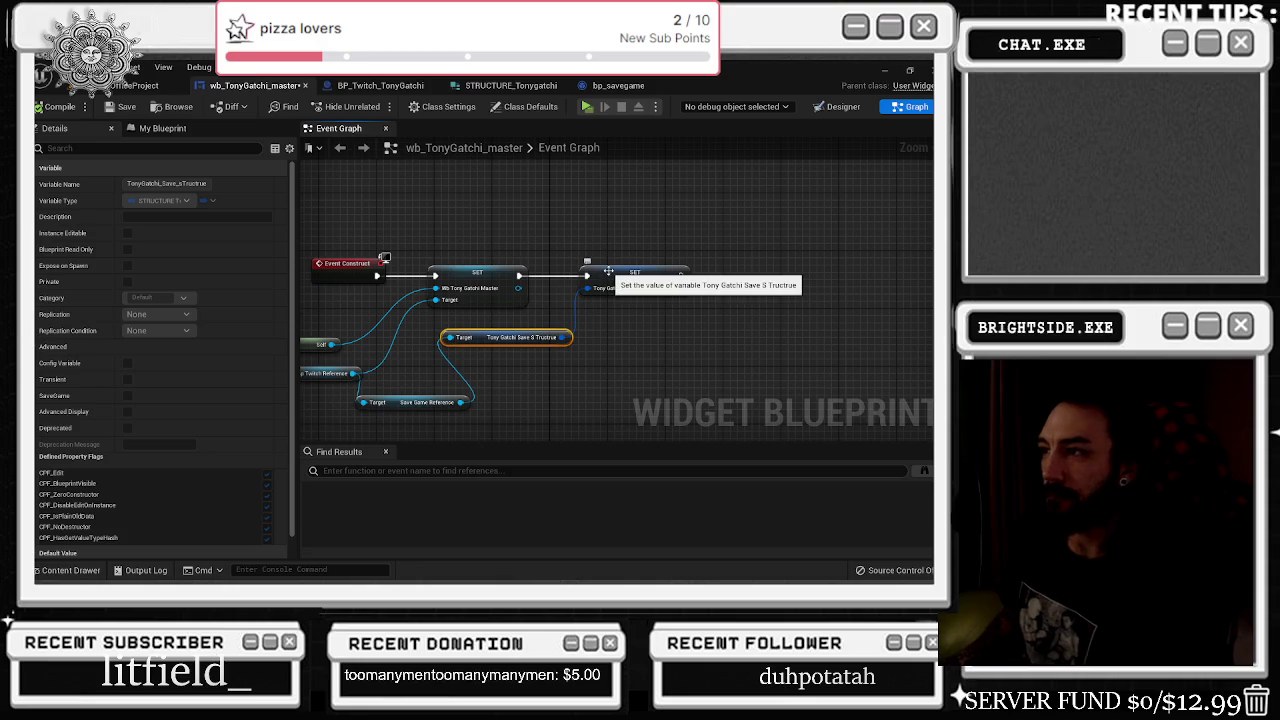
{"action": "left_click_drag", "start_coordinate": [608, 271], "coordinate": [623, 271]}
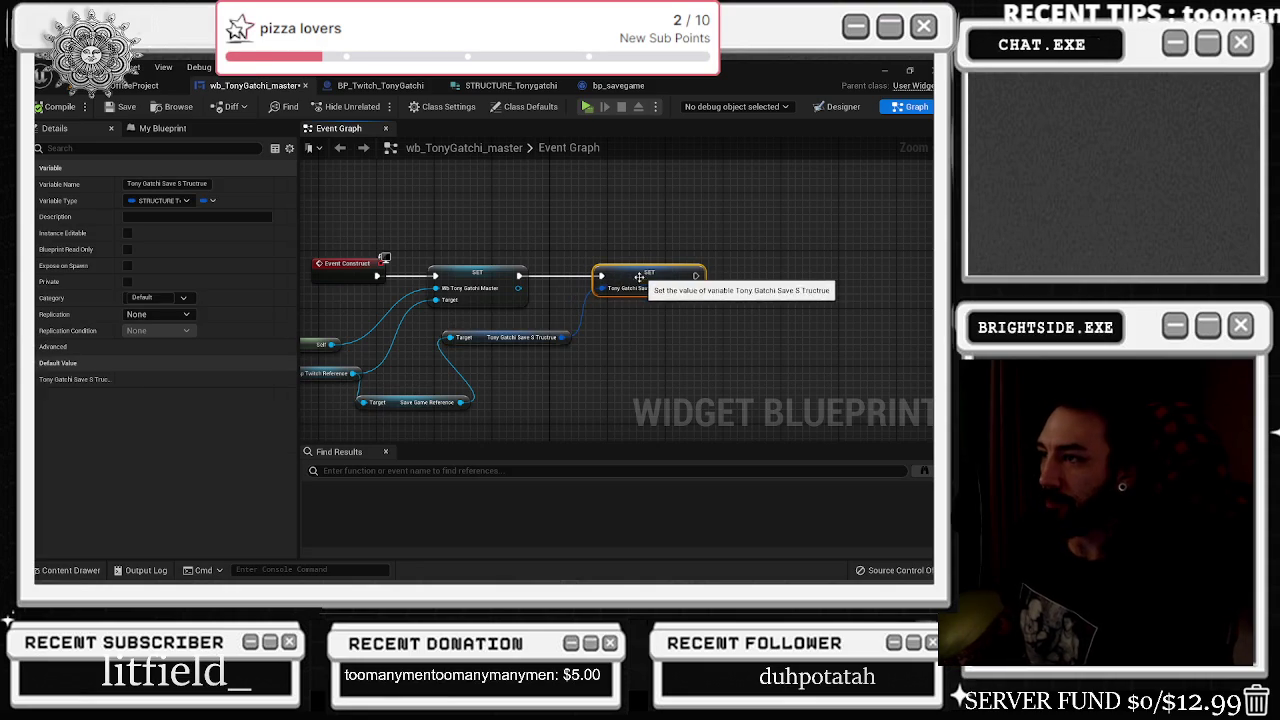
{"action": "right_click", "coordinate": [566, 337]}
{"action": "mouse_move", "coordinate": [585, 387]}
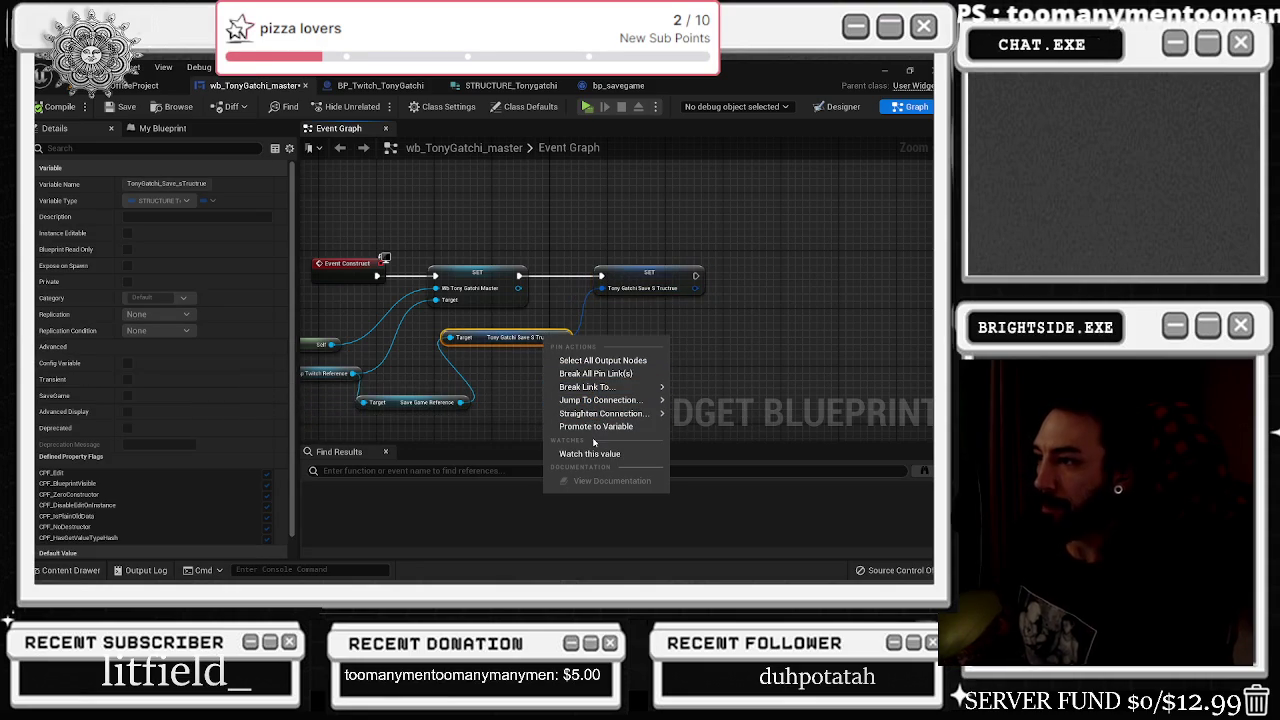
{"action": "left_click", "coordinate": [494, 382]}
- Add a Break STRUCTURE_Tonygatchi node off the stored structure, showing all seven stats
{"action": "left_click_drag", "start_coordinate": [697, 288], "coordinate": [707, 326]}
{"action": "type", "text": "break"}
{"action": "key", "text": "Return"}
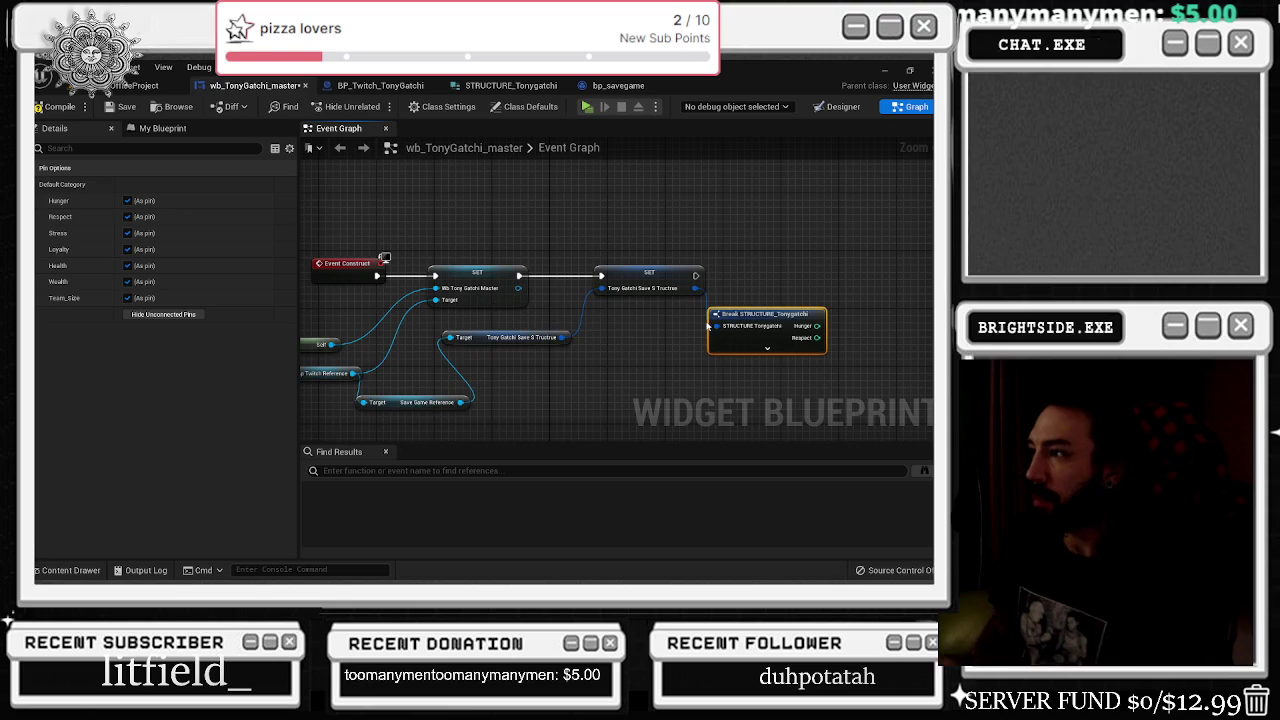
{"action": "left_click", "coordinate": [696, 347]}
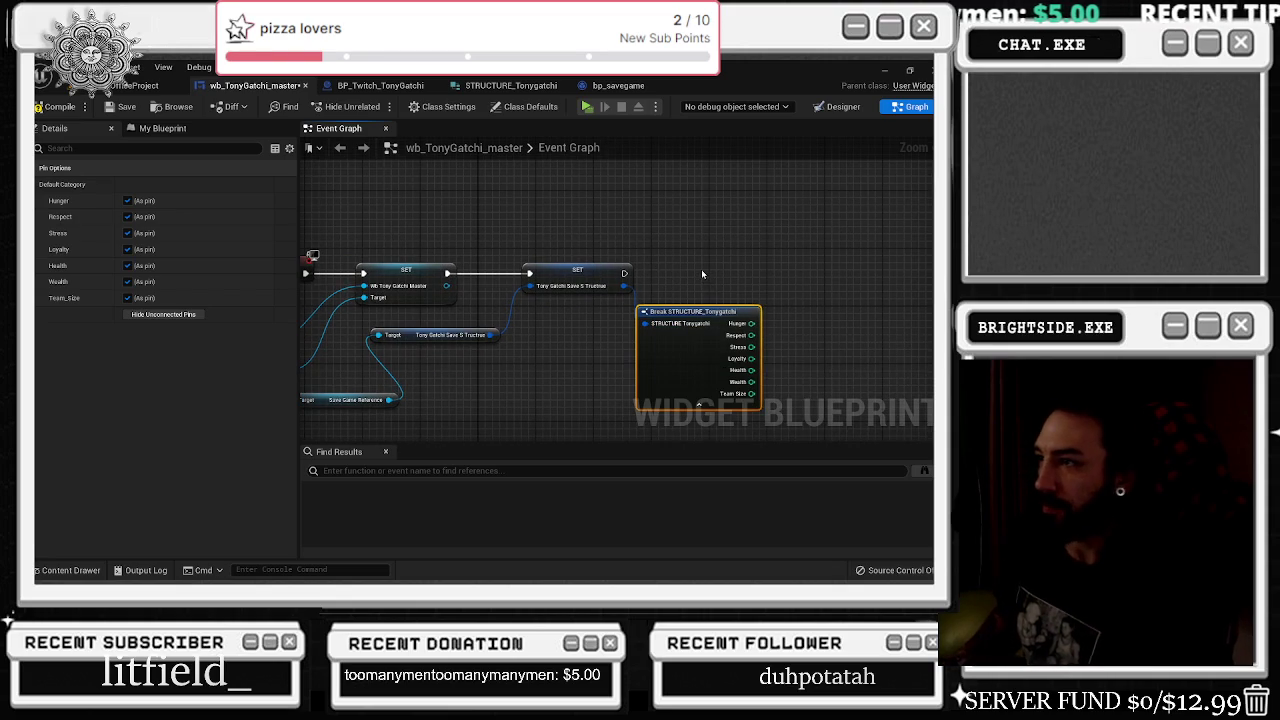
- Tidy the save game getter node positions and save the widget blueprint
{"action": "left_click_drag", "start_coordinate": [701, 269], "coordinate": [787, 259]}
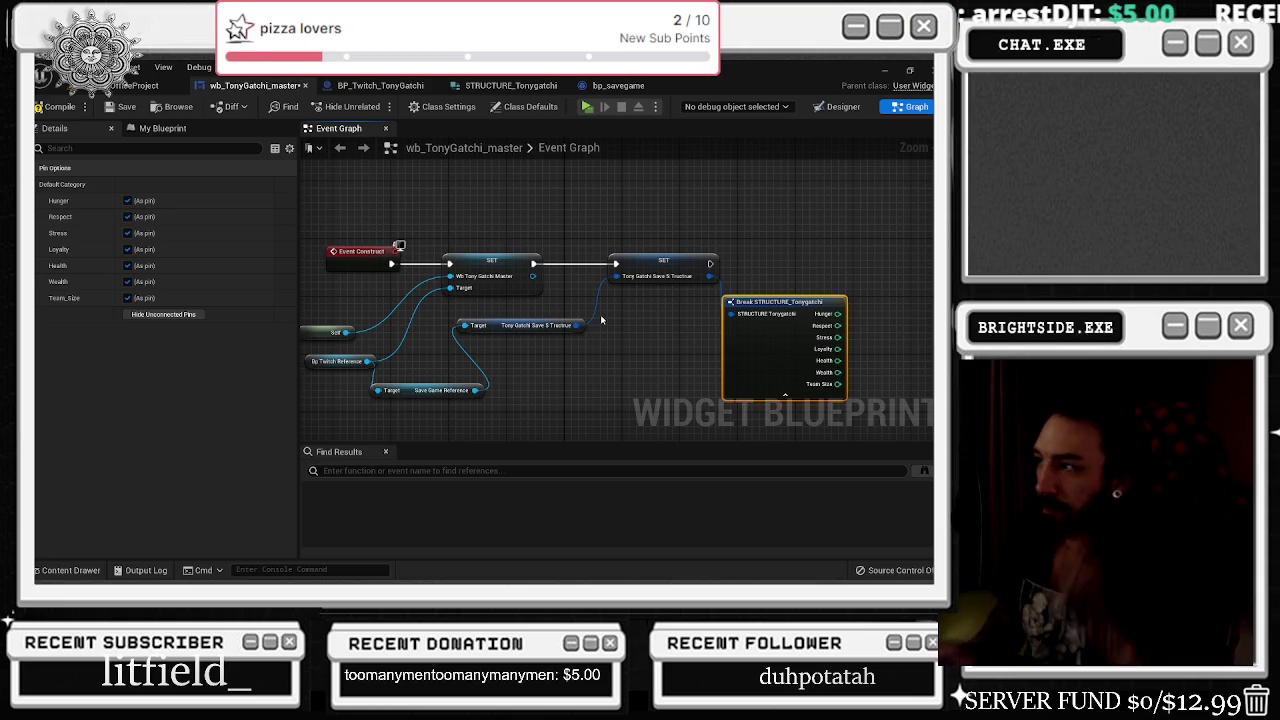
{"action": "left_click_drag", "start_coordinate": [501, 329], "coordinate": [500, 315]}
{"action": "left_click_drag", "start_coordinate": [407, 392], "coordinate": [476, 326]}
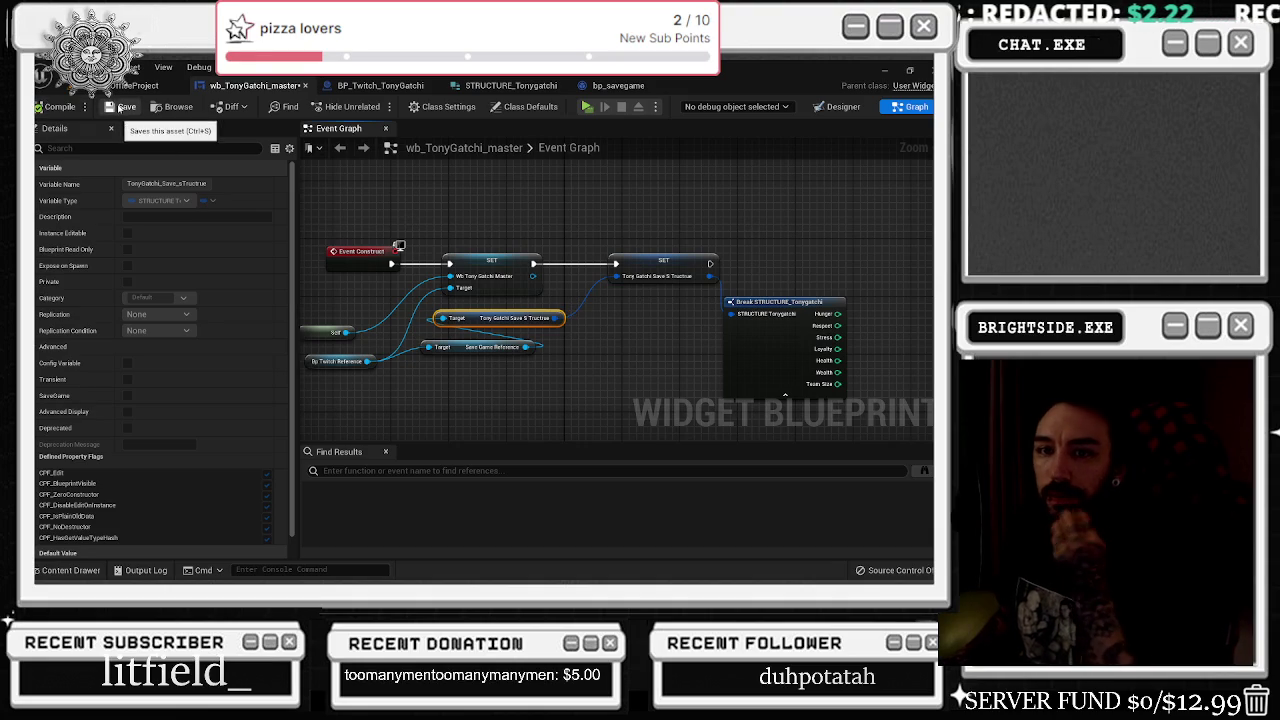
{"action": "left_click", "coordinate": [126, 108]}
- Cycle through the level, BP_Twitch, bp_savegame and structure tabs, then show the widget Designer
{"action": "left_click", "coordinate": [141, 87]}
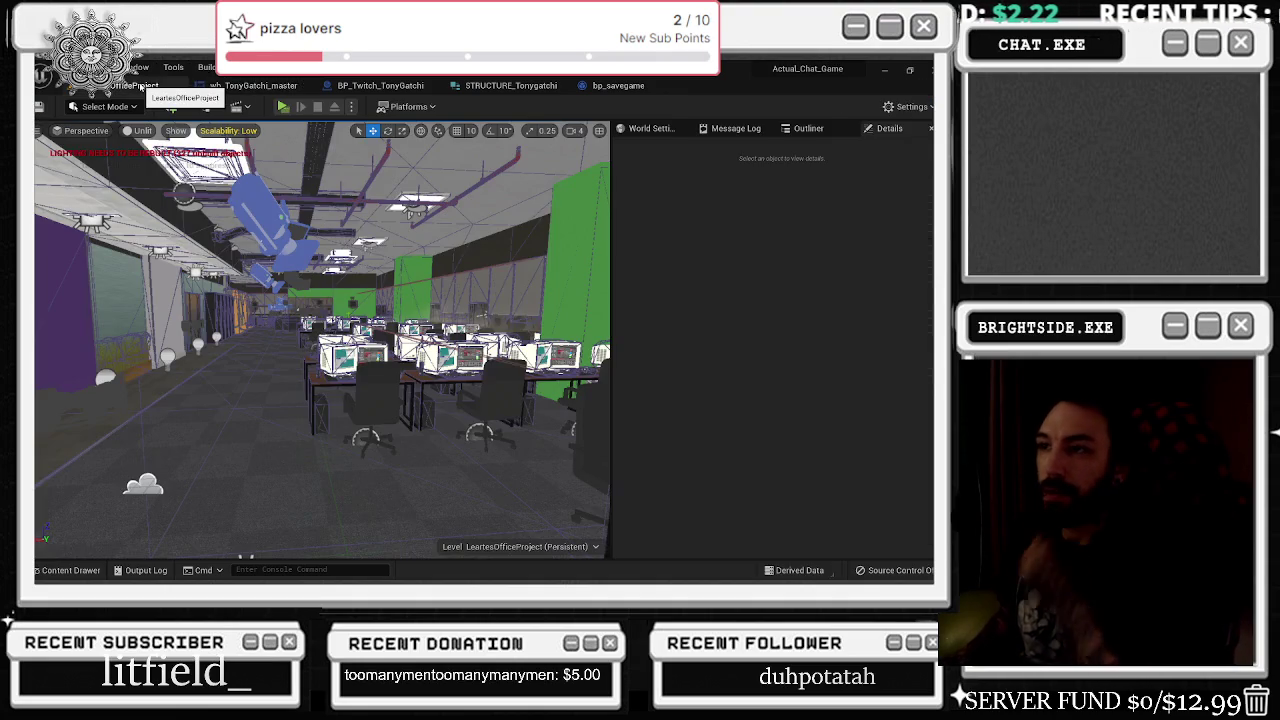
{"action": "left_click", "coordinate": [380, 85]}
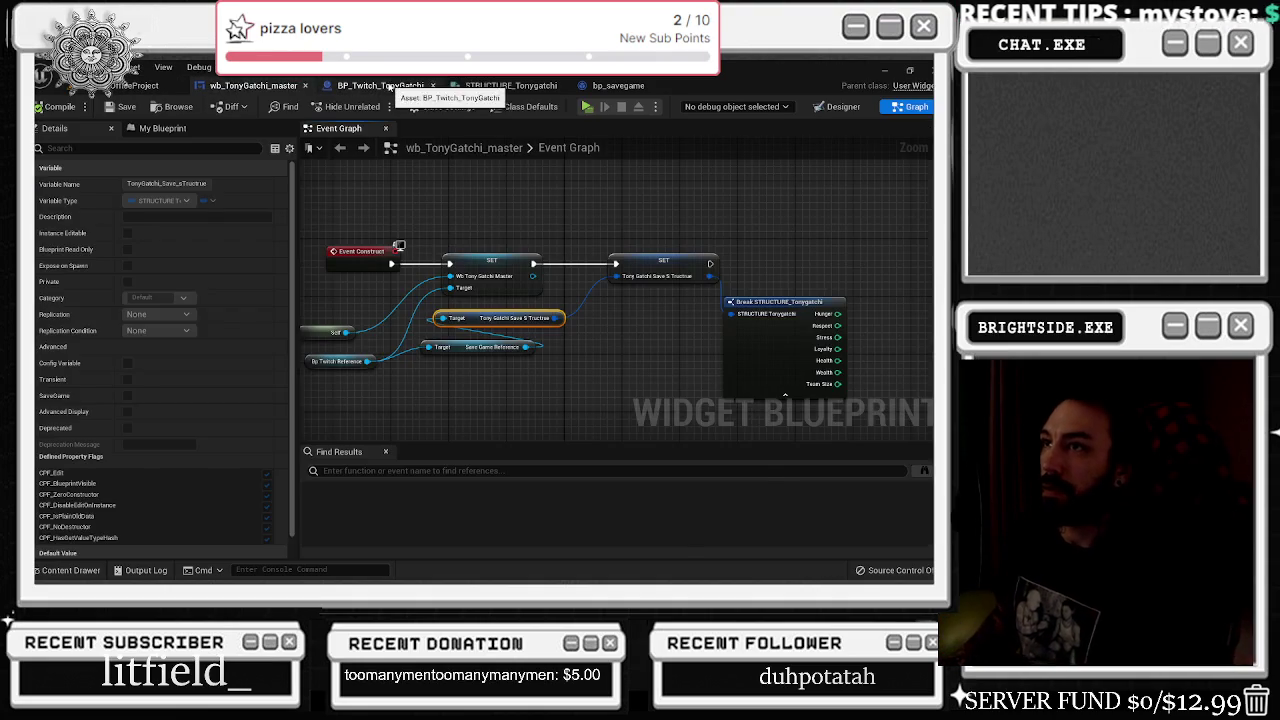
{"action": "left_click", "coordinate": [612, 86]}
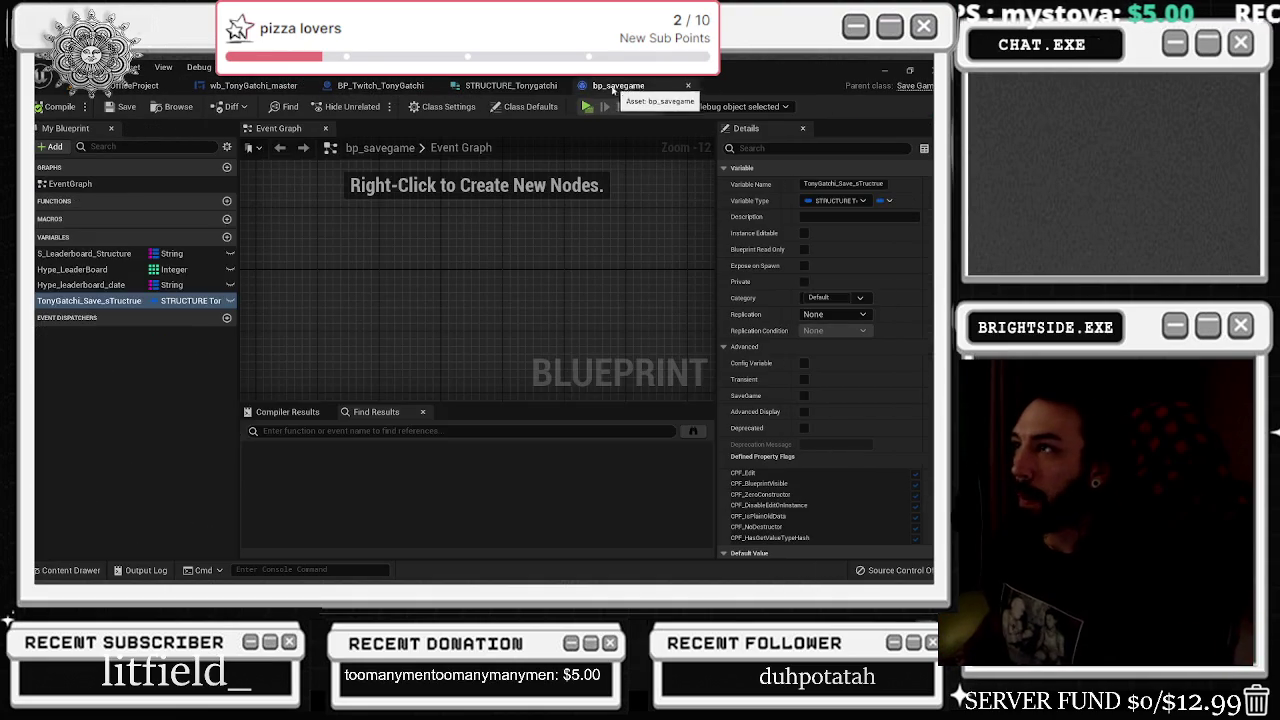
{"action": "left_click", "coordinate": [497, 86]}
{"action": "left_click", "coordinate": [253, 85]}
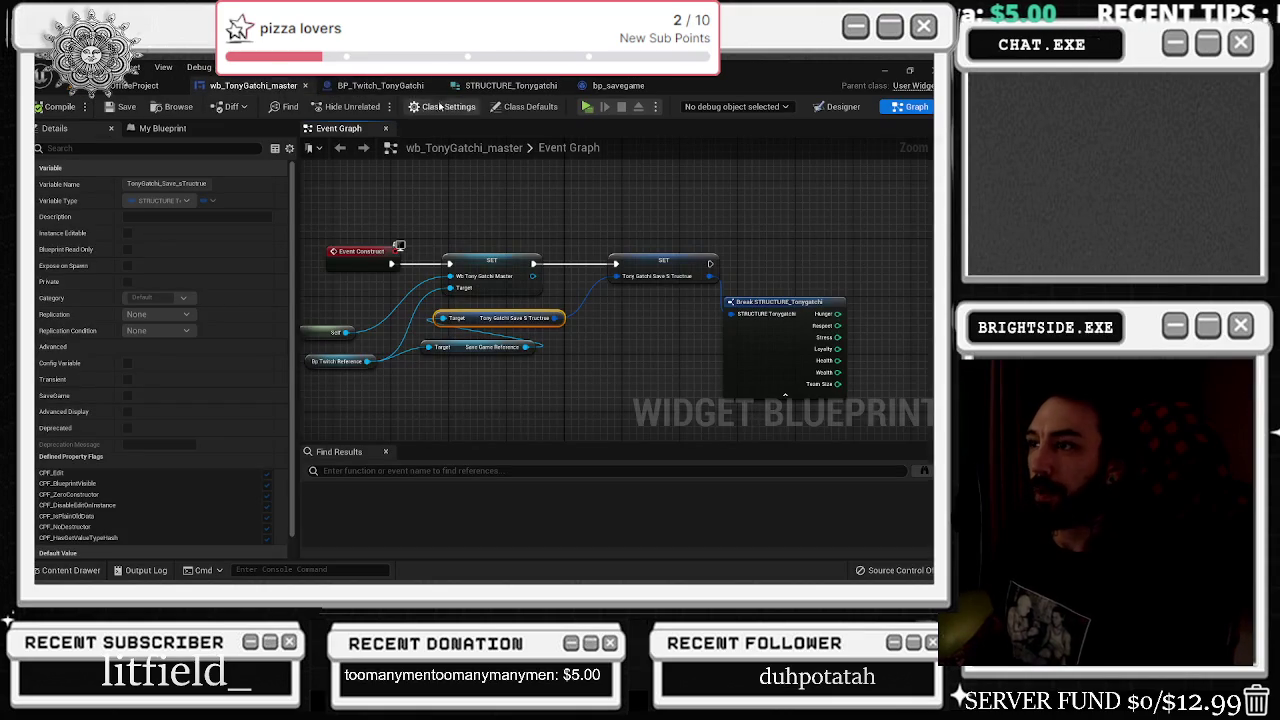
{"action": "left_click", "coordinate": [836, 106]}
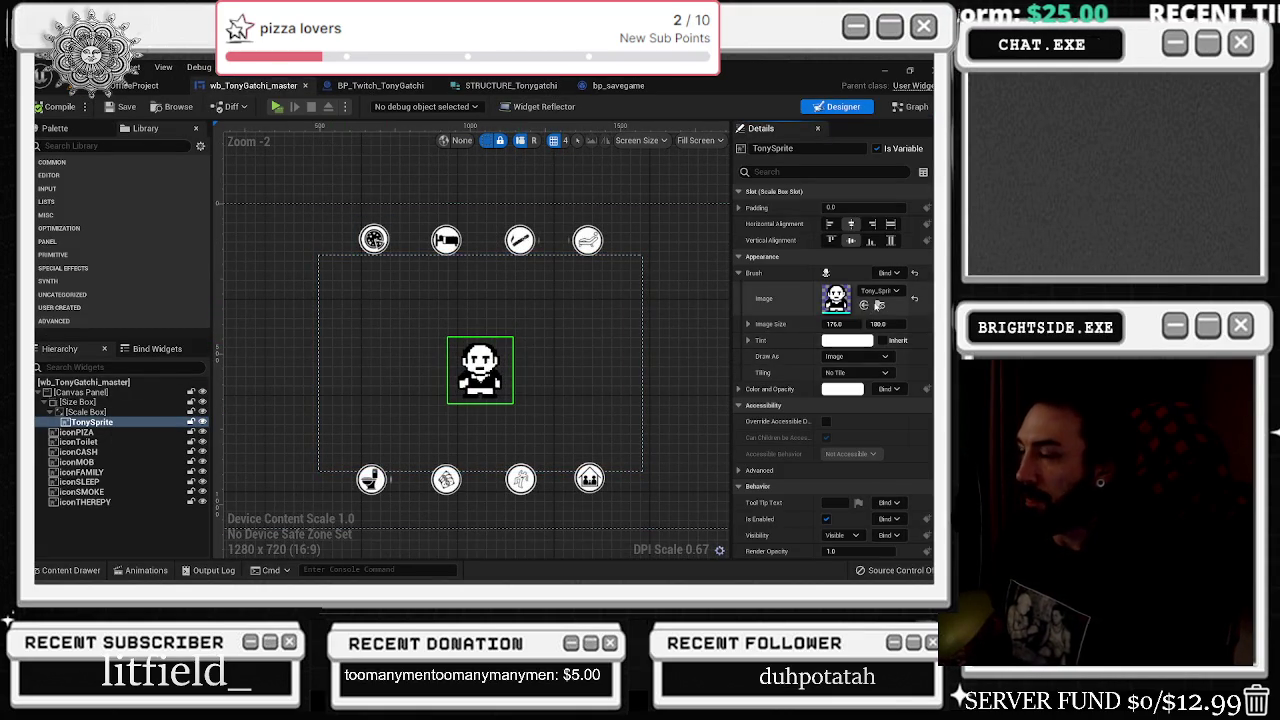
- Select iconPIZA and Tony's Scale Box, then switch to the STRUCTURE_Tonygatchi struct
{"action": "scroll", "coordinate": [510, 244], "scroll_direction": "up", "scroll_amount": 1}
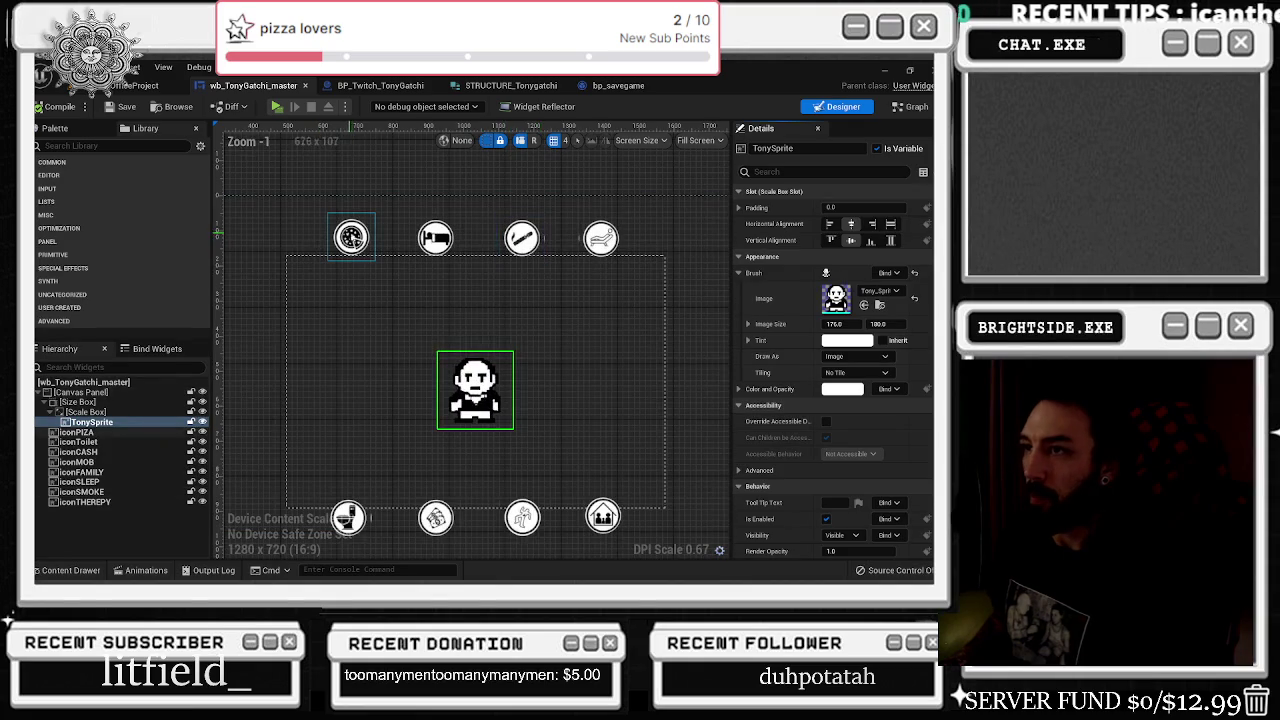
{"action": "left_click", "coordinate": [351, 237]}
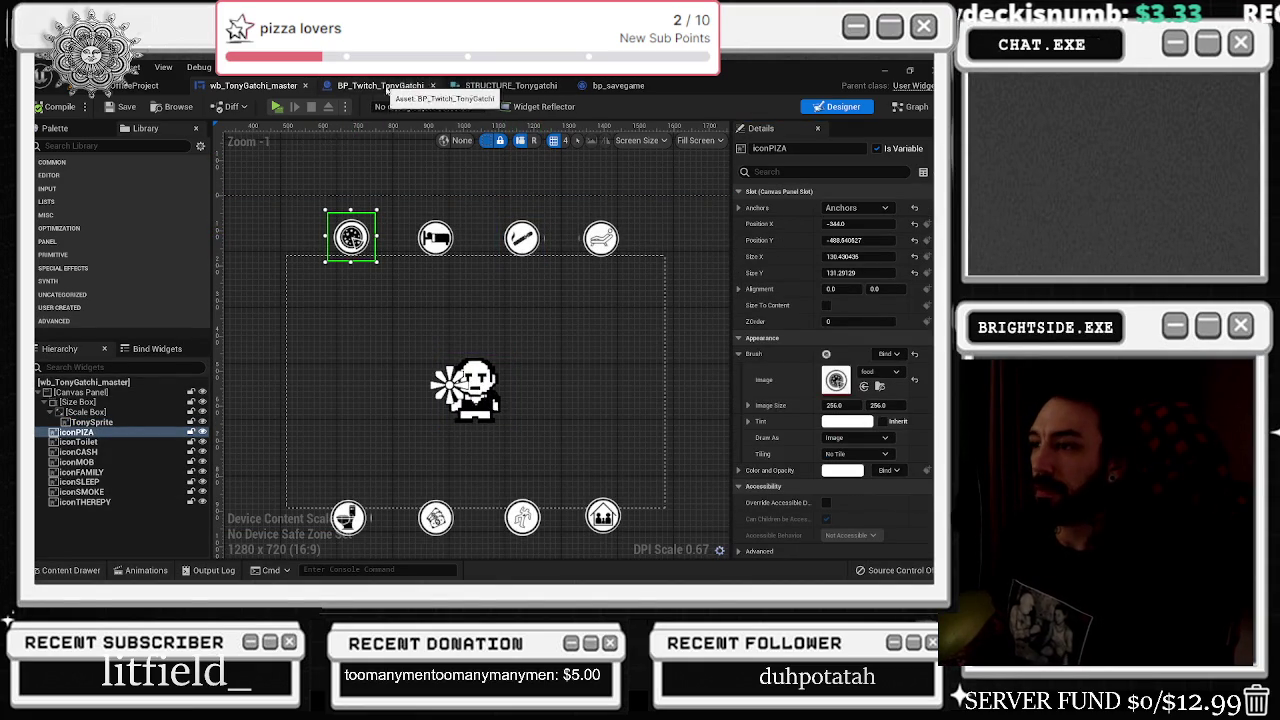
{"action": "left_click", "coordinate": [563, 291]}
{"action": "key", "text": "alt+Tab"}
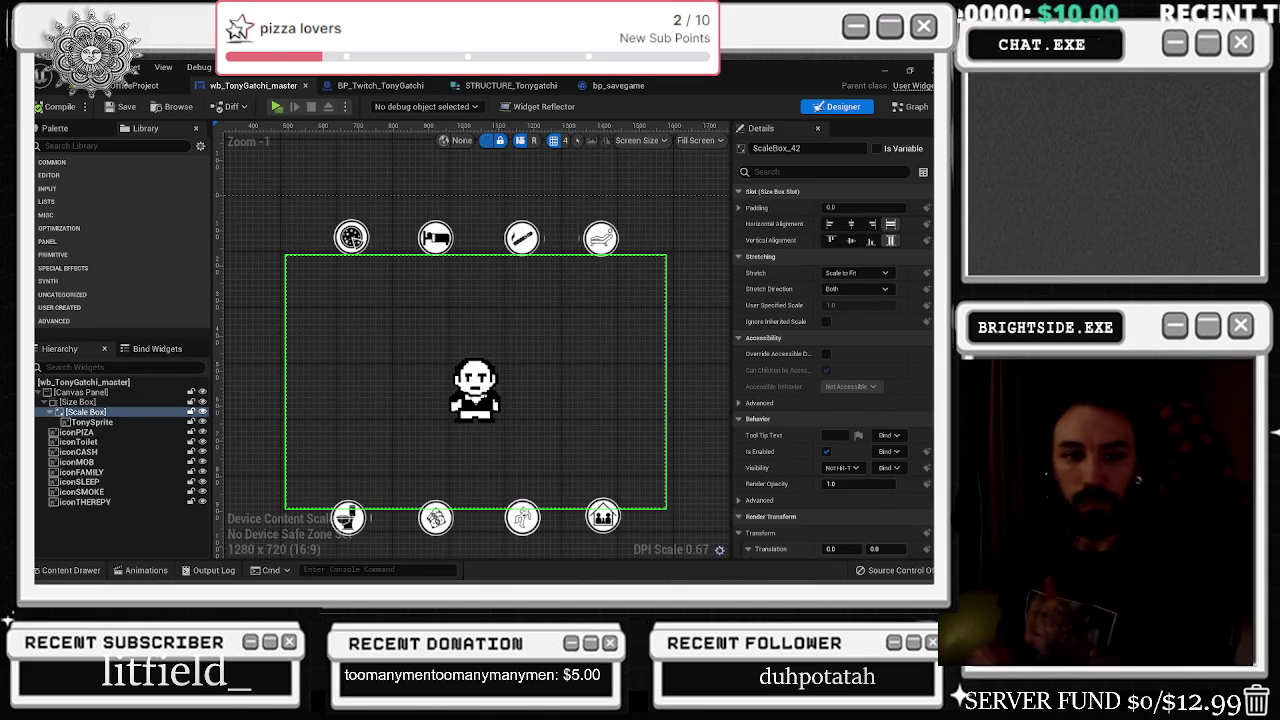
{"action": "left_click", "coordinate": [380, 85]}
{"action": "left_click", "coordinate": [505, 85]}
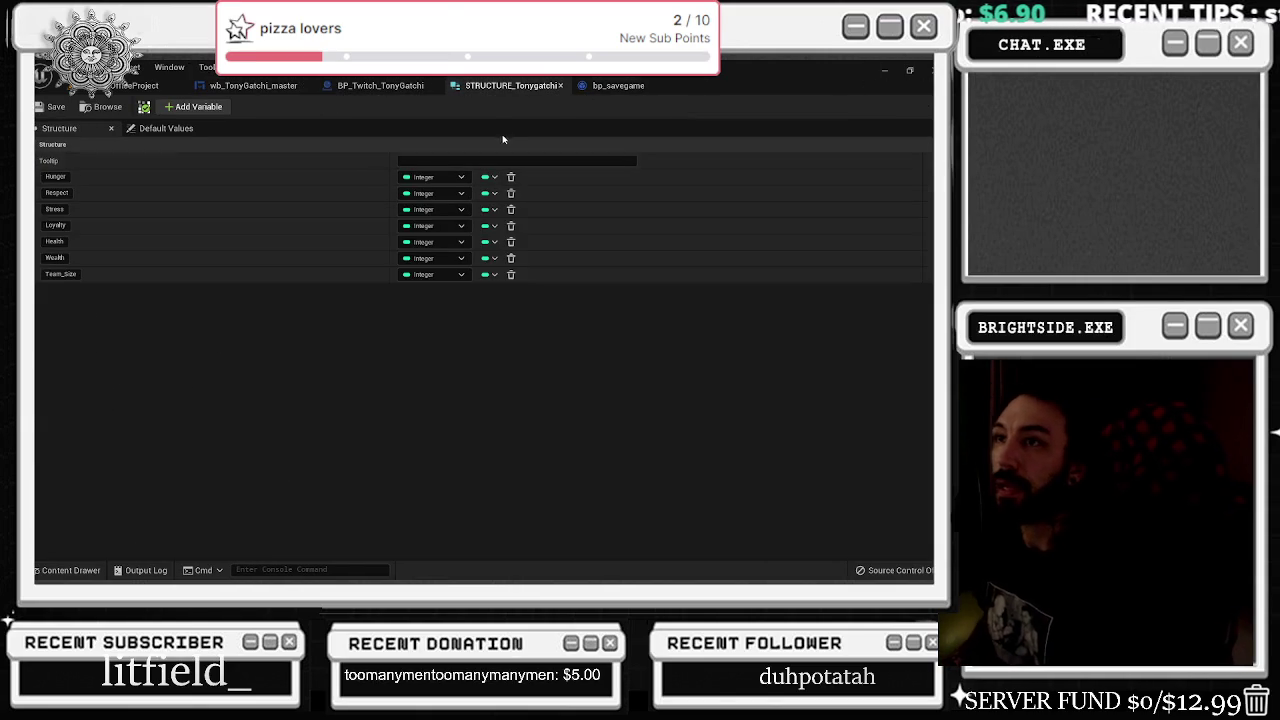
- In the BP_Twitch_TonyGatchi event graph, shift the bits comment group and reveal the Break TwitchMessageAuthor node
{"action": "left_click", "coordinate": [262, 86]}
{"action": "left_click", "coordinate": [380, 85]}
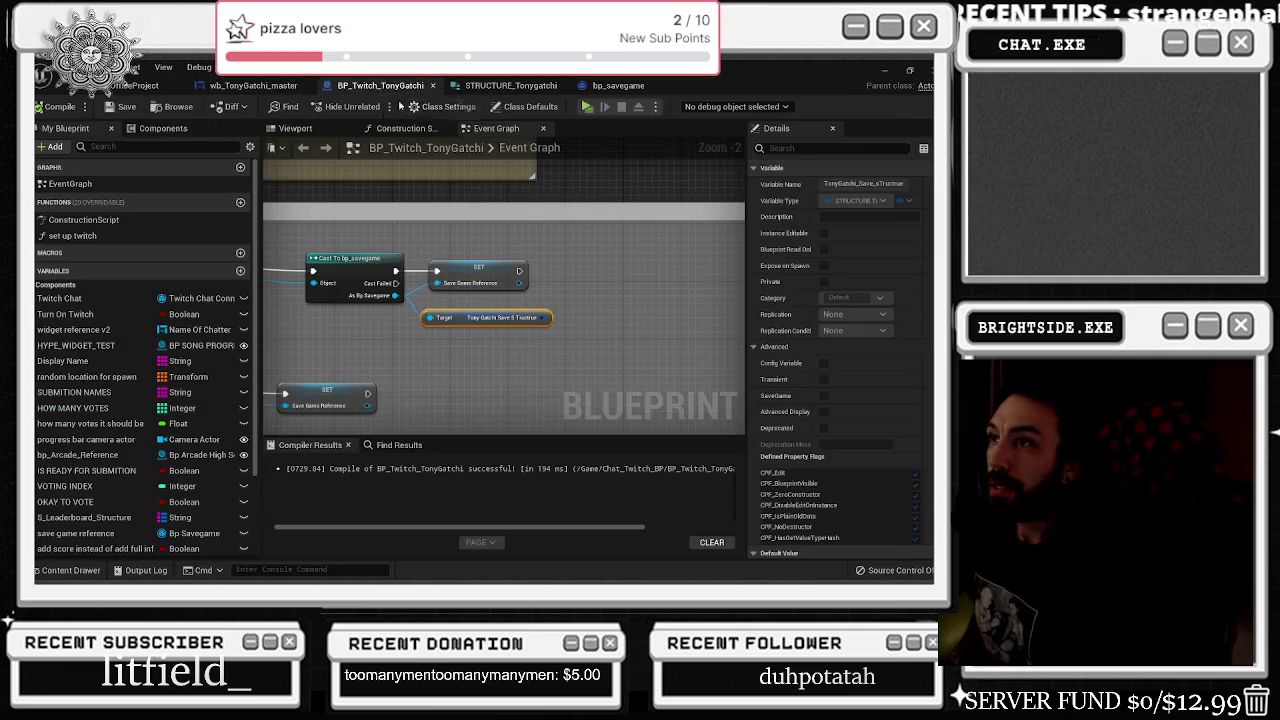
{"action": "scroll", "coordinate": [587, 262], "scroll_direction": "down", "scroll_amount": 5}
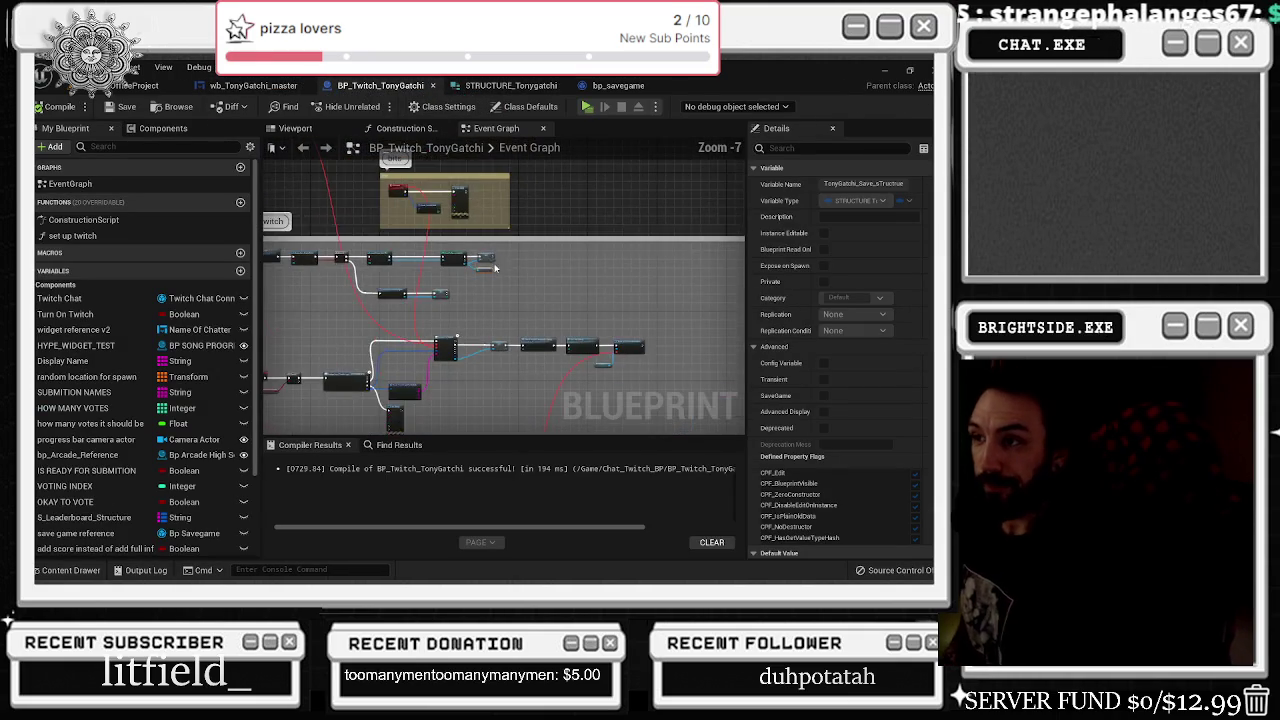
{"action": "left_click_drag", "start_coordinate": [575, 218], "coordinate": [494, 218]}
{"action": "scroll", "coordinate": [569, 220], "scroll_direction": "down", "scroll_amount": 5}
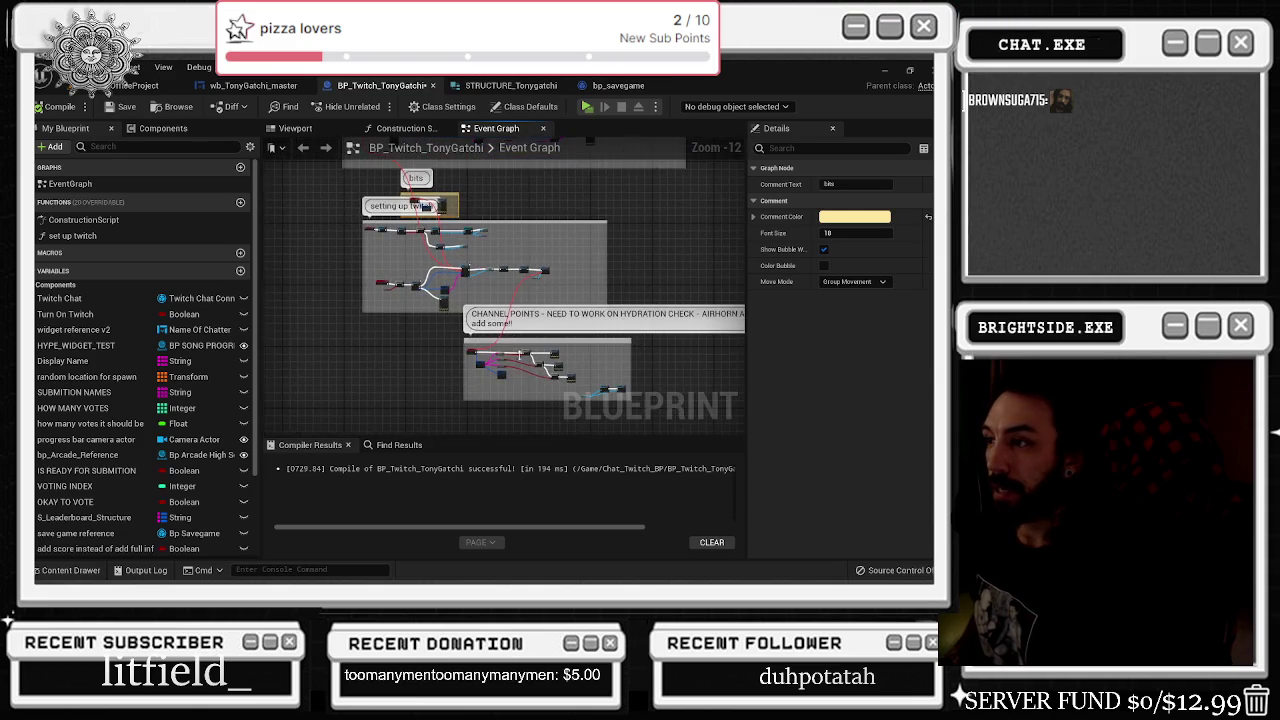
{"action": "mouse_move", "coordinate": [427, 206]}
{"action": "left_mouse_down"}
{"action": "mouse_move", "coordinate": [298, 392]}
{"action": "mouse_move", "coordinate": [272, 379]}
{"action": "left_mouse_up"}
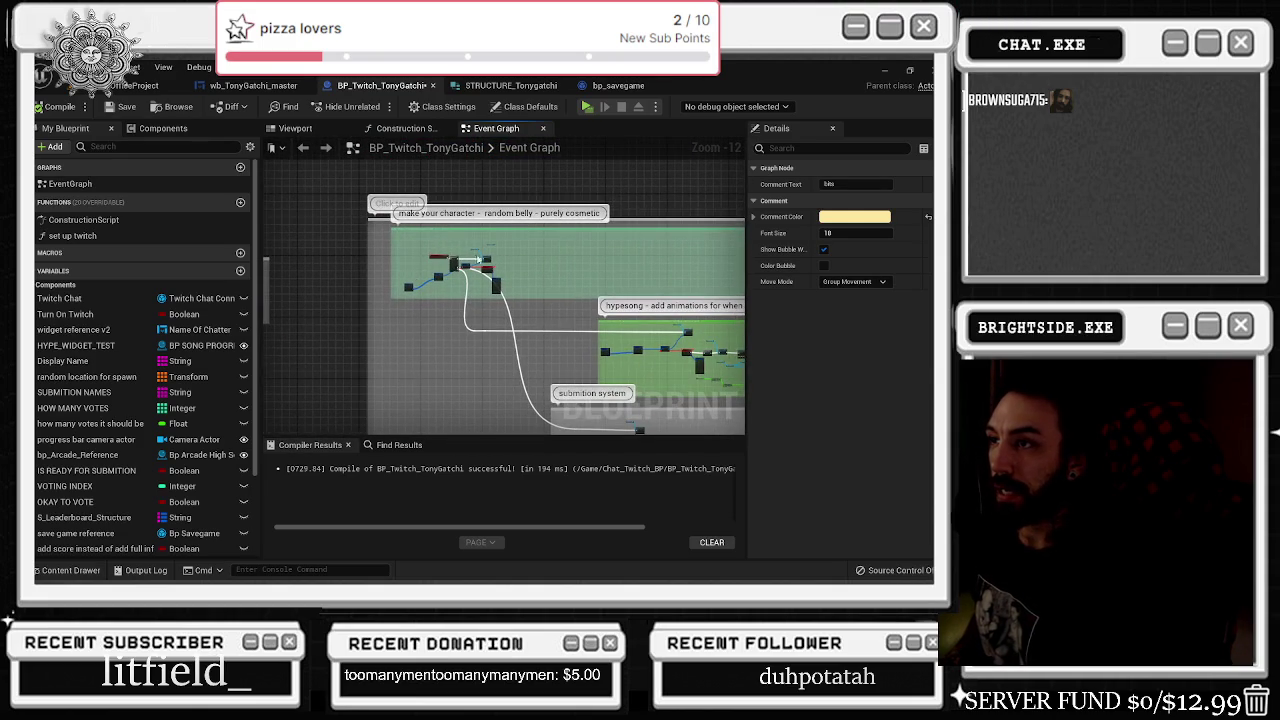
{"action": "scroll", "coordinate": [478, 259], "scroll_direction": "up", "scroll_amount": 9}
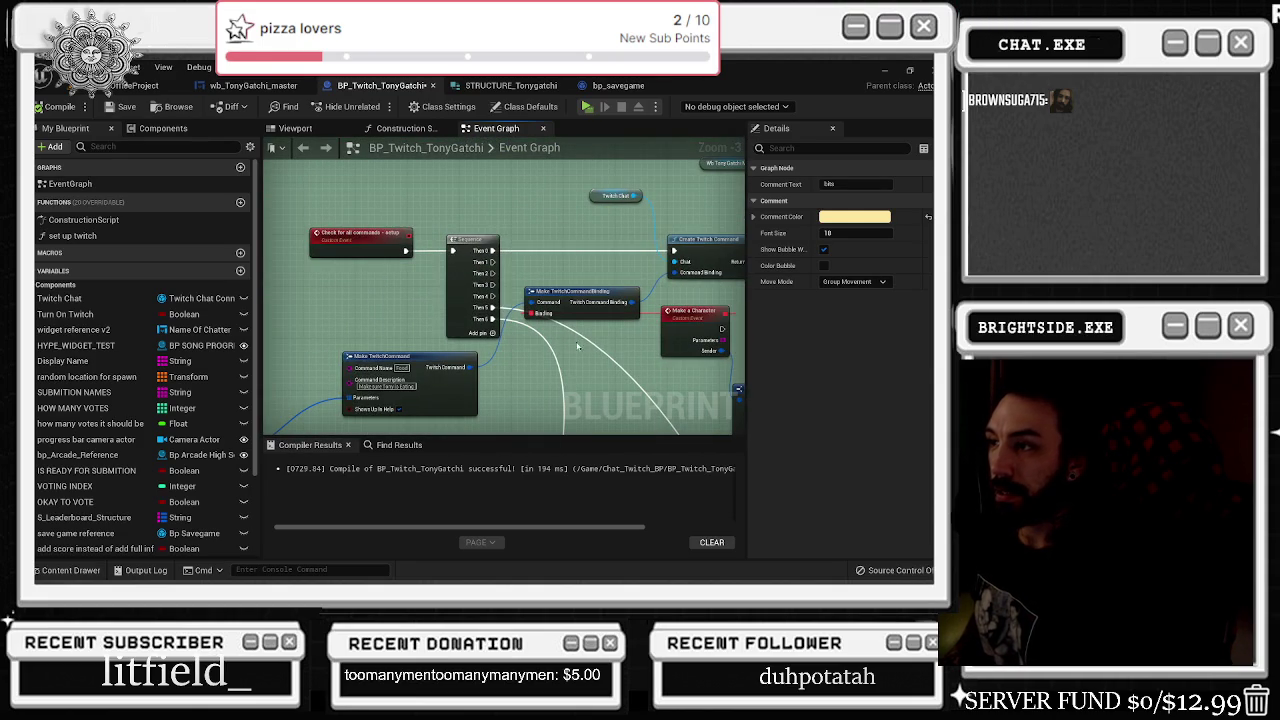
{"action": "left_click_drag", "start_coordinate": [567, 346], "coordinate": [435, 243]}
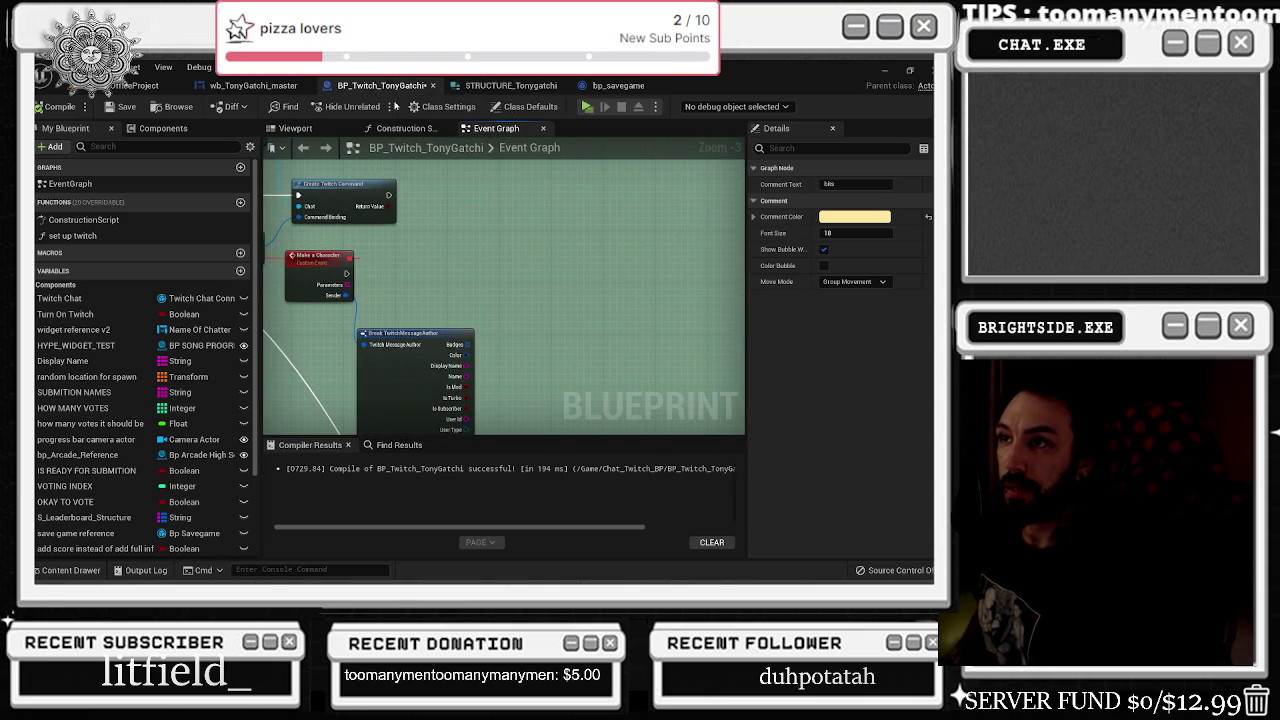
{"action": "scroll", "coordinate": [130, 400], "scroll_direction": "down", "scroll_amount": 5}
- Drop a wb_tonyGatchi_master reference node onto the graph, then go back to the widget Designer
{"action": "left_click_drag", "start_coordinate": [80, 532], "coordinate": [440, 205]}
{"action": "left_click", "coordinate": [510, 86]}
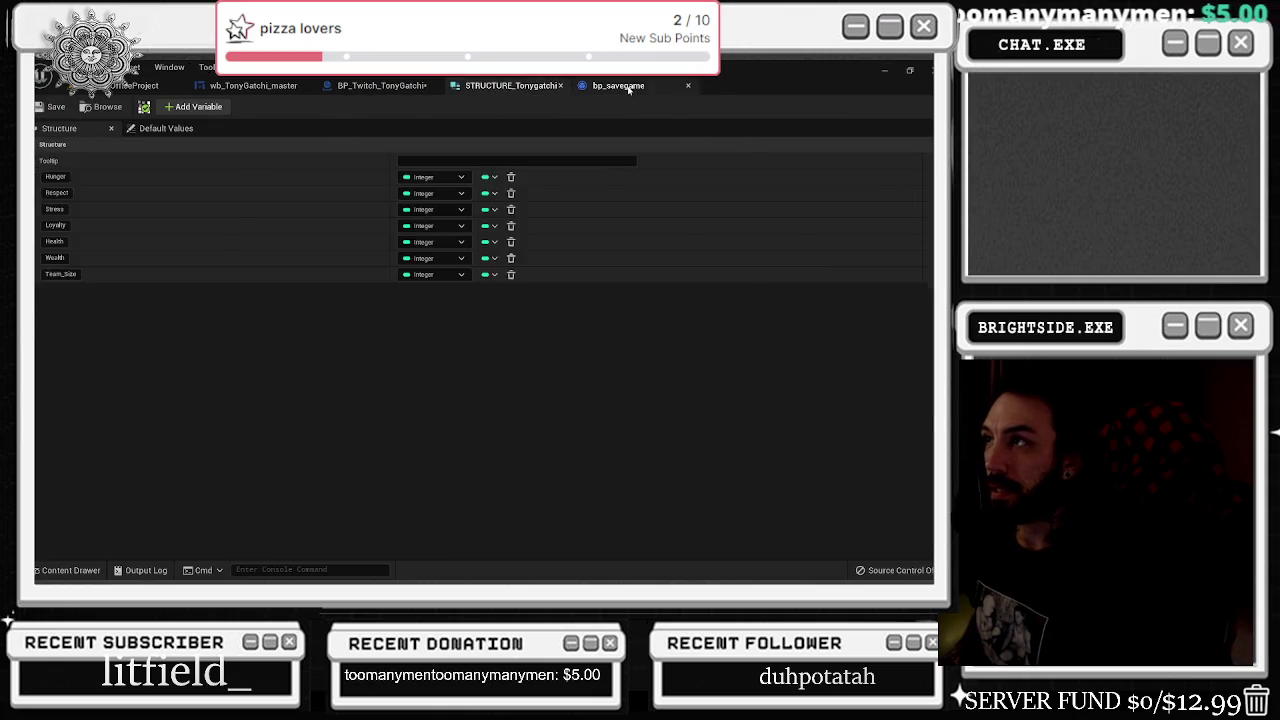
{"action": "left_click", "coordinate": [628, 87]}
{"action": "left_click", "coordinate": [382, 86]}
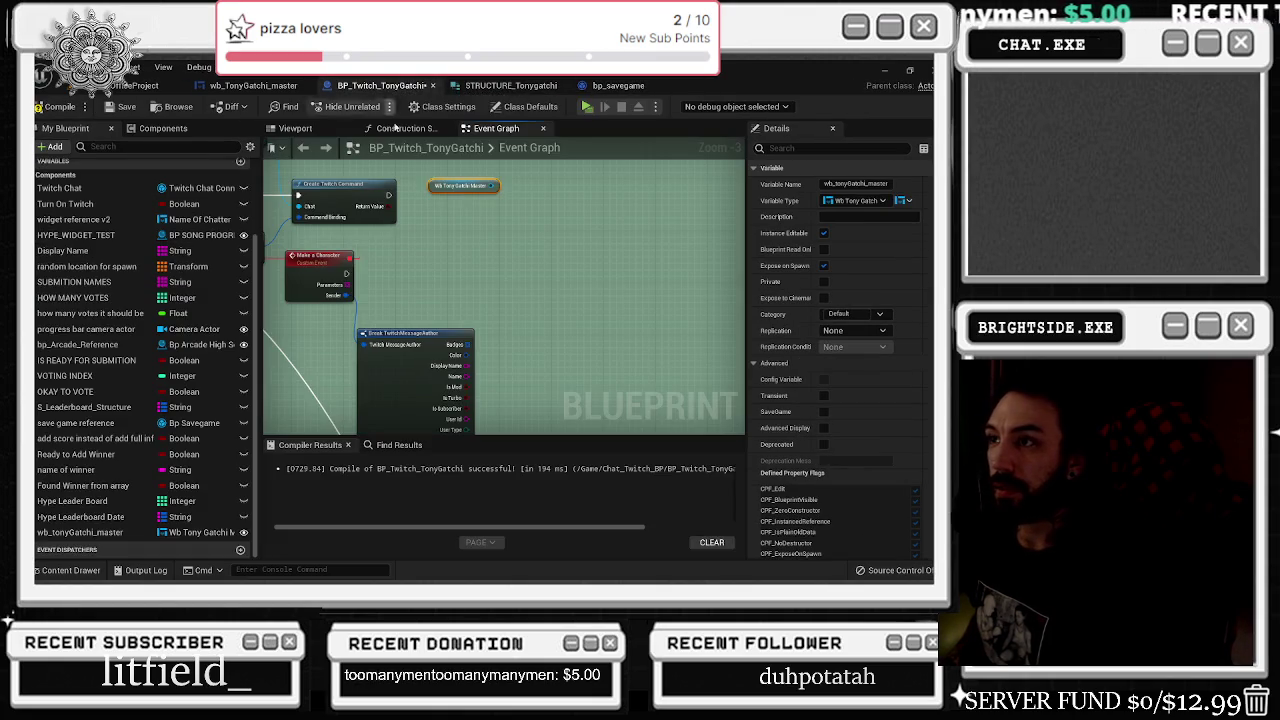
{"action": "left_click", "coordinate": [255, 86]}
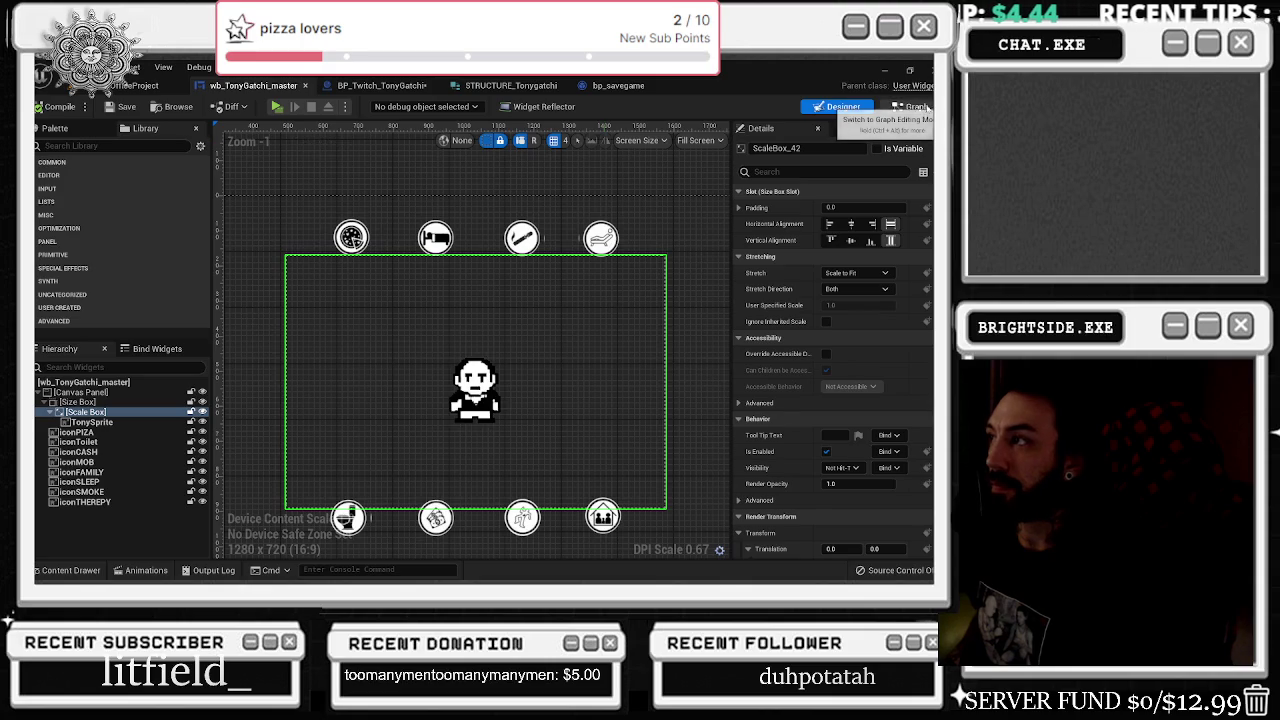
- Add a new graph named Eating to the TonyGatchi widget blueprint
{"action": "left_click", "coordinate": [475, 390]}
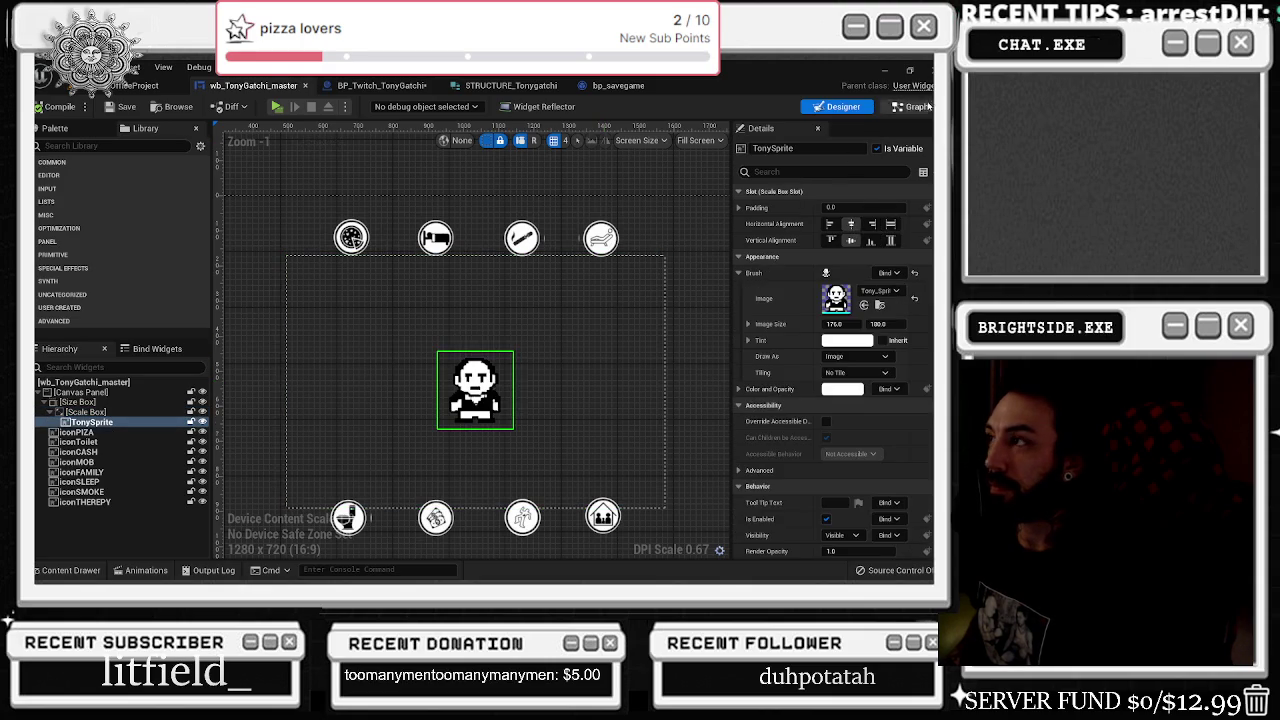
{"action": "left_click", "coordinate": [910, 106]}
{"action": "scroll", "coordinate": [447, 254], "scroll_direction": "down", "scroll_amount": 5}
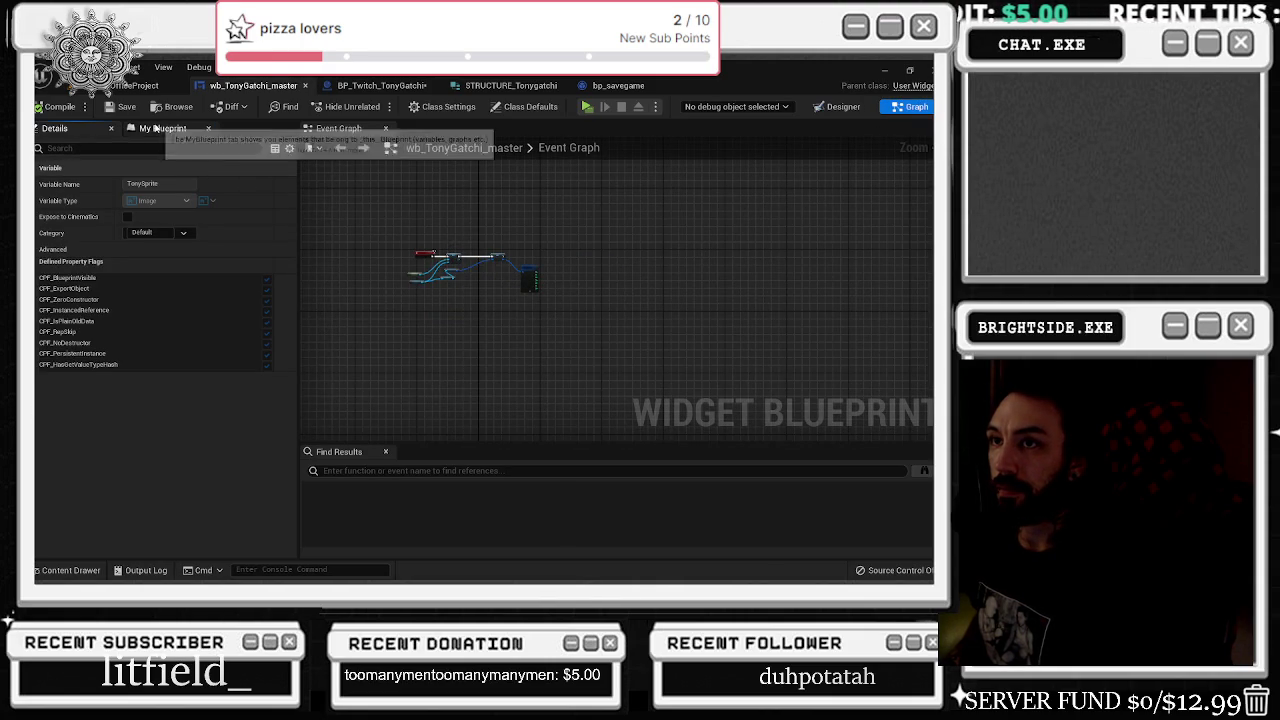
{"action": "left_click", "coordinate": [162, 128]}
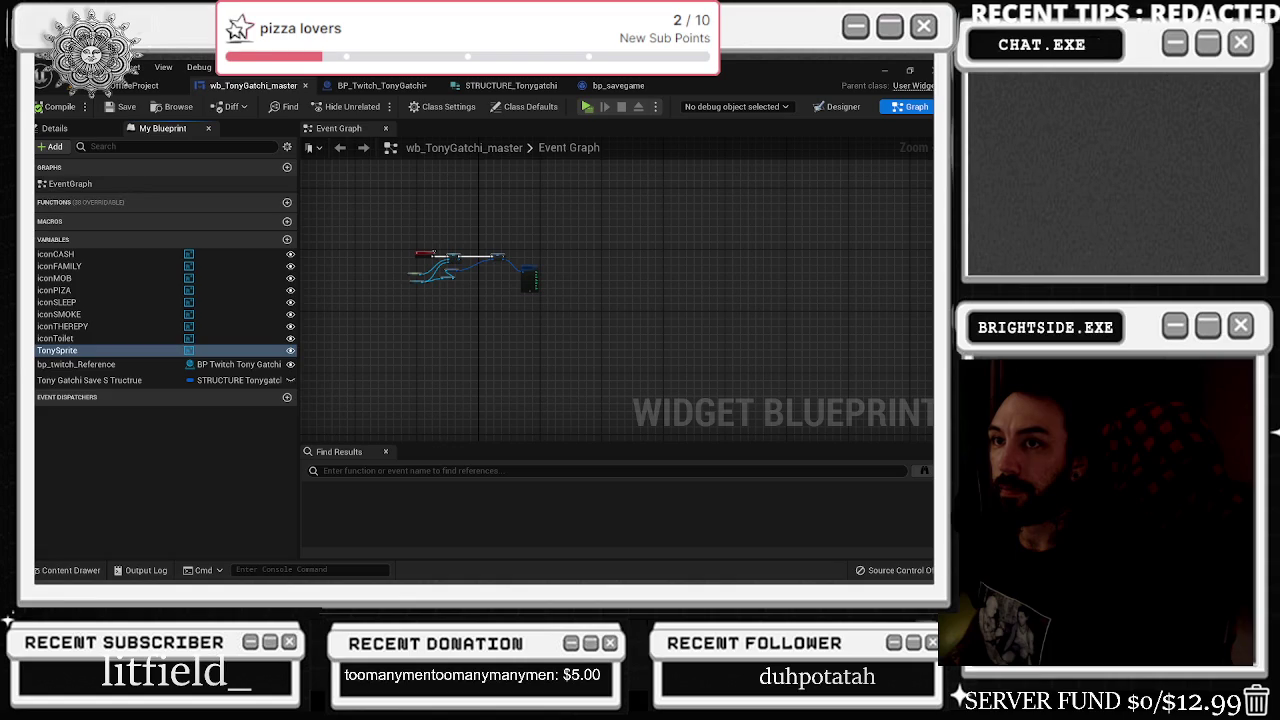
{"action": "left_click", "coordinate": [287, 167]}
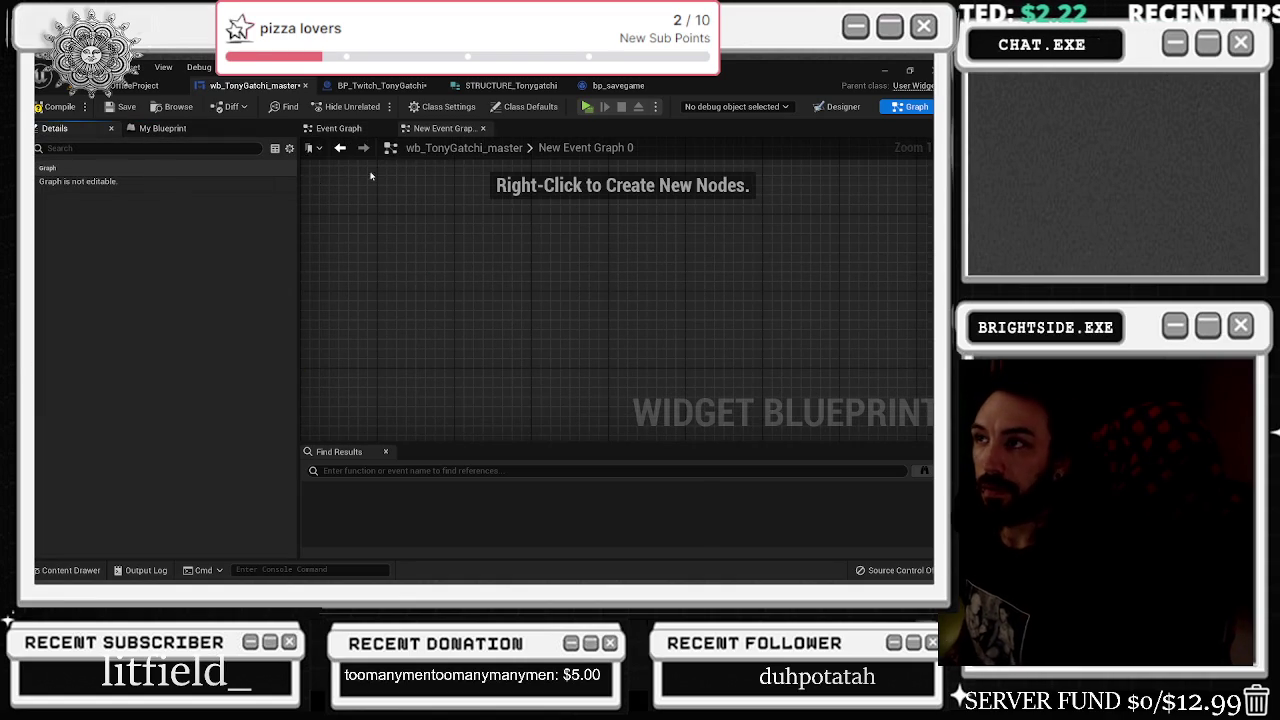
{"action": "left_click", "coordinate": [155, 128]}
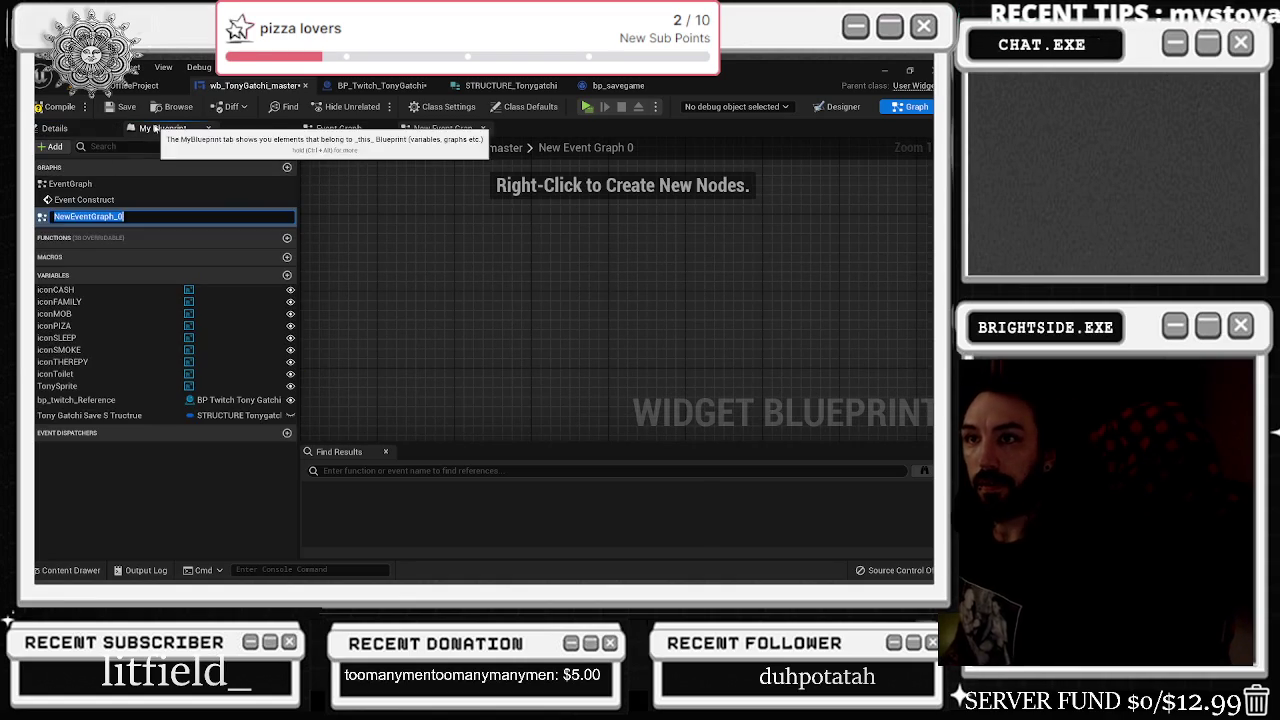
{"action": "type", "text": "f"}
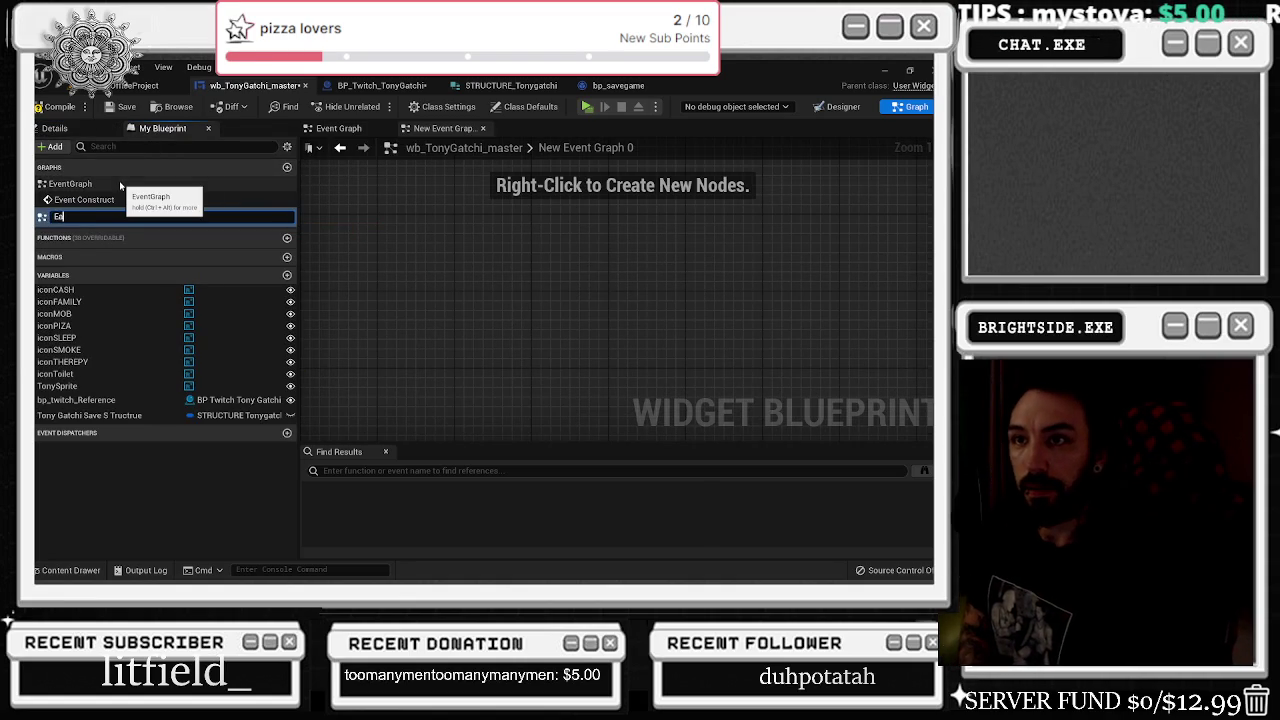
{"action": "type", "text": "ting"}
{"action": "key", "text": "Return"}
{"action": "left_click", "coordinate": [305, 243]}
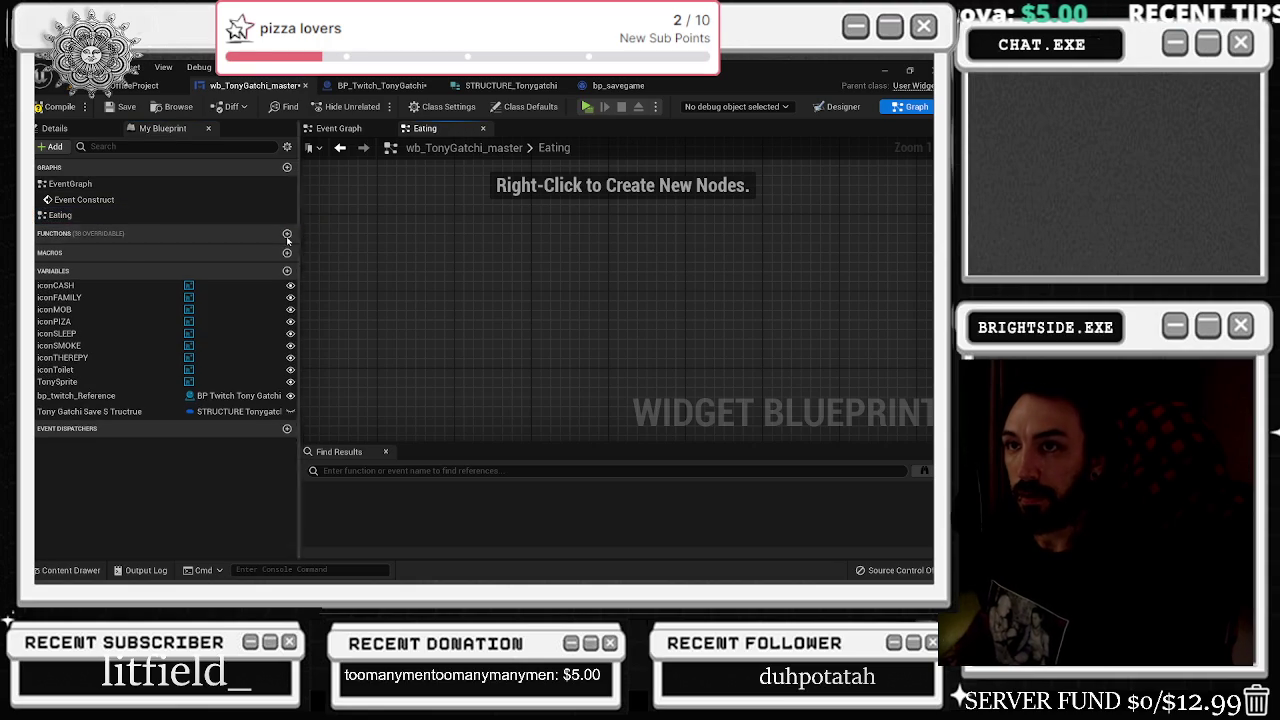
{"action": "left_click", "coordinate": [60, 215]}
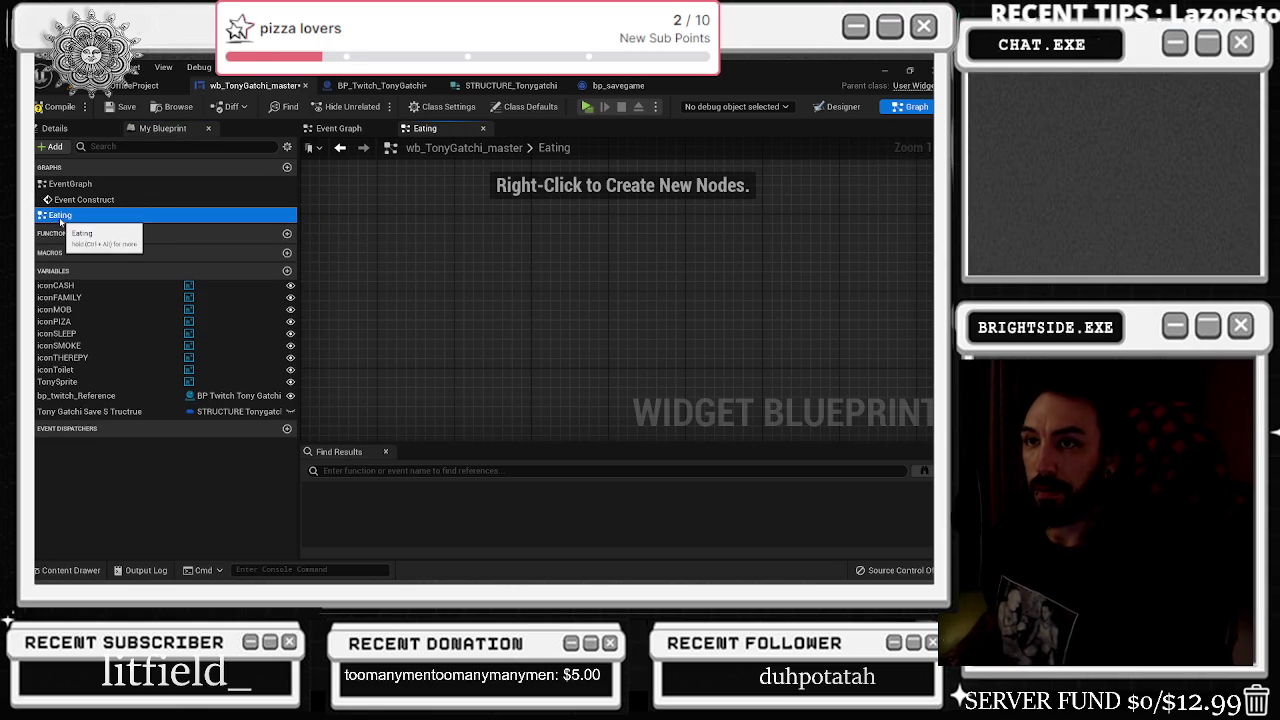
{"action": "key", "text": "F2"}
{"action": "key", "text": "Return"}
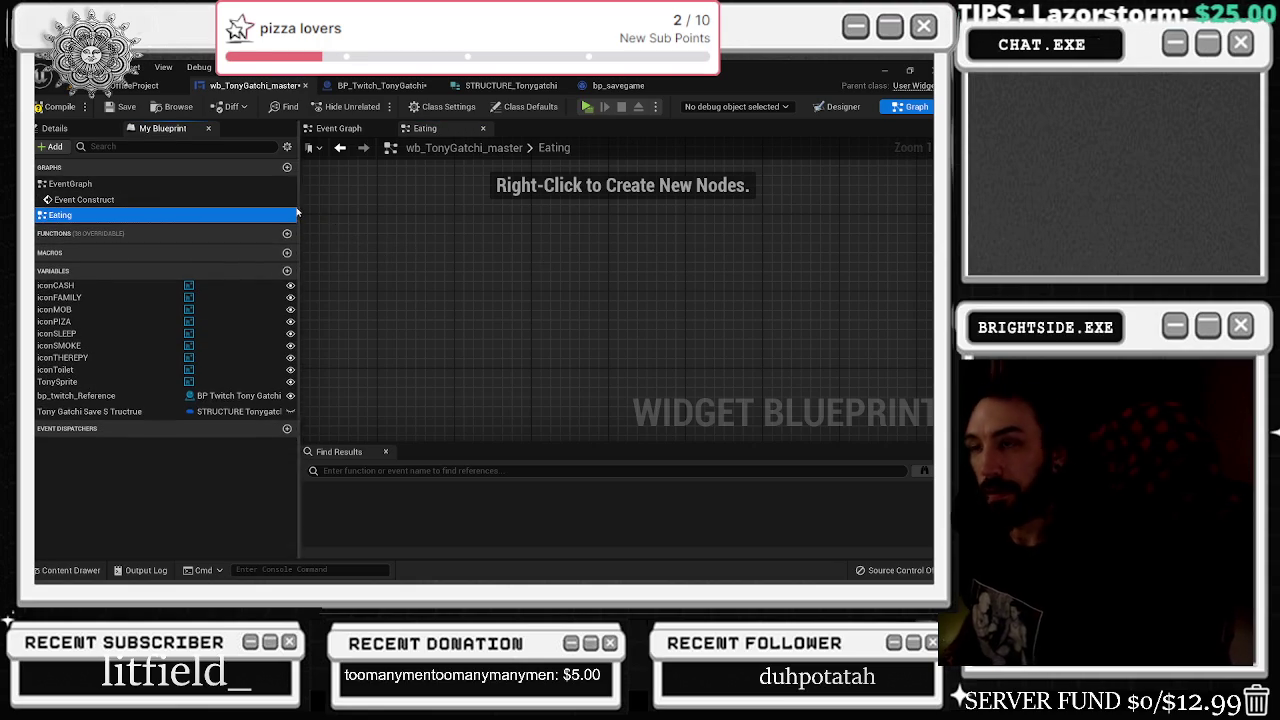
- Add a custom event named Eating to the Eating graph
{"action": "left_click", "coordinate": [363, 244]}
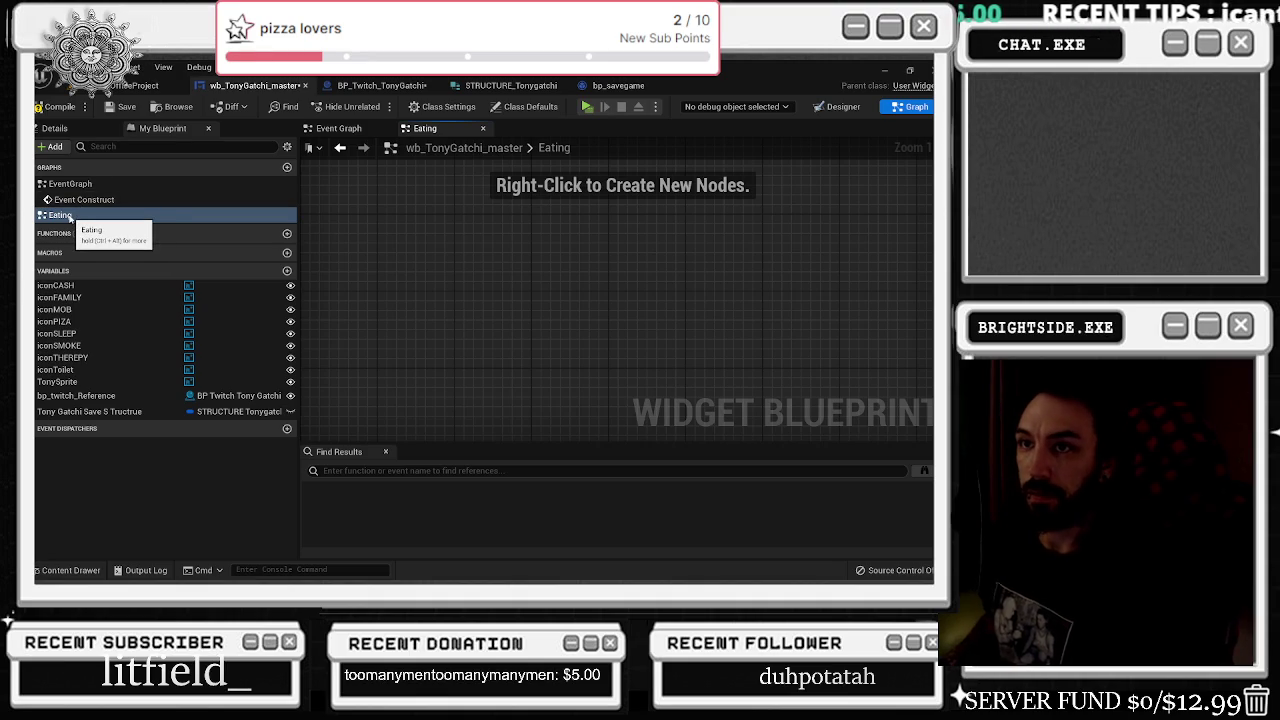
{"action": "right_click", "coordinate": [358, 261]}
{"action": "right_click", "coordinate": [367, 279]}
{"action": "type", "text": "custom event"}
{"action": "key", "text": "Return"}
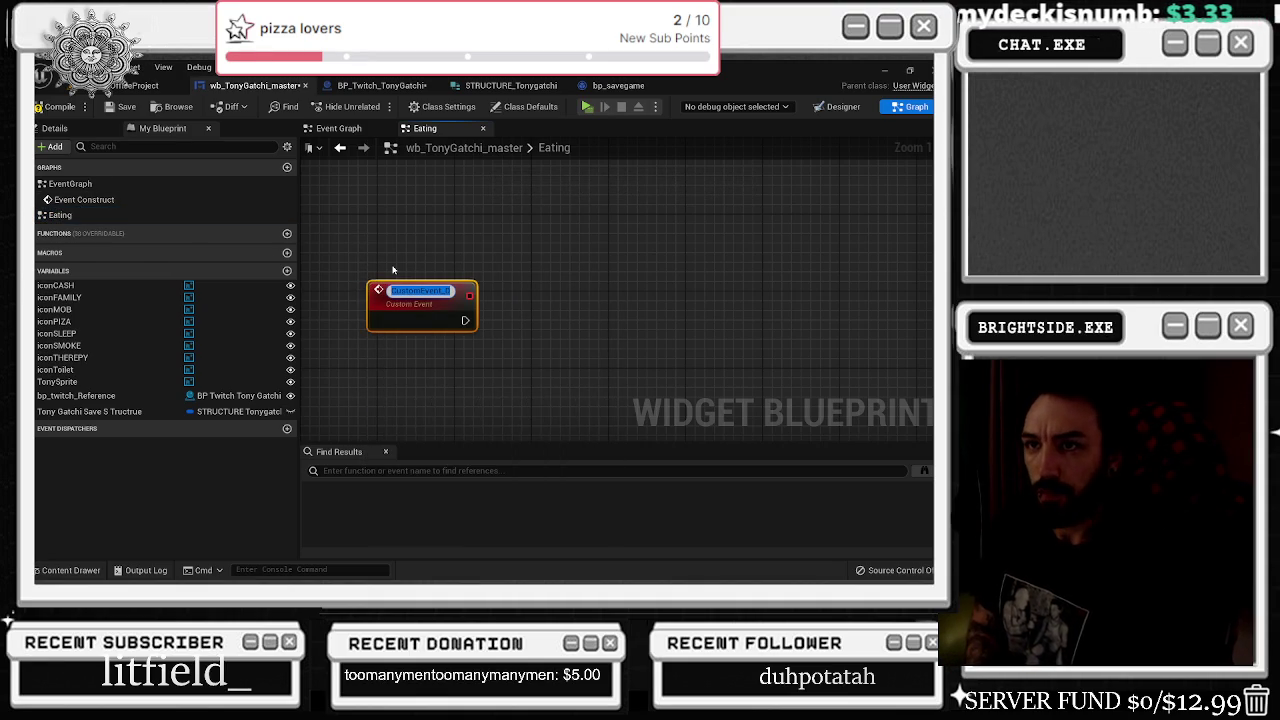
{"action": "type", "text": "WF"}
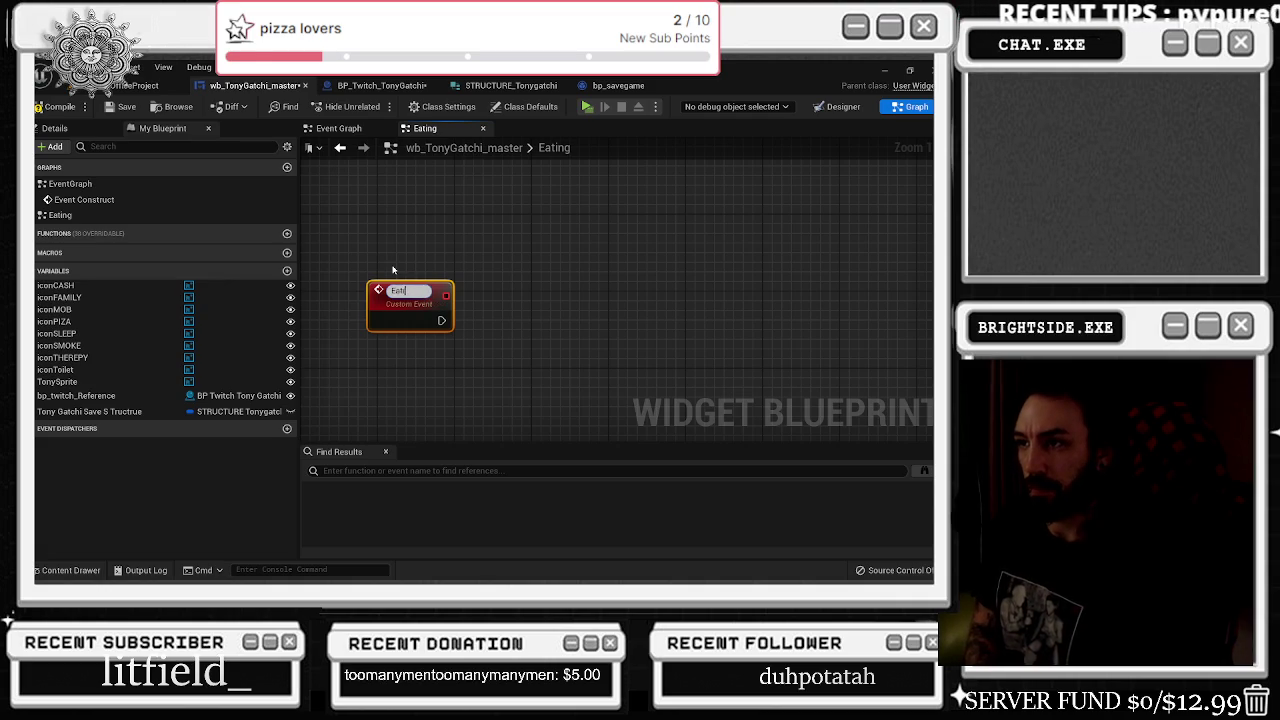
{"action": "type", "text": "g"}
{"action": "key", "text": "Return"}
- Place a Tony Sprite getter next to the Eating event
{"action": "left_click", "coordinate": [412, 276]}
{"action": "scroll", "coordinate": [412, 276], "scroll_direction": "down", "scroll_amount": 1}
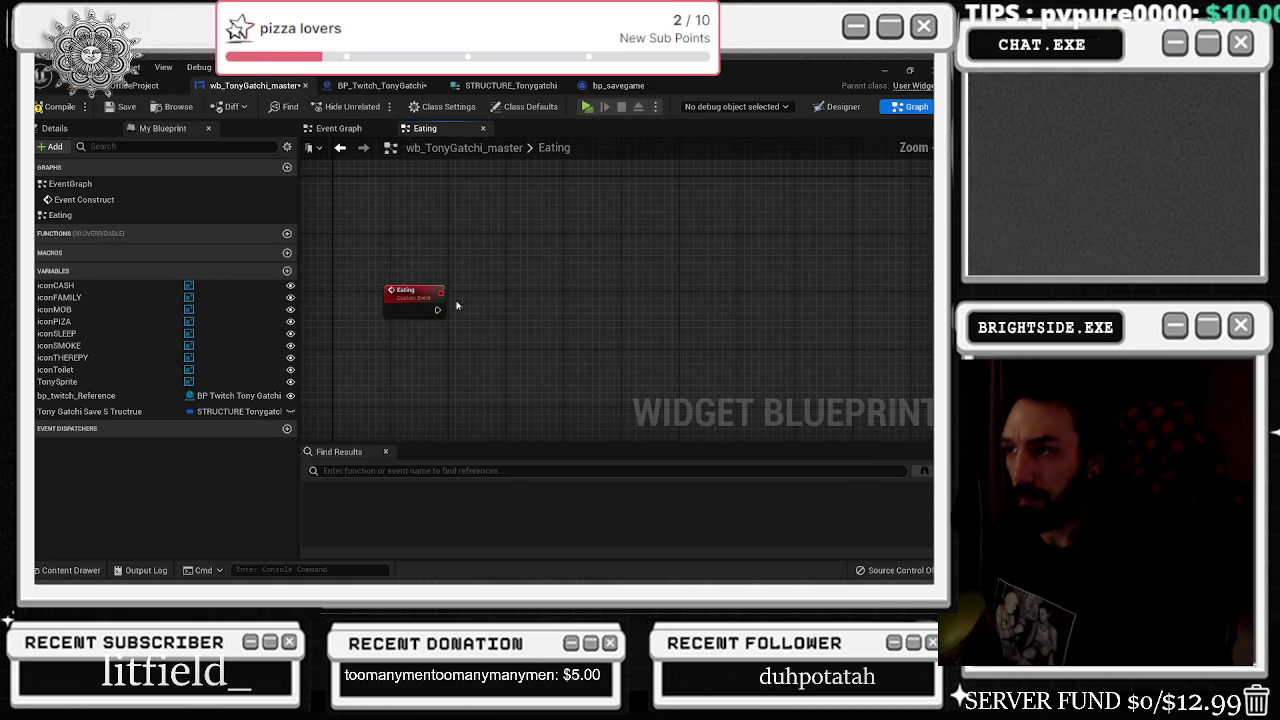
{"action": "scroll", "coordinate": [483, 283], "scroll_direction": "down", "scroll_amount": 1}
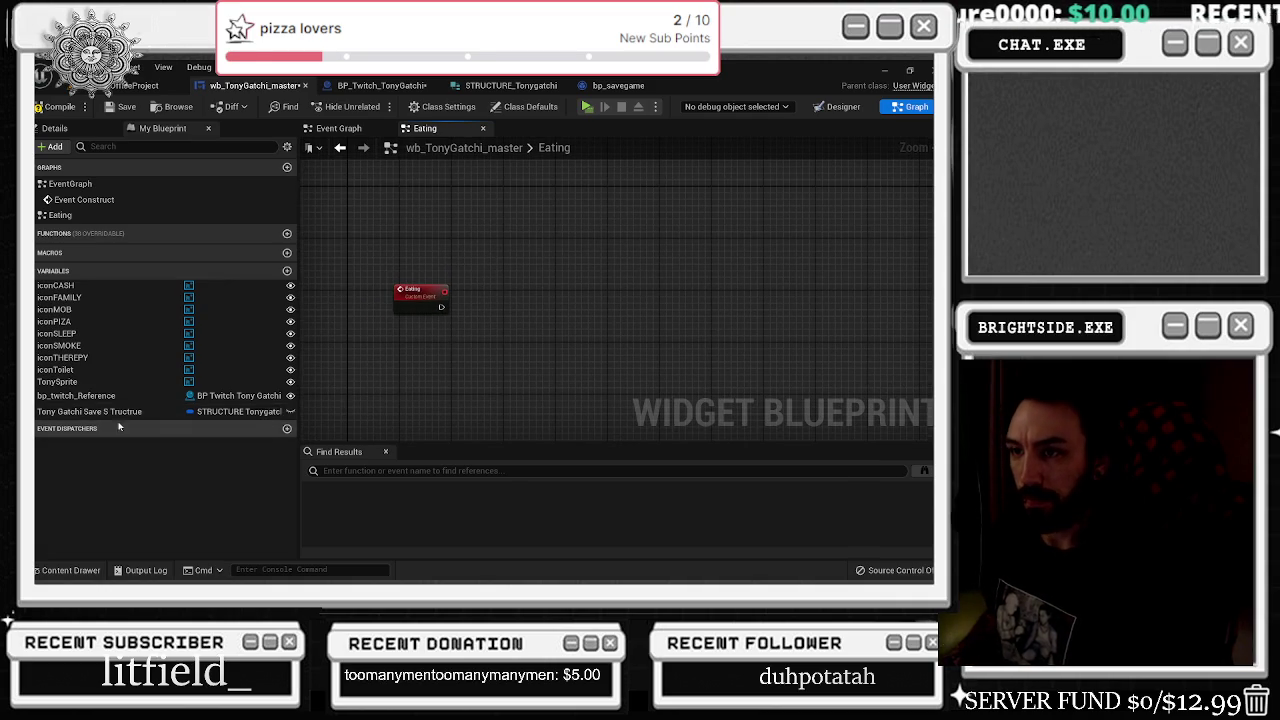
{"action": "left_click_drag", "start_coordinate": [120, 381], "coordinate": [458, 273]}
{"action": "scroll", "coordinate": [475, 280], "scroll_direction": "up", "scroll_amount": 3}
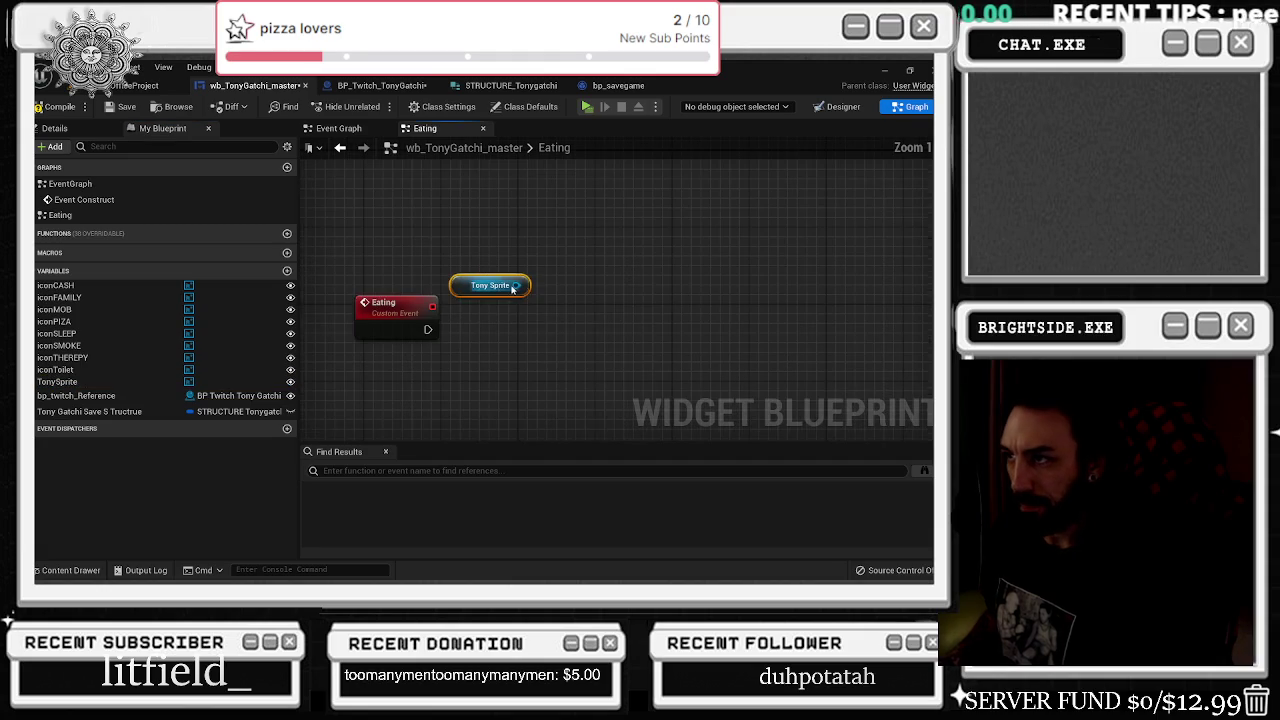
{"action": "left_click", "coordinate": [66, 570]}
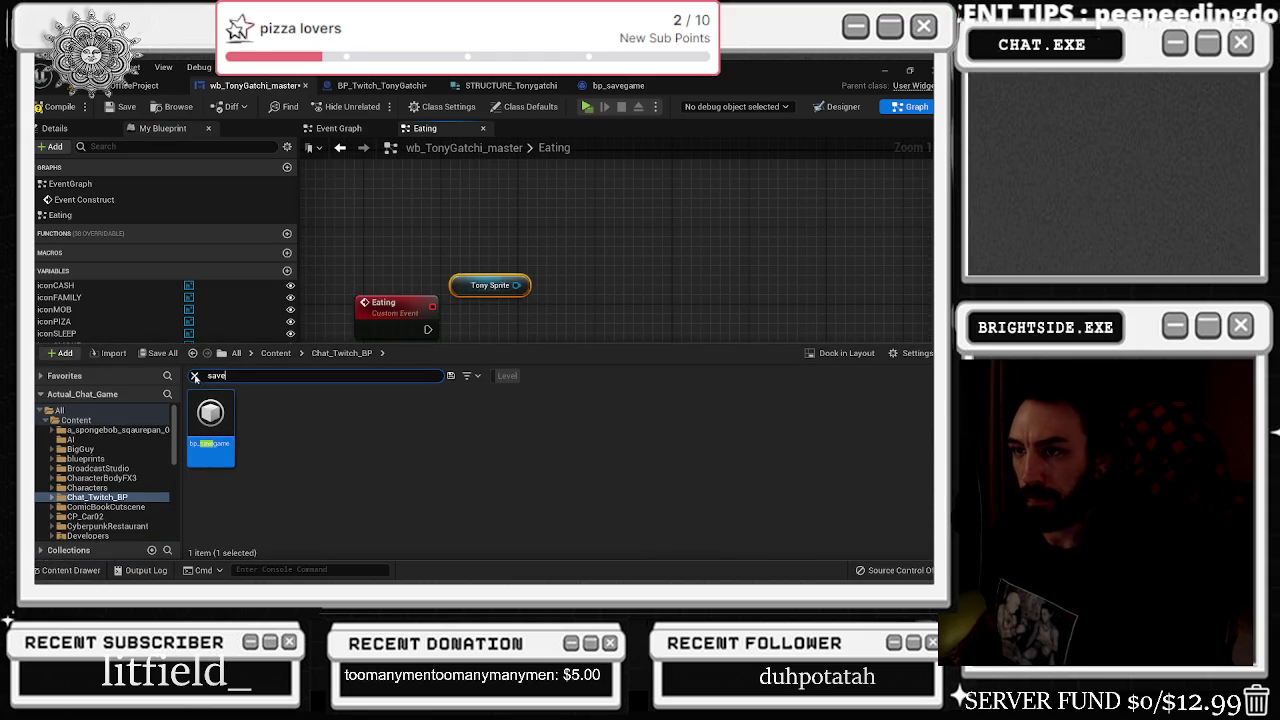
{"action": "left_click", "coordinate": [195, 376]}
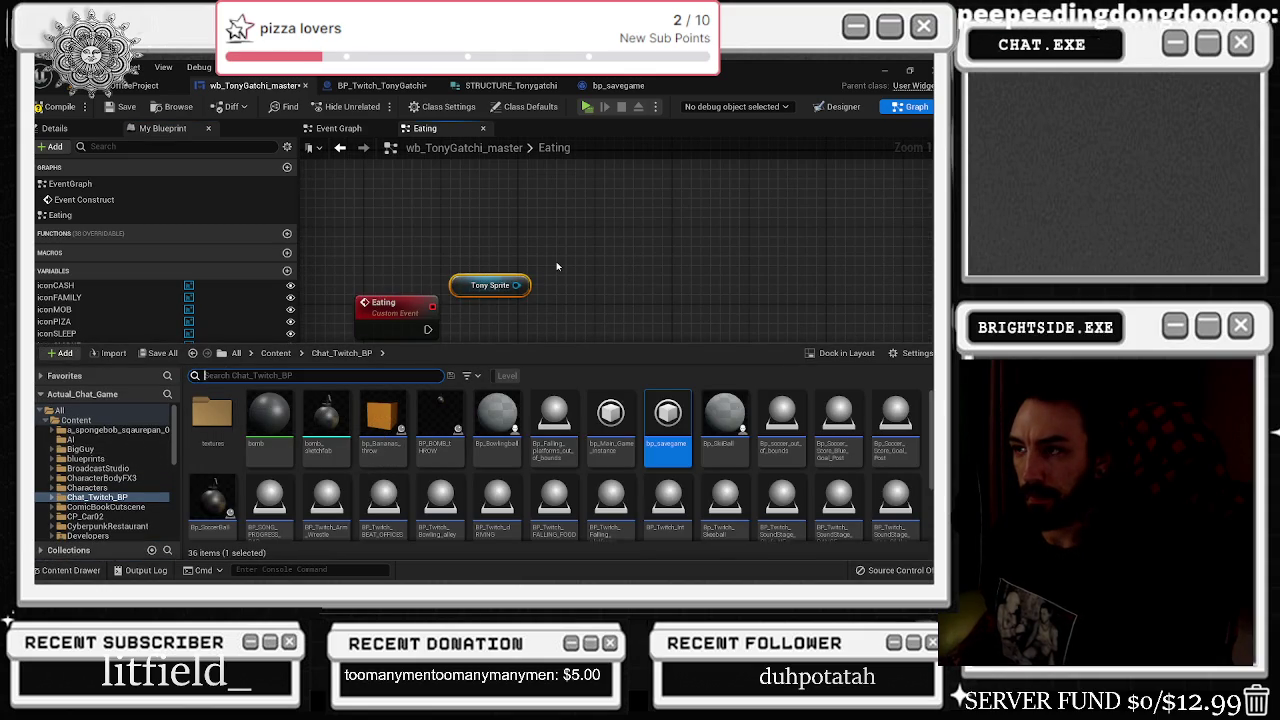
{"action": "left_click", "coordinate": [550, 266]}
{"action": "left_click_drag", "start_coordinate": [495, 285], "coordinate": [389, 237]}
{"action": "key", "text": "ctrl+z"}
{"action": "left_click", "coordinate": [72, 569]}
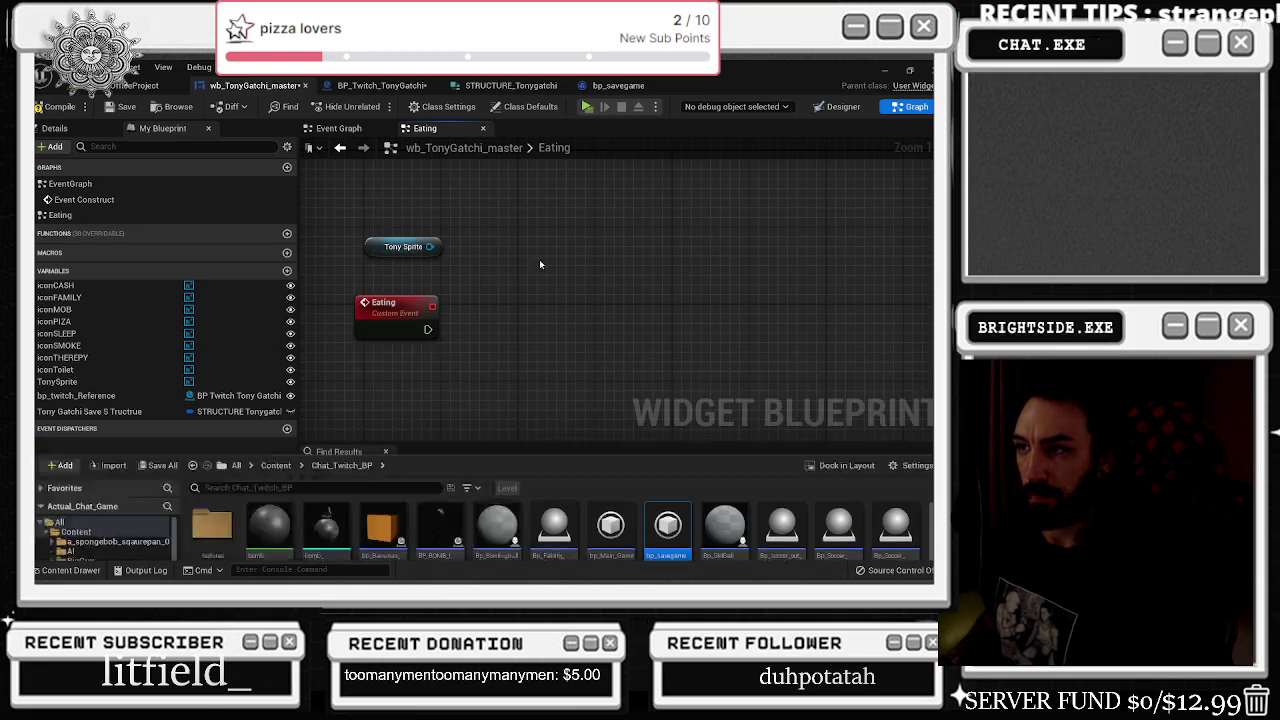
{"action": "left_click", "coordinate": [463, 232]}
- Wire a Branch after the Eating event, space out the nodes, and add a Tony Gatchi save structure getter
{"action": "key", "text": "b"}
{"action": "left_click", "coordinate": [420, 245]}
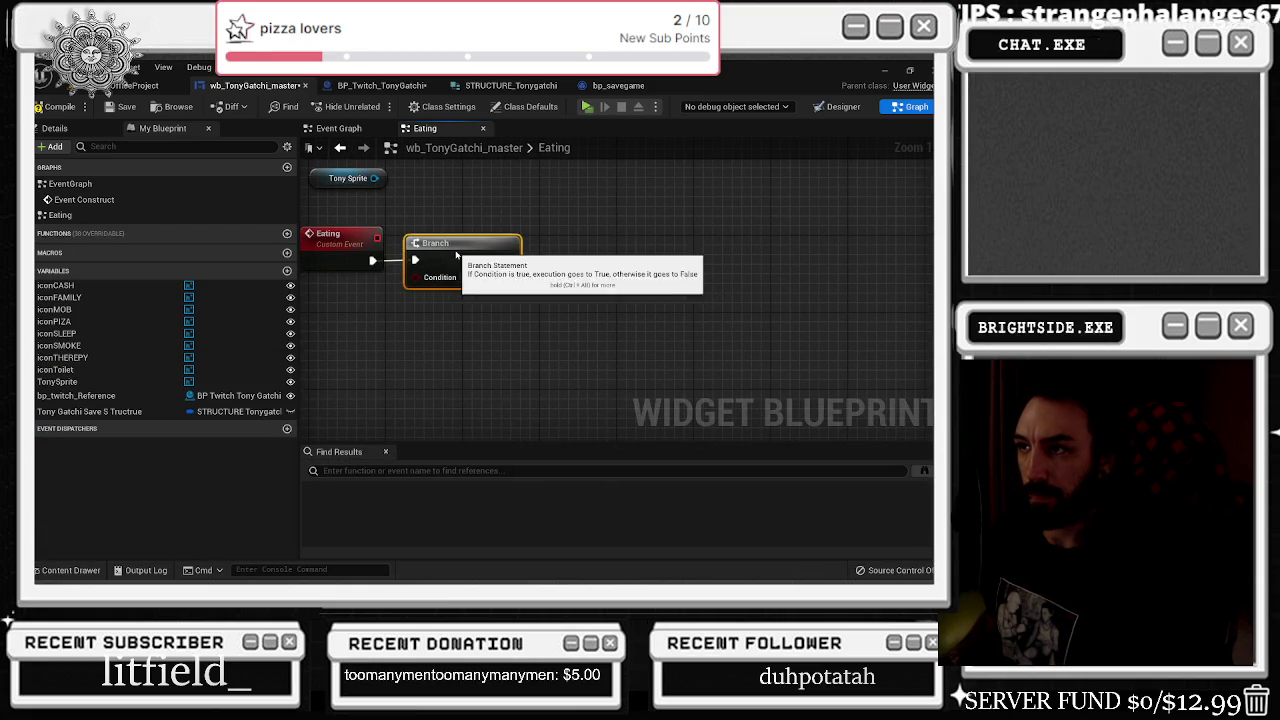
{"action": "left_click_drag", "start_coordinate": [491, 221], "coordinate": [555, 237]}
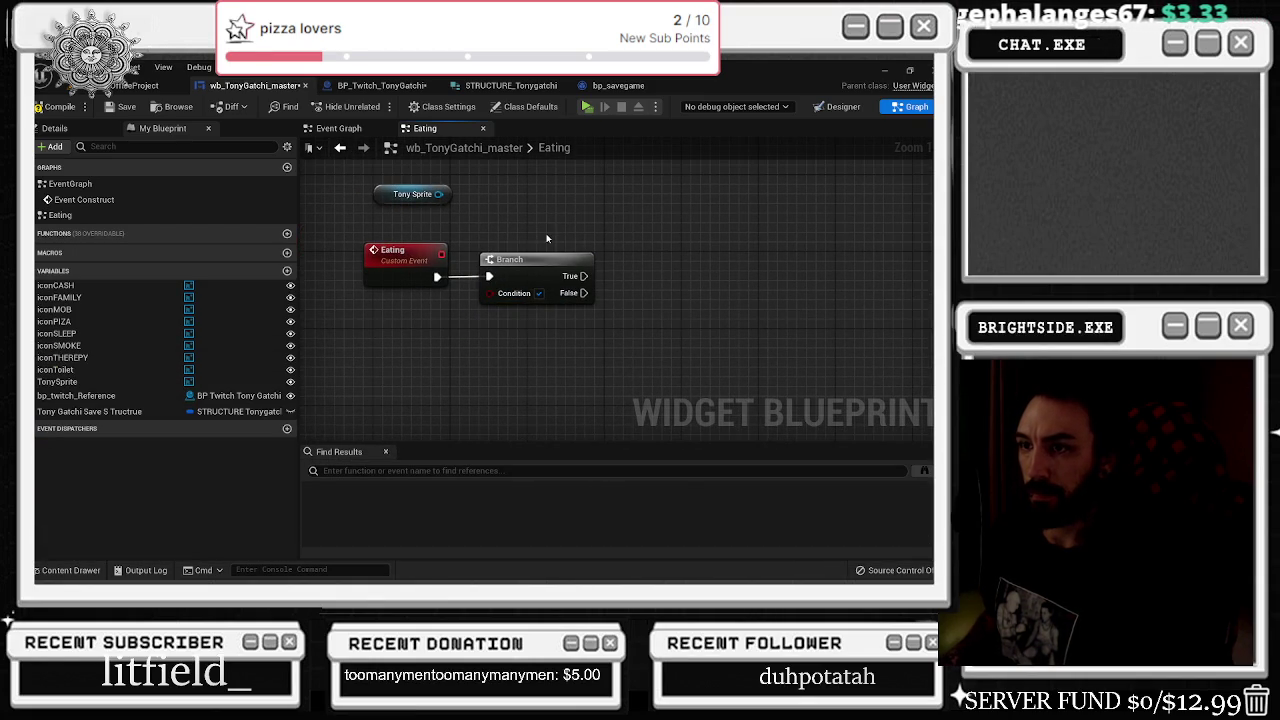
{"action": "left_click_drag", "start_coordinate": [412, 194], "coordinate": [393, 204]}
{"action": "left_click_drag", "start_coordinate": [400, 251], "coordinate": [381, 251]}
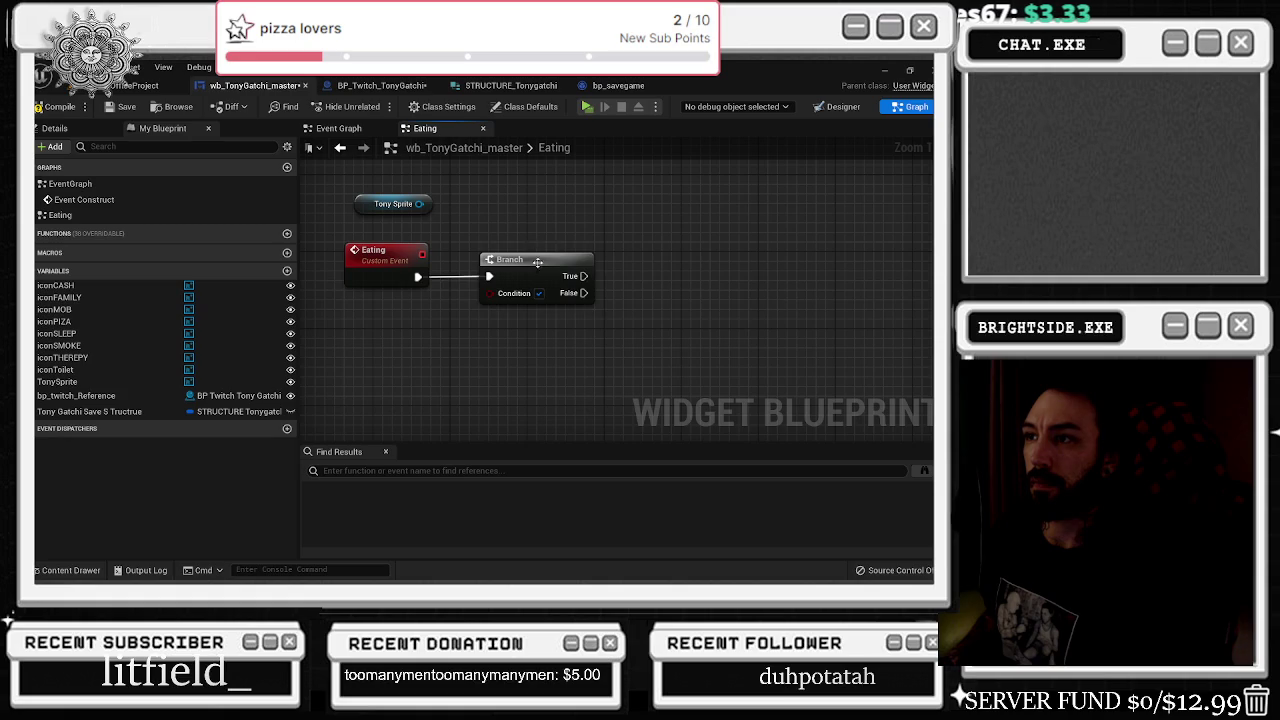
{"action": "left_click_drag", "start_coordinate": [536, 253], "coordinate": [574, 253]}
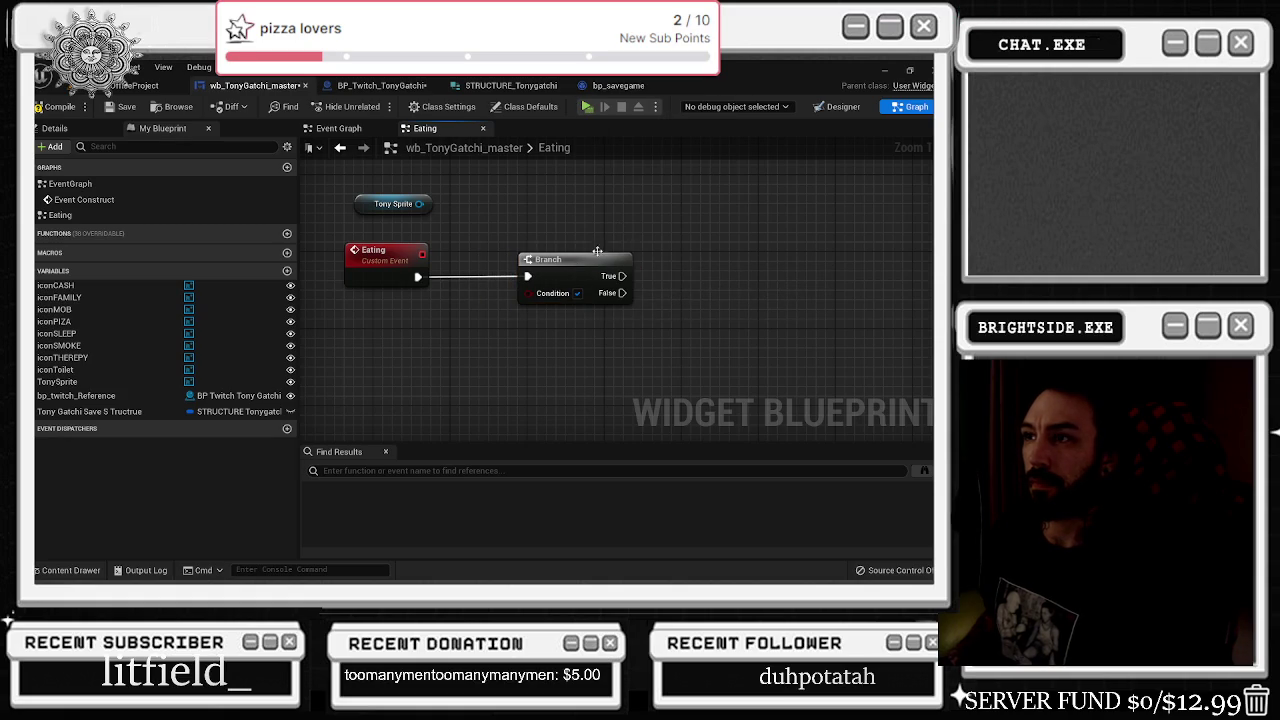
{"action": "left_click_drag", "start_coordinate": [609, 258], "coordinate": [686, 268]}
{"action": "left_click_drag", "start_coordinate": [74, 410], "coordinate": [336, 355]}
{"action": "left_click", "coordinate": [433, 372]}
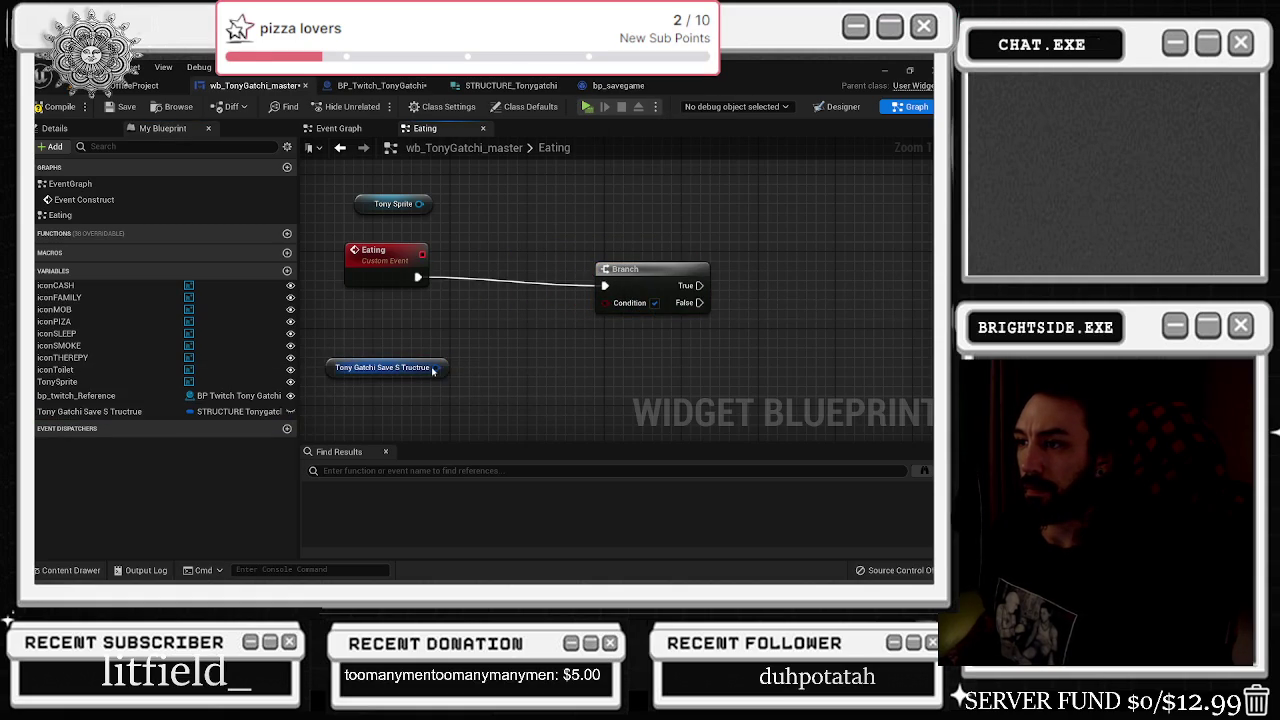
- Break the save structure with Break STRUCTURE_Tonygatchi and expand all its member pins
{"action": "left_click_drag", "start_coordinate": [433, 368], "coordinate": [448, 378]}
{"action": "type", "text": "break"}
{"action": "key", "text": "Return"}
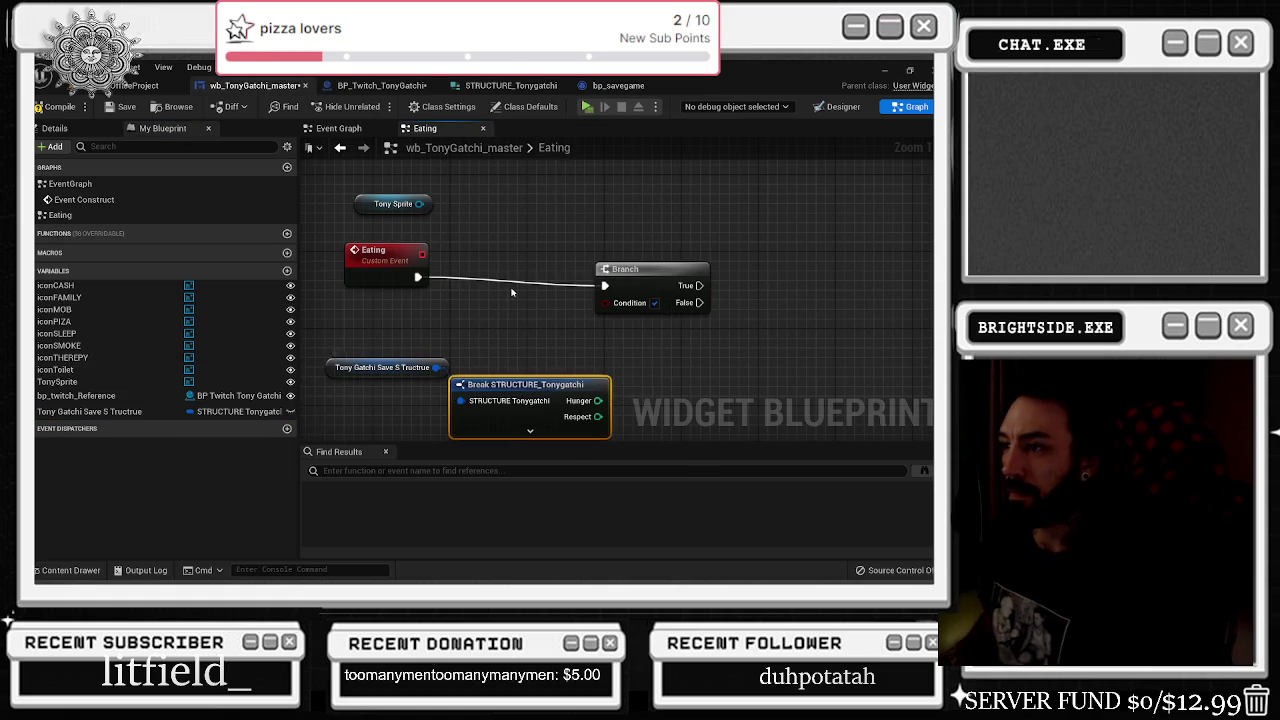
{"action": "left_click", "coordinate": [530, 380]}
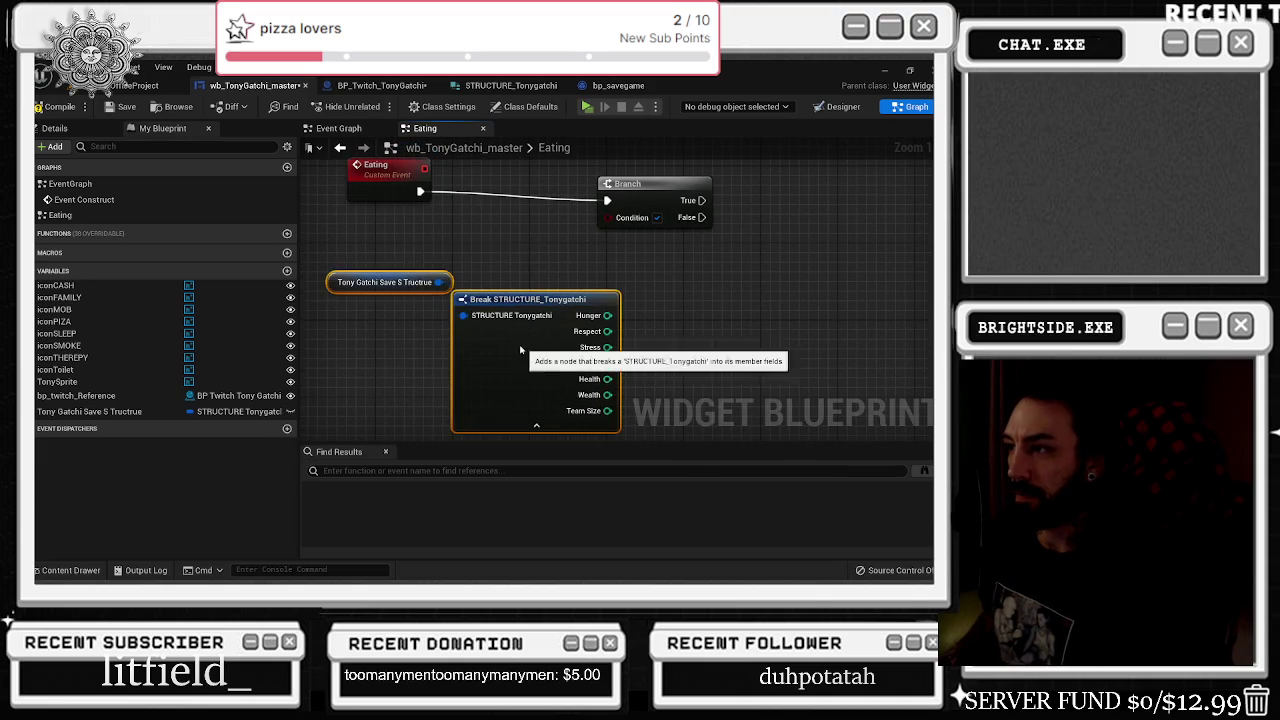
{"action": "left_click_drag", "start_coordinate": [529, 350], "coordinate": [423, 311]}
- Rearrange the save getter, Break STRUCTURE and Branch nodes into a tidy layout
{"action": "left_click_drag", "start_coordinate": [468, 217], "coordinate": [608, 258]}
{"action": "mouse_move", "coordinate": [421, 285]}
{"action": "left_mouse_down"}
{"action": "mouse_move", "coordinate": [375, 305]}
{"action": "mouse_move", "coordinate": [246, 295]}
{"action": "left_mouse_up"}
{"action": "left_click_drag", "start_coordinate": [640, 200], "coordinate": [677, 190]}
{"action": "left_click", "coordinate": [549, 297]}
{"action": "left_click_drag", "start_coordinate": [434, 258], "coordinate": [526, 245]}
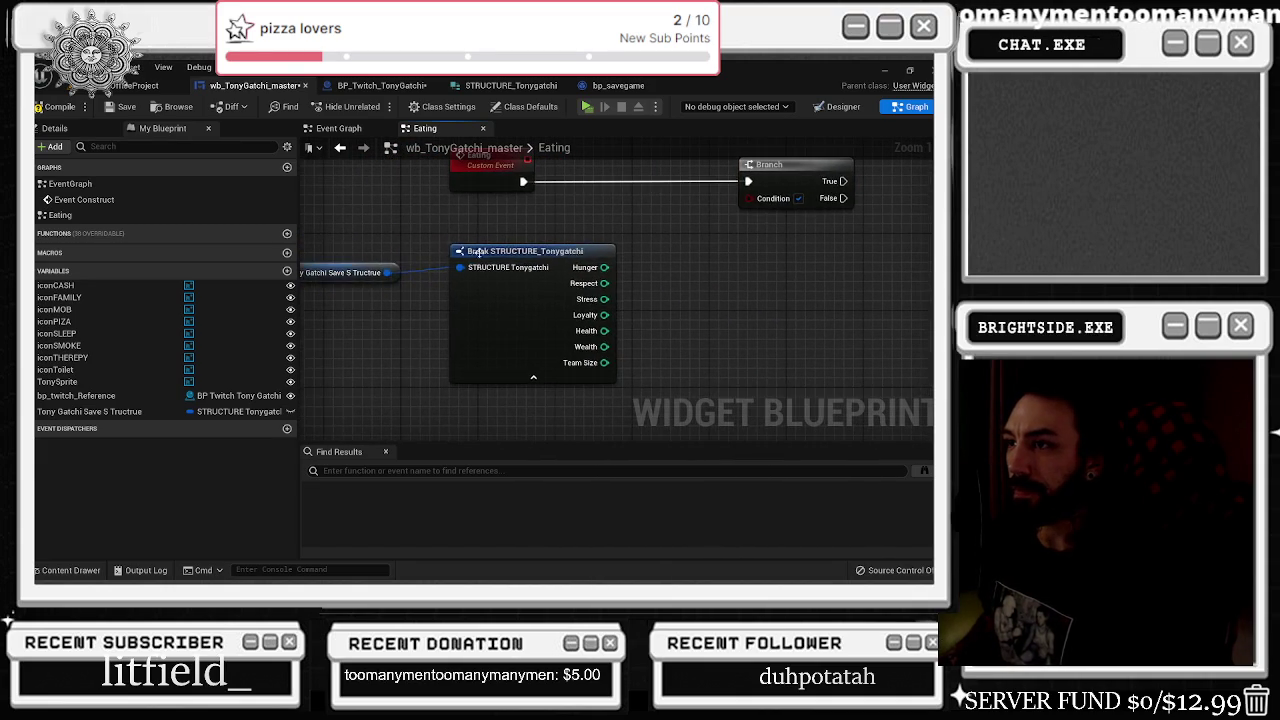
{"action": "left_click_drag", "start_coordinate": [526, 306], "coordinate": [497, 296]}
{"action": "left_click", "coordinate": [615, 225]}
{"action": "scroll", "coordinate": [615, 225], "scroll_direction": "down", "scroll_amount": 1}
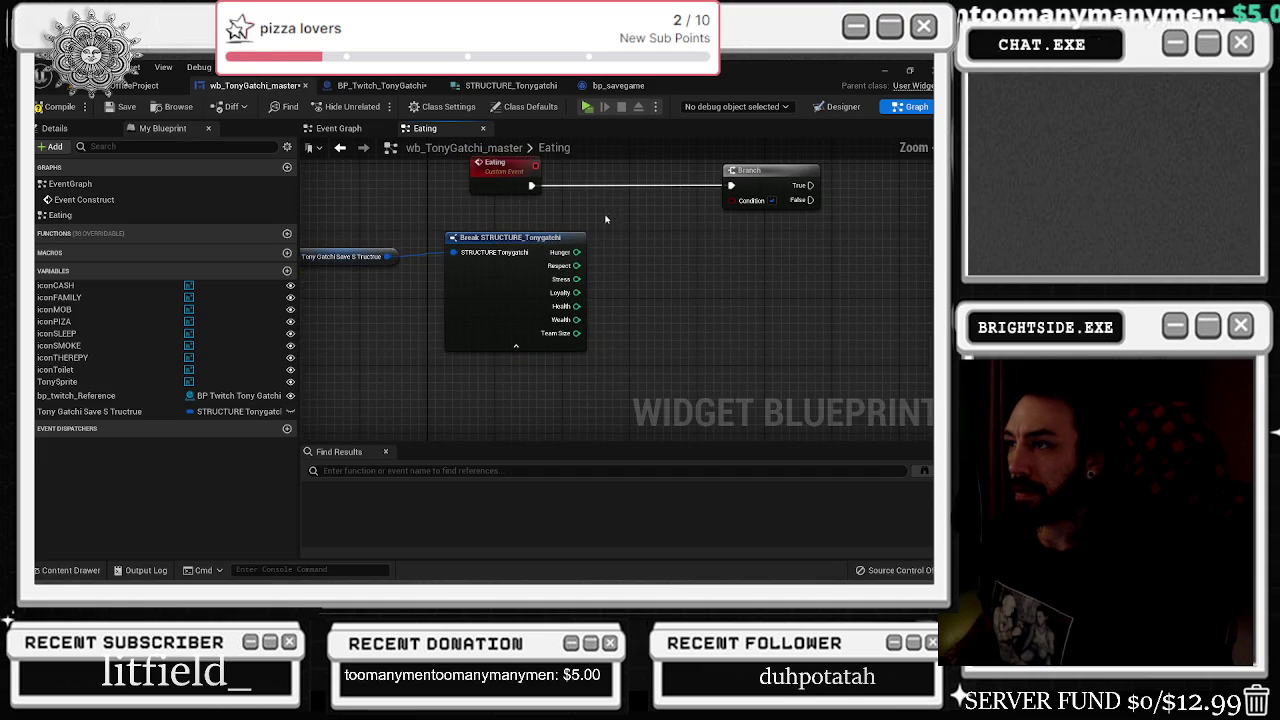
{"action": "left_click", "coordinate": [561, 236]}
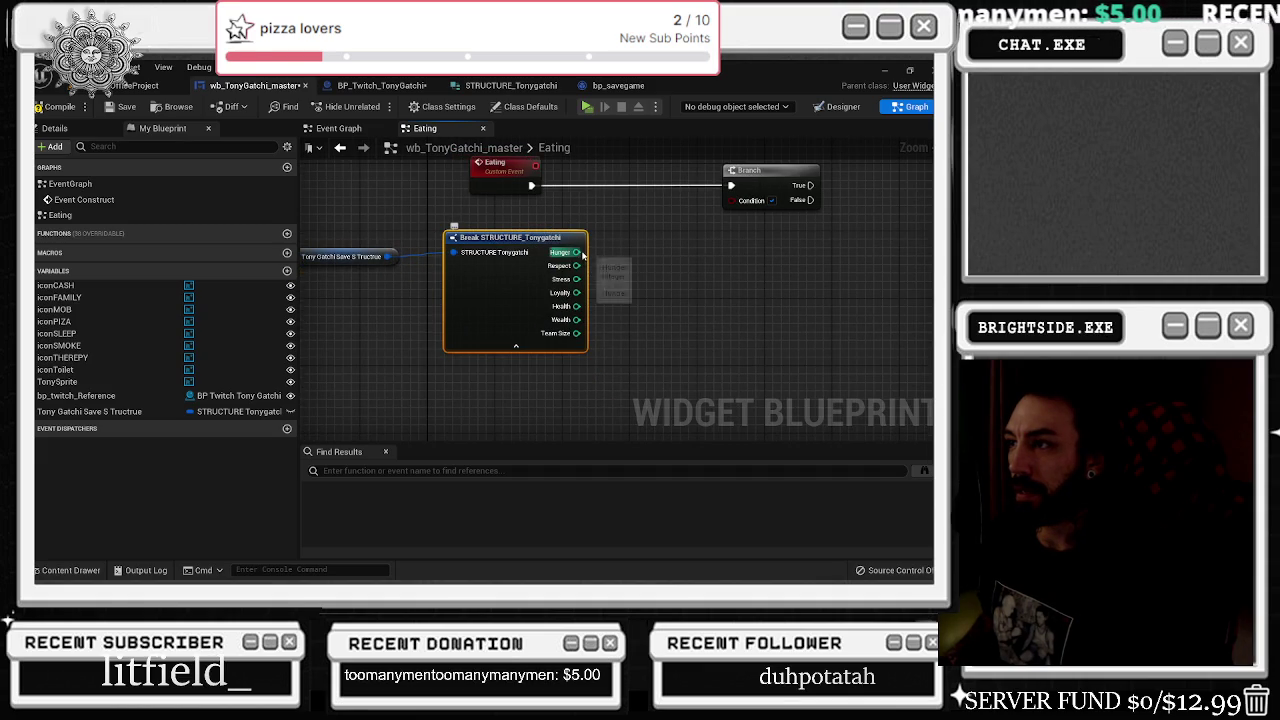
{"action": "left_click_drag", "start_coordinate": [691, 242], "coordinate": [600, 253]}
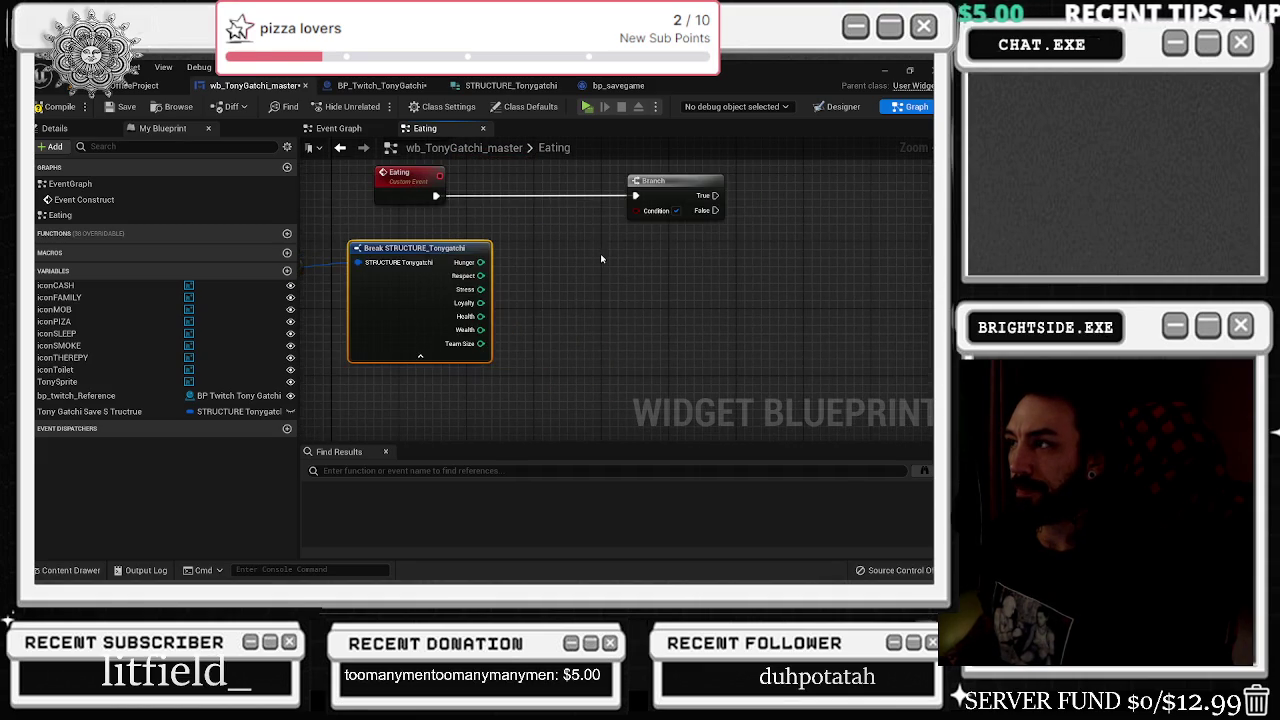
{"action": "left_click", "coordinate": [682, 199]}
{"action": "mouse_move", "coordinate": [481, 262]}
{"action": "left_mouse_down"}
{"action": "mouse_move", "coordinate": [517, 262]}
{"action": "mouse_move", "coordinate": [530, 230]}
{"action": "left_mouse_up"}
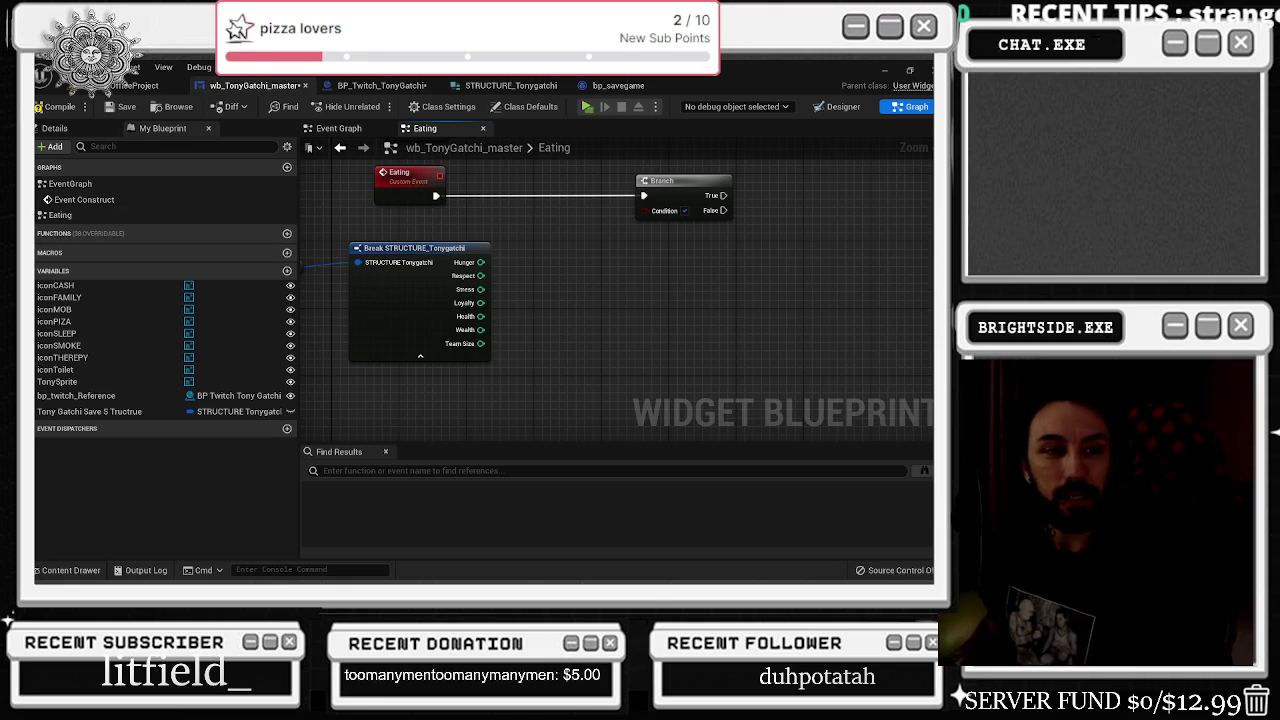
- Bring up the Windows task switcher with Alt+Tab
{"action": "key", "text": "alt+Tab"}
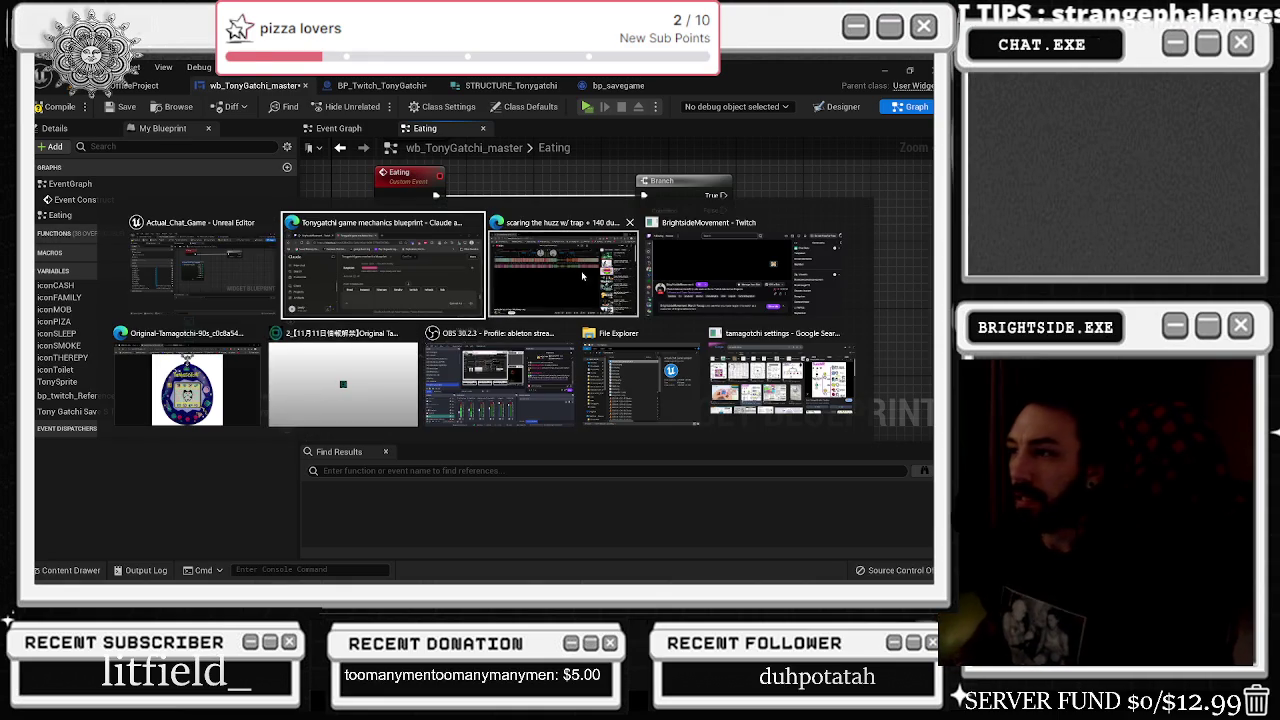
- Play the YouTube music mix from 15:22, then minimize the browser
{"action": "left_click", "coordinate": [581, 271]}
{"action": "left_click", "coordinate": [233, 507]}
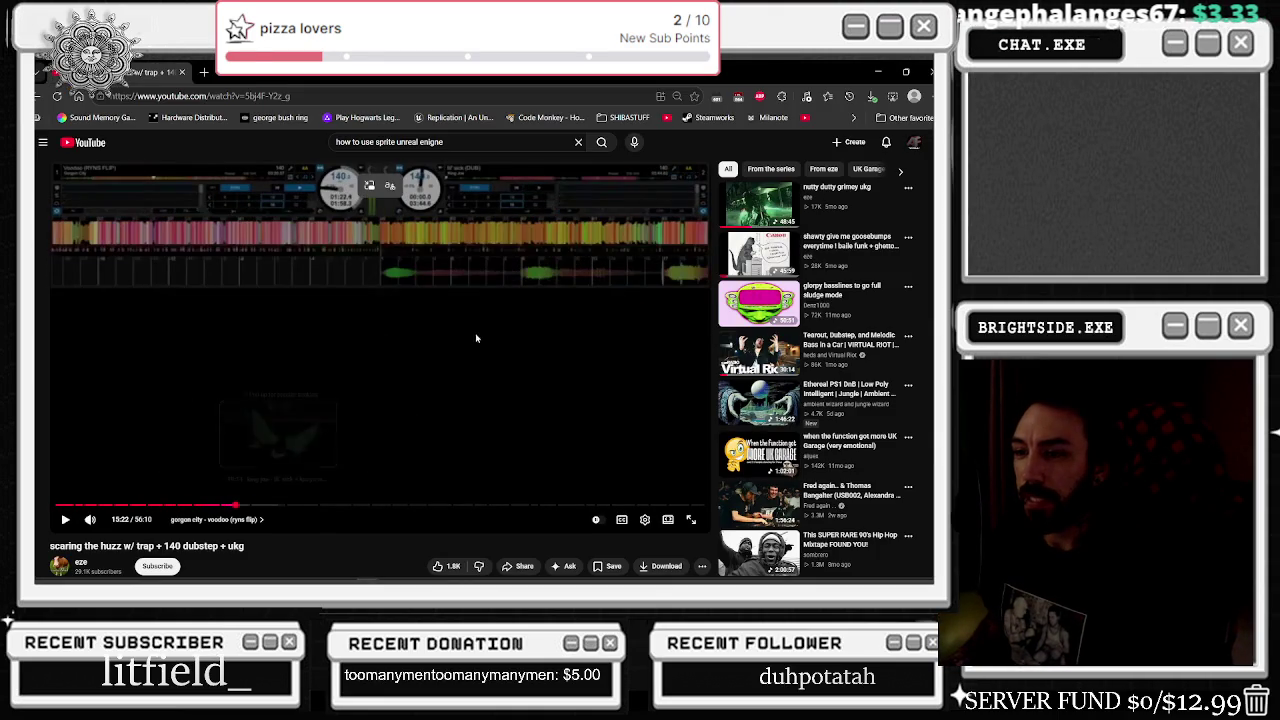
{"action": "left_click", "coordinate": [420, 381]}
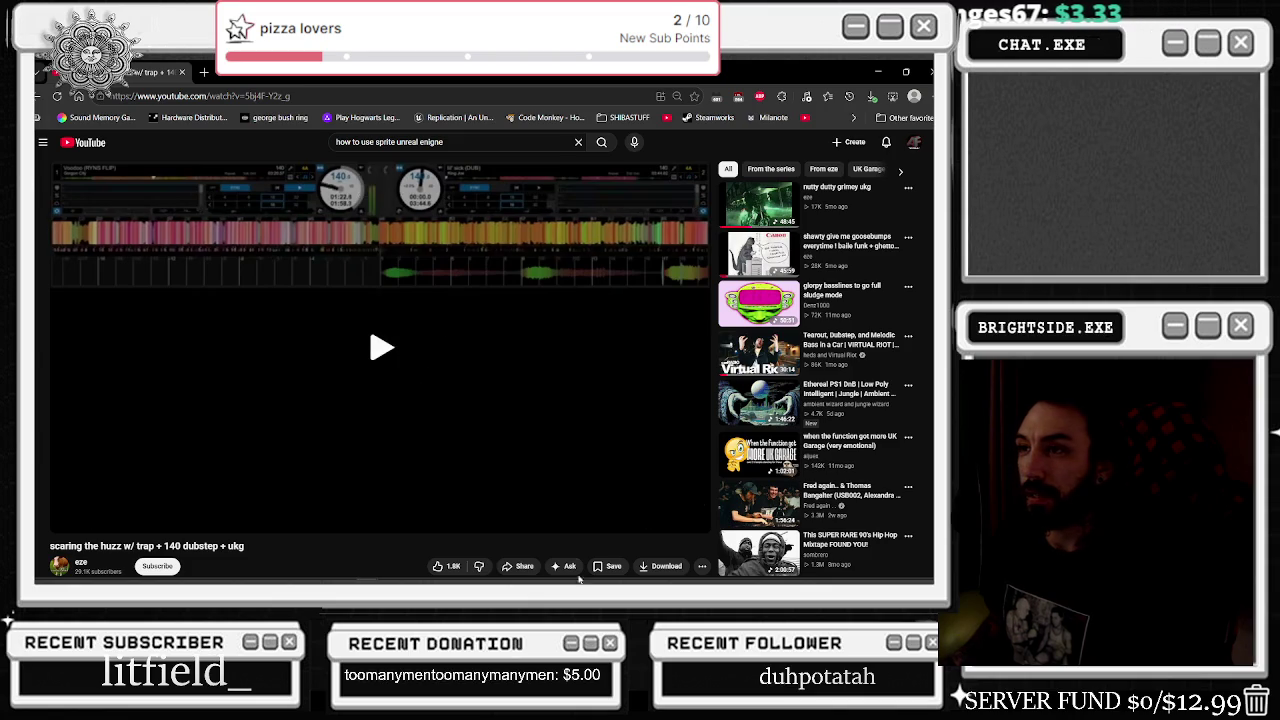
{"action": "scroll", "coordinate": [557, 380], "scroll_direction": "down", "scroll_amount": 1}
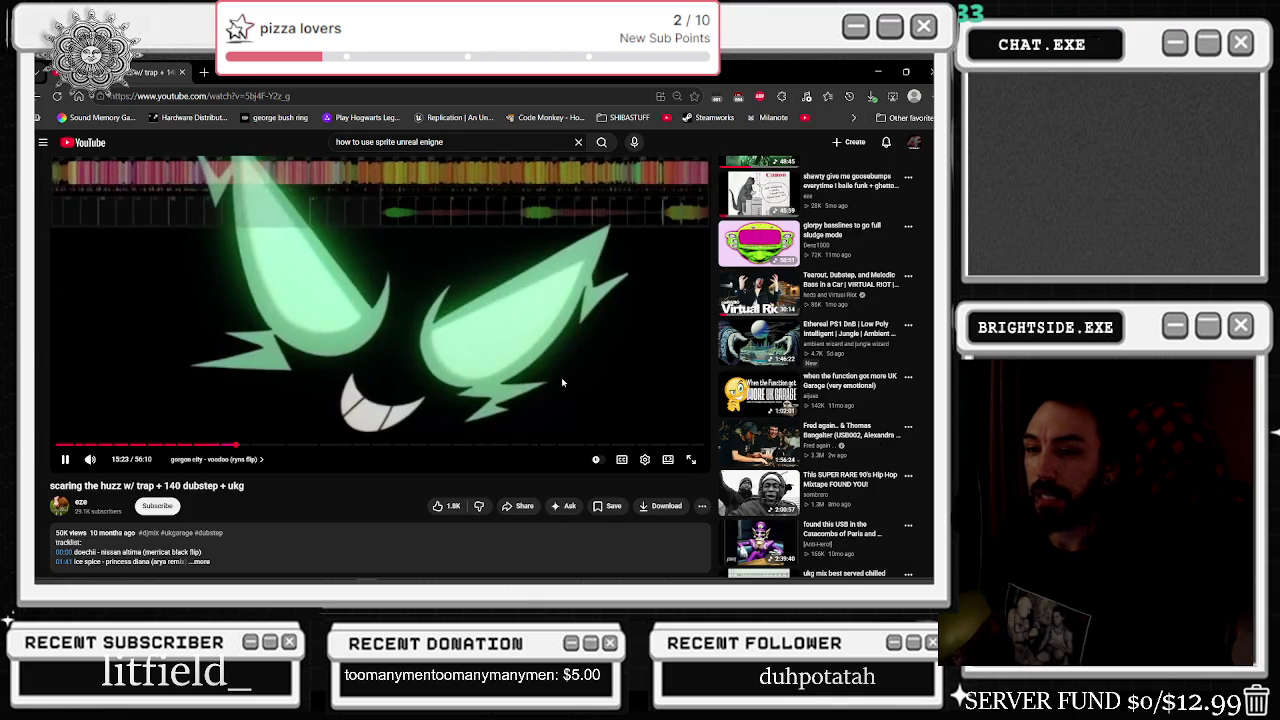
{"action": "scroll", "coordinate": [561, 377], "scroll_direction": "up", "scroll_amount": 1}
{"action": "left_click", "coordinate": [877, 70]}
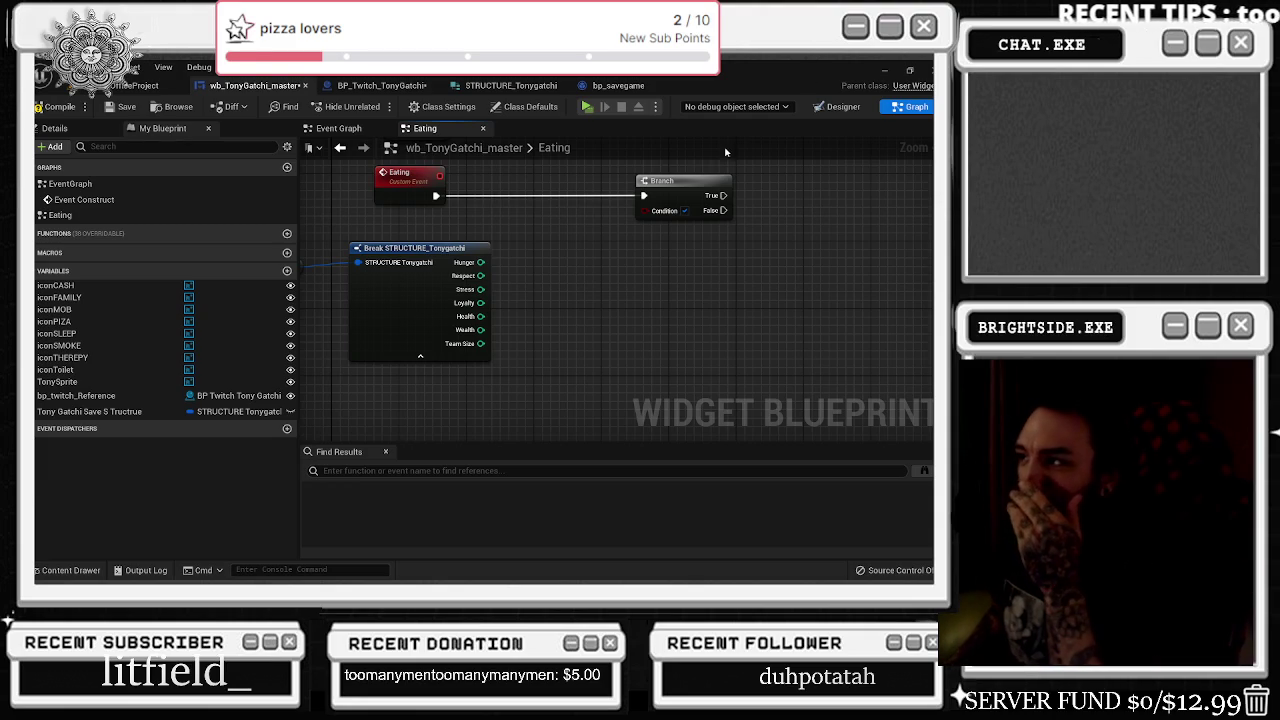
- Attach a not-equal comparison to the Hunger output
{"action": "left_click_drag", "start_coordinate": [465, 212], "coordinate": [562, 220]}
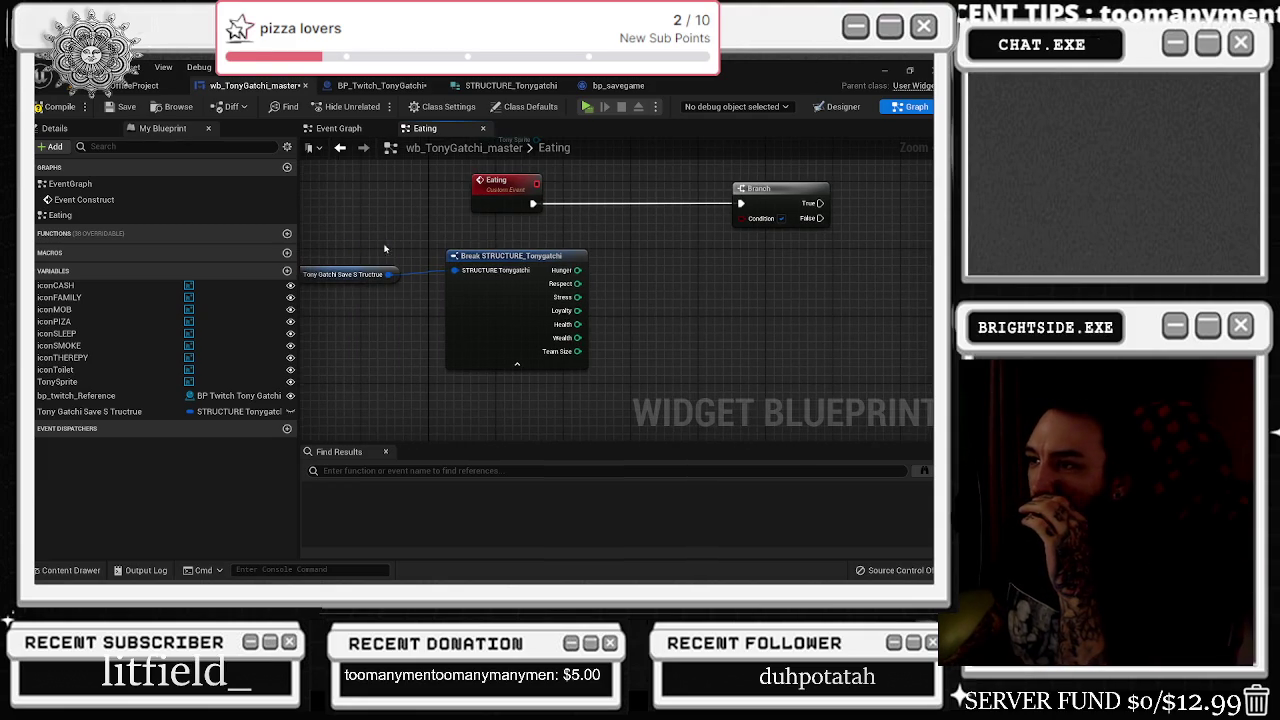
{"action": "left_click", "coordinate": [745, 204]}
{"action": "left_click_drag", "start_coordinate": [872, 267], "coordinate": [789, 287]}
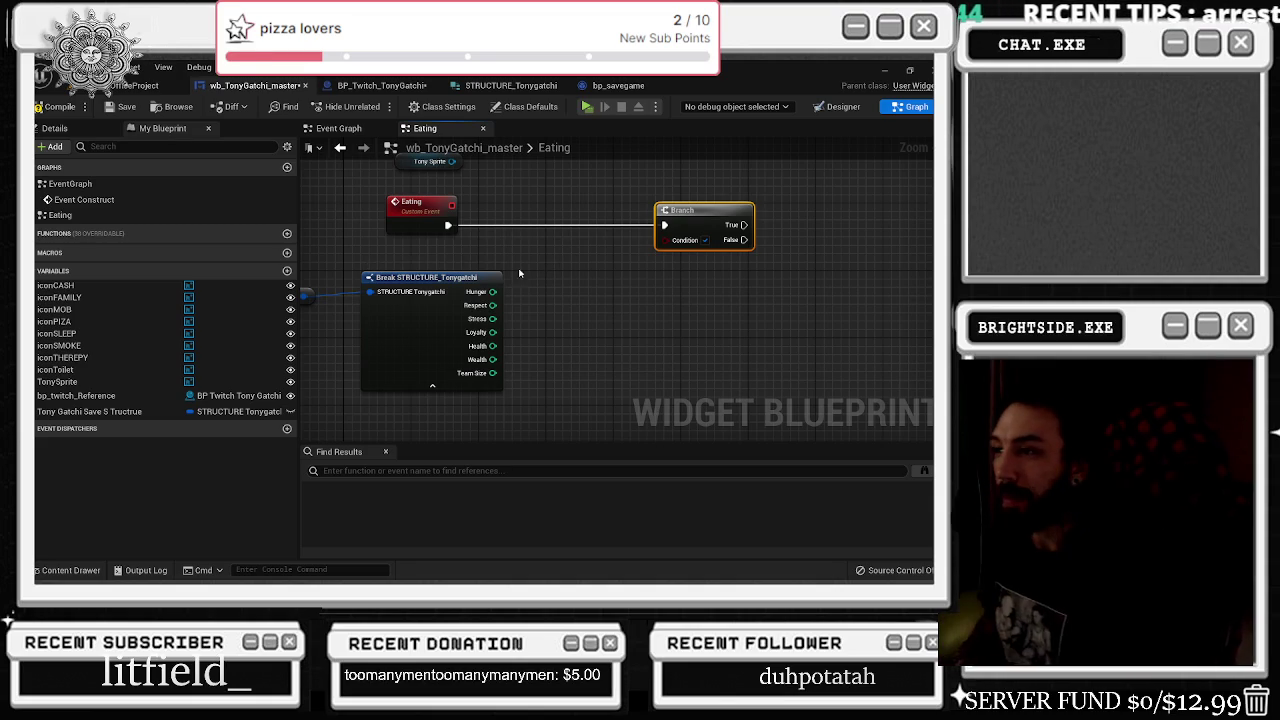
{"action": "mouse_move", "coordinate": [492, 291]}
{"action": "left_mouse_down"}
{"action": "mouse_move", "coordinate": [530, 296]}
{"action": "mouse_move", "coordinate": [533, 277]}
{"action": "left_mouse_up"}
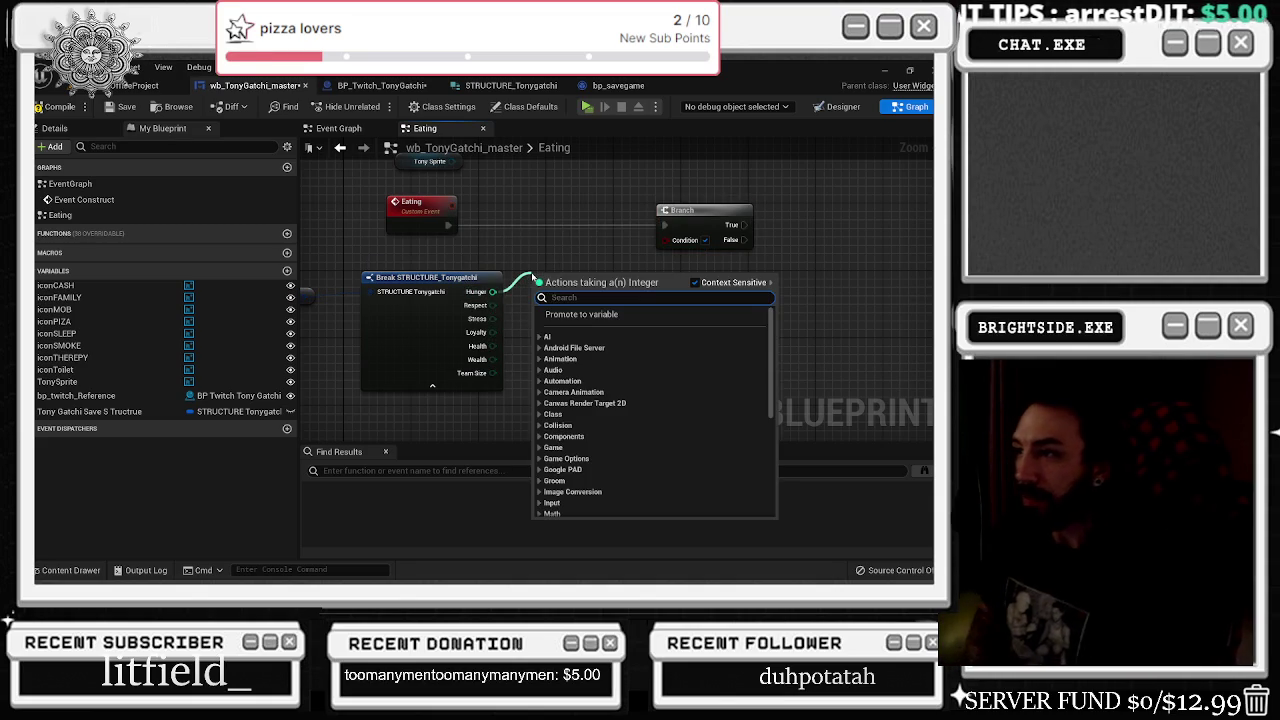
{"action": "type", "text": ">"}
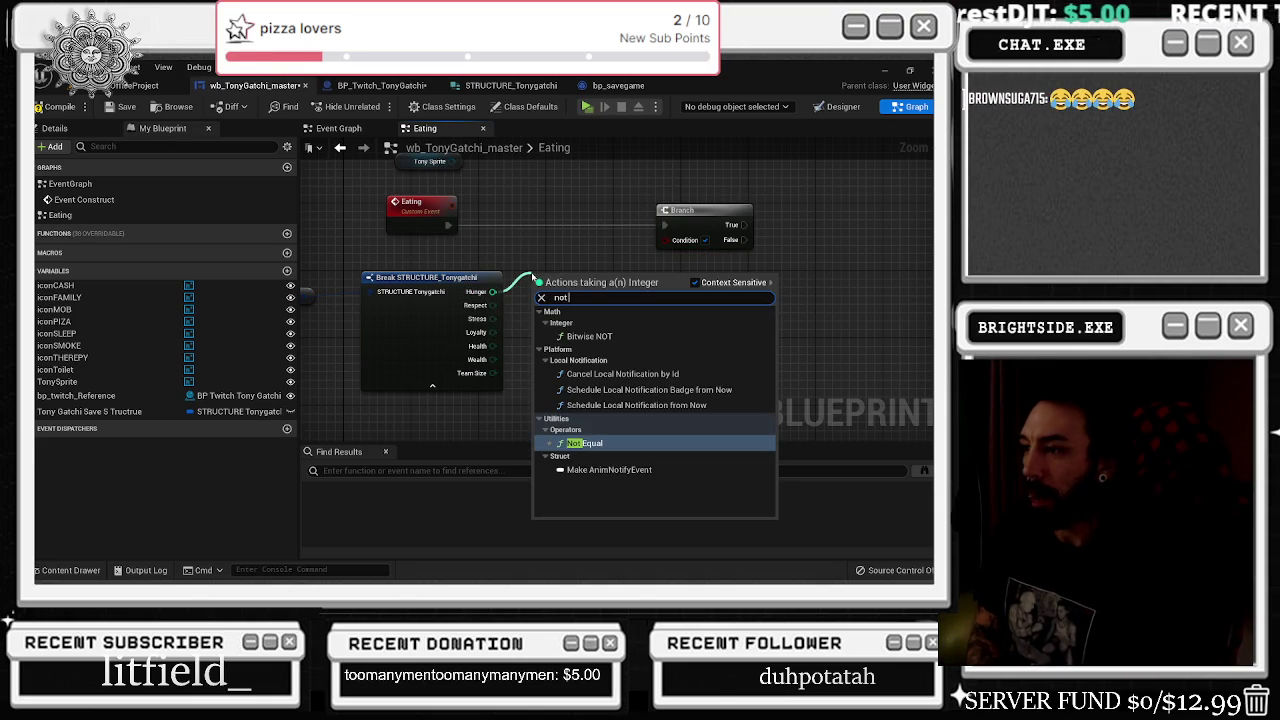
{"action": "key", "text": "Escape"}
- Add an AND node feeding the Branch condition and set the Hunger comparison value to 45
{"action": "mouse_move", "coordinate": [698, 218]}
{"action": "left_mouse_down"}
{"action": "mouse_move", "coordinate": [756, 218]}
{"action": "mouse_move", "coordinate": [673, 292]}
{"action": "mouse_move", "coordinate": [655, 288]}
{"action": "left_mouse_up"}
{"action": "type", "text": "and"}
{"action": "key", "text": "Return"}
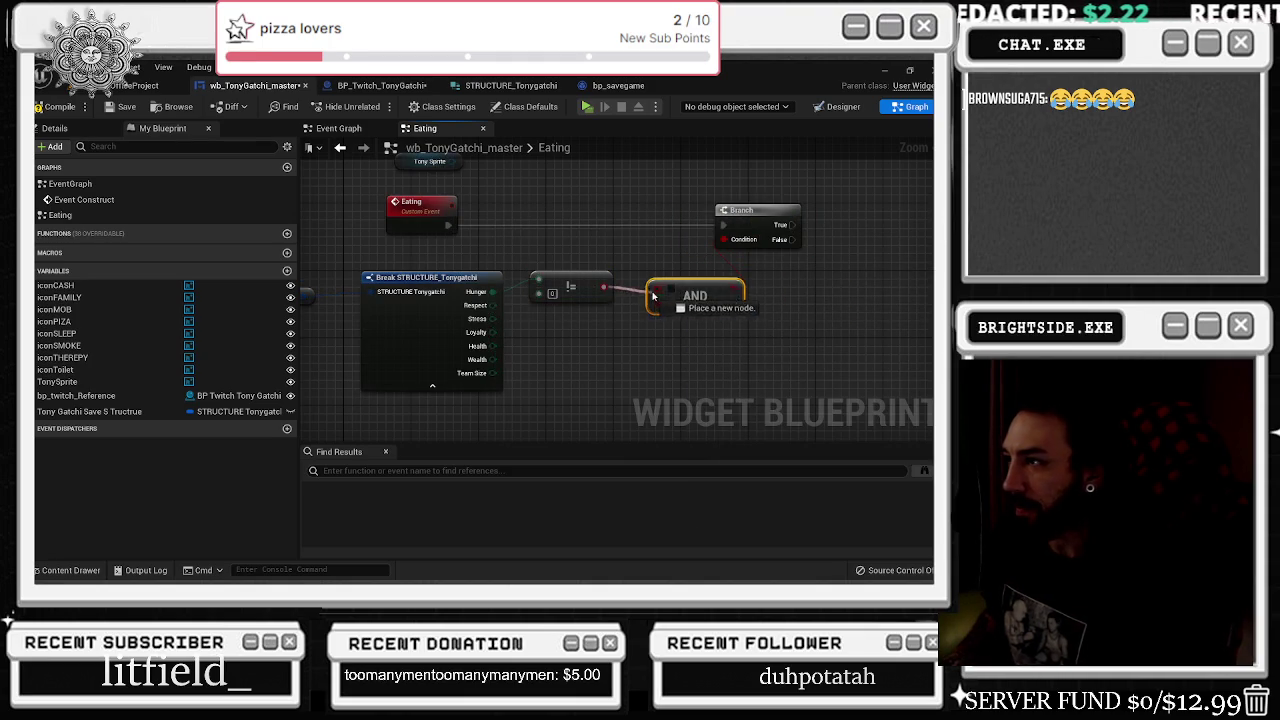
{"action": "left_click_drag", "start_coordinate": [760, 231], "coordinate": [786, 231]}
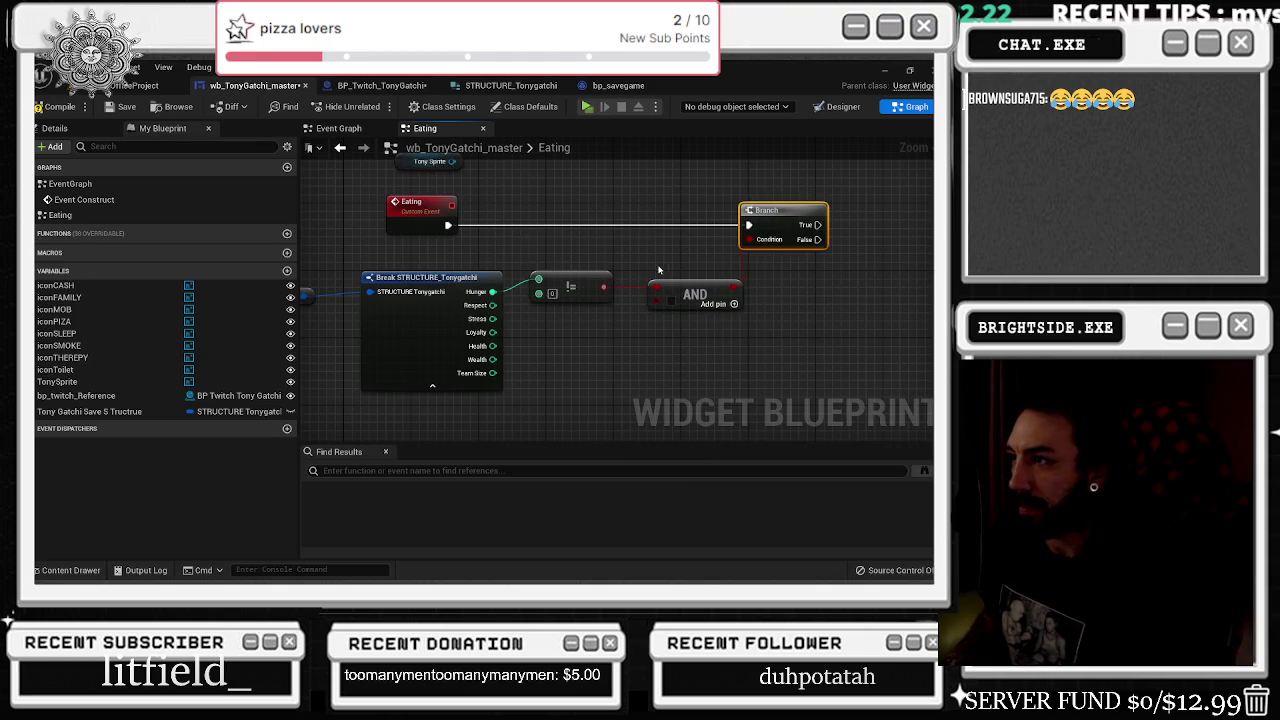
{"action": "left_click", "coordinate": [552, 293]}
{"action": "type", "text": "45"}
{"action": "key", "text": "Return"}
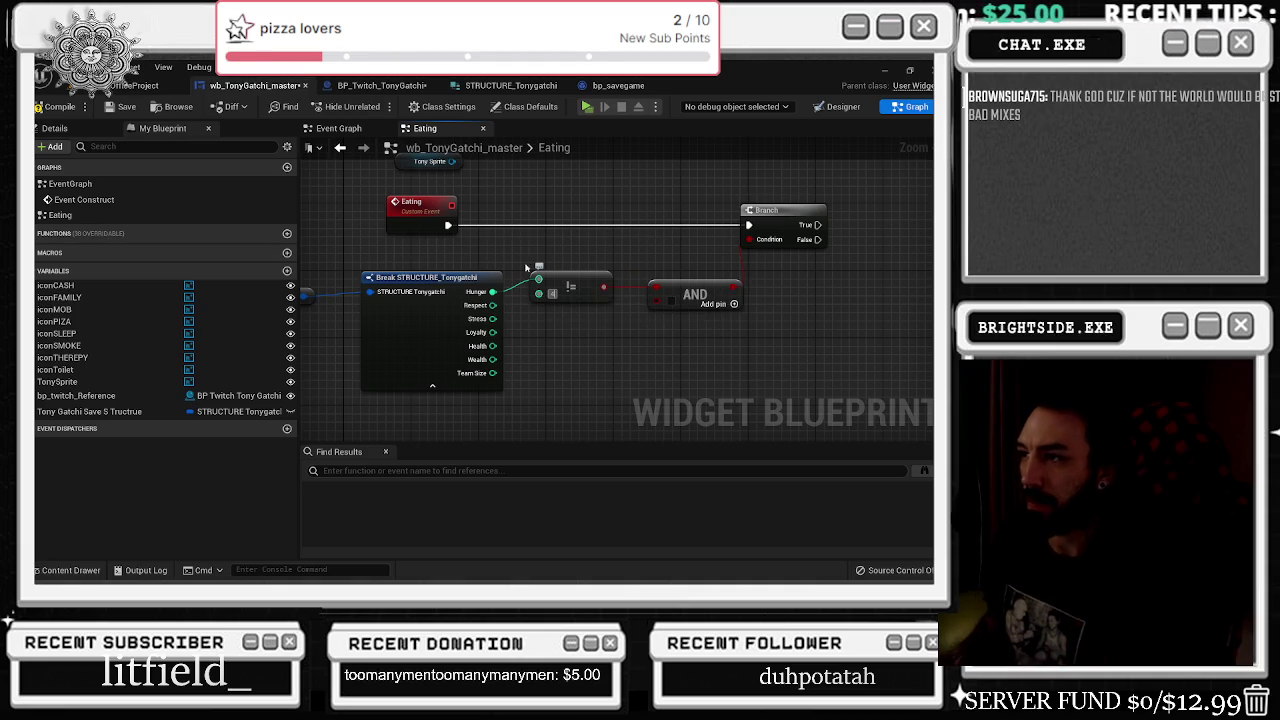
- Delete an unwanted comparison node added from Hunger
{"action": "left_click_drag", "start_coordinate": [492, 291], "coordinate": [543, 264]}
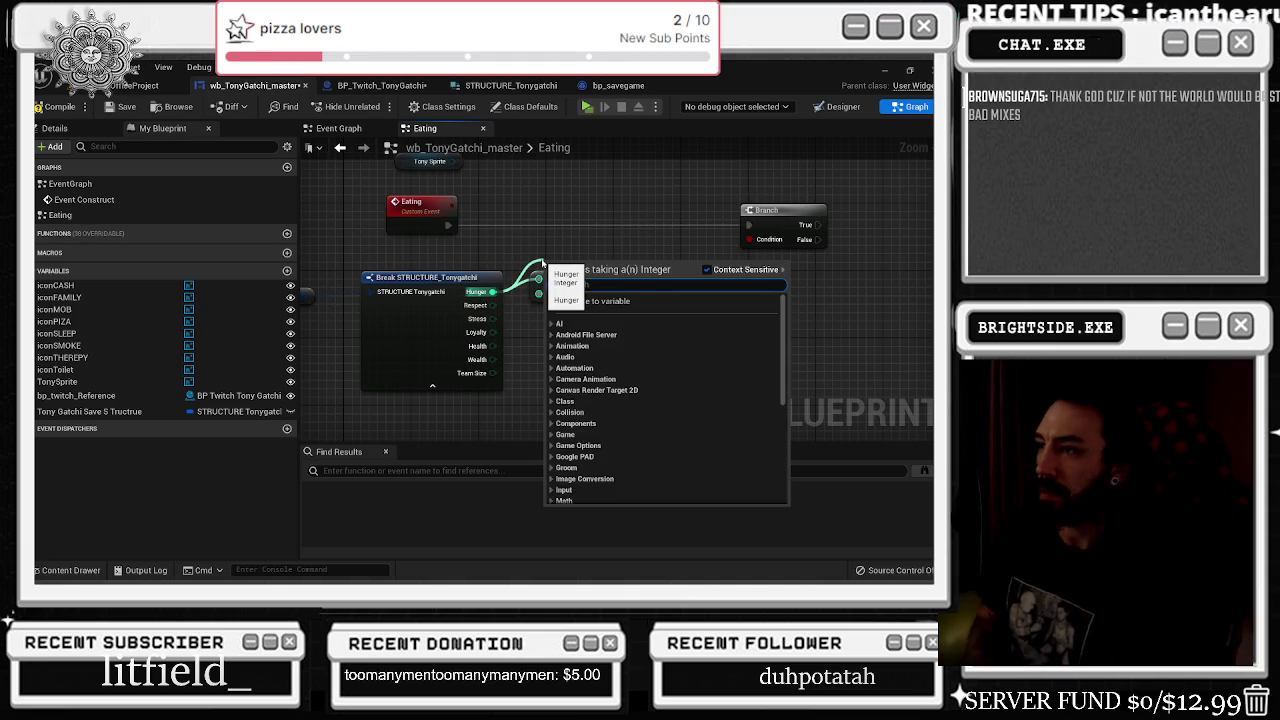
{"action": "type", "text": "not great"}
{"action": "key", "text": "Return"}
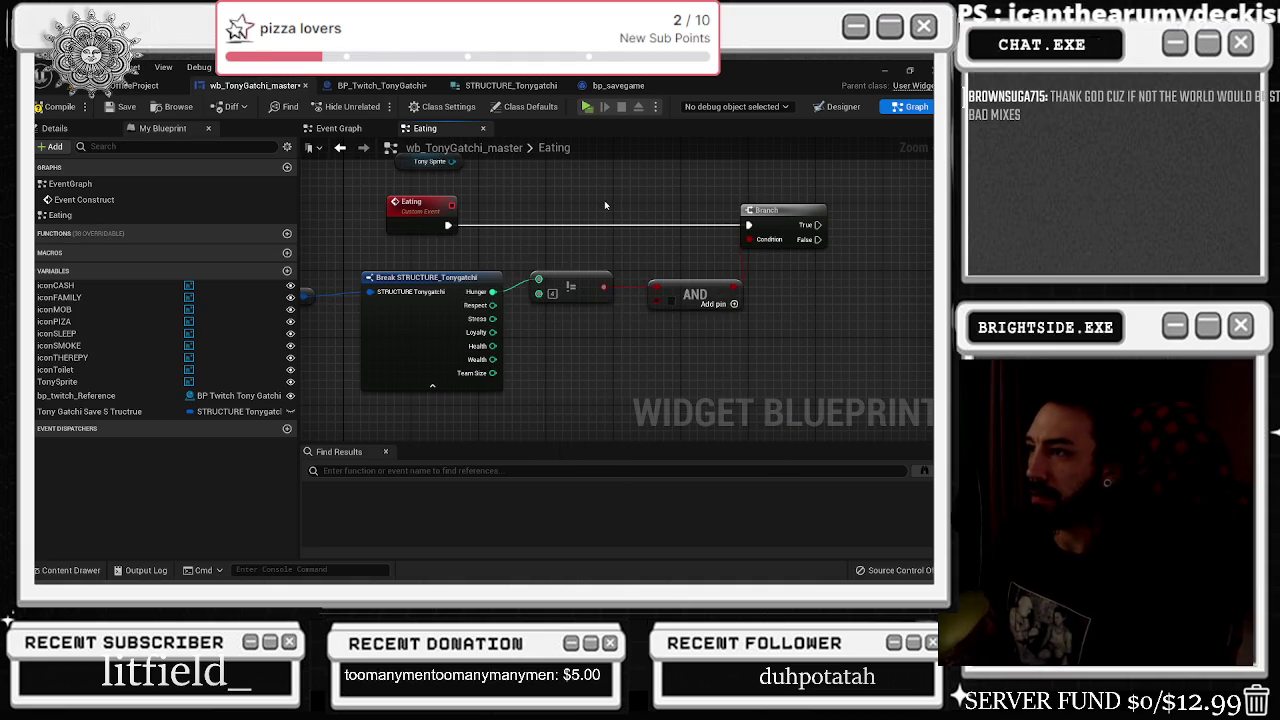
{"action": "key", "text": "Delete"}
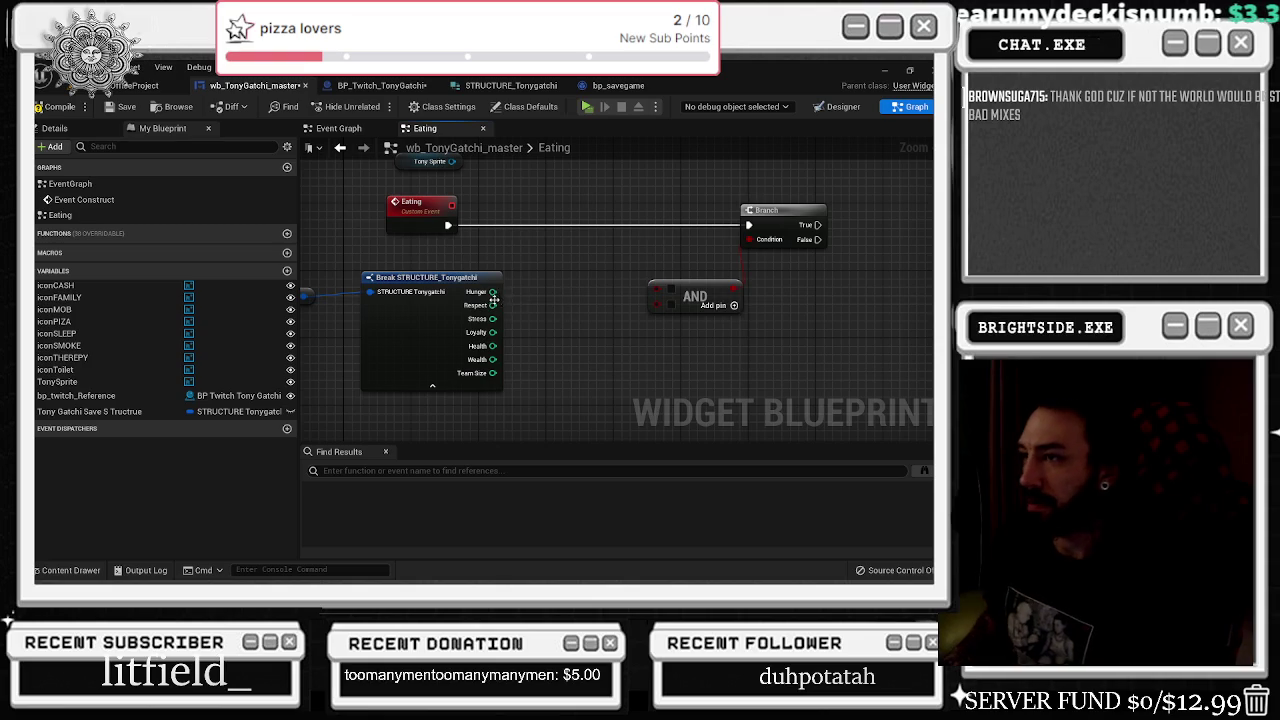
{"action": "left_click_drag", "start_coordinate": [493, 292], "coordinate": [512, 287]}
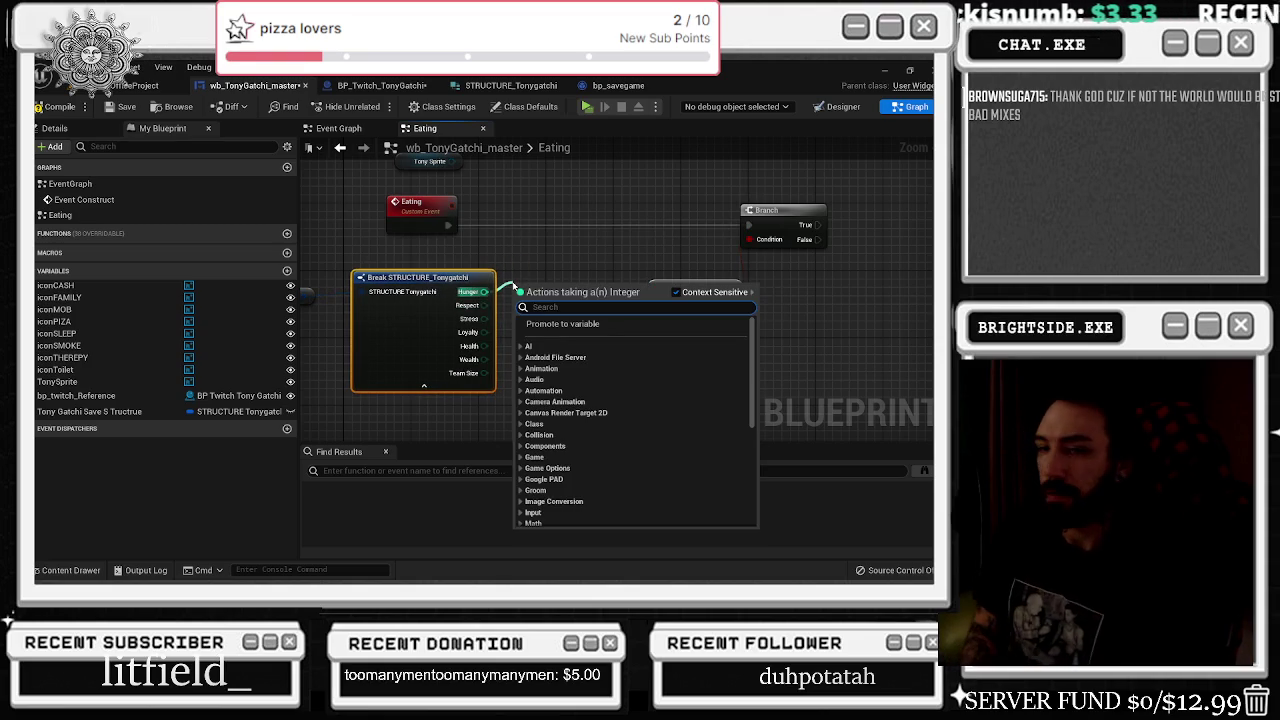
{"action": "type", "text": "not great"}
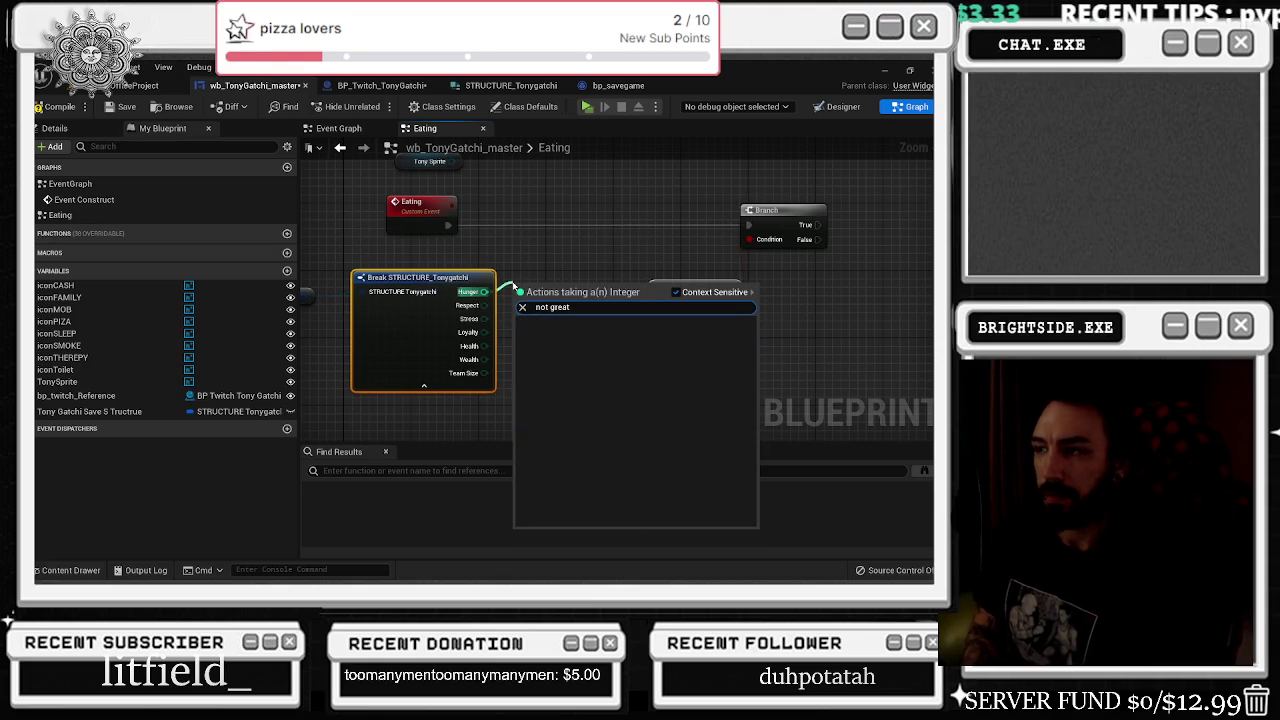
{"action": "left_click", "coordinate": [516, 280]}
- Add a <= comparison on Hunger with a limit of 10
{"action": "left_click_drag", "start_coordinate": [484, 291], "coordinate": [516, 298]}
{"action": "type", "text": "no equ"}
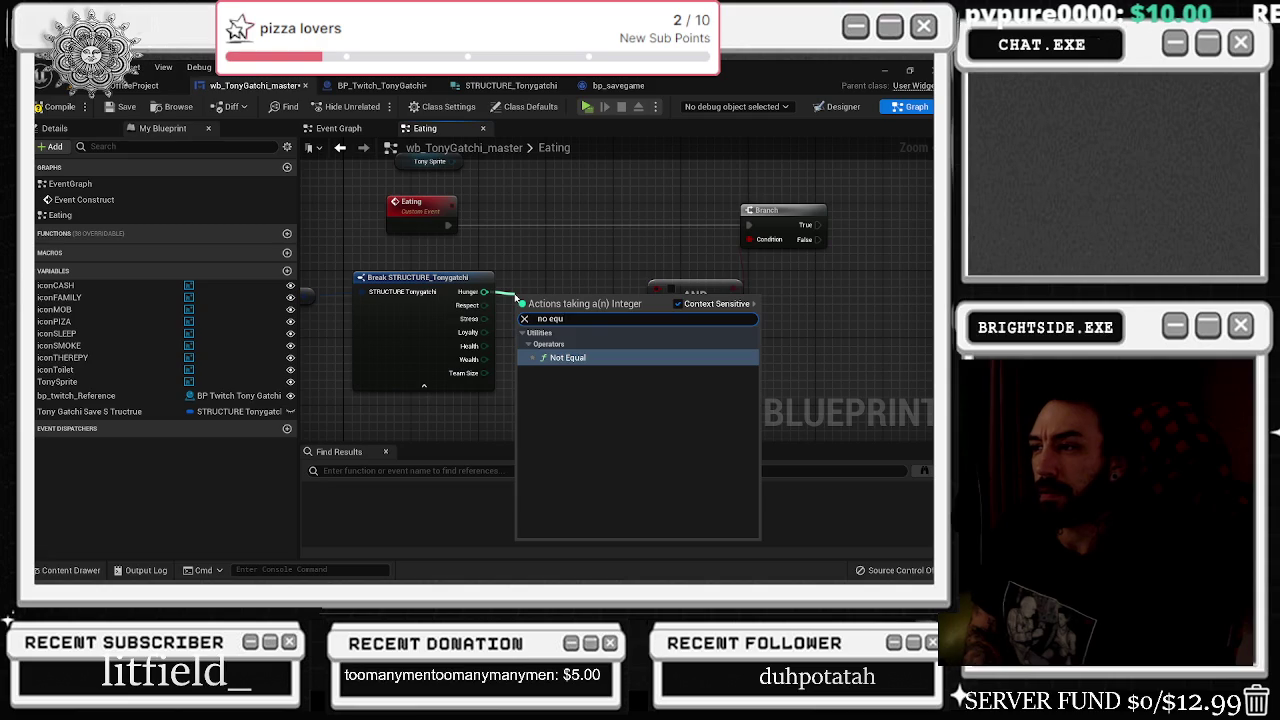
{"action": "key", "text": "BackSpace"}
{"action": "key", "text": "BackSpace"}
{"action": "key", "text": "BackSpace"}
{"action": "type", "text": "greater"}
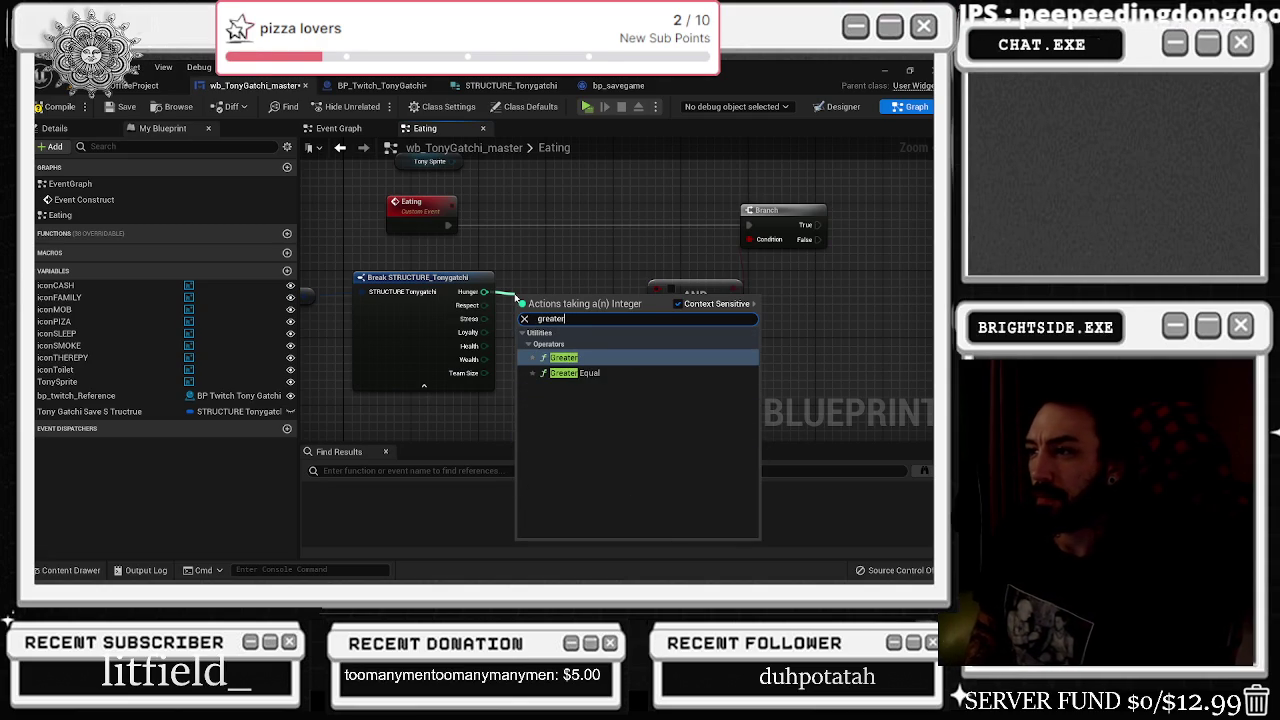
{"action": "key", "text": "BackSpace"}
{"action": "key", "text": "BackSpace"}
{"action": "key", "text": "BackSpace"}
{"action": "type", "text": "less"}
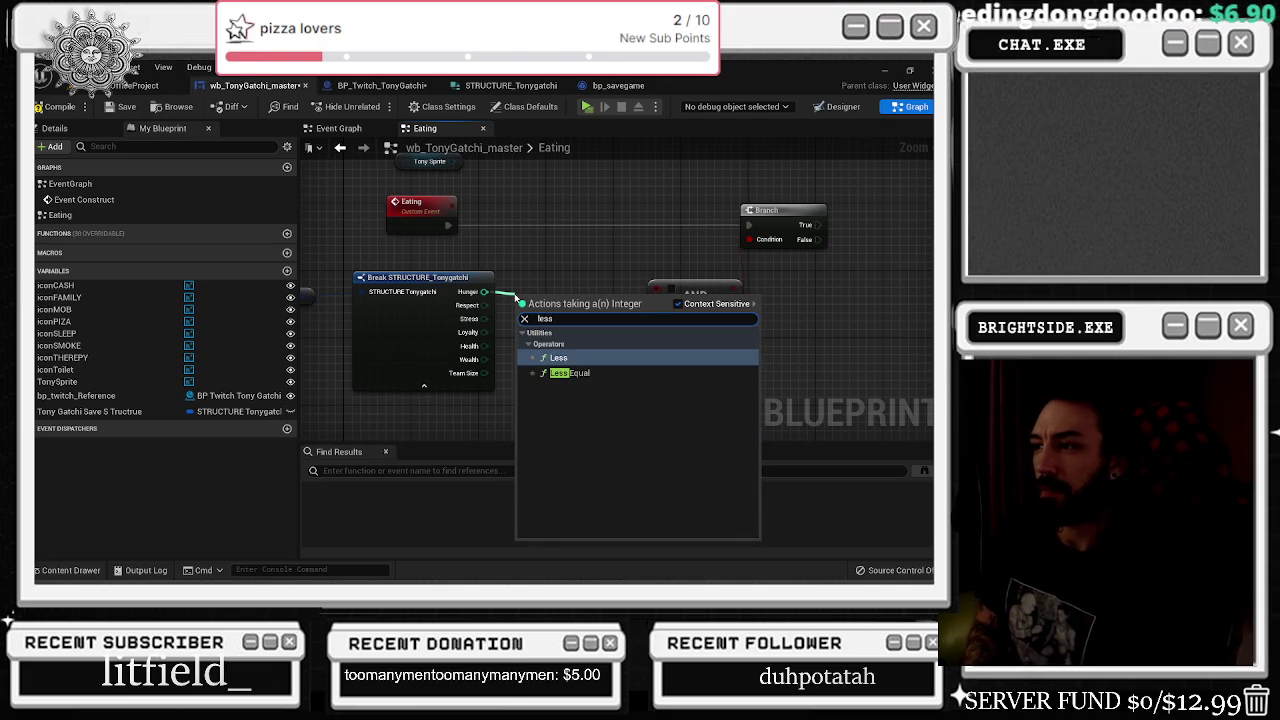
{"action": "key", "text": "BackSpace"}
{"action": "key", "text": "BackSpace"}
{"action": "key", "text": "BackSpace"}
{"action": "type", "text": "great"}
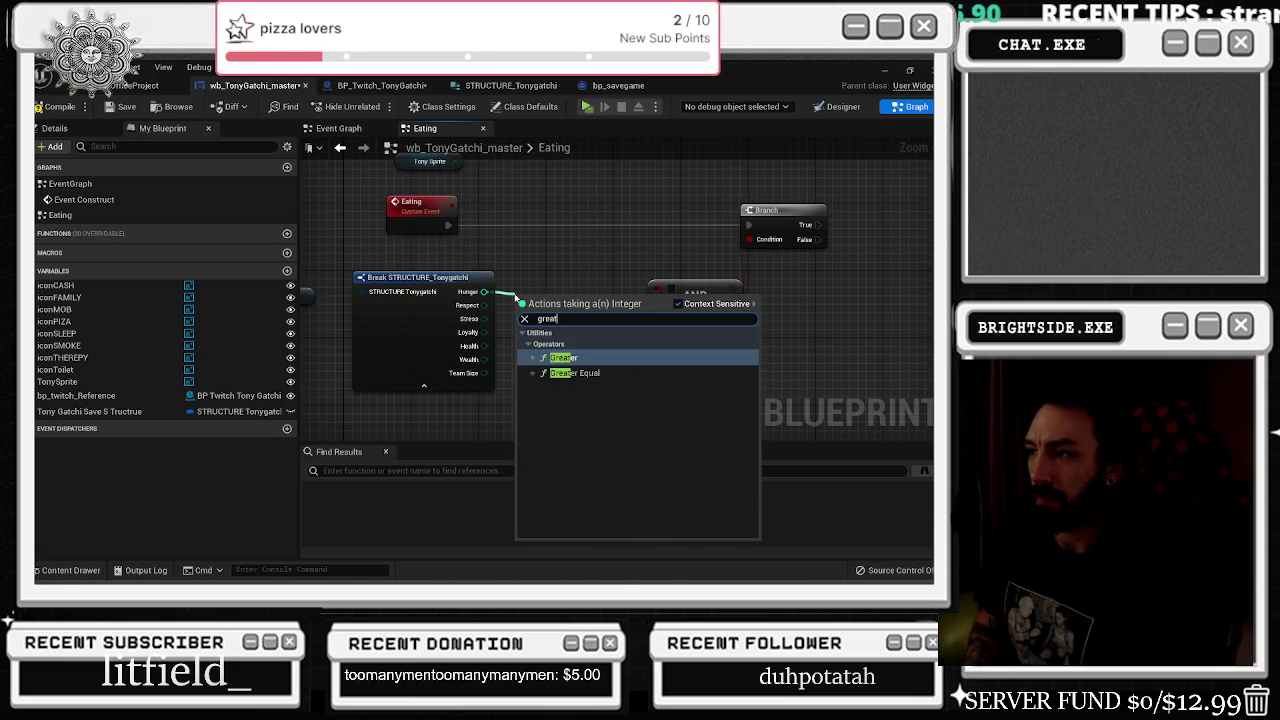
{"action": "key", "text": "BackSpace"}
{"action": "key", "text": "BackSpace"}
{"action": "key", "text": "BackSpace"}
{"action": "type", "text": "<="}
{"action": "key", "text": "Return"}
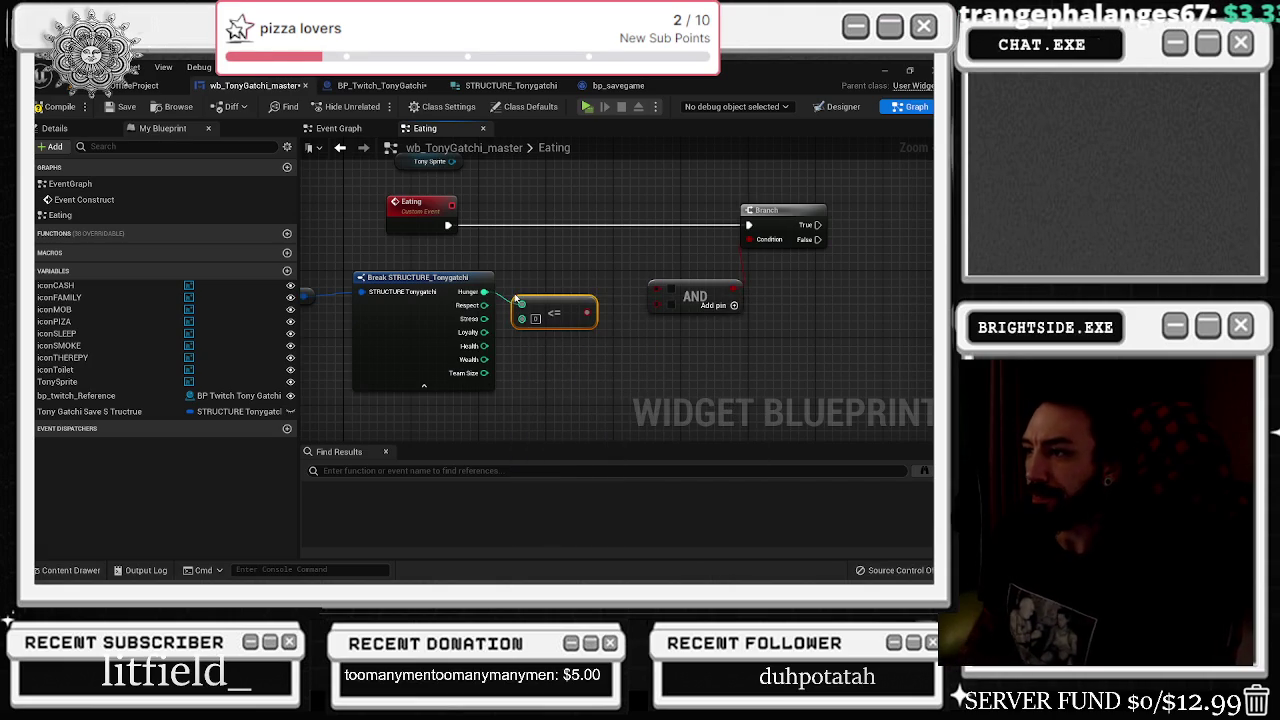
{"action": "left_click_drag", "start_coordinate": [545, 314], "coordinate": [579, 297]}
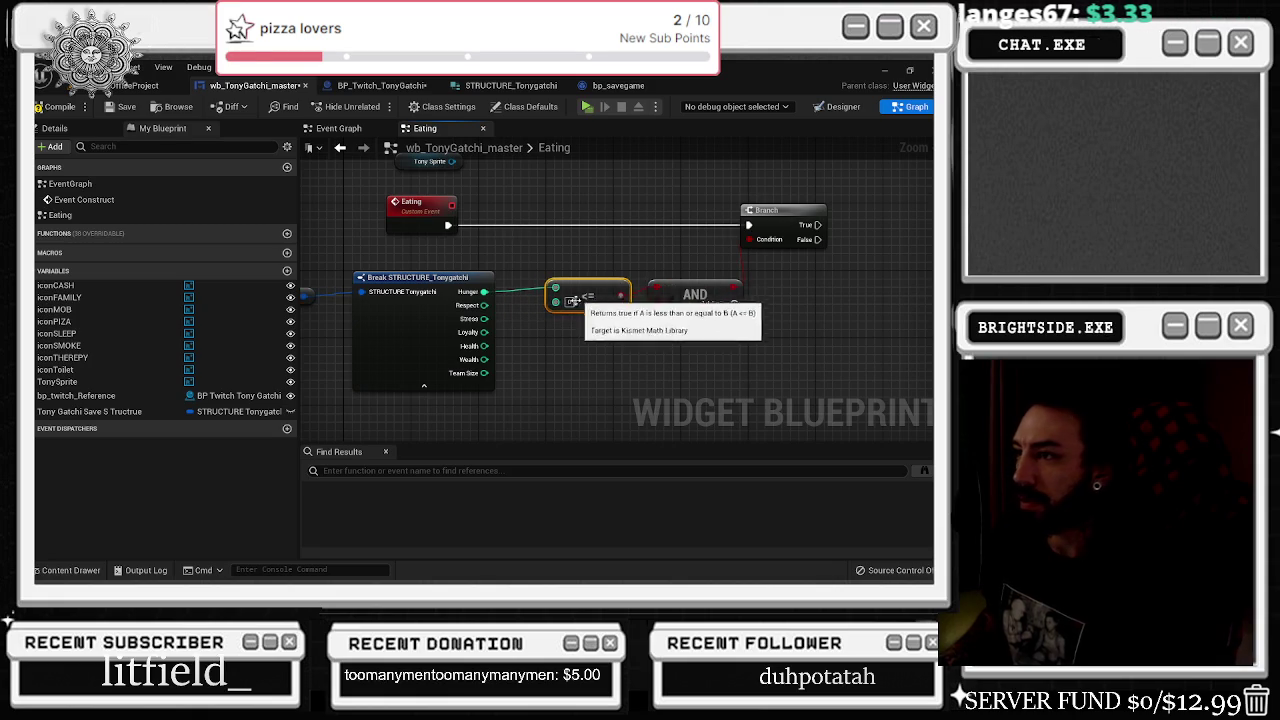
{"action": "left_click", "coordinate": [569, 301]}
{"action": "type", "text": "10"}
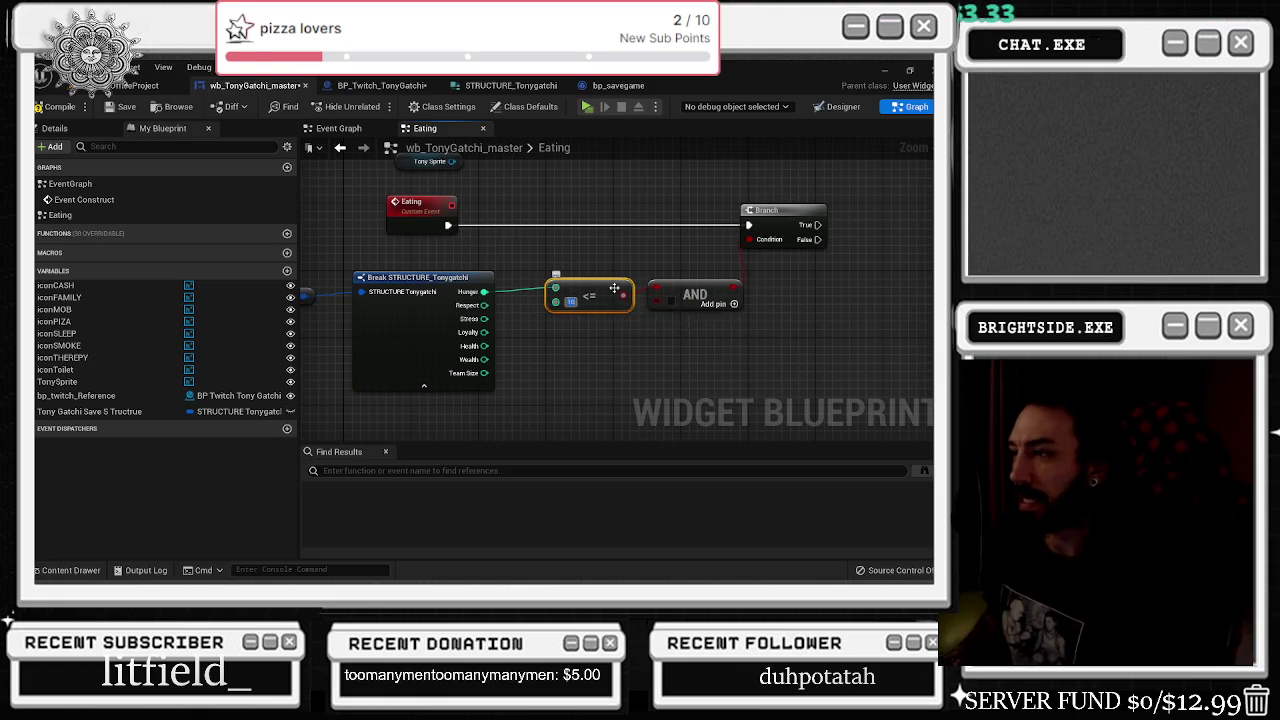
{"action": "key", "text": "Return"}
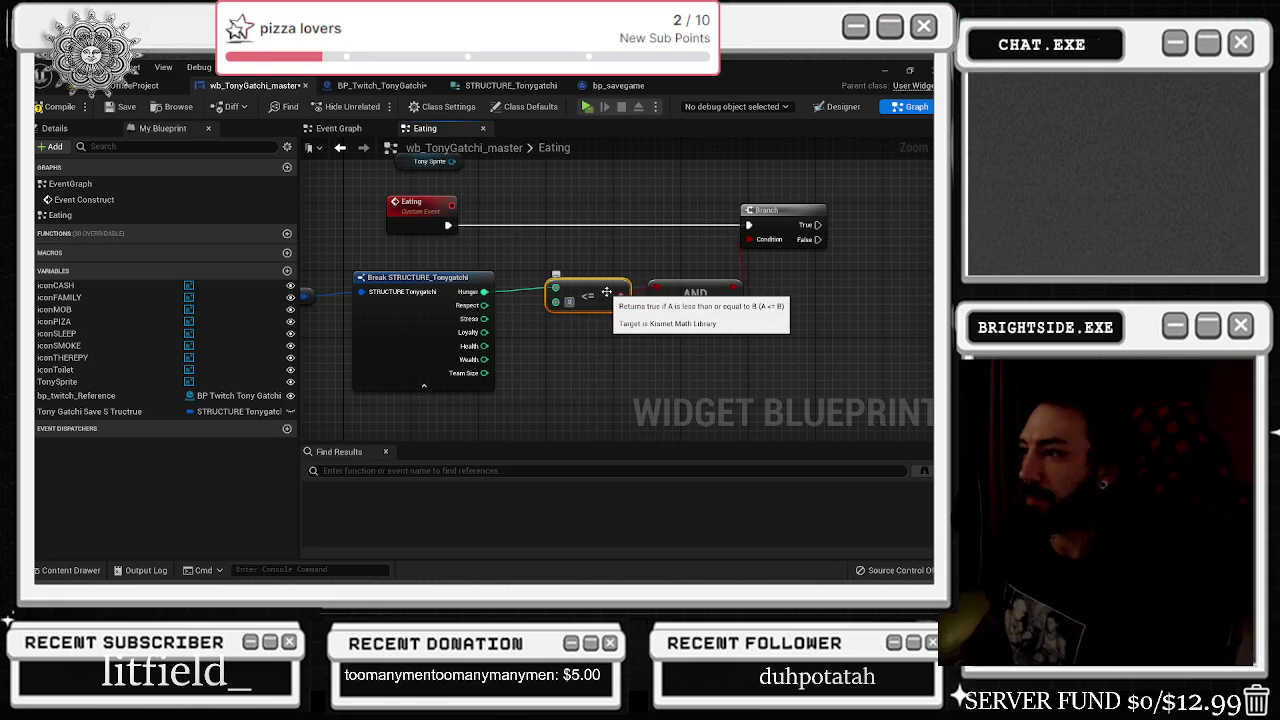
- Add a not-equal check on Health and wire its result toward the Branch condition
{"action": "left_click_drag", "start_coordinate": [768, 210], "coordinate": [785, 210]}
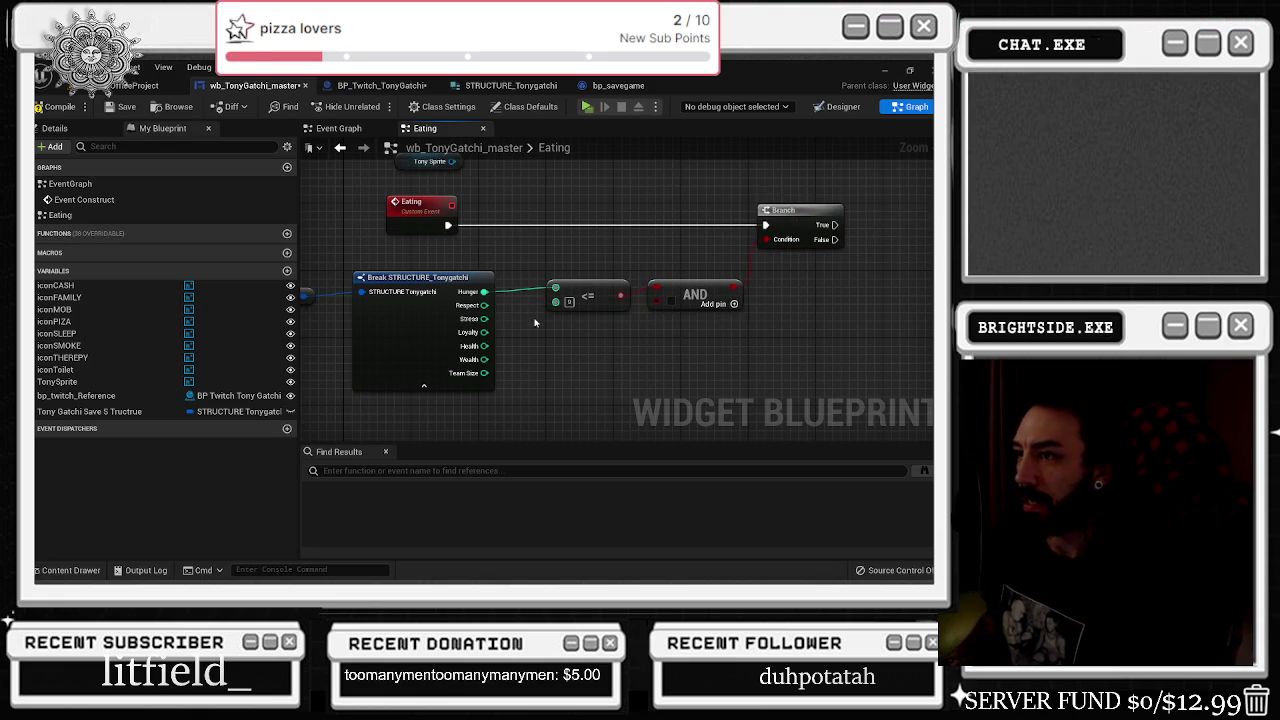
{"action": "left_click_drag", "start_coordinate": [485, 345], "coordinate": [558, 350]}
{"action": "type", "text": "not"}
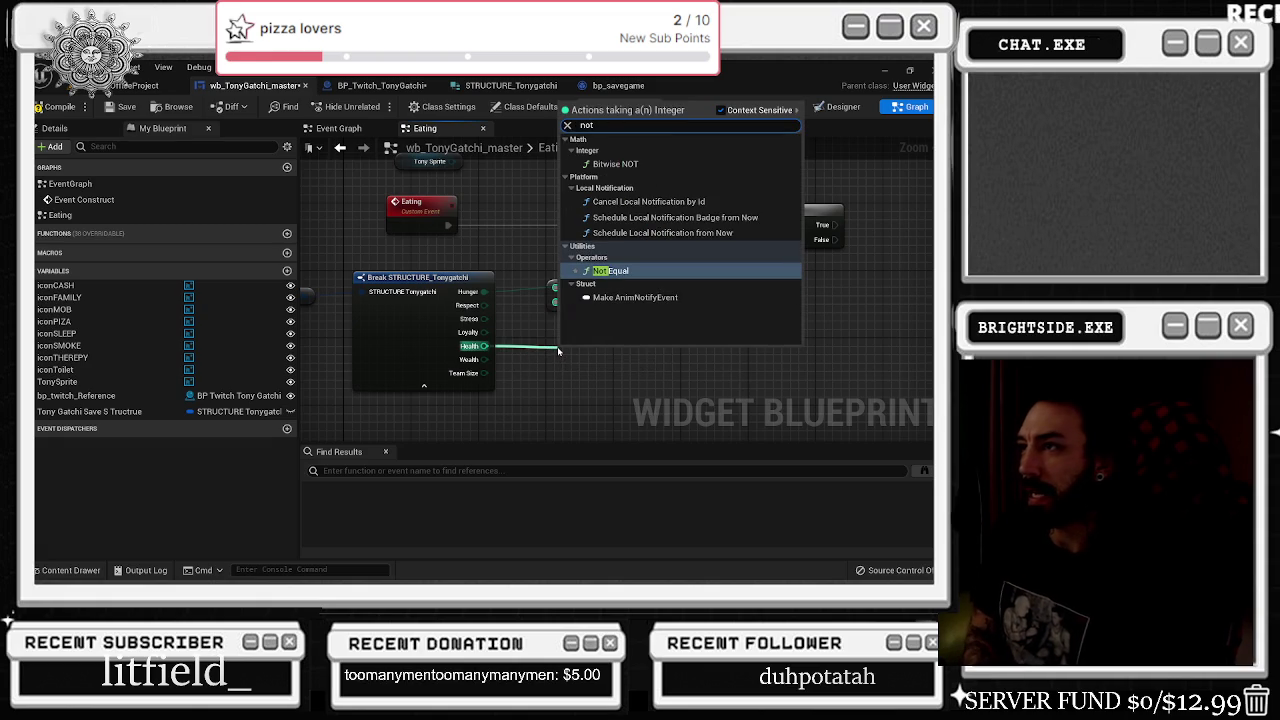
{"action": "key", "text": "Return"}
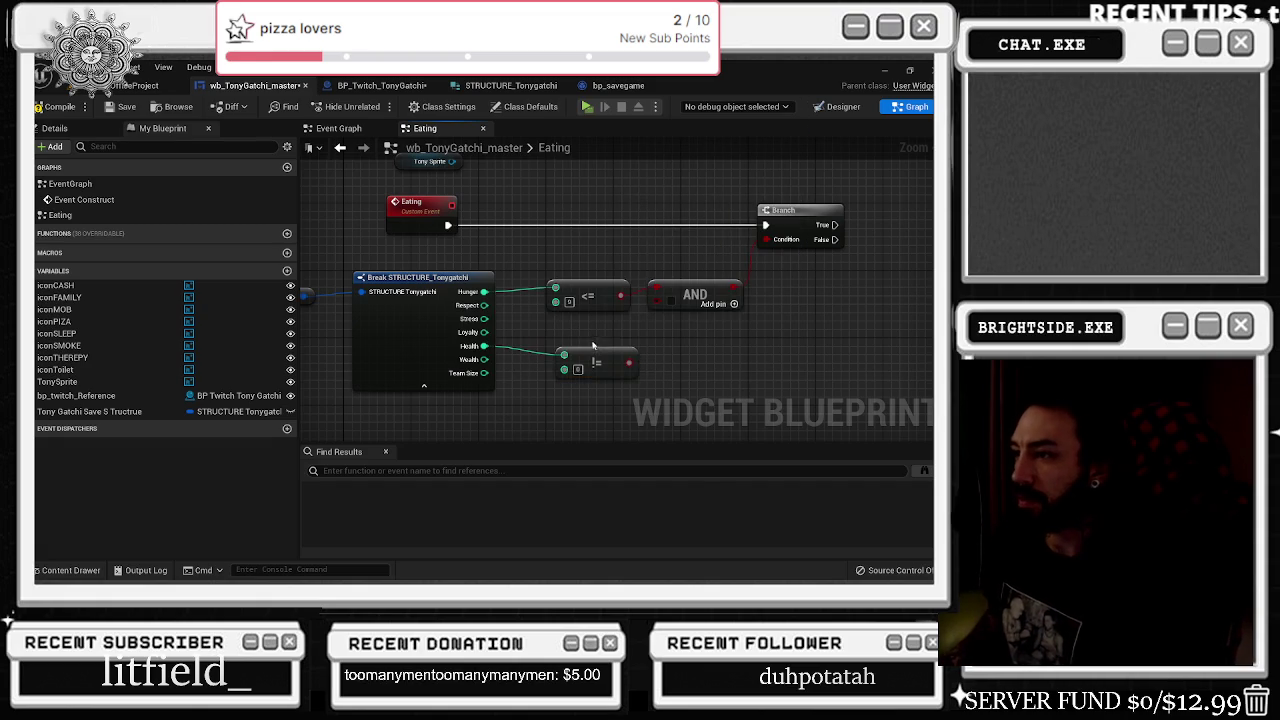
{"action": "left_click", "coordinate": [578, 360]}
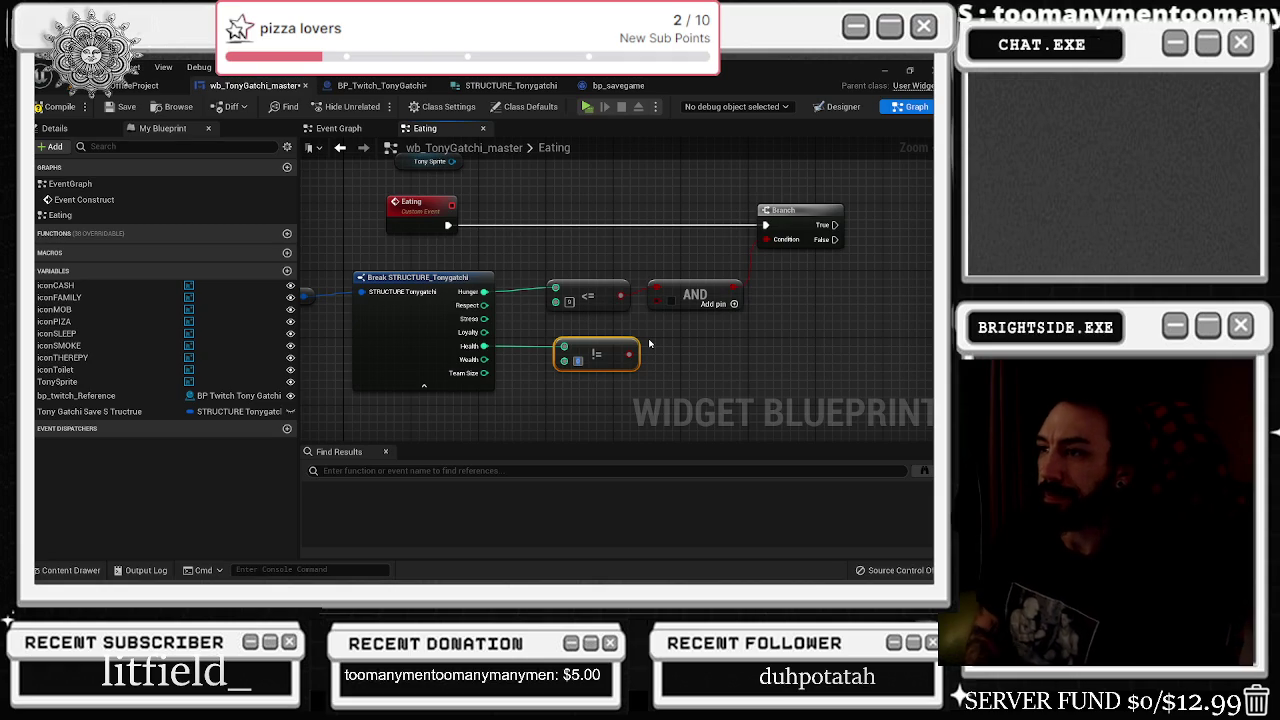
{"action": "type", "text": "10"}
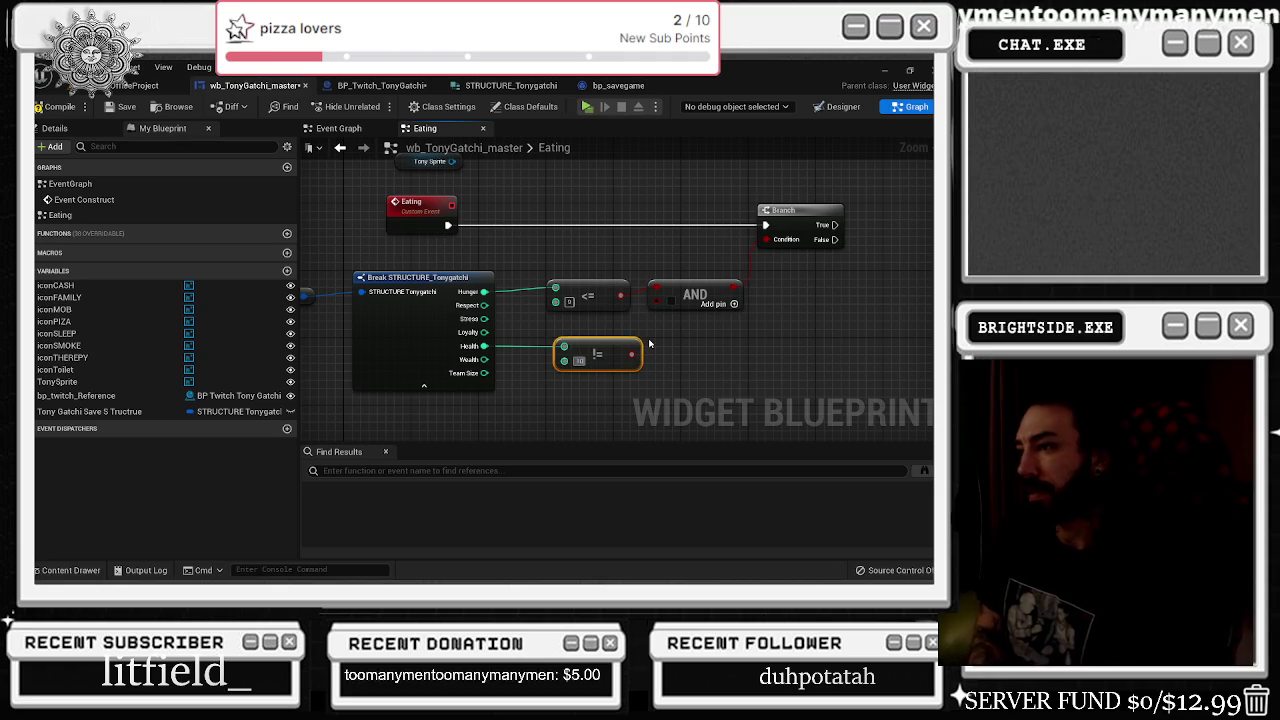
{"action": "key", "text": "BackSpace"}
{"action": "type", "text": "4"}
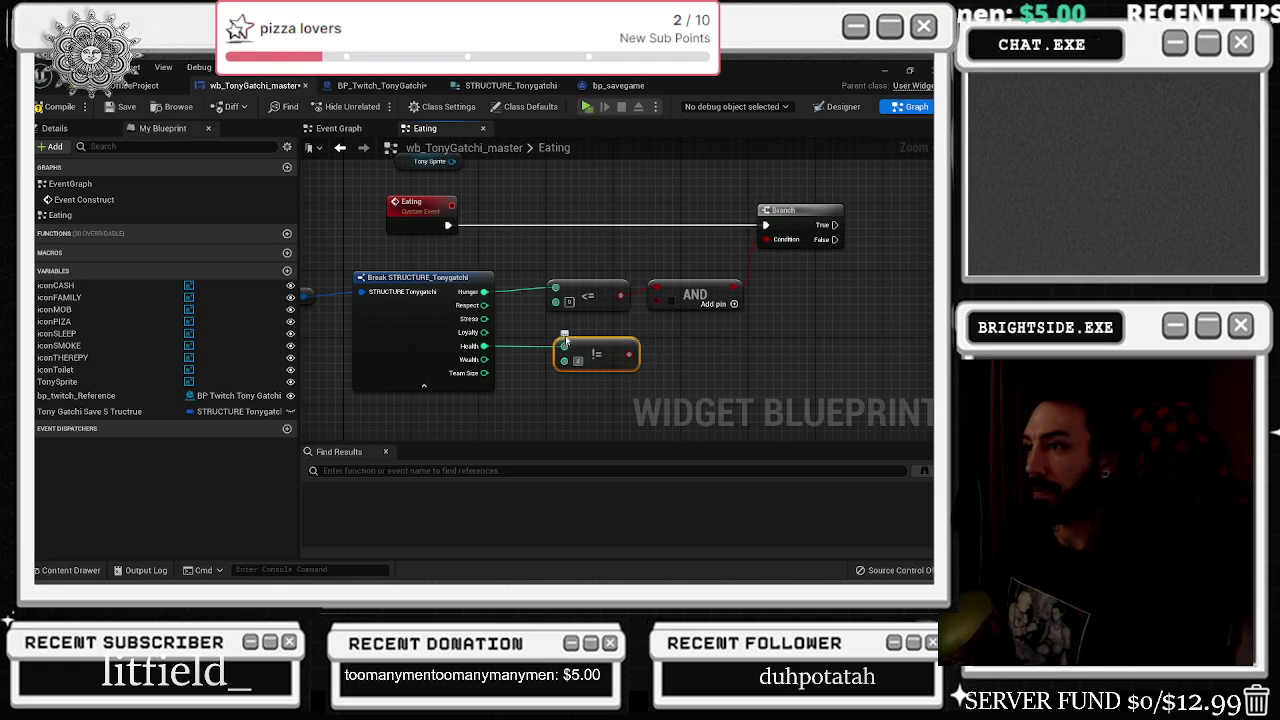
{"action": "left_click", "coordinate": [520, 355]}
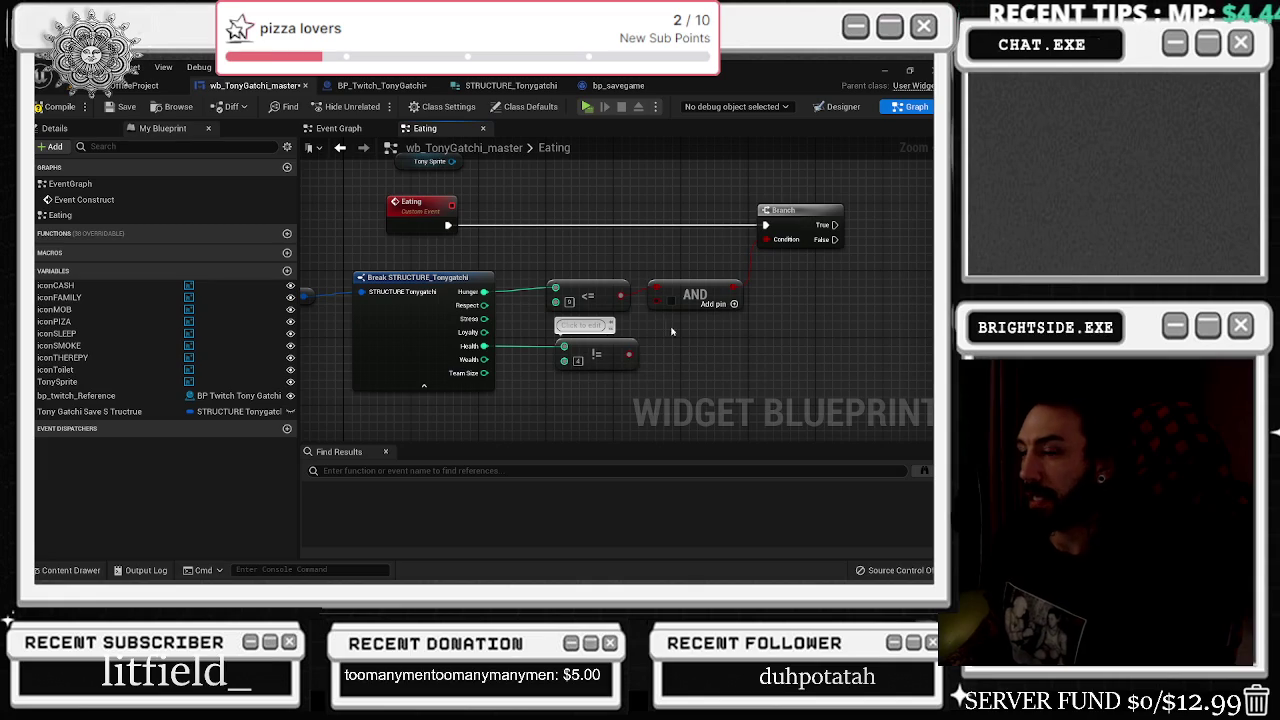
{"action": "left_click_drag", "start_coordinate": [427, 281], "coordinate": [435, 281]}
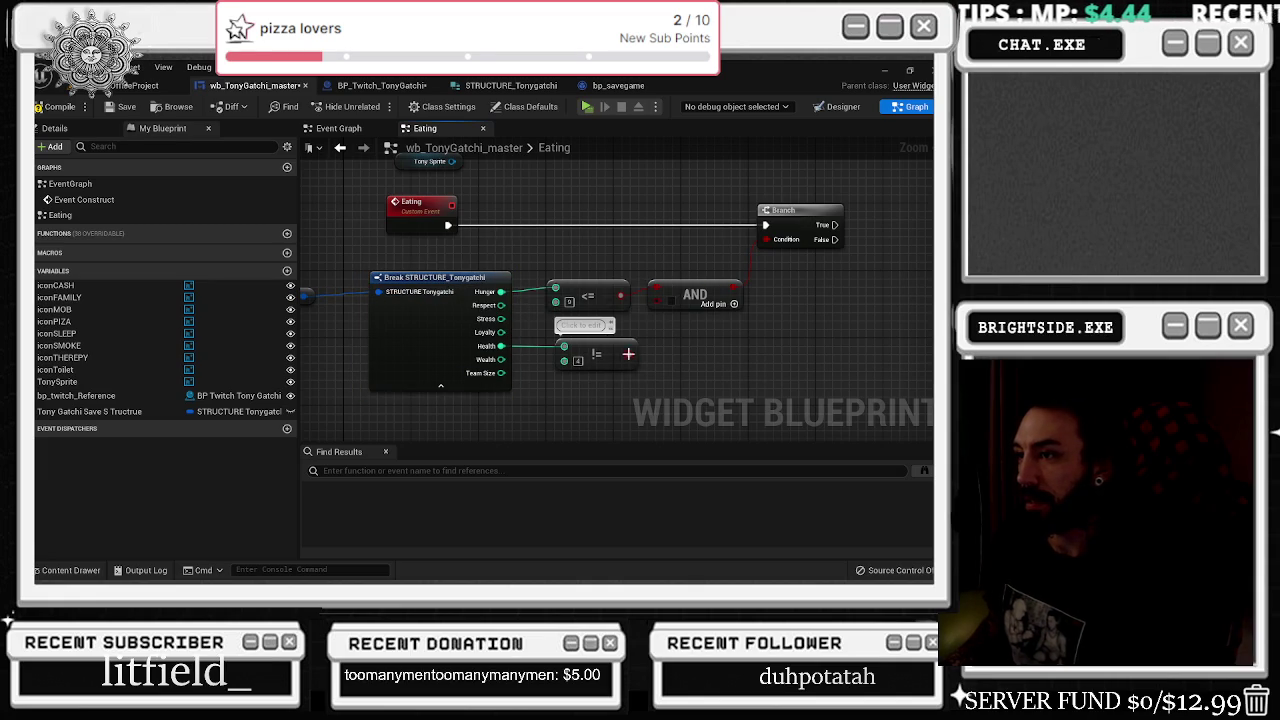
{"action": "left_click", "coordinate": [733, 351]}
{"action": "left_click_drag", "start_coordinate": [632, 343], "coordinate": [766, 239]}
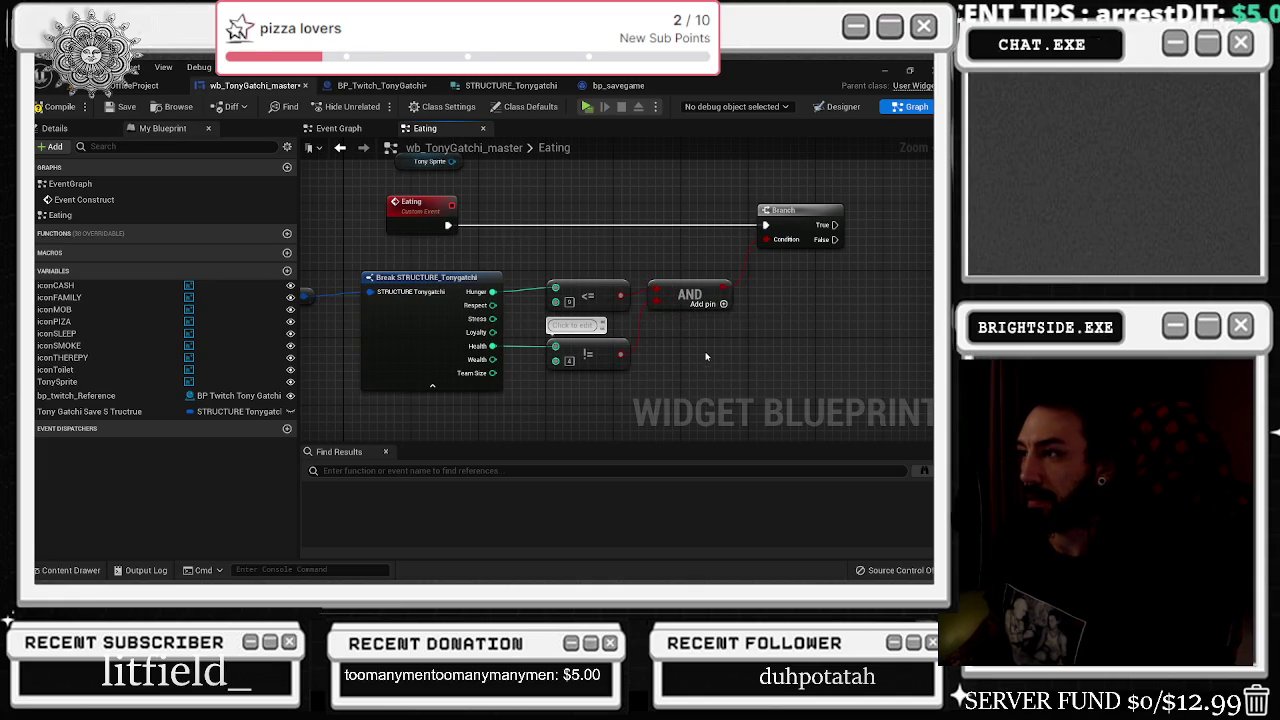
- Comment the comparisons 'still hungry' and 'not dead', and add a third AND input
{"action": "scroll", "coordinate": [593, 321], "scroll_direction": "down", "scroll_amount": 1}
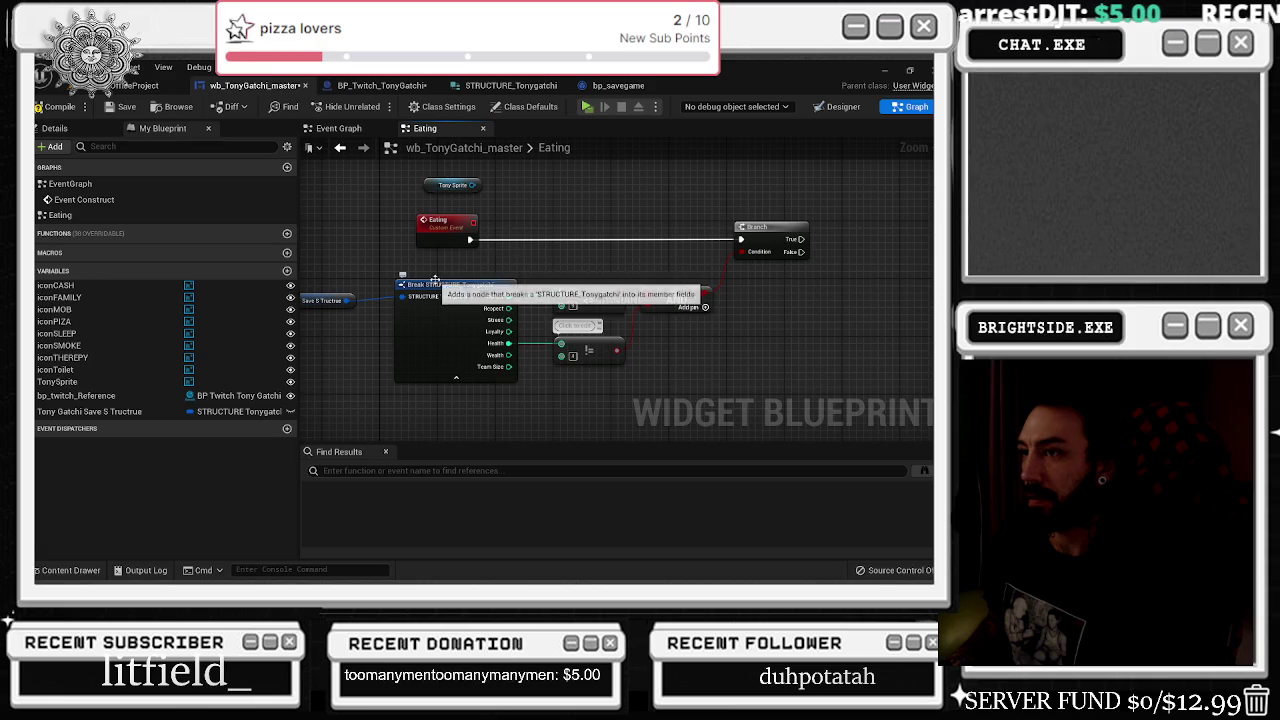
{"action": "left_click", "coordinate": [561, 283]}
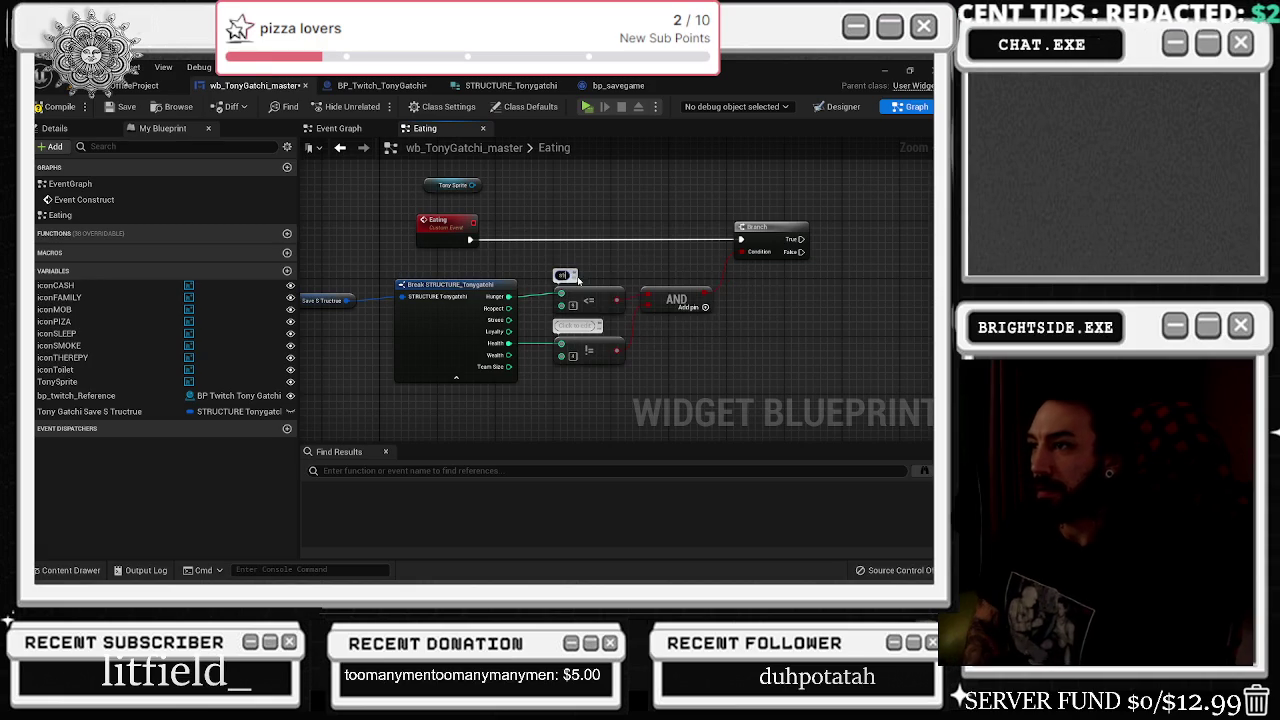
{"action": "type", "text": "ll hungry"}
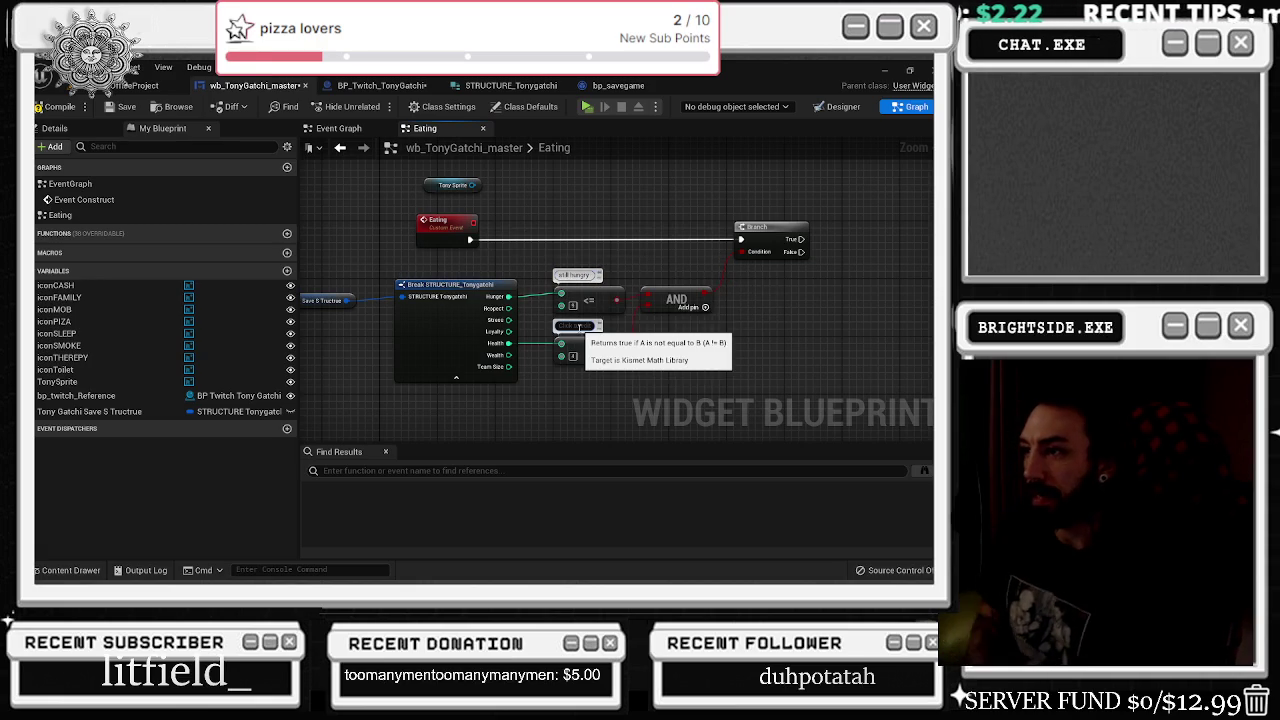
{"action": "left_click", "coordinate": [576, 325]}
{"action": "type", "text": "not dead"}
{"action": "key", "text": "Return"}
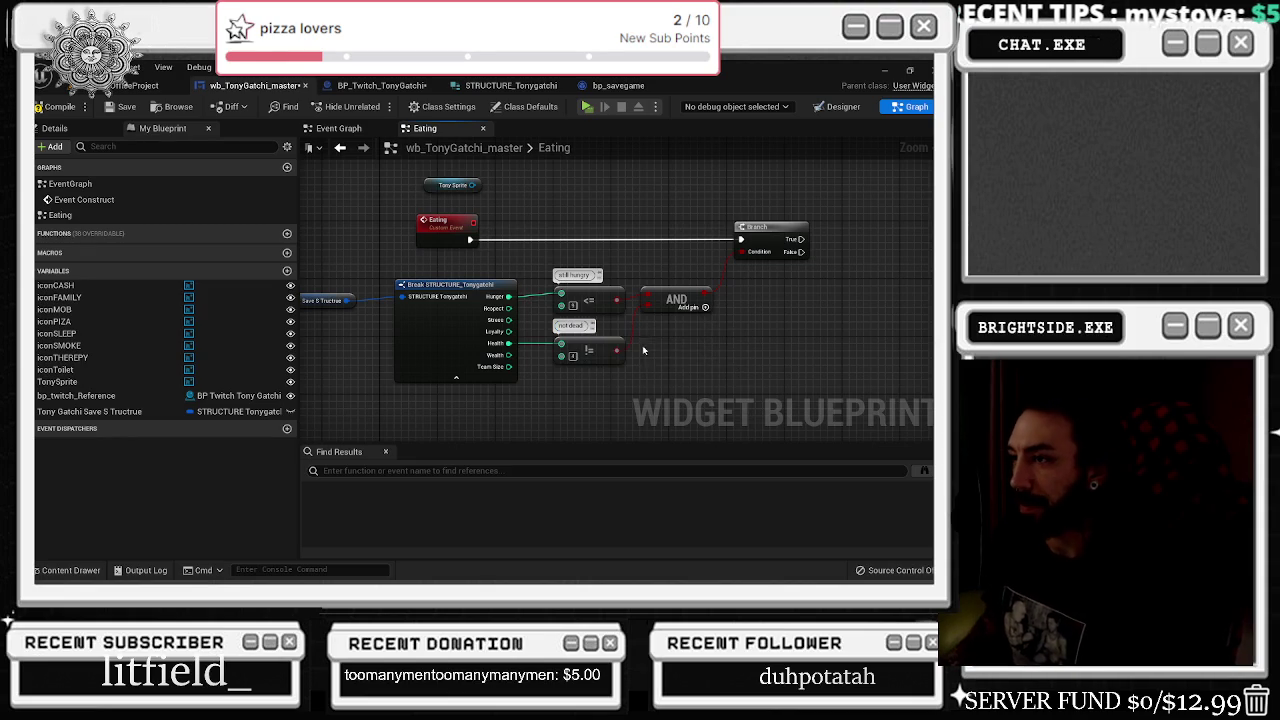
{"action": "left_click", "coordinate": [436, 343]}
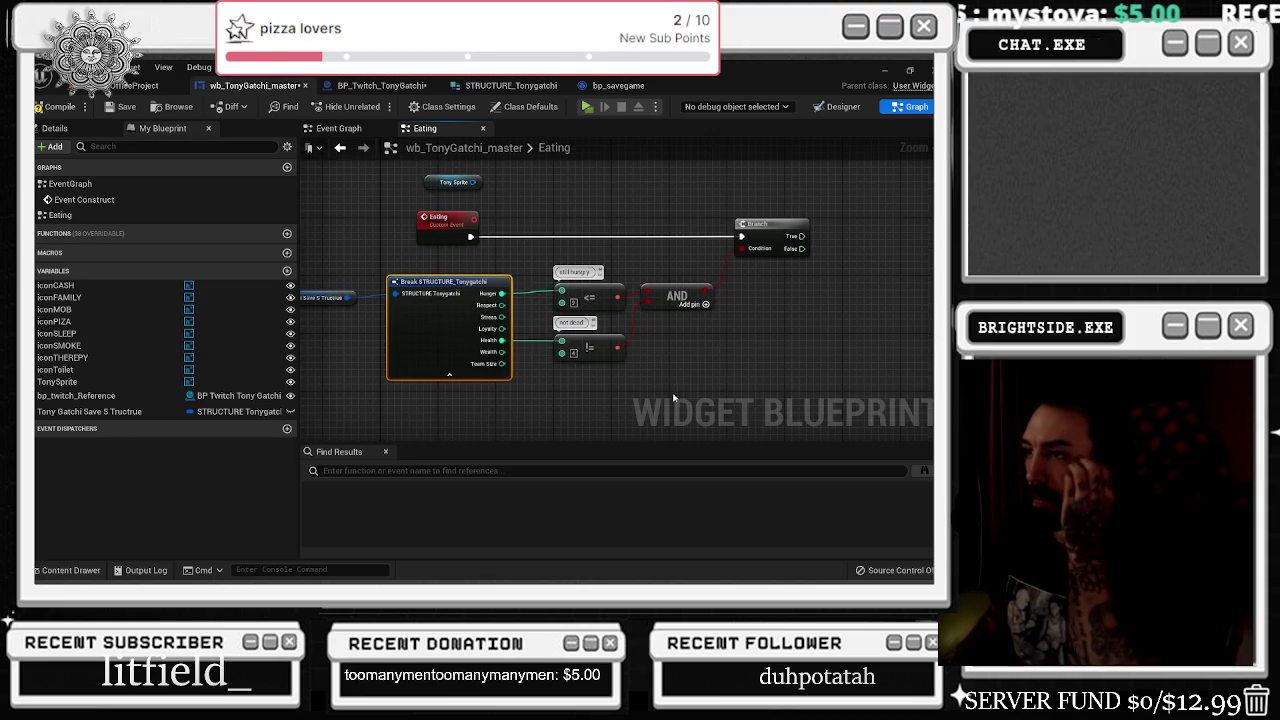
{"action": "left_click", "coordinate": [650, 245]}
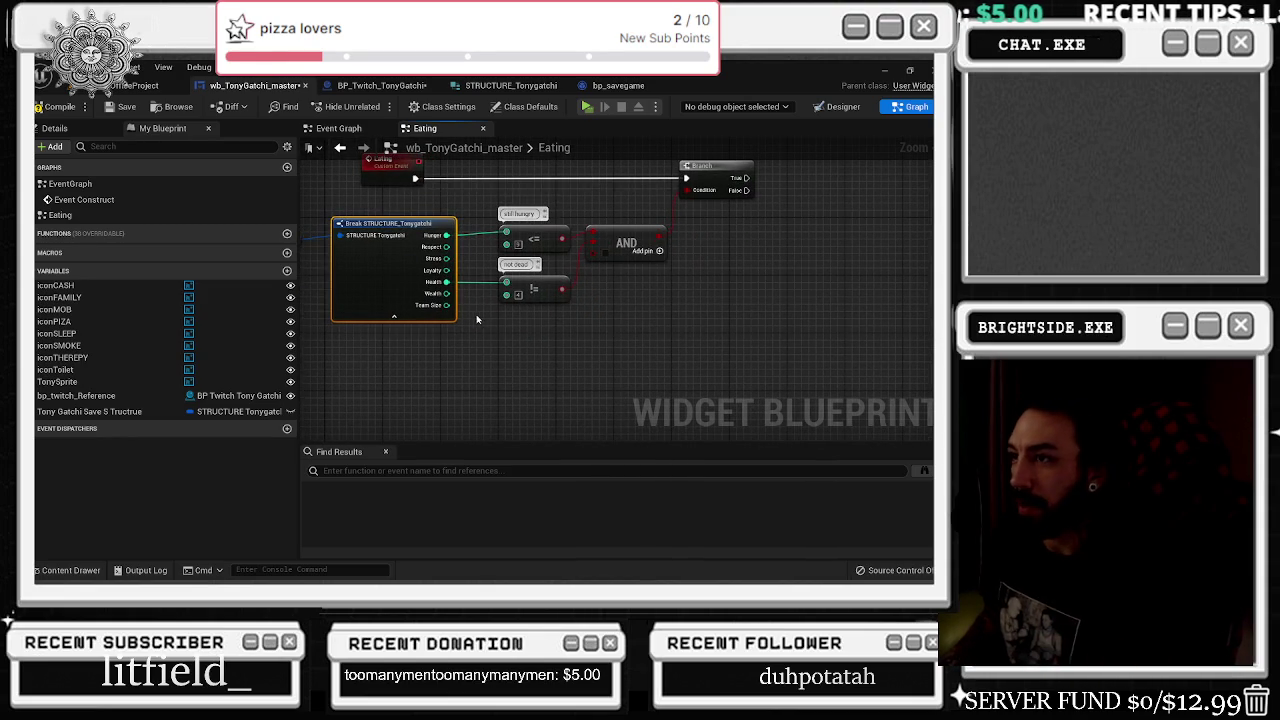
- Duplicate the not-equal check, wire it to AND's third input, and feed Wealth into it
{"action": "left_click", "coordinate": [523, 298]}
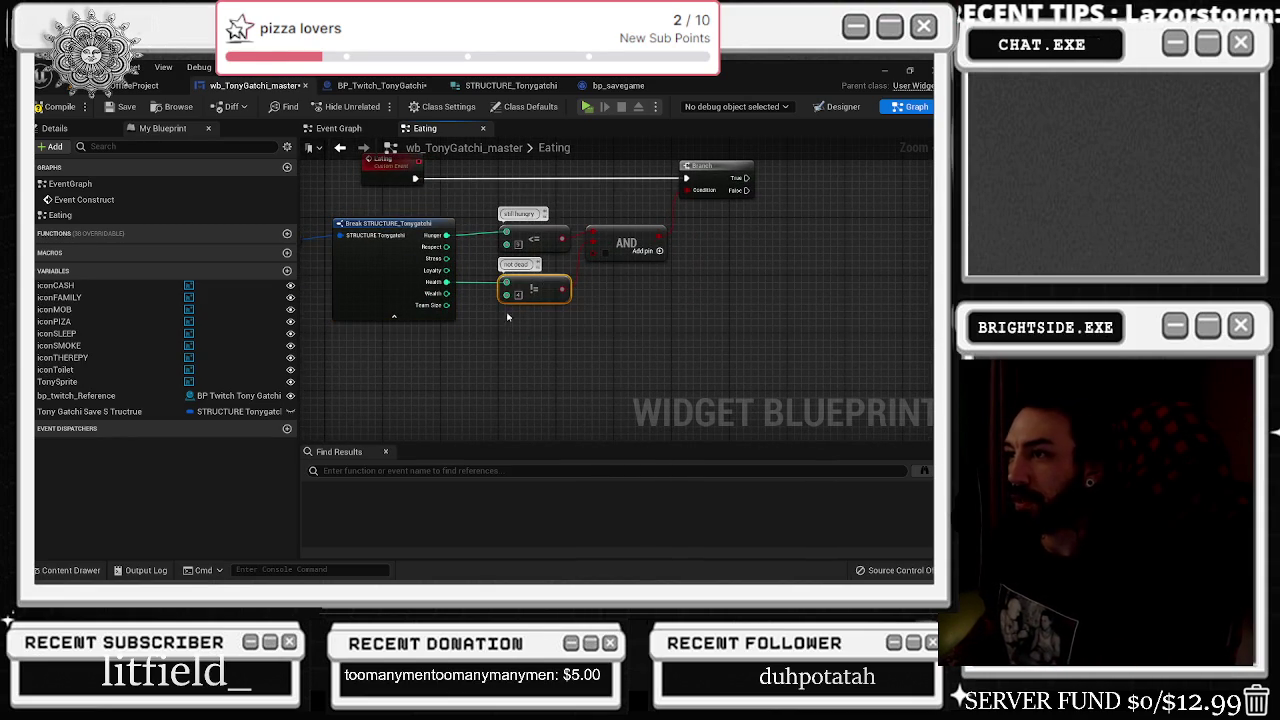
{"action": "key", "text": "ctrl+d"}
{"action": "mouse_move", "coordinate": [448, 294]}
{"action": "left_mouse_down"}
{"action": "mouse_move", "coordinate": [511, 322]}
{"action": "mouse_move", "coordinate": [597, 260]}
{"action": "left_mouse_up"}
{"action": "left_click", "coordinate": [626, 300]}
{"action": "left_click", "coordinate": [535, 290]}
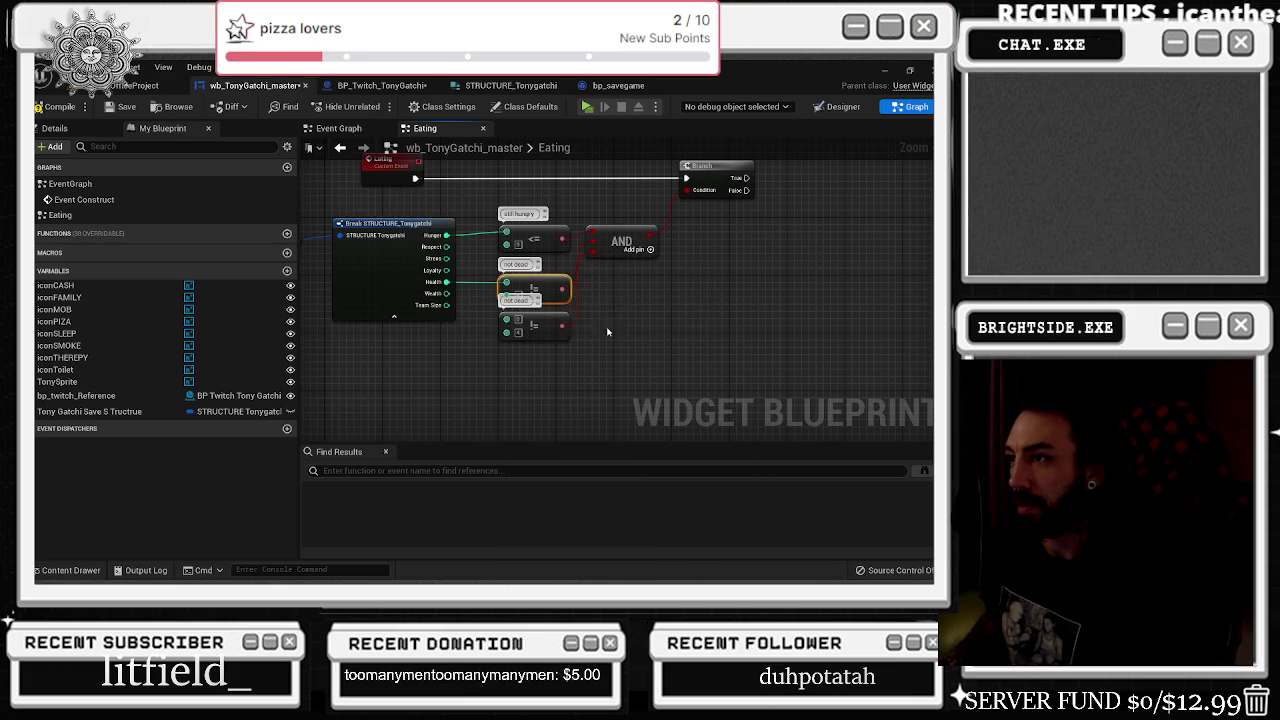
{"action": "scroll", "coordinate": [552, 330], "scroll_direction": "up", "scroll_amount": 1}
{"action": "left_click_drag", "start_coordinate": [416, 288], "coordinate": [493, 320]}
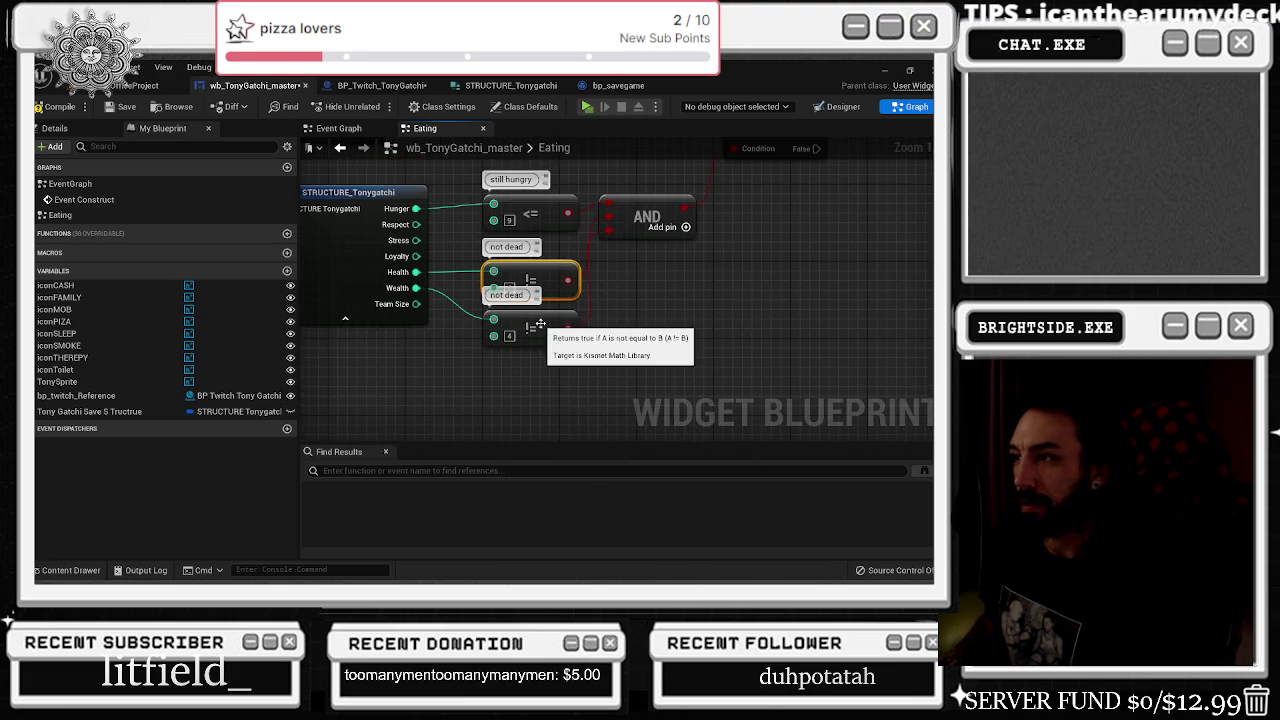
- Replace the extra not-equal with a Wealth >= comparison and line it up beside the AND node
{"action": "mouse_move", "coordinate": [416, 288]}
{"action": "left_mouse_down"}
{"action": "mouse_move", "coordinate": [455, 368]}
{"action": "mouse_move", "coordinate": [450, 358]}
{"action": "left_mouse_up"}
{"action": "type", "text": ">="}
{"action": "key", "text": "Return"}
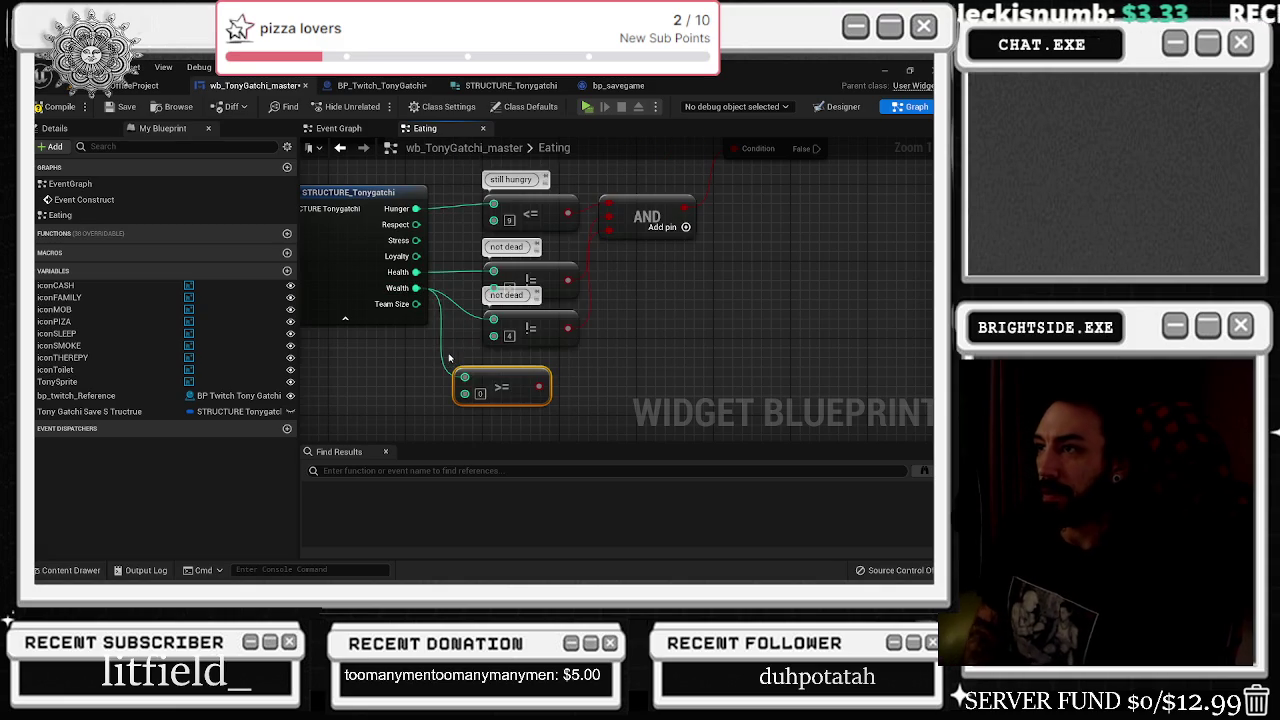
{"action": "left_click", "coordinate": [560, 328]}
{"action": "key", "text": "Delete"}
{"action": "left_click_drag", "start_coordinate": [500, 384], "coordinate": [537, 328]}
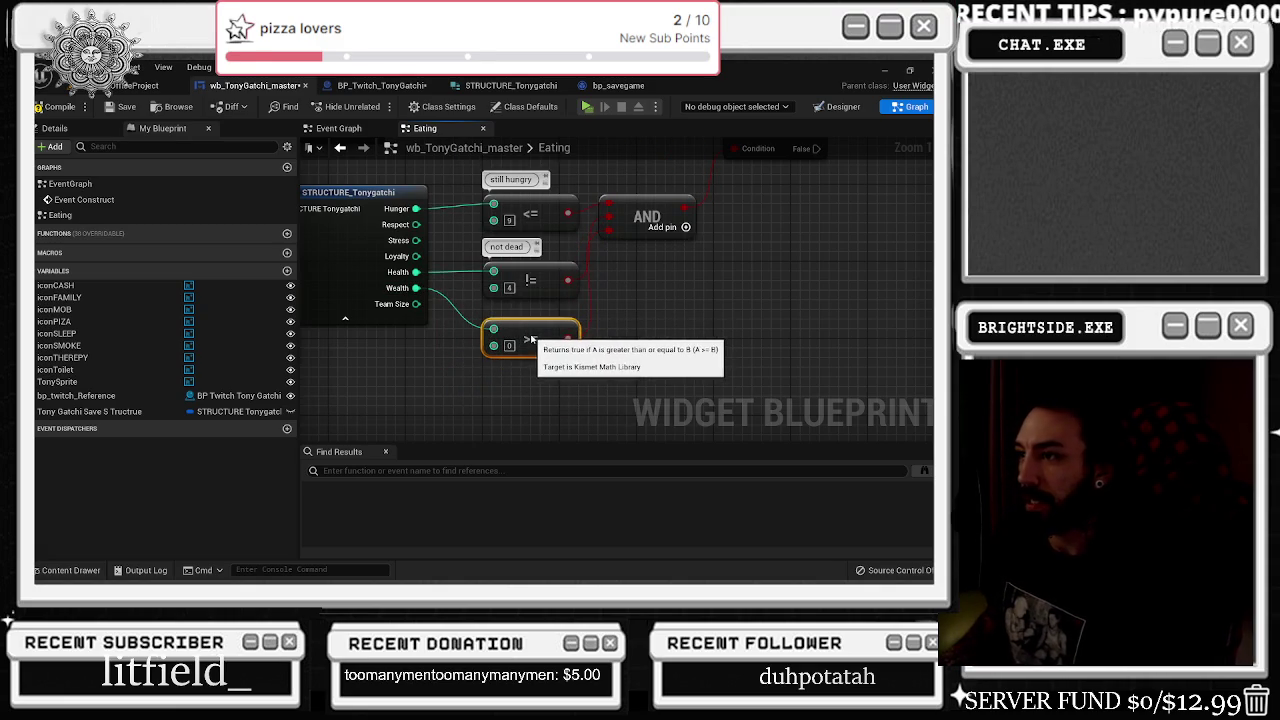
{"action": "scroll", "coordinate": [537, 328], "scroll_direction": "down", "scroll_amount": 2}
{"action": "left_click_drag", "start_coordinate": [563, 255], "coordinate": [572, 314]}
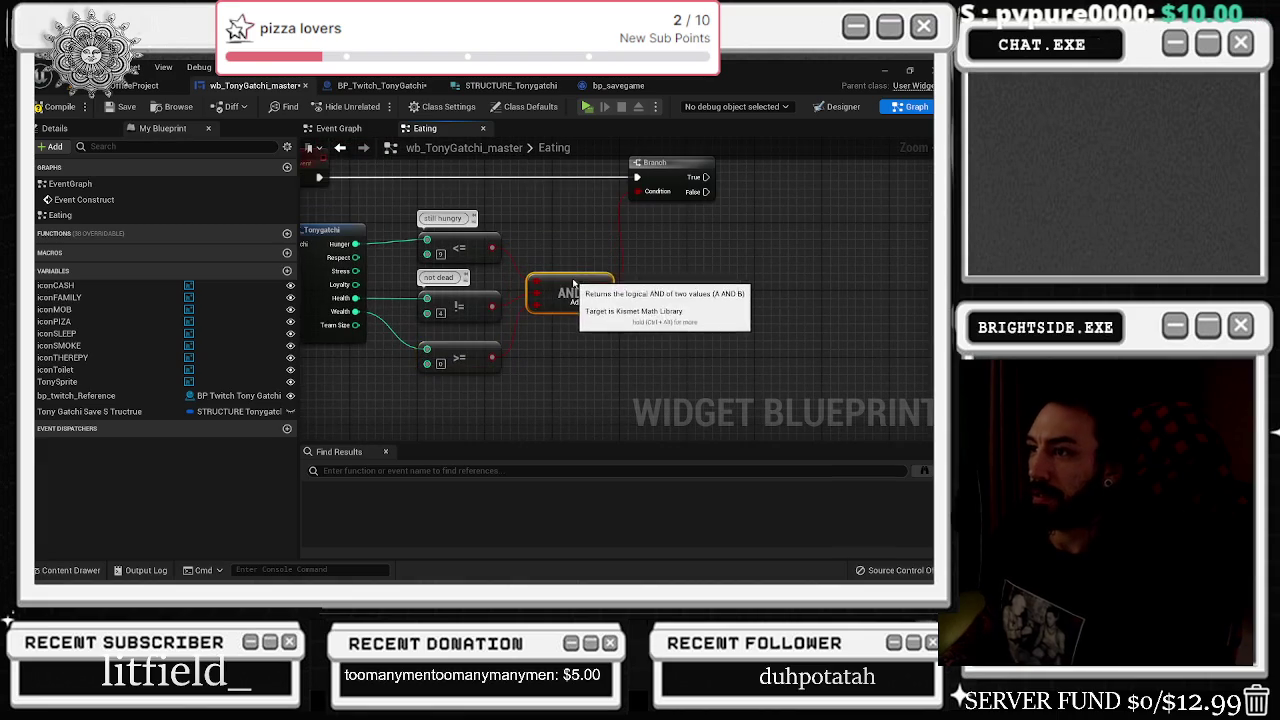
{"action": "mouse_move", "coordinate": [492, 357]}
{"action": "left_mouse_down"}
{"action": "mouse_move", "coordinate": [520, 365]}
{"action": "mouse_move", "coordinate": [540, 320]}
{"action": "left_mouse_up"}
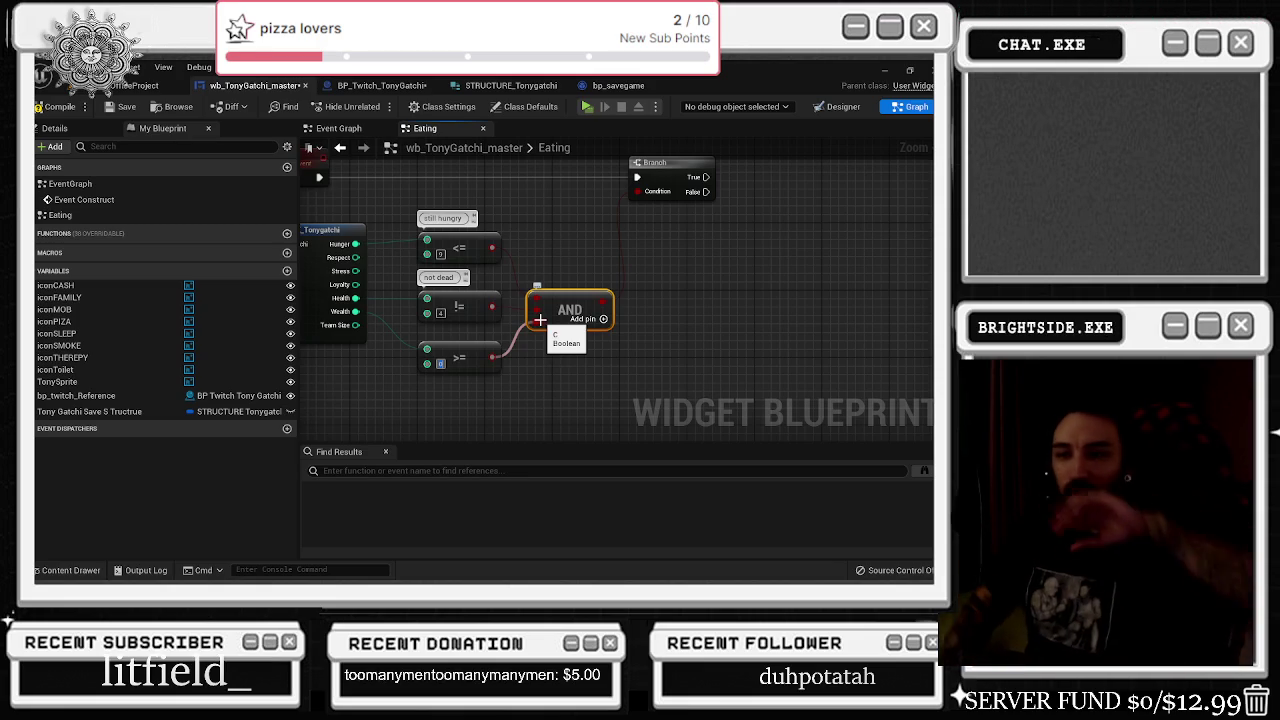
{"action": "left_click_drag", "start_coordinate": [531, 320], "coordinate": [533, 318]}
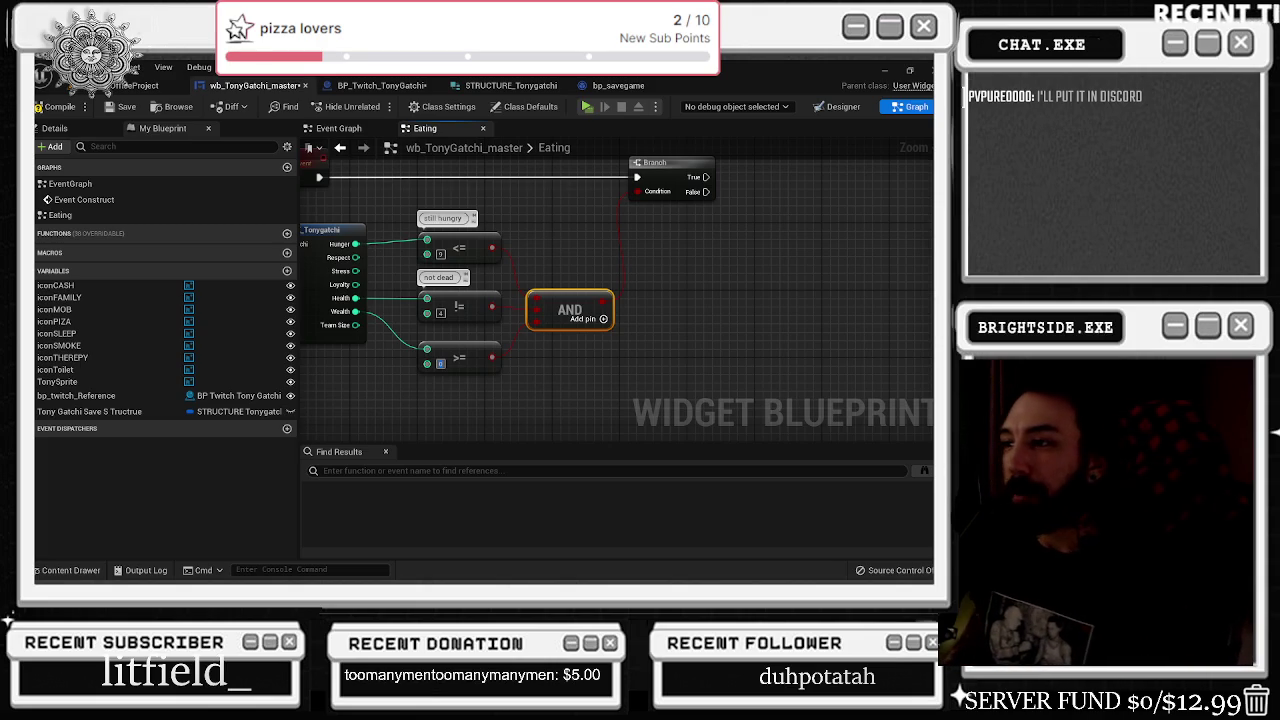
{"action": "left_click_drag", "start_coordinate": [654, 230], "coordinate": [560, 343]}
{"action": "scroll", "coordinate": [560, 240], "scroll_direction": "down", "scroll_amount": 2}
{"action": "left_click_drag", "start_coordinate": [500, 240], "coordinate": [545, 236]}
{"action": "left_click_drag", "start_coordinate": [619, 251], "coordinate": [631, 251]}
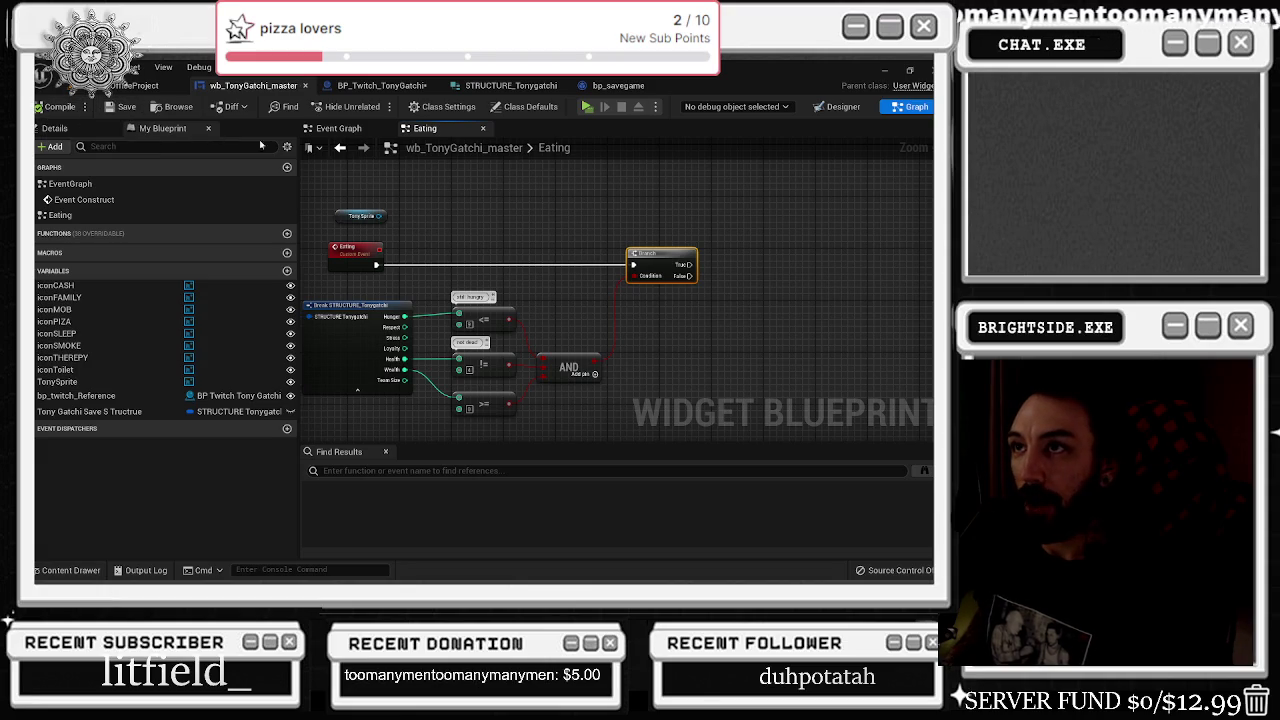
{"action": "scroll", "coordinate": [363, 200], "scroll_direction": "down", "scroll_amount": 2}
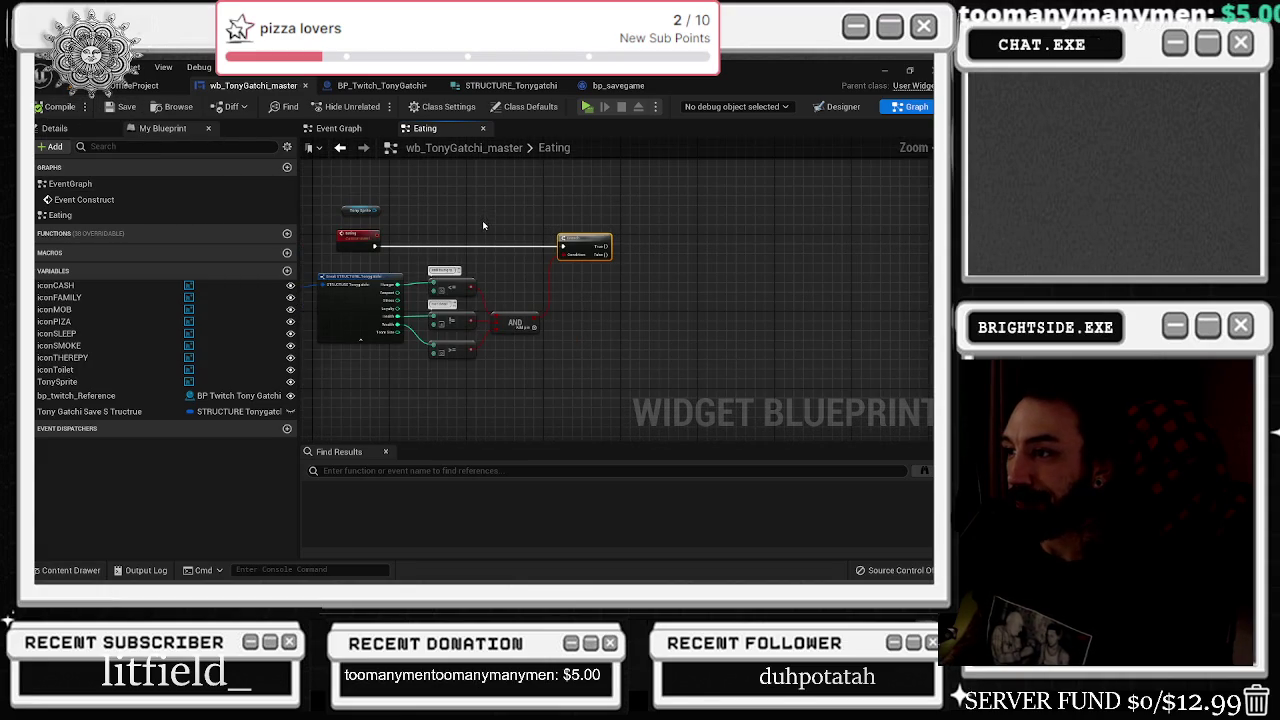
{"action": "scroll", "coordinate": [423, 253], "scroll_direction": "up", "scroll_amount": 2}
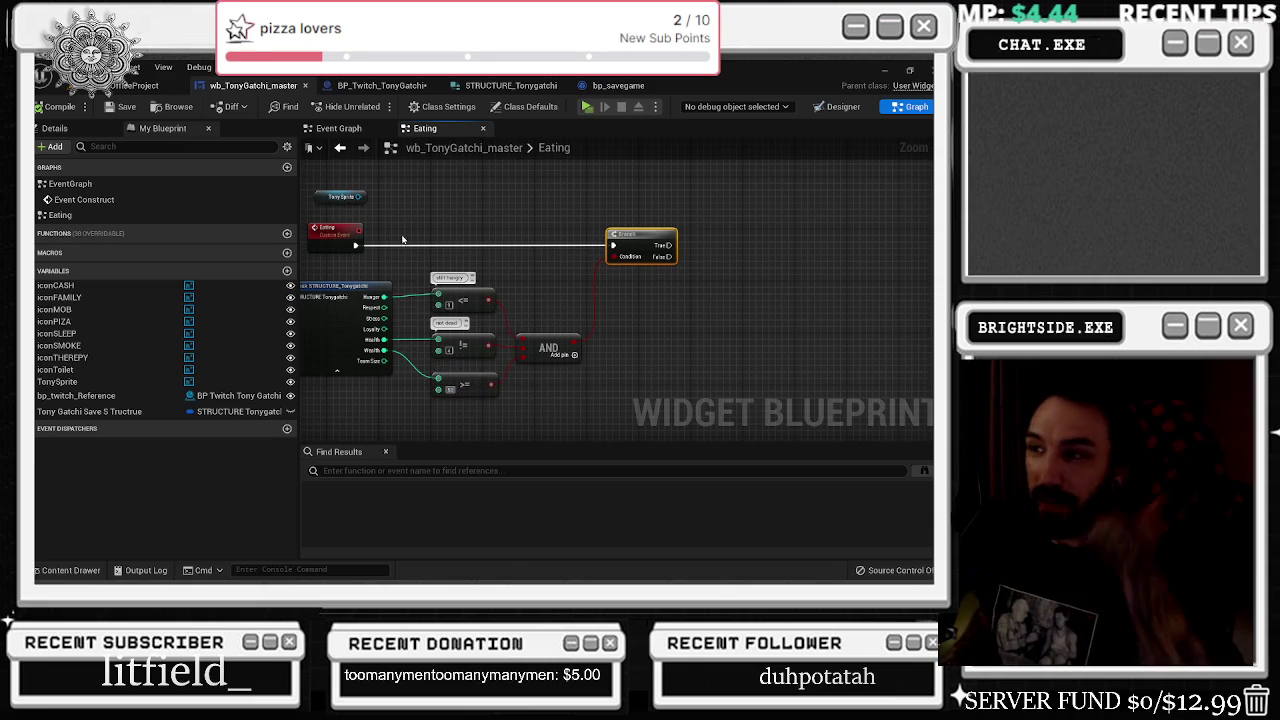
{"action": "scroll", "coordinate": [529, 215], "scroll_direction": "down", "scroll_amount": 1}
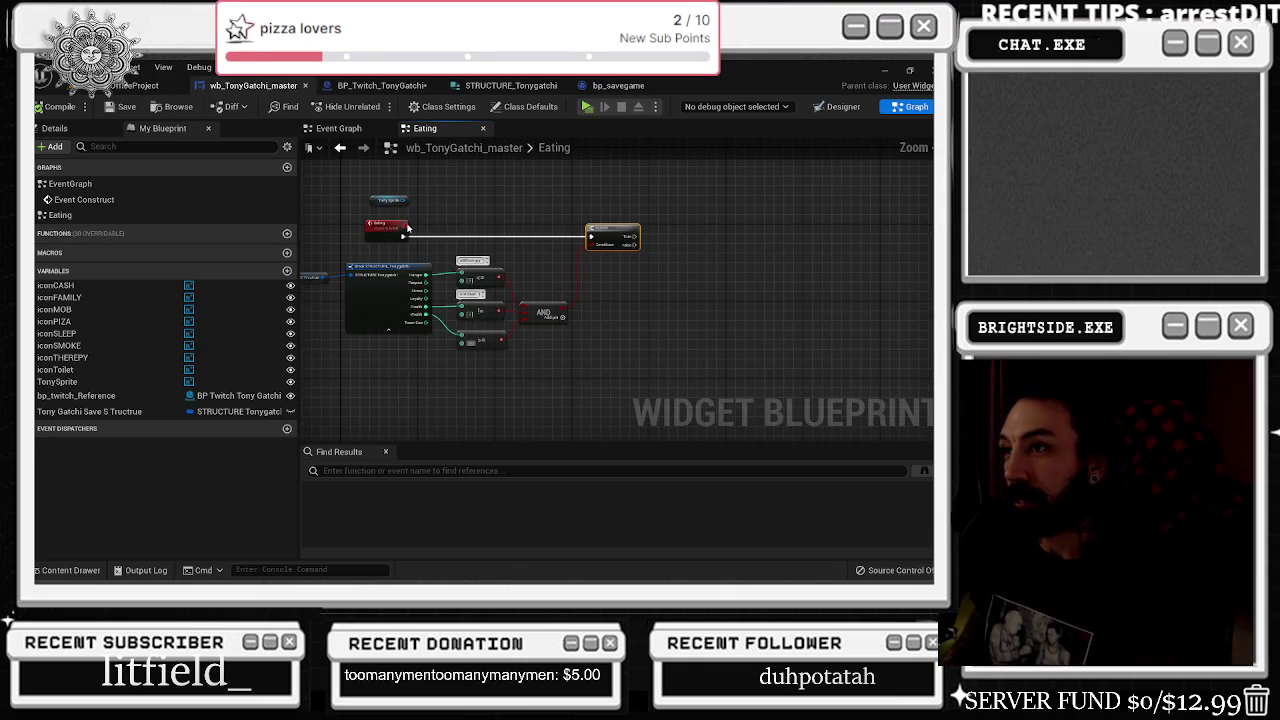
{"action": "left_click_drag", "start_coordinate": [622, 313], "coordinate": [573, 348]}
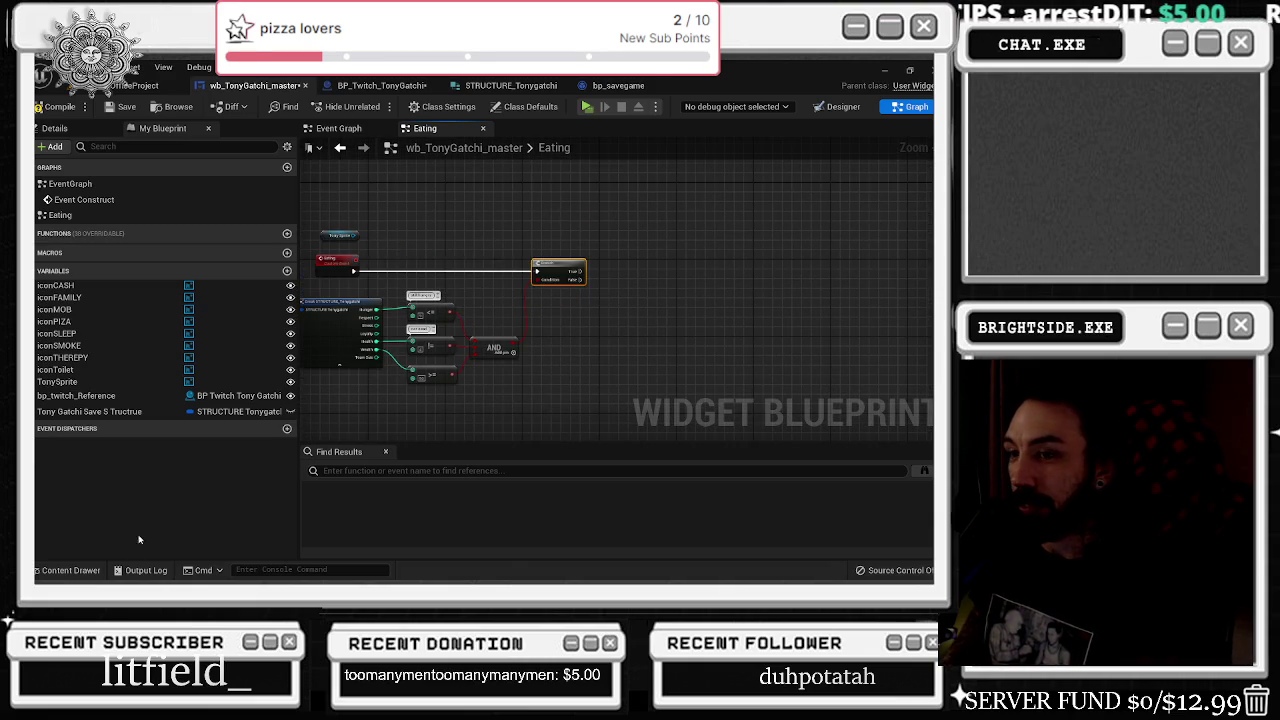
{"action": "left_click", "coordinate": [65, 570]}
{"action": "left_click", "coordinate": [524, 279]}
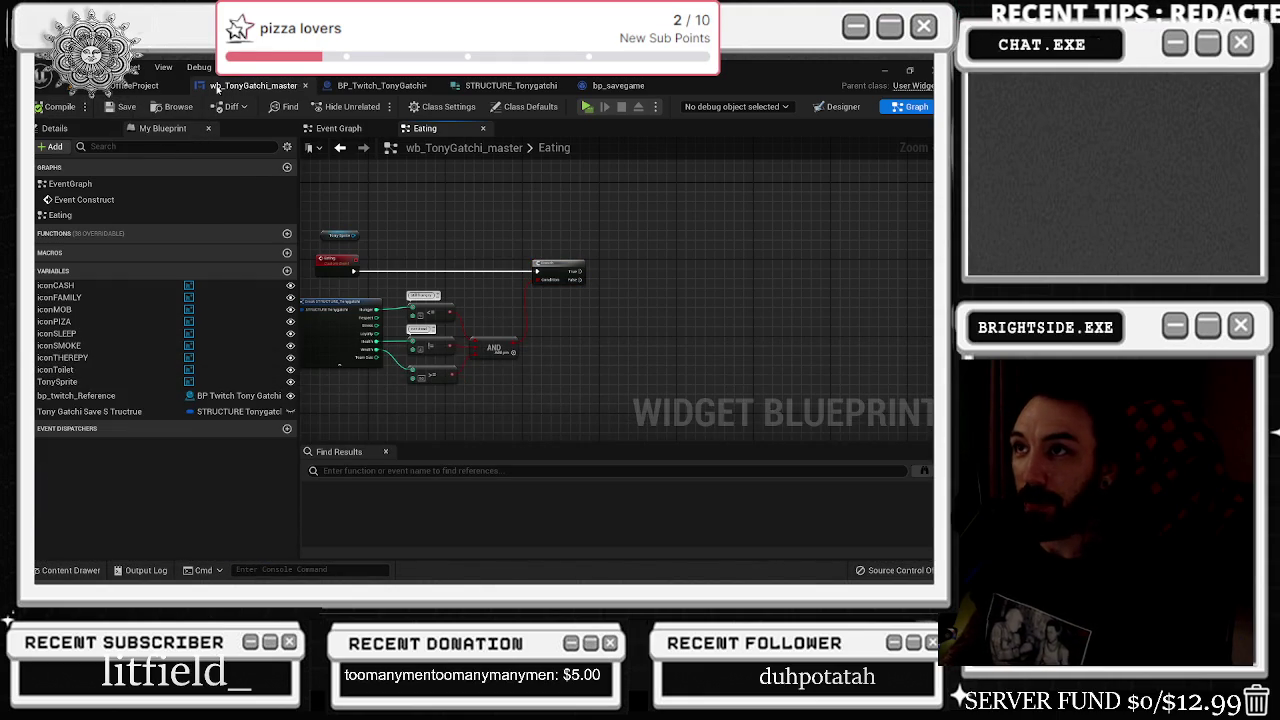
{"action": "left_click", "coordinate": [385, 86]}
- Add the widget's Eating call in BP_Twitch_TonyGatchi and link the command event to it
{"action": "left_click_drag", "start_coordinate": [490, 251], "coordinate": [522, 324]}
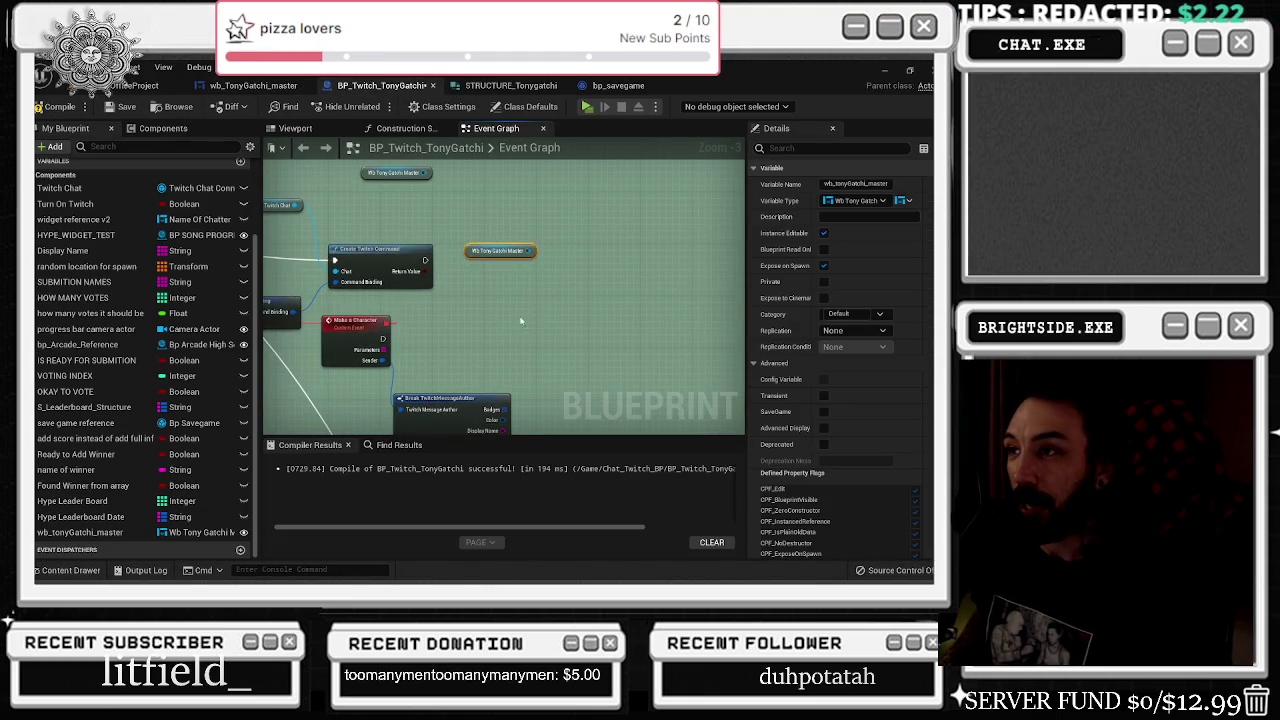
{"action": "mouse_move", "coordinate": [500, 251]}
{"action": "left_mouse_down"}
{"action": "mouse_move", "coordinate": [455, 225]}
{"action": "mouse_move", "coordinate": [501, 244]}
{"action": "left_mouse_up"}
{"action": "type", "text": "ea"}
{"action": "key", "text": "Return"}
{"action": "left_click_drag", "start_coordinate": [426, 260], "coordinate": [507, 265]}
{"action": "scroll", "coordinate": [510, 294], "scroll_direction": "down", "scroll_amount": 1}
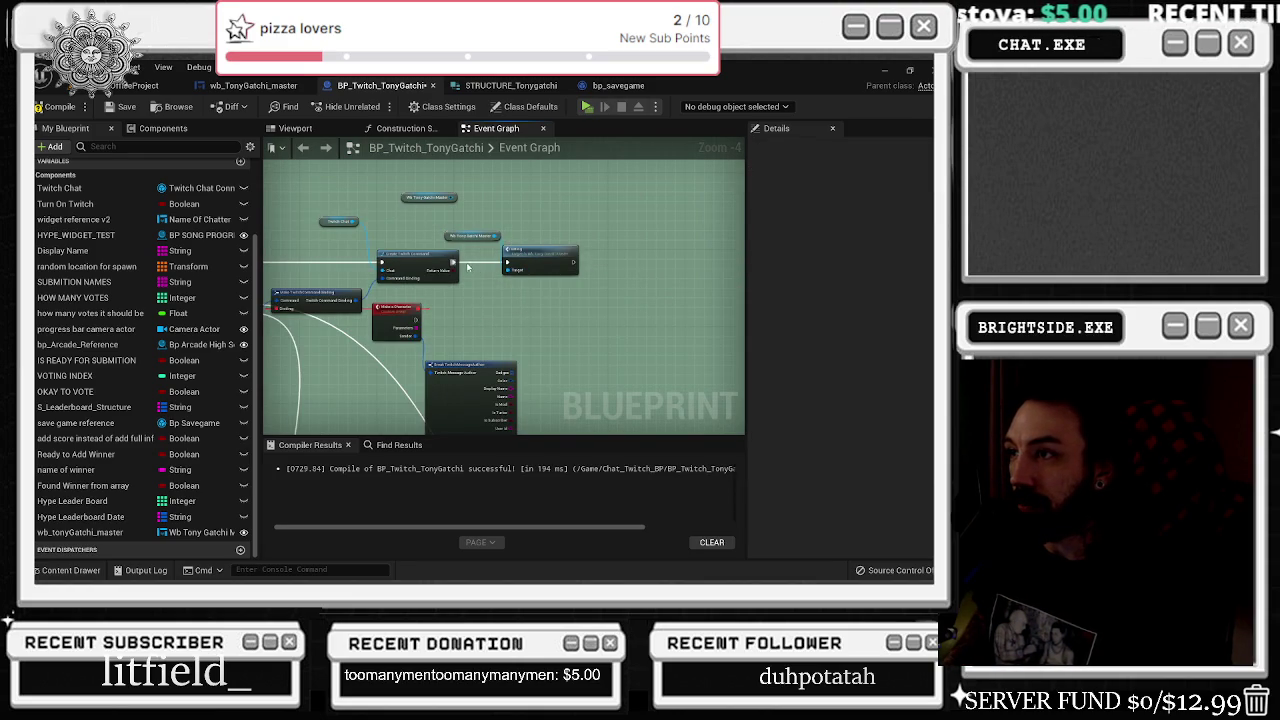
{"action": "mouse_move", "coordinate": [507, 261]}
{"action": "left_mouse_down"}
{"action": "mouse_move", "coordinate": [416, 320]}
{"action": "mouse_move", "coordinate": [562, 306]}
{"action": "left_mouse_up"}
- Rename the Make a Character event to Eating
{"action": "left_click", "coordinate": [396, 308]}
{"action": "key", "text": "F2"}
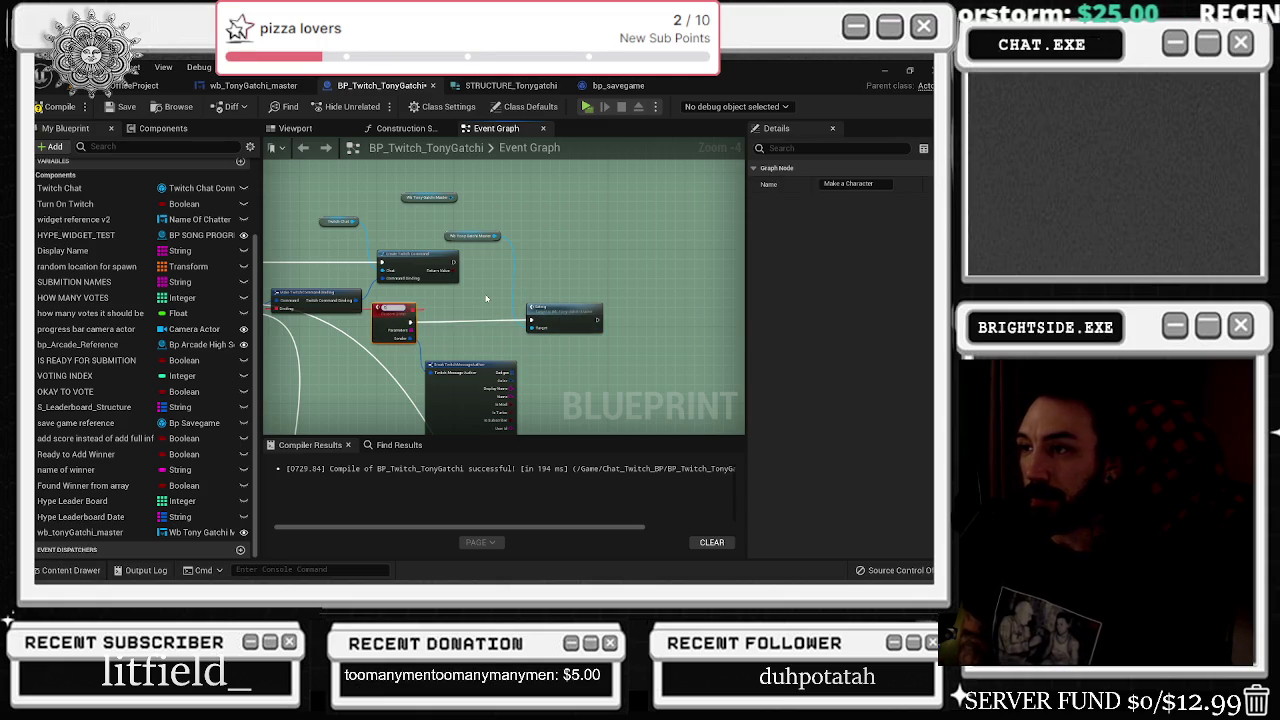
{"action": "type", "text": "Eating"}
{"action": "key", "text": "Return"}
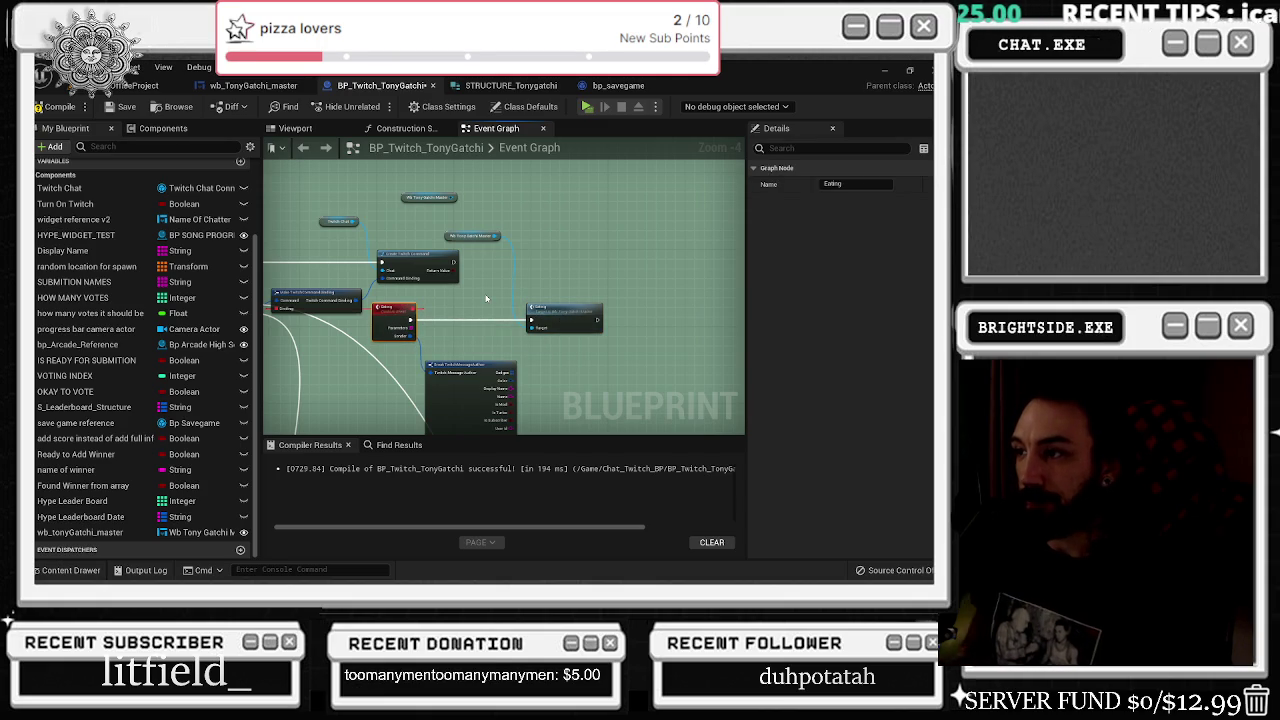
{"action": "left_click", "coordinate": [554, 300]}
- Place a Tony Sprite getter above the Branch in the widget's Eating graph
{"action": "double_click", "coordinate": [598, 314]}
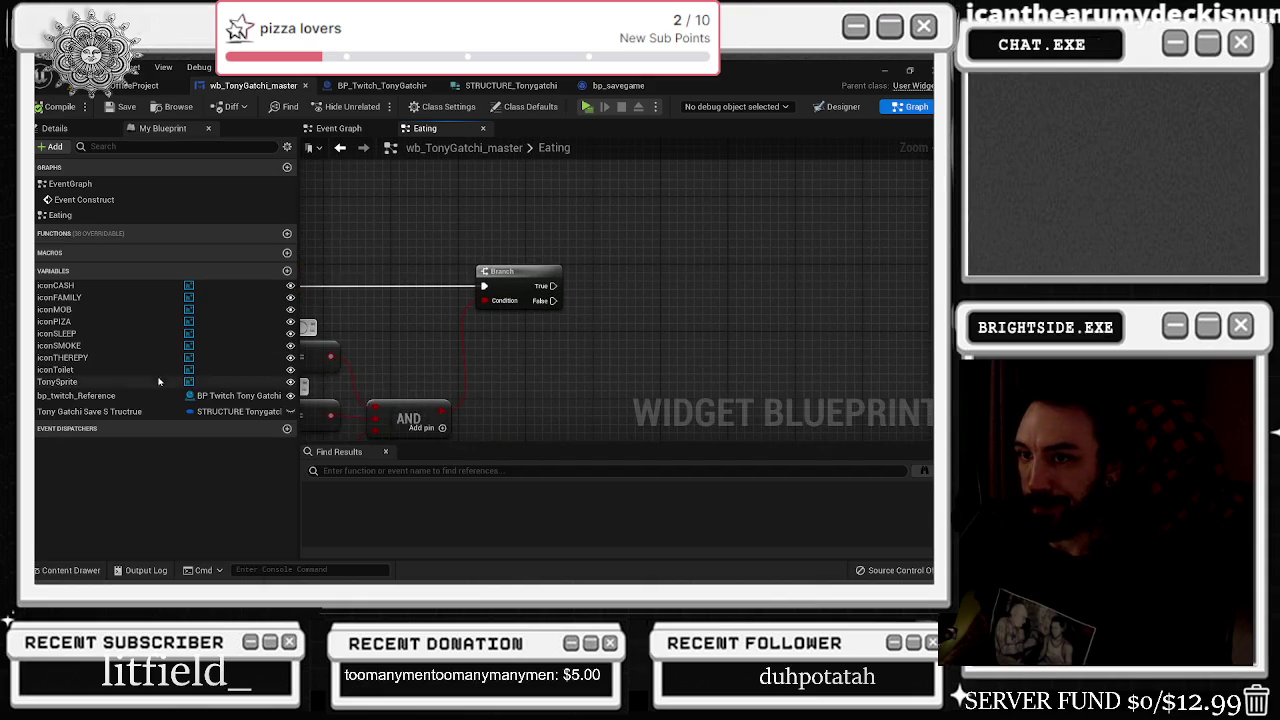
{"action": "left_click", "coordinate": [57, 381]}
{"action": "left_click_drag", "start_coordinate": [537, 219], "coordinate": [537, 219]}
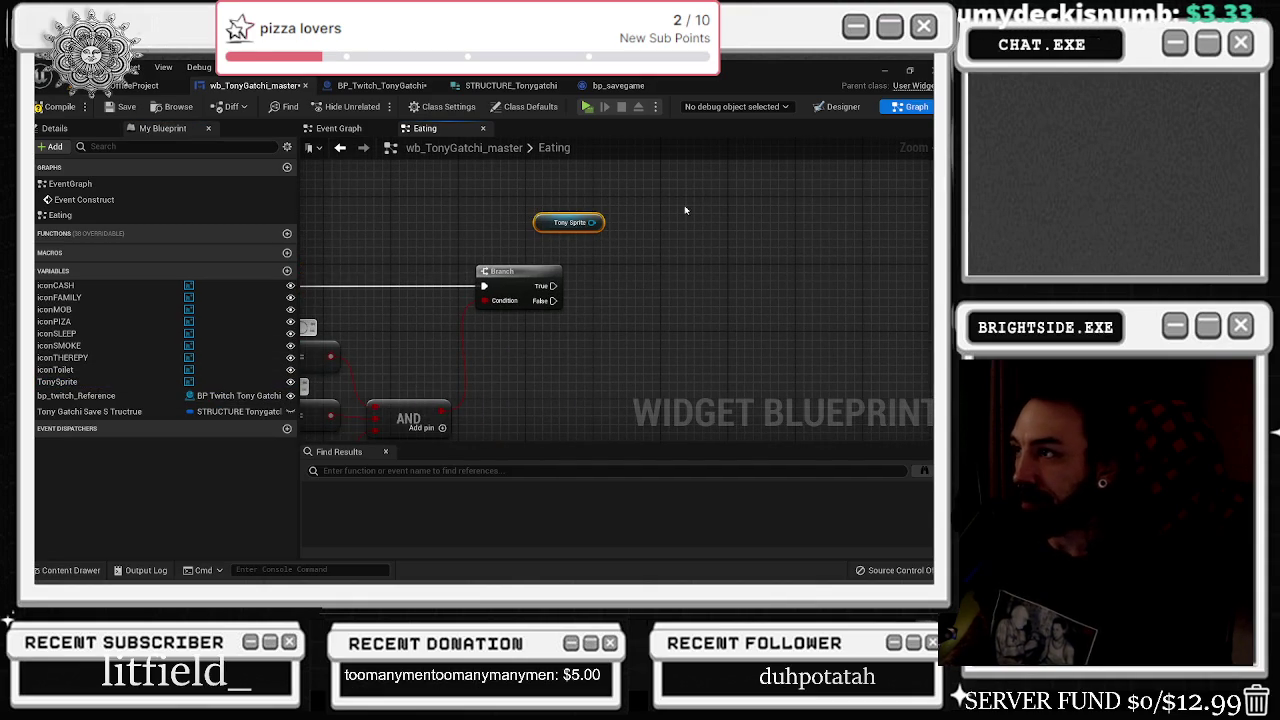
- Check the widget layout, then switch to the YouTube video in the browser
{"action": "left_click", "coordinate": [838, 106]}
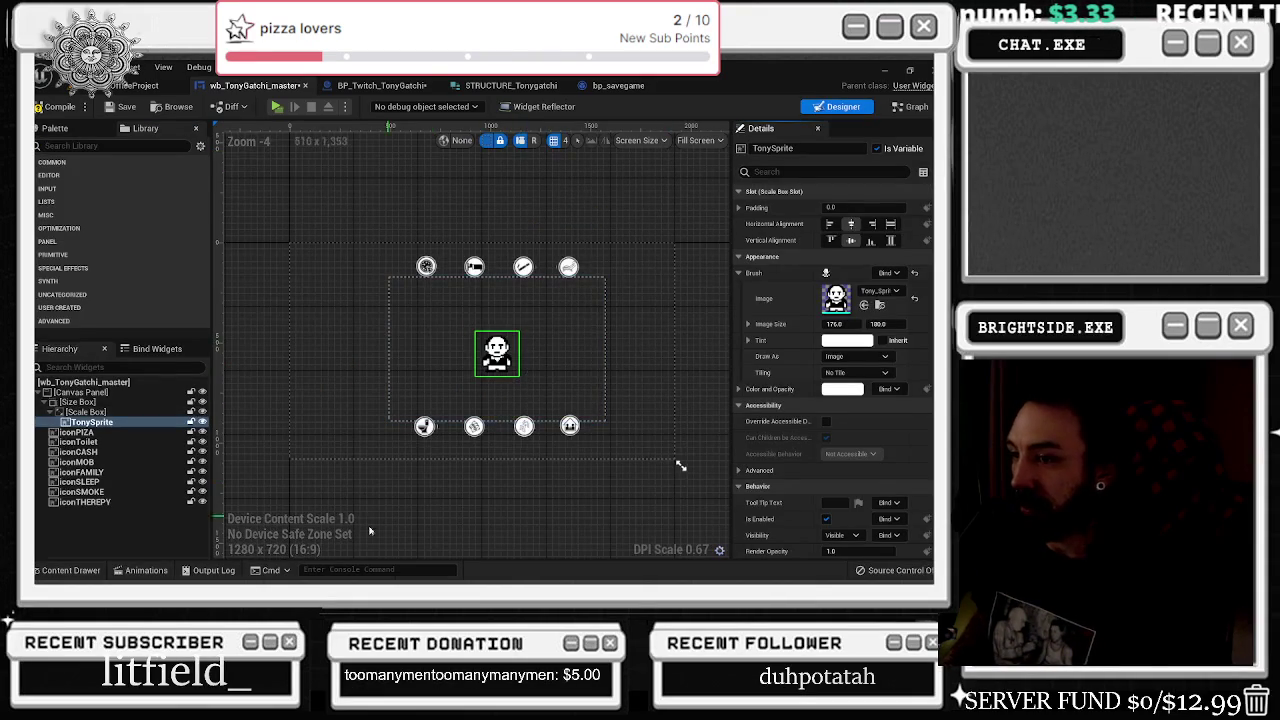
{"action": "key", "text": "alt+Tab"}
{"action": "left_click", "coordinate": [400, 310]}
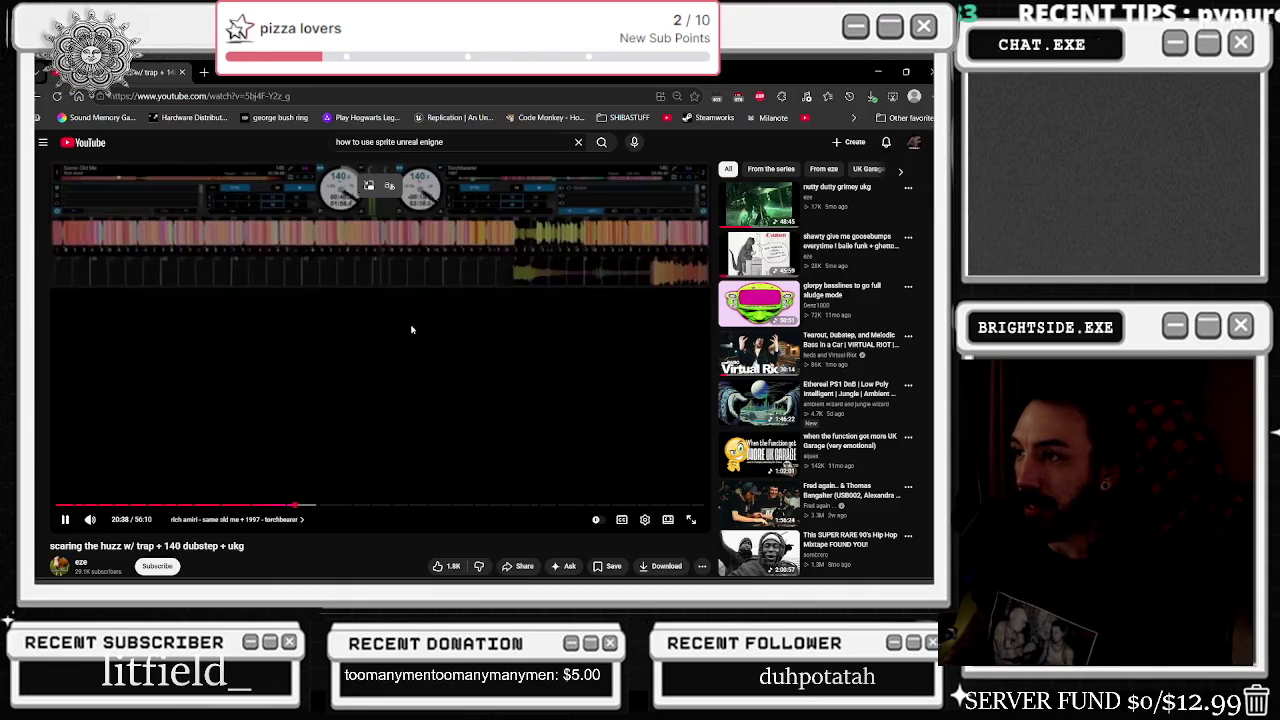
- Rewind the YouTube video 20 seconds and minimize Chrome
{"action": "key", "text": "j"}
{"action": "key", "text": "j"}
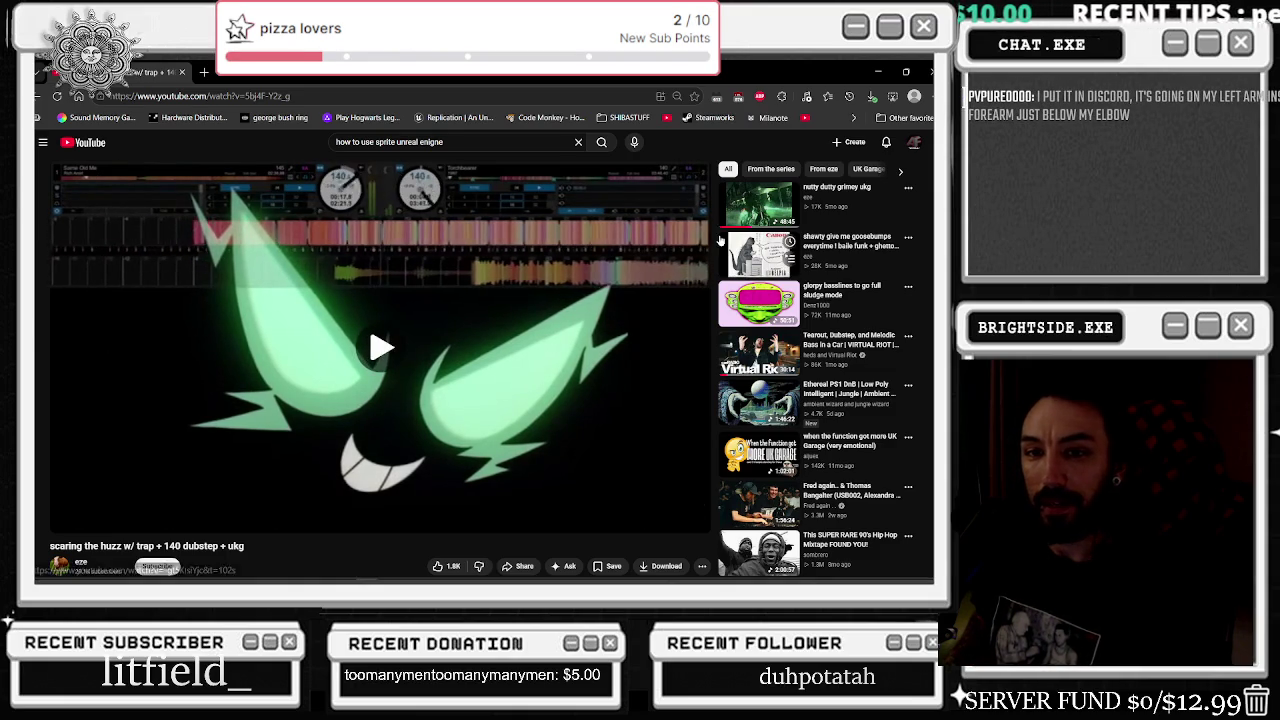
{"action": "left_click", "coordinate": [877, 74]}
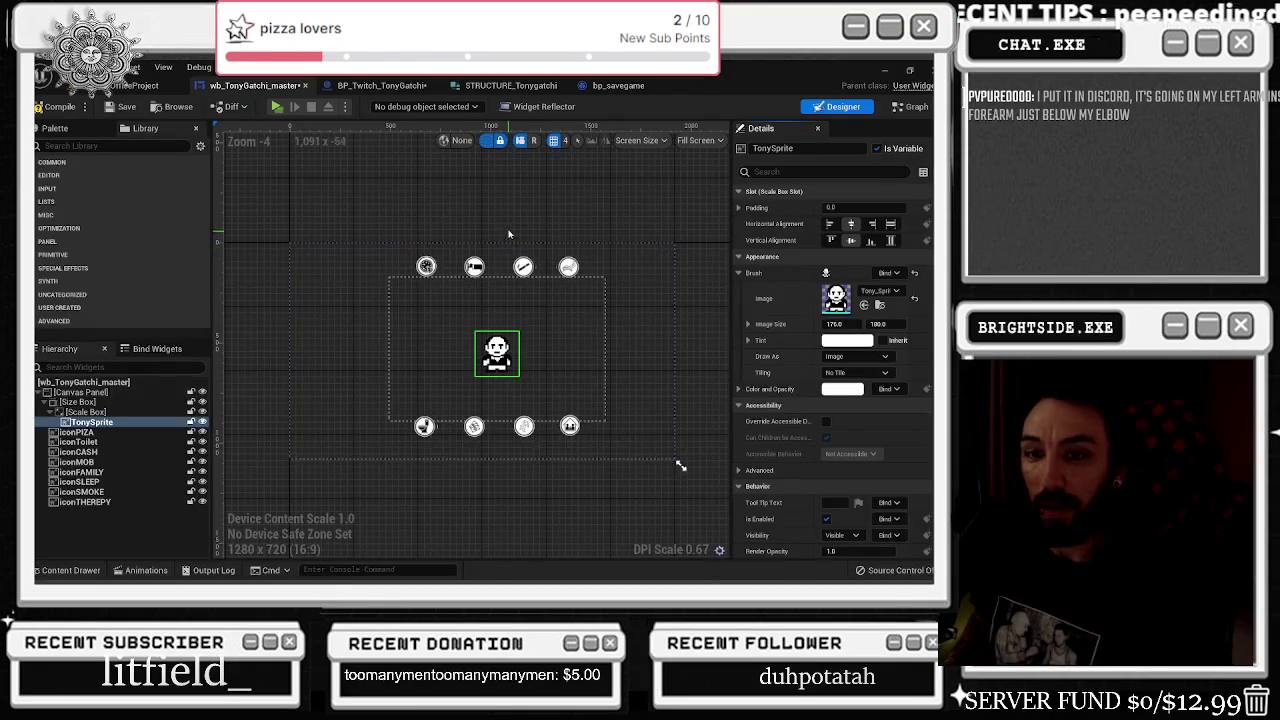
- Close the bp_savegame tab, then jump from BP_Twitch_TonyGatchi's Eating node into the widget's graph
{"action": "scroll", "coordinate": [489, 262], "scroll_direction": "up", "scroll_amount": 2}
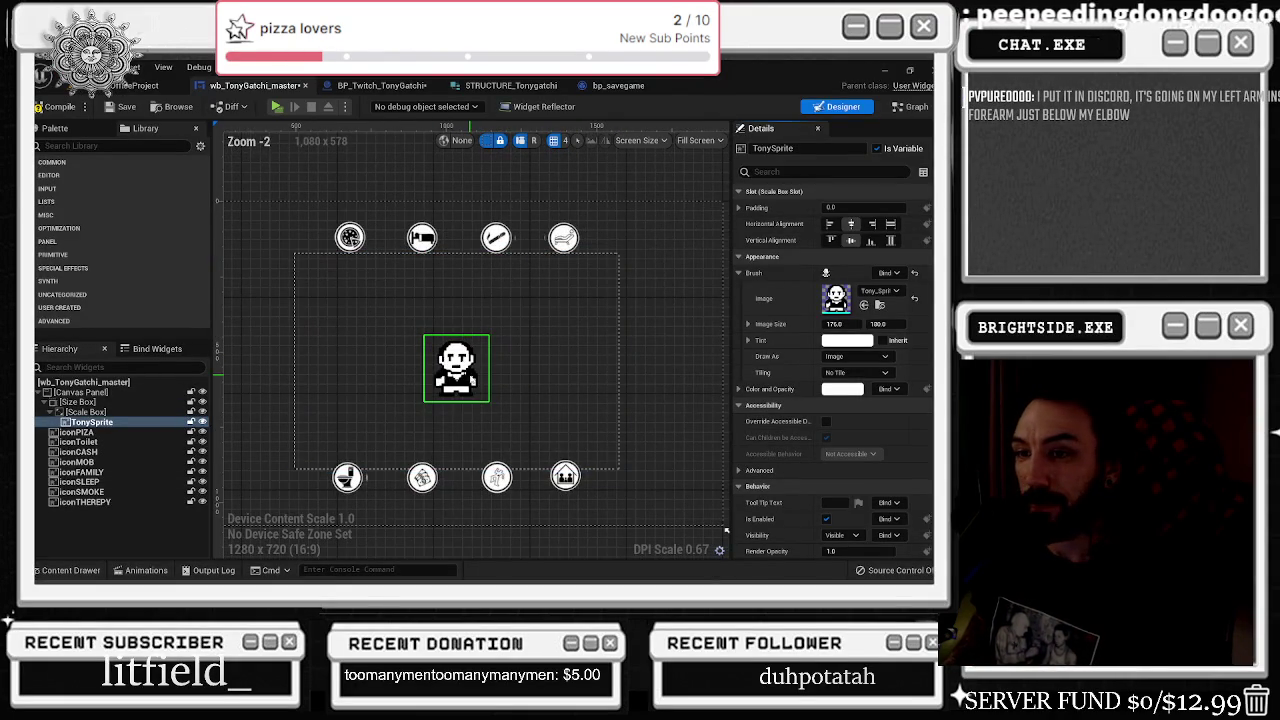
{"action": "left_click", "coordinate": [615, 85]}
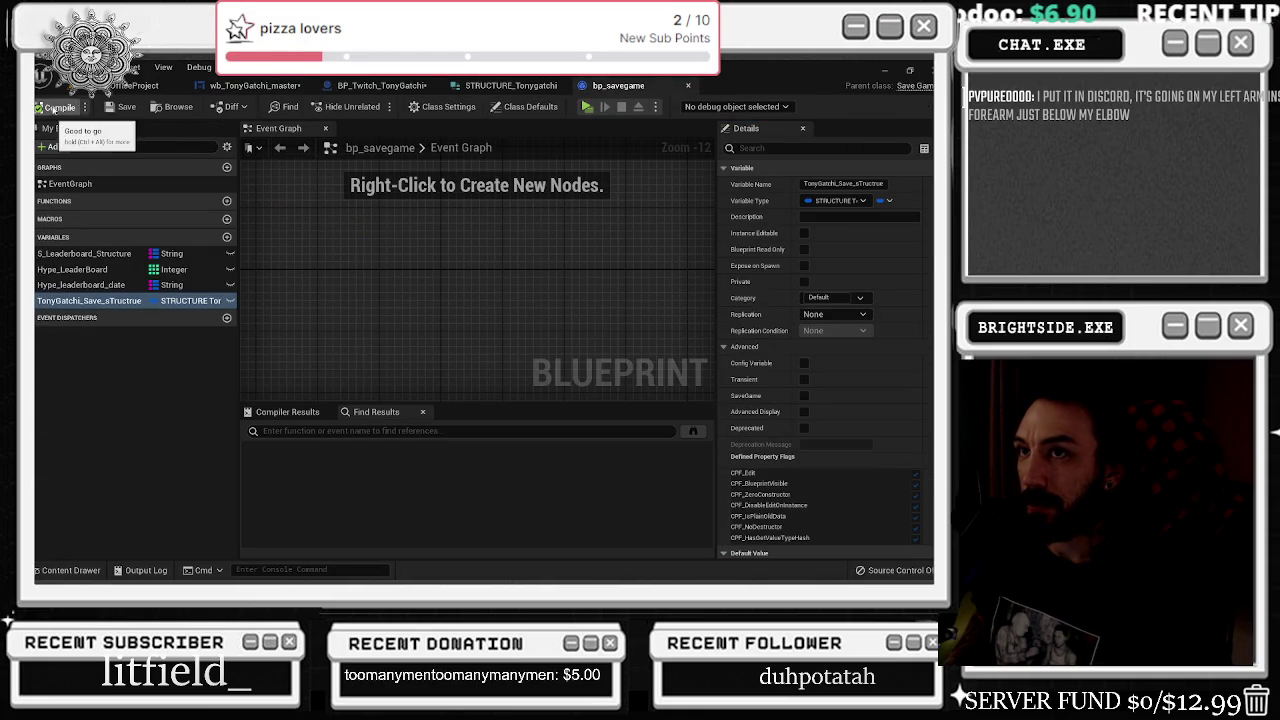
{"action": "left_click", "coordinate": [688, 85]}
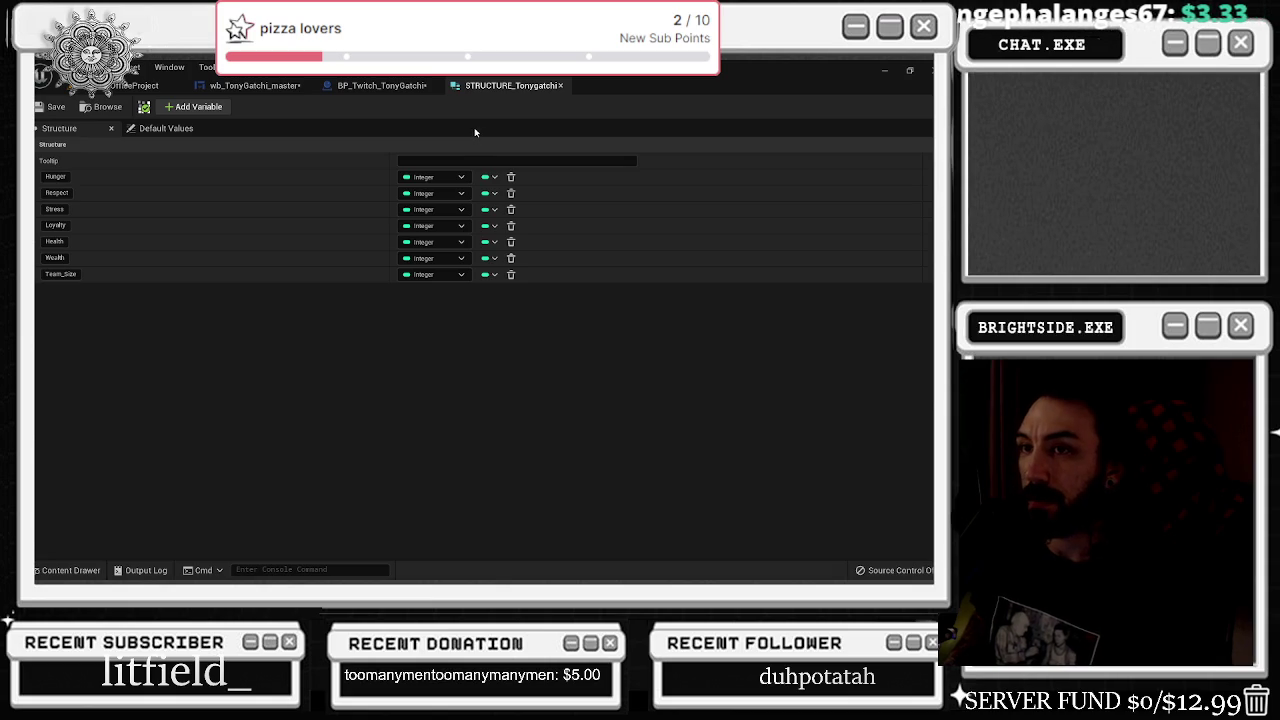
{"action": "left_click", "coordinate": [412, 85]}
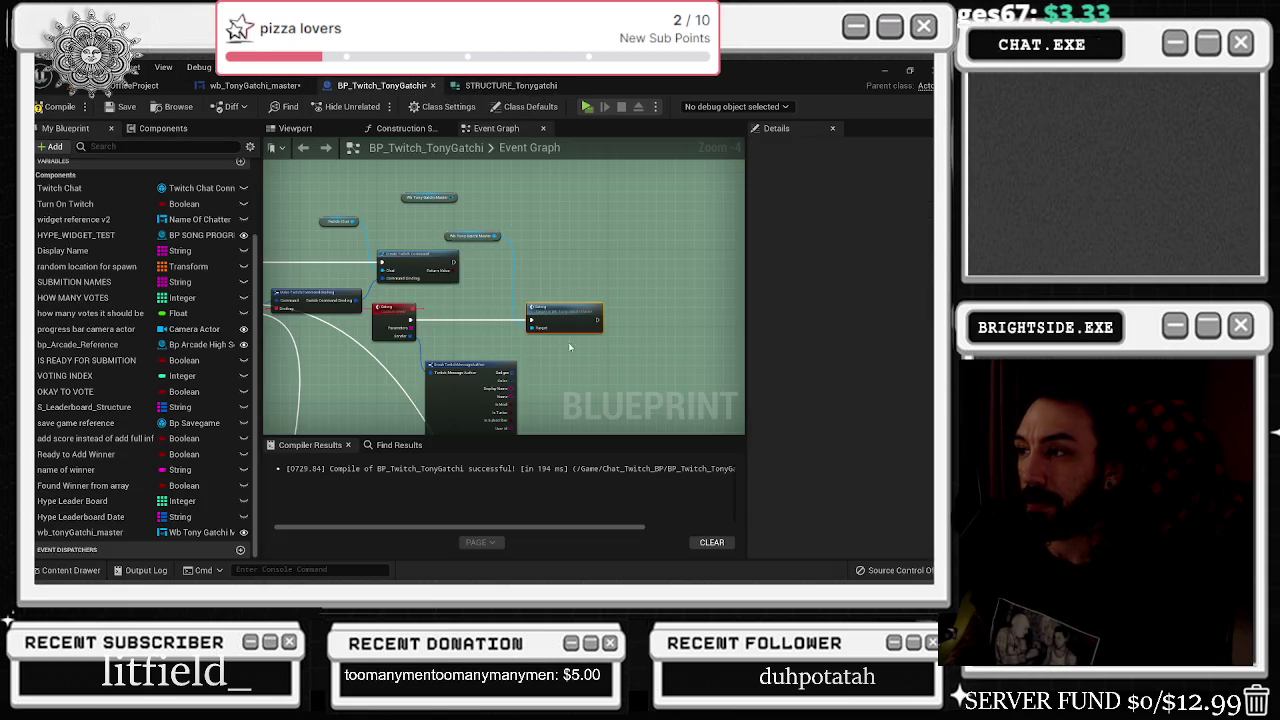
{"action": "double_click", "coordinate": [446, 299]}
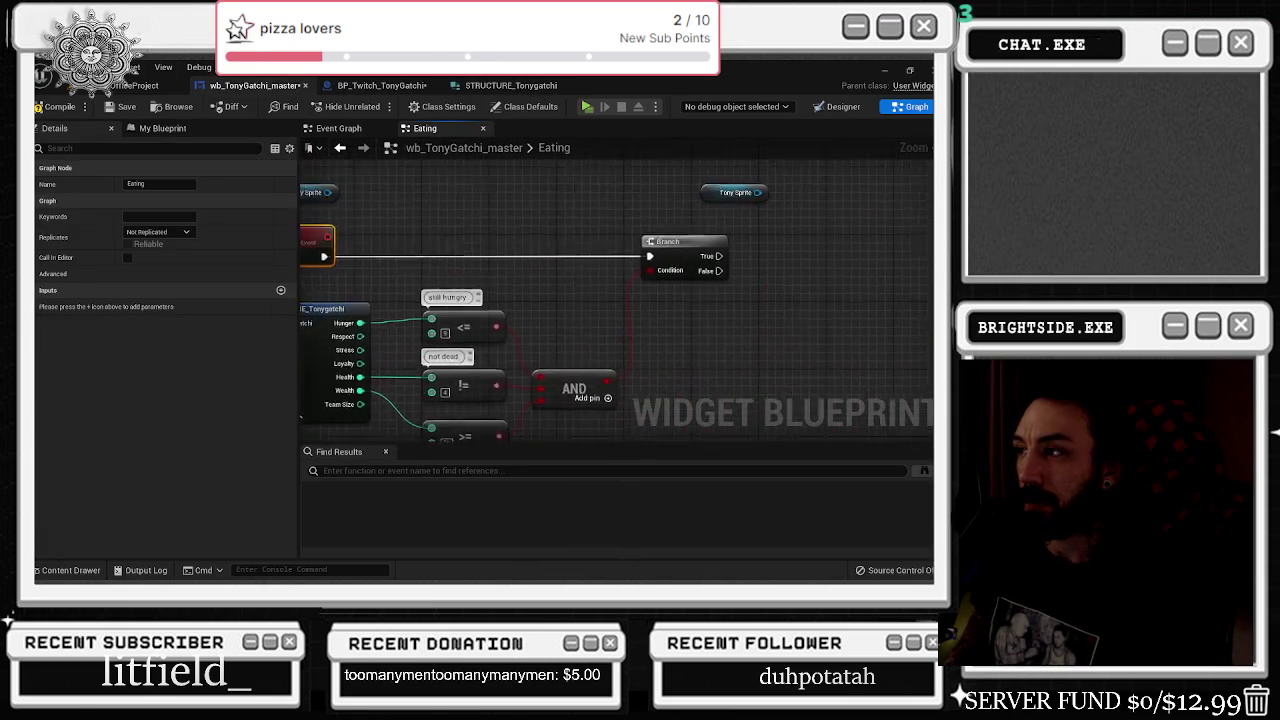
{"action": "left_click", "coordinate": [625, 237]}
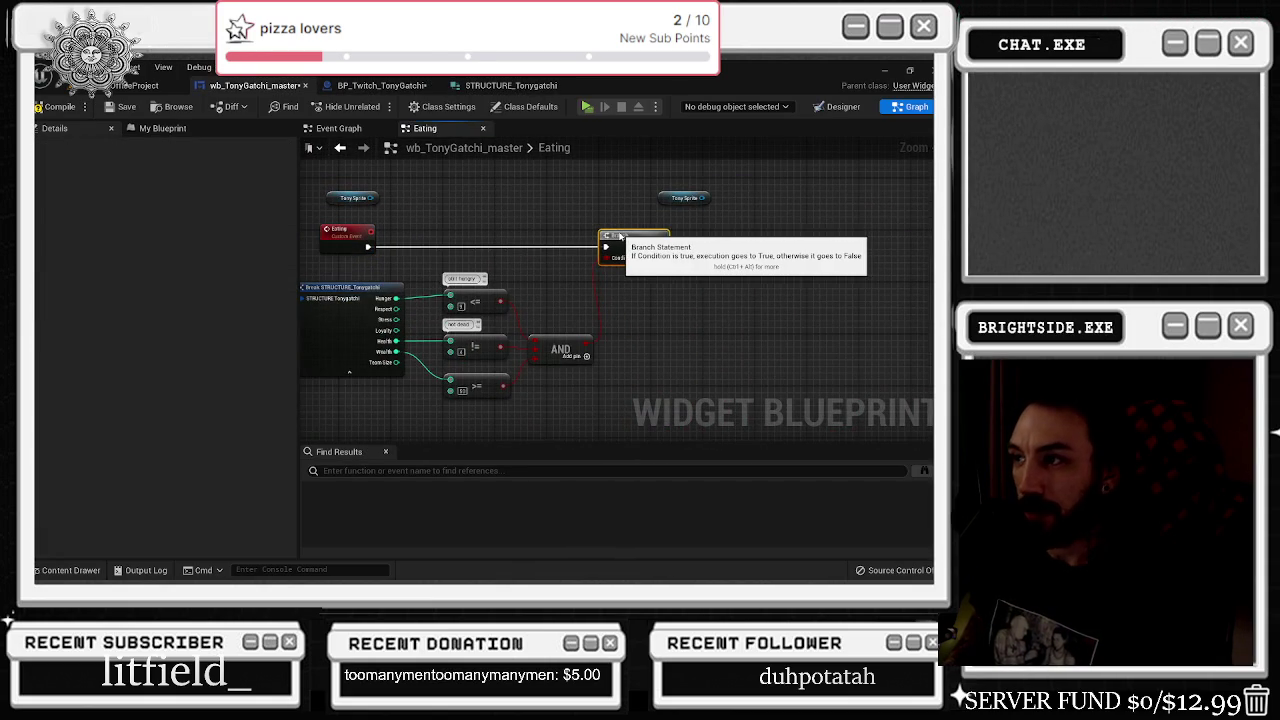
{"action": "left_click", "coordinate": [104, 570]}
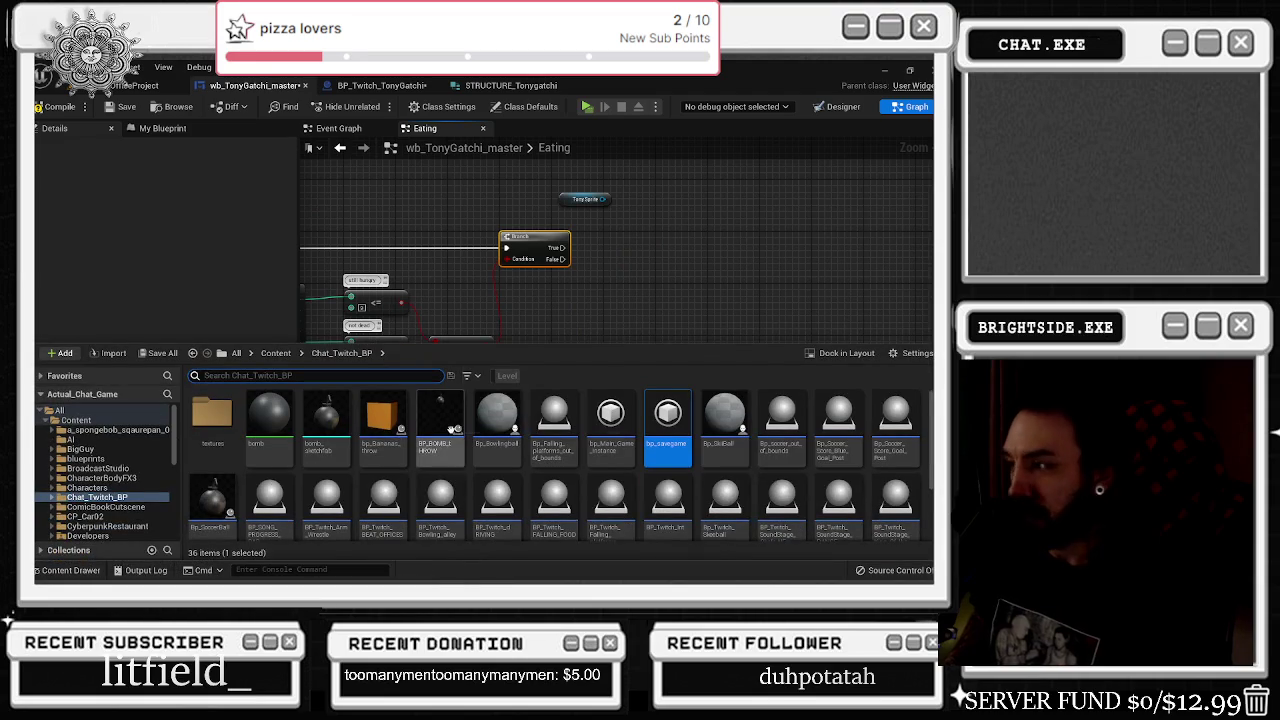
{"action": "key", "text": "ctrl+space"}
{"action": "left_click_drag", "start_coordinate": [604, 212], "coordinate": [576, 279]}
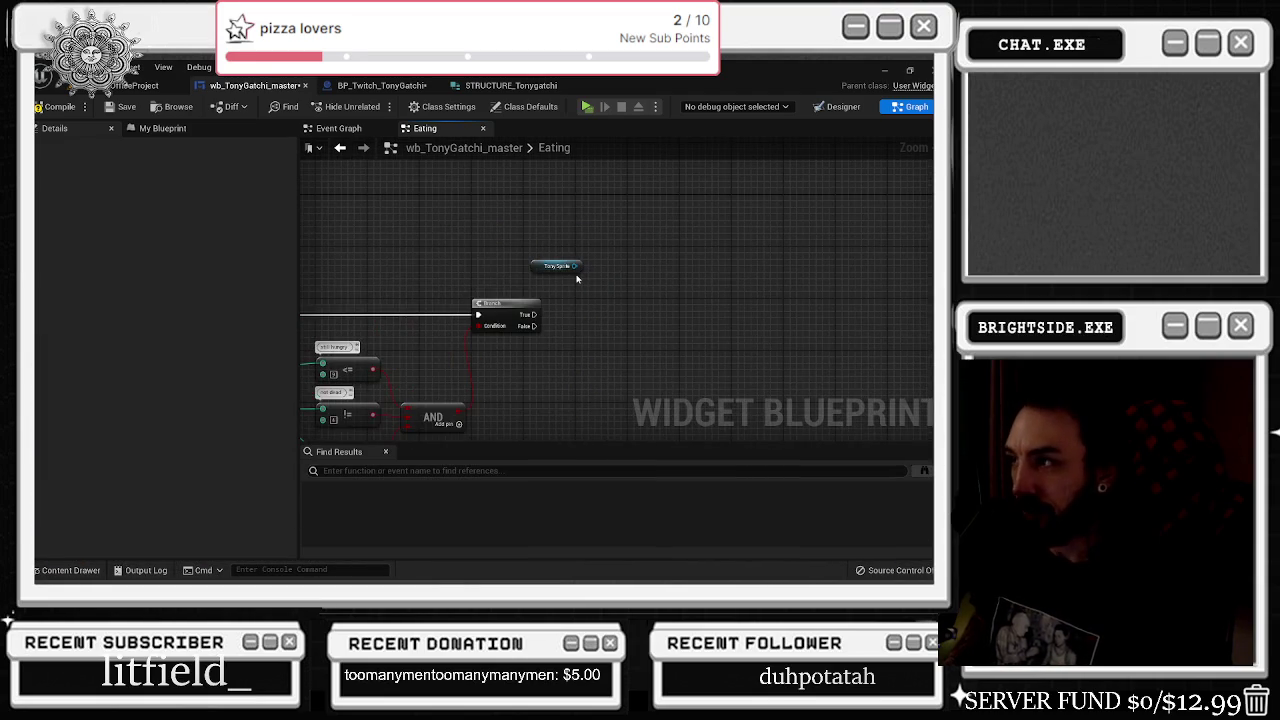
{"action": "left_click", "coordinate": [843, 106]}
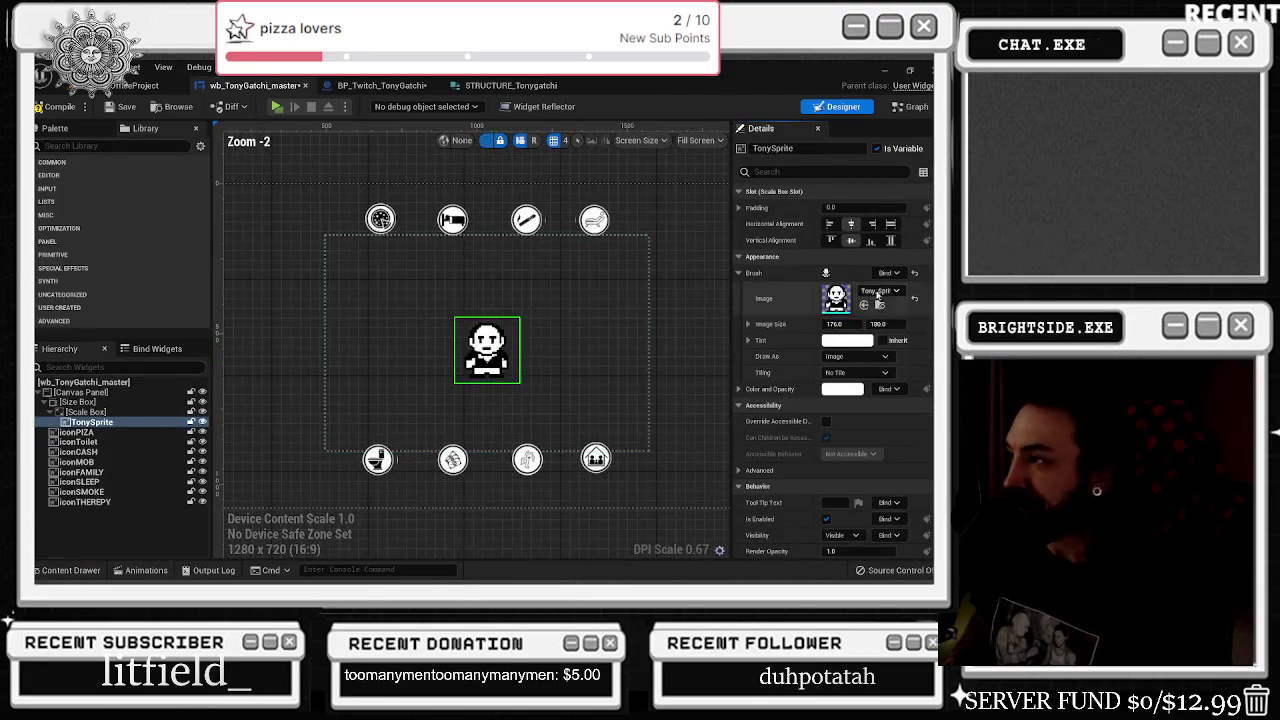
- Locate Tony_Sprite_IDLE_LOVE_21 in the Tonygatchi folder from TonySprite's Brush Image, then return to Graph
{"action": "left_click", "coordinate": [879, 305]}
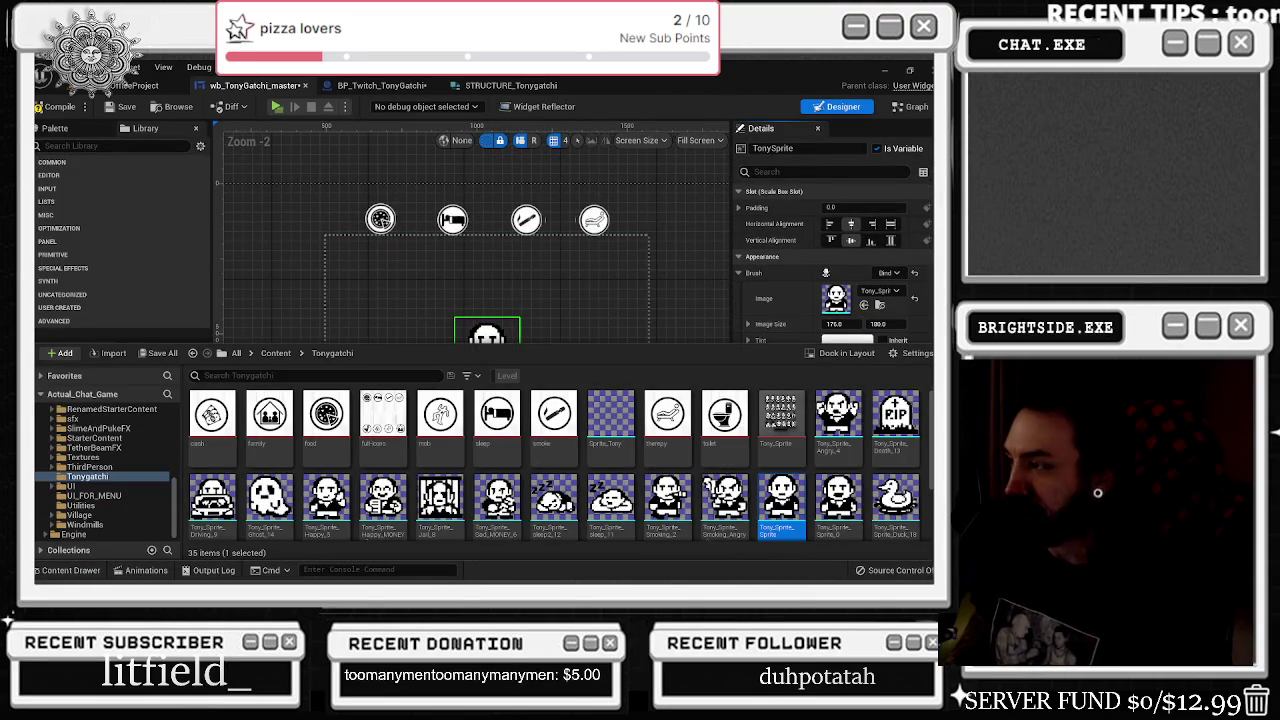
{"action": "scroll", "coordinate": [700, 450], "scroll_direction": "down", "scroll_amount": 1}
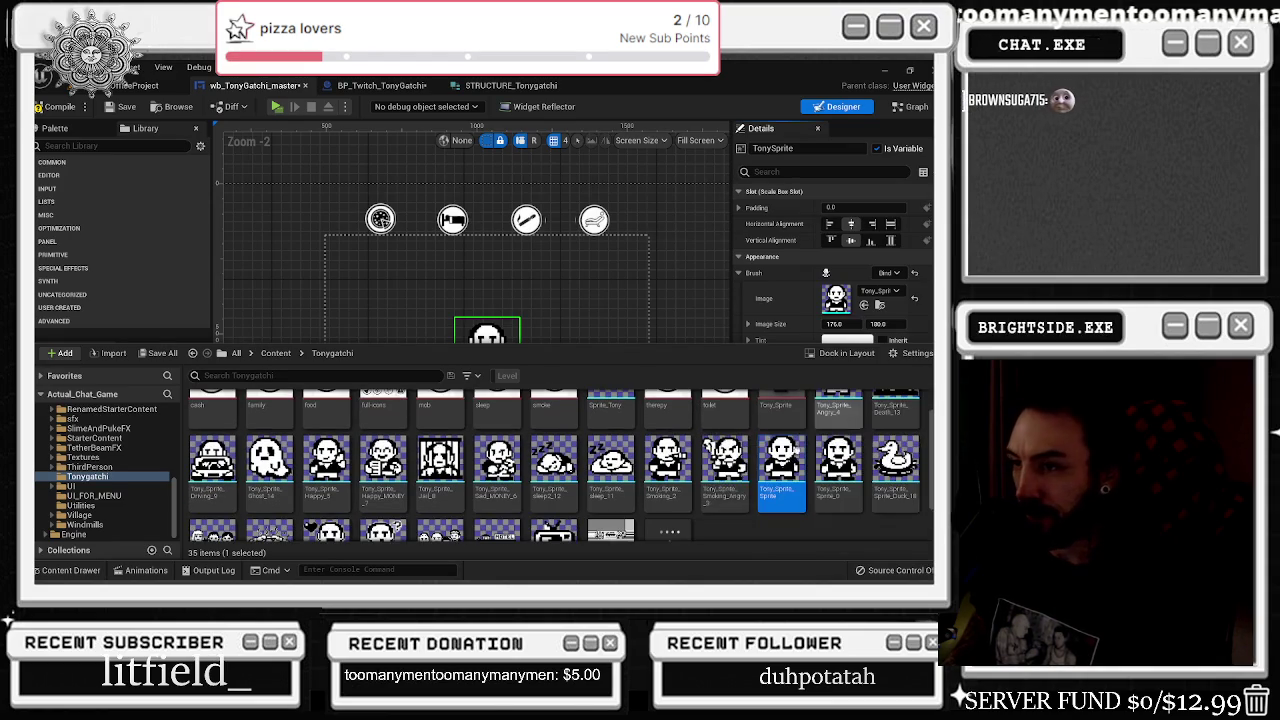
{"action": "scroll", "coordinate": [532, 447], "scroll_direction": "down", "scroll_amount": 3}
{"action": "left_click", "coordinate": [327, 490]}
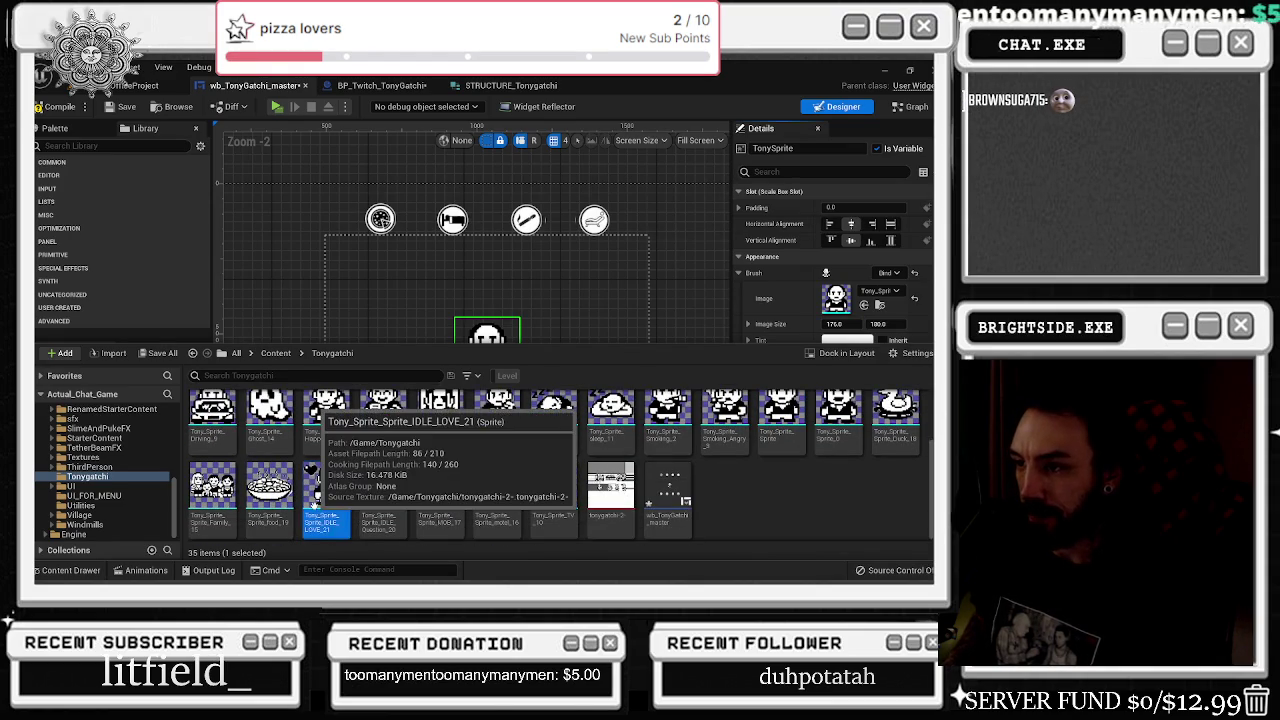
{"action": "left_click", "coordinate": [910, 106]}
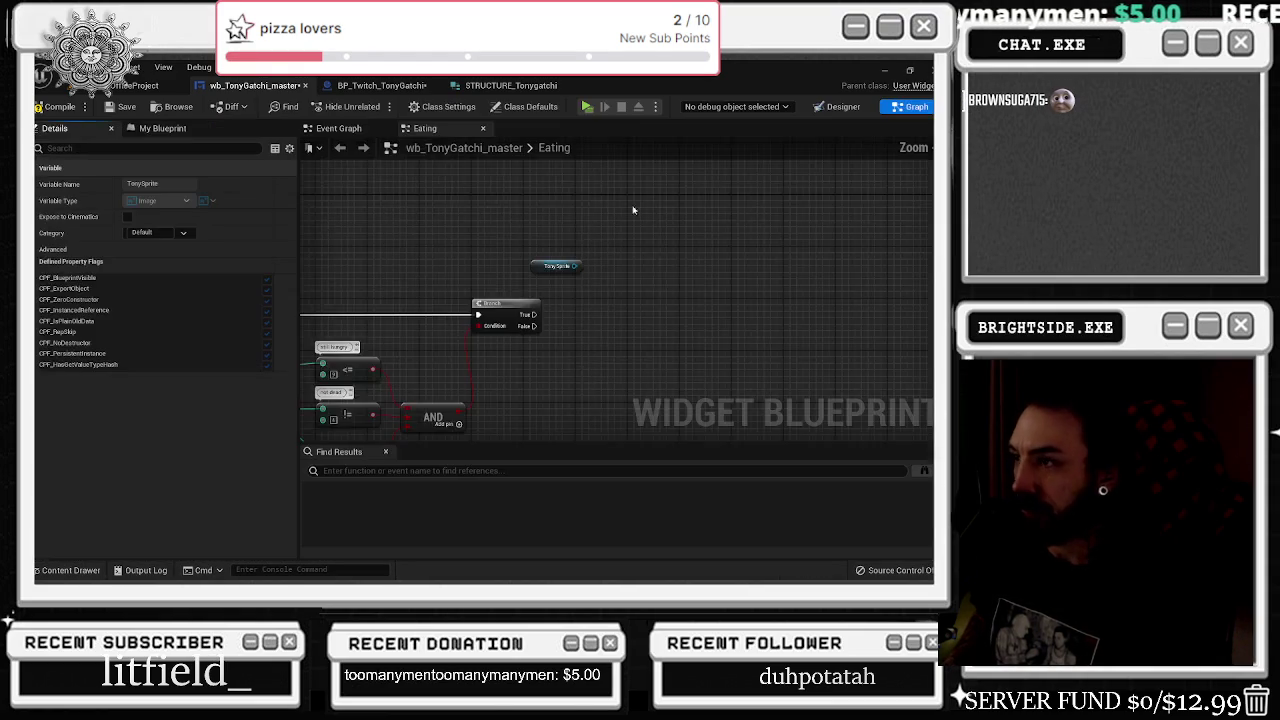
- Connect Branch's True output to the Delay and spread the nodes to make room
{"action": "left_click_drag", "start_coordinate": [389, 311], "coordinate": [429, 320]}
{"action": "left_click_drag", "start_coordinate": [549, 316], "coordinate": [818, 316]}
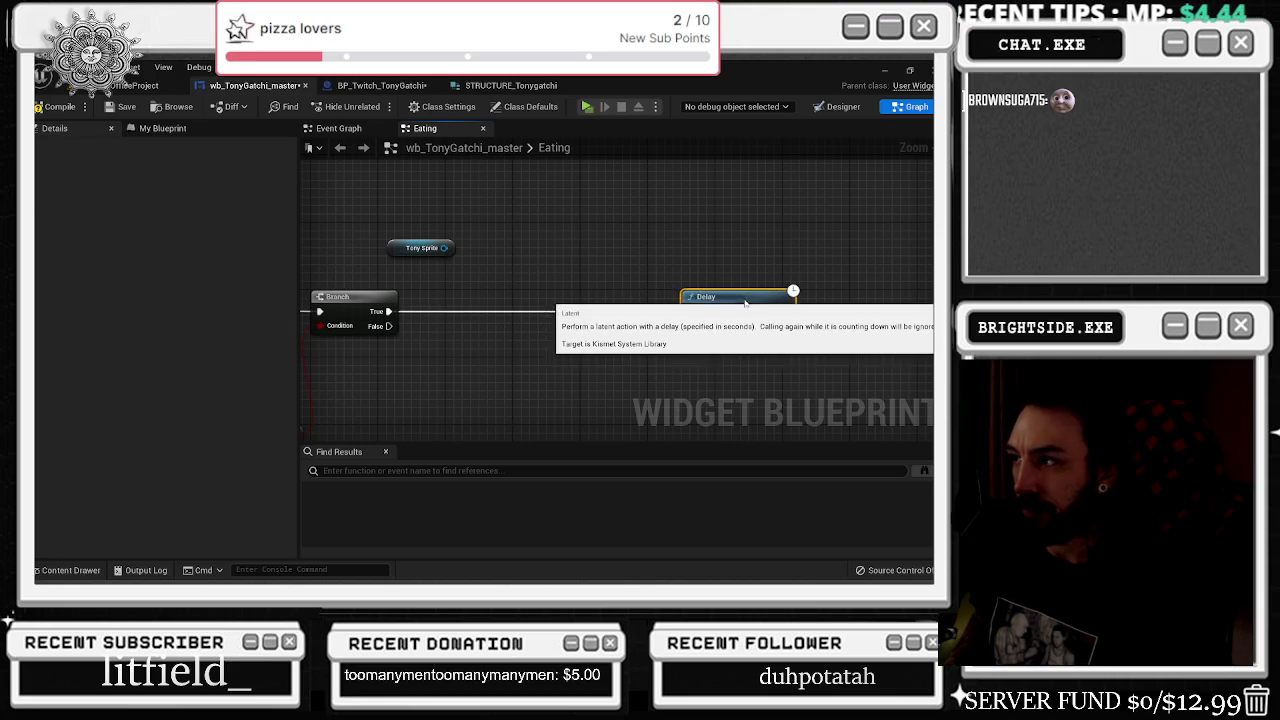
{"action": "left_click_drag", "start_coordinate": [395, 248], "coordinate": [334, 248]}
- Search Tony Sprite's actions for a setter ('set image', 'tony') and check the widget layout
{"action": "left_click_drag", "start_coordinate": [387, 253], "coordinate": [429, 279]}
{"action": "type", "text": "set image"}
{"action": "key", "text": "BackSpace"}
{"action": "key", "text": "BackSpace"}
{"action": "key", "text": "BackSpace"}
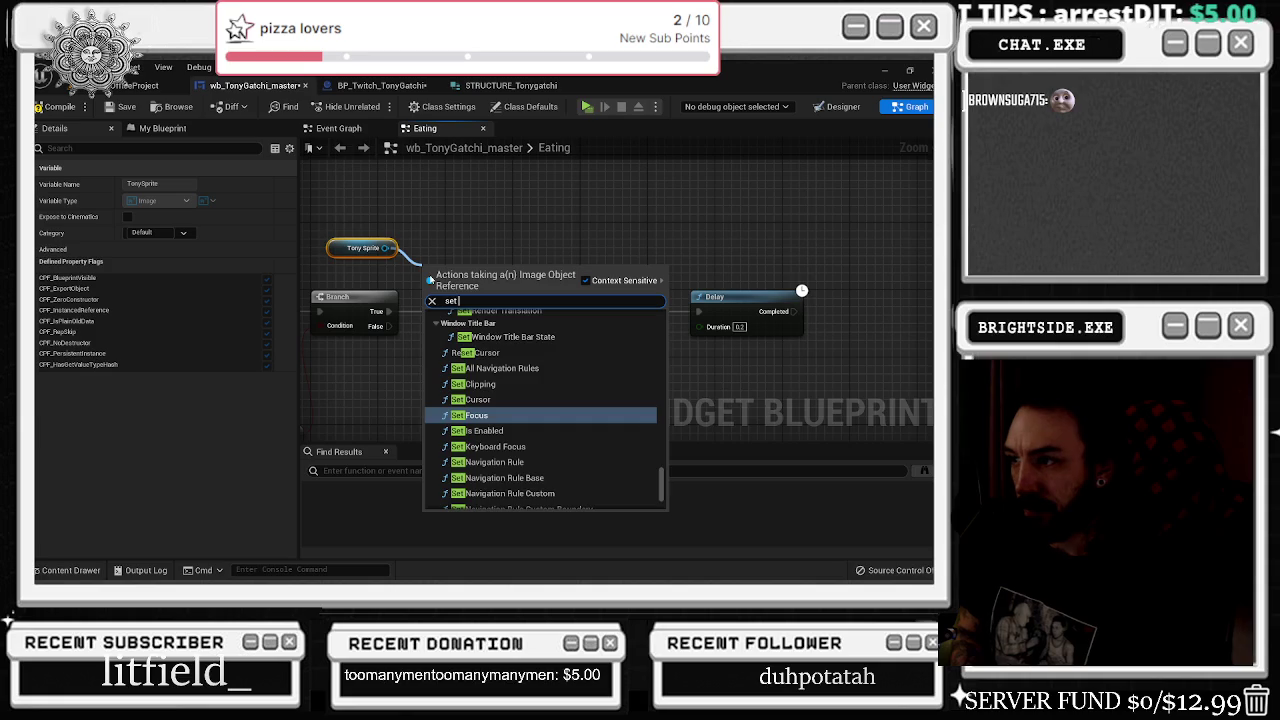
{"action": "type", "text": "tony"}
{"action": "key", "text": "Return"}
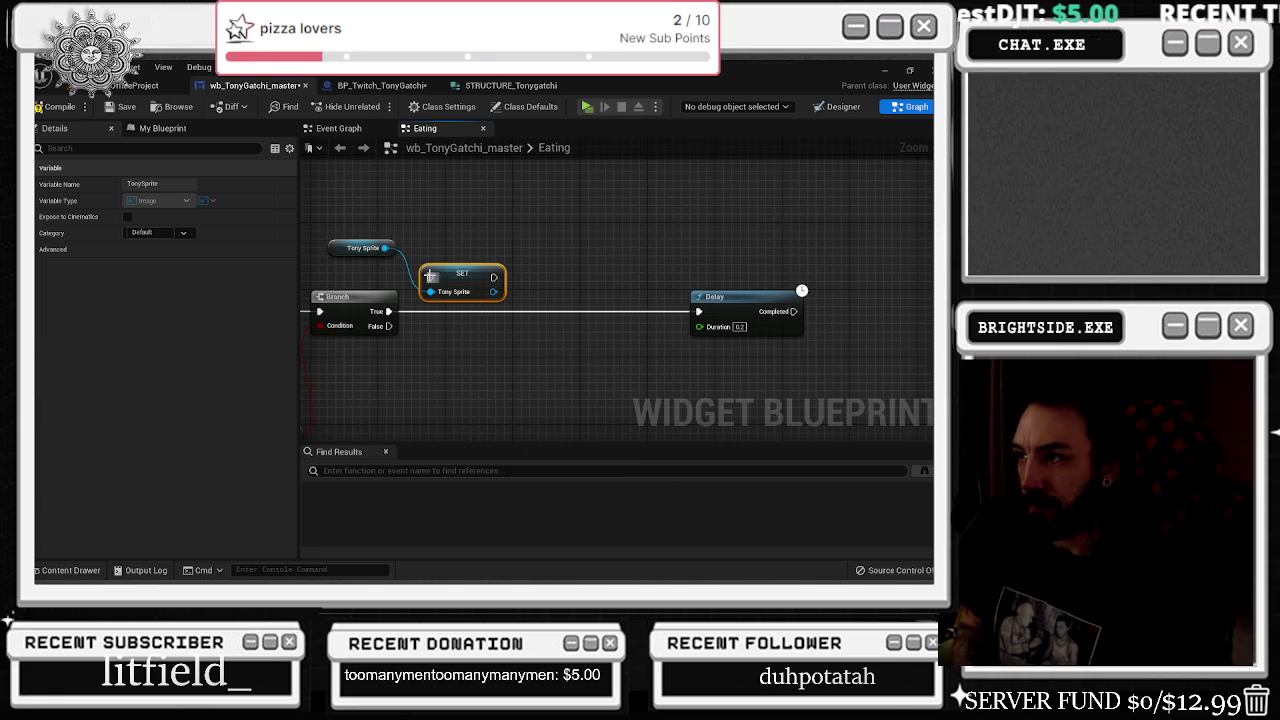
{"action": "left_click", "coordinate": [838, 106]}
{"action": "left_click", "coordinate": [916, 106]}
- Add a Set Brush node off the Tony Sprite reference via 'set br'
{"action": "left_click_drag", "start_coordinate": [385, 248], "coordinate": [427, 234]}
{"action": "type", "text": "sety"}
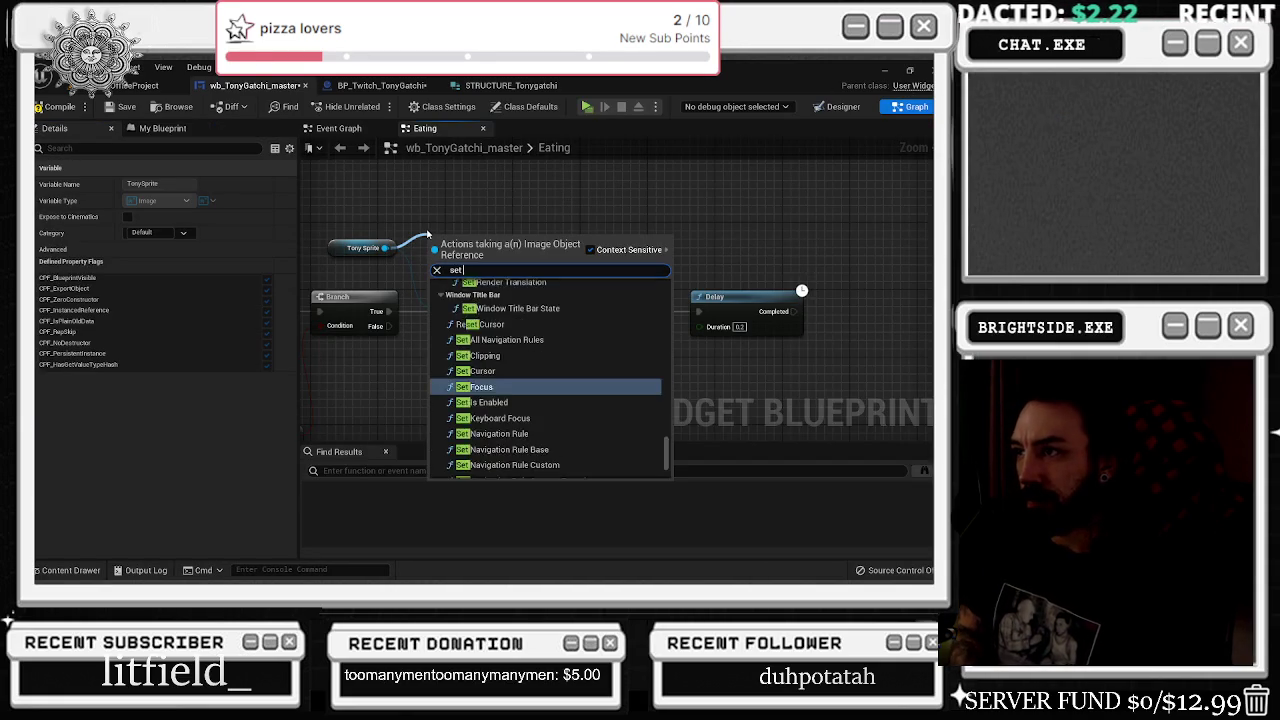
{"action": "key", "text": "Return"}
{"action": "left_click_drag", "start_coordinate": [498, 252], "coordinate": [513, 215]}
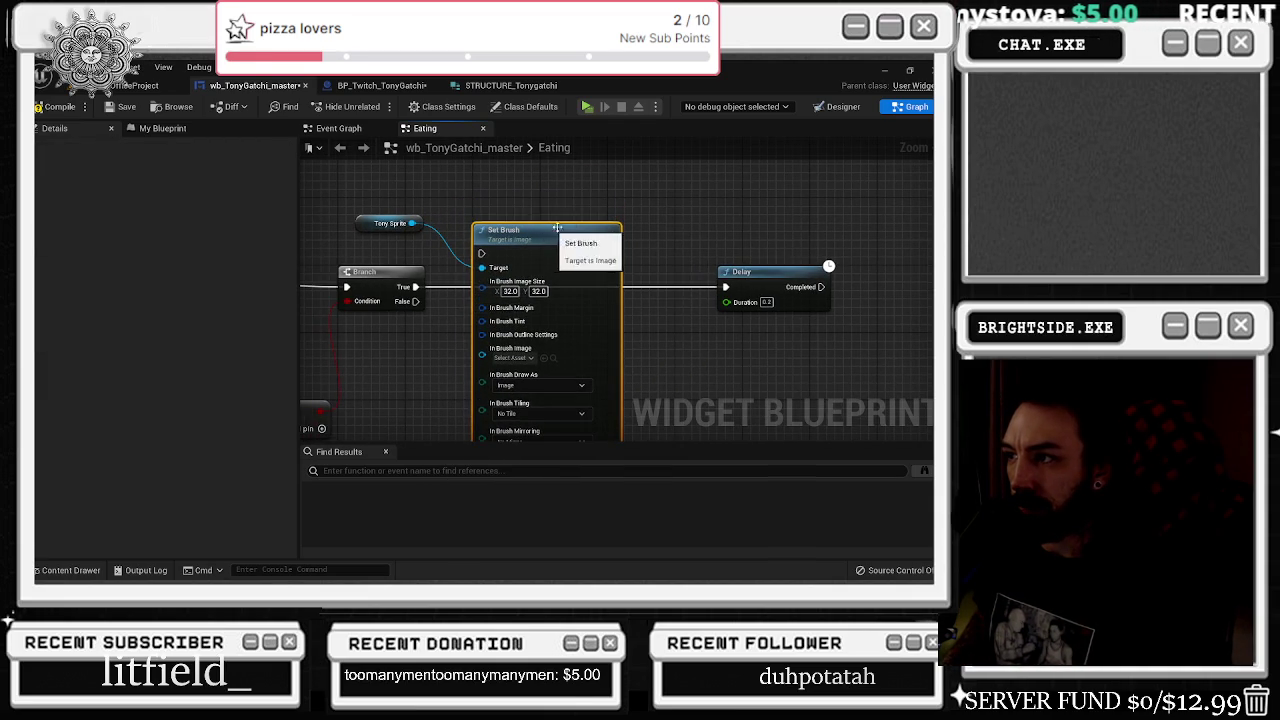
{"action": "left_click_drag", "start_coordinate": [411, 223], "coordinate": [456, 196]}
{"action": "type", "text": "set i"}
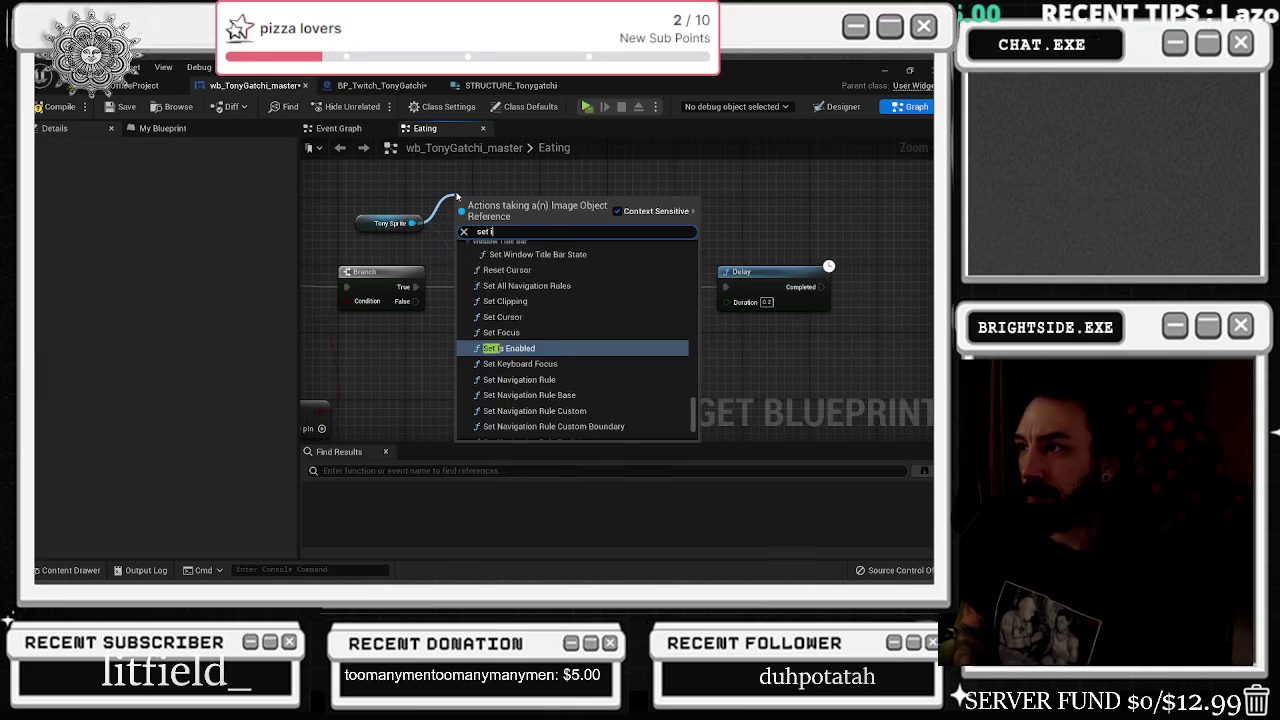
{"action": "key", "text": "BackSpace"}
{"action": "type", "text": "br"}
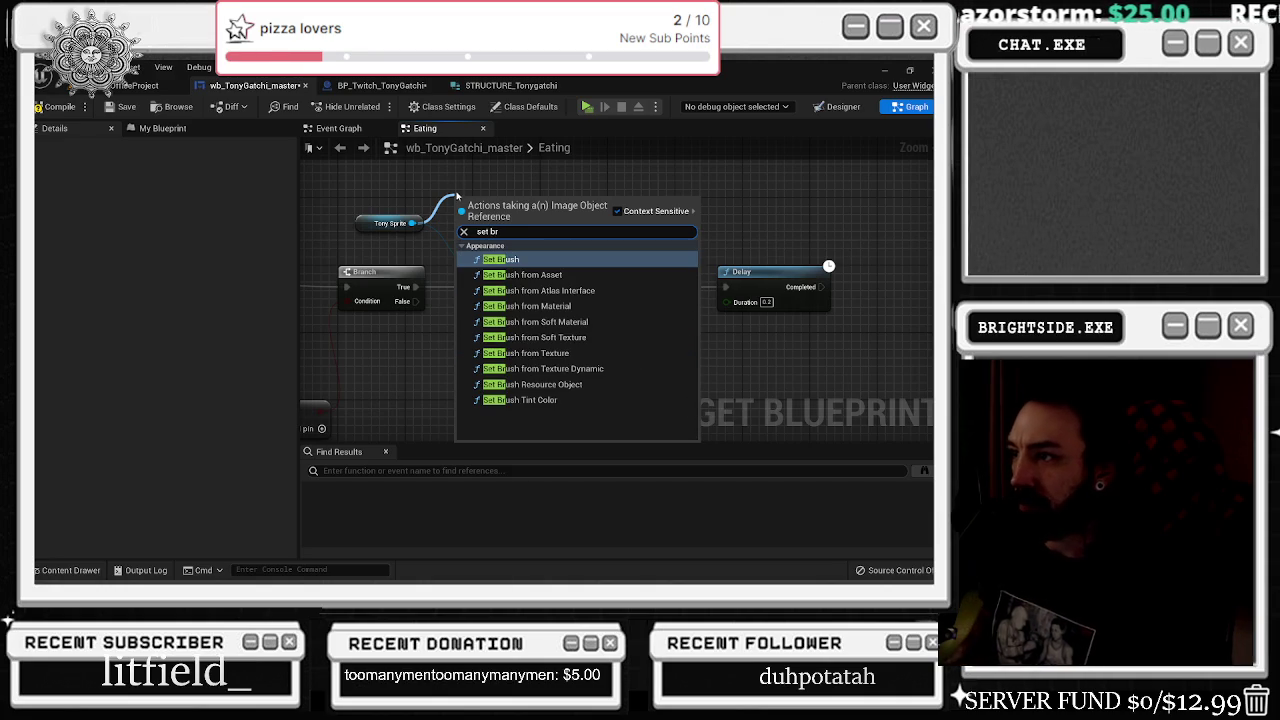
{"action": "key", "text": "Return"}
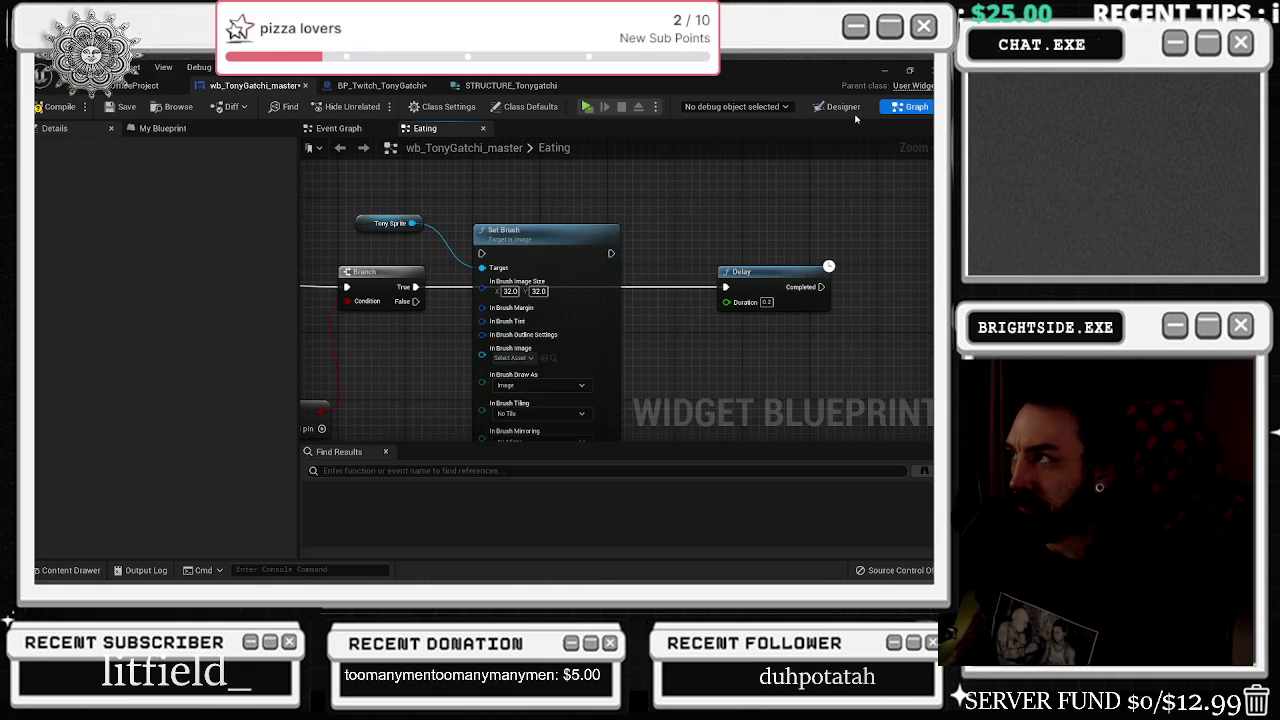
{"action": "left_click", "coordinate": [838, 106]}
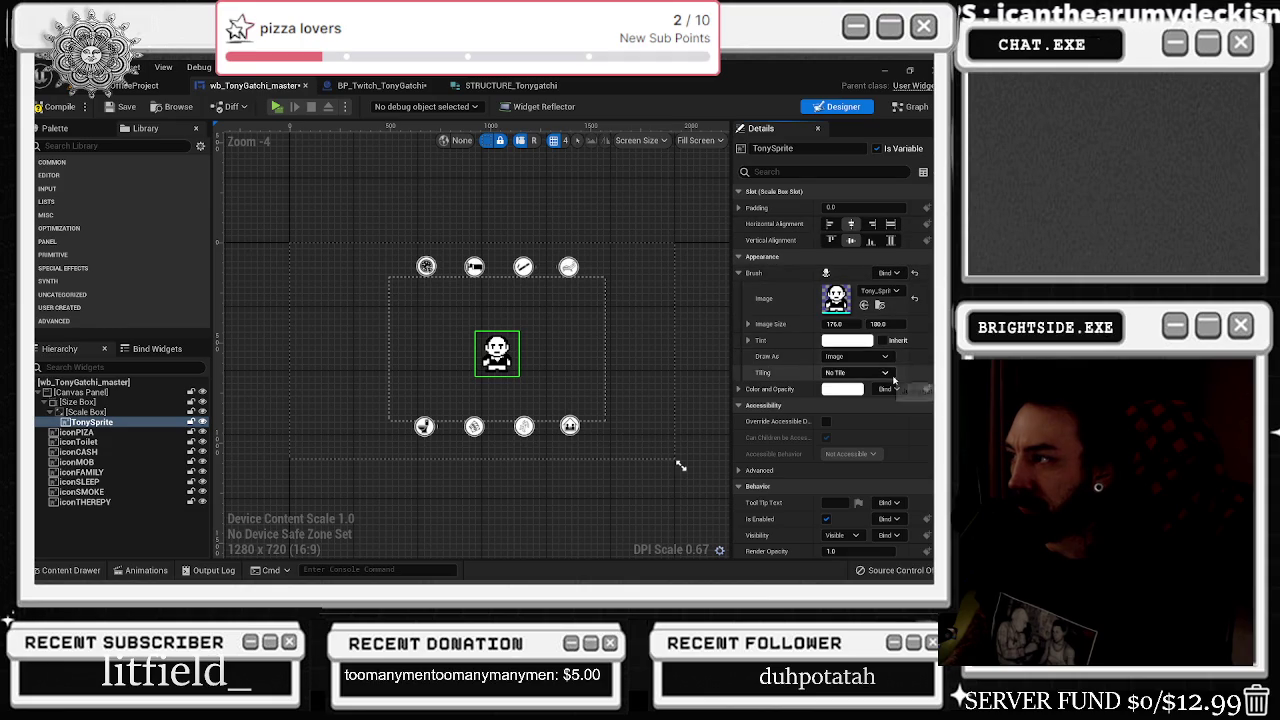
- Assign a Tony sprite asset to the Set Brush node's In Brush Image
{"action": "left_click", "coordinate": [912, 107]}
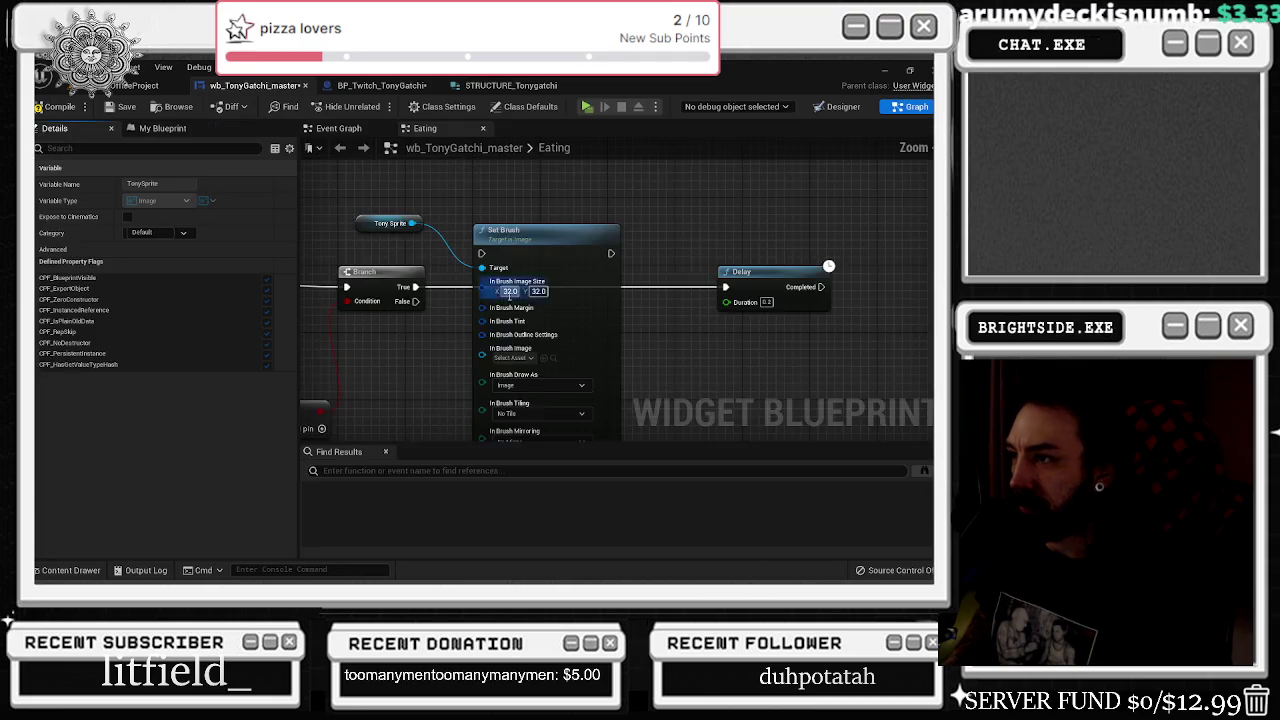
{"action": "left_click", "coordinate": [572, 362]}
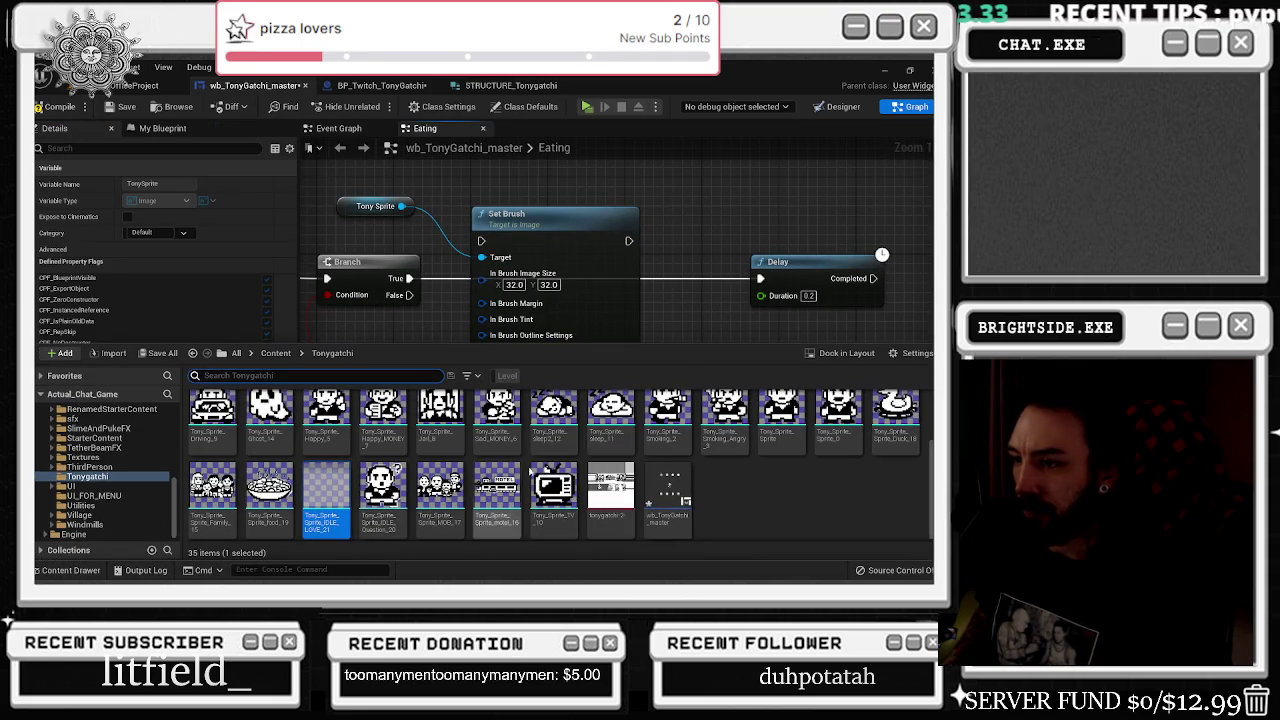
{"action": "left_click", "coordinate": [502, 298]}
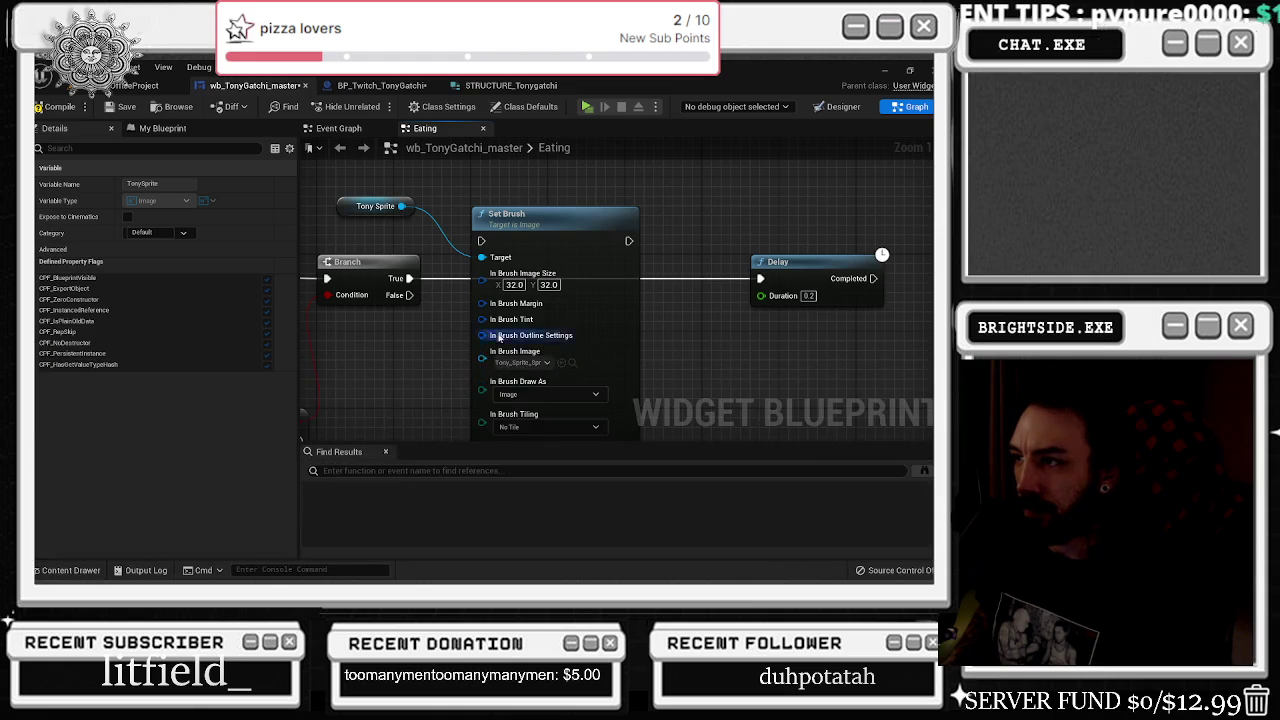
- Wire Branch True into Set Brush and Set Brush into the Delay
{"action": "left_click", "coordinate": [522, 236]}
{"action": "mouse_move", "coordinate": [522, 236]}
{"action": "left_mouse_down"}
{"action": "mouse_move", "coordinate": [530, 255]}
{"action": "mouse_move", "coordinate": [576, 262]}
{"action": "left_mouse_up"}
{"action": "left_click", "coordinate": [442, 282]}
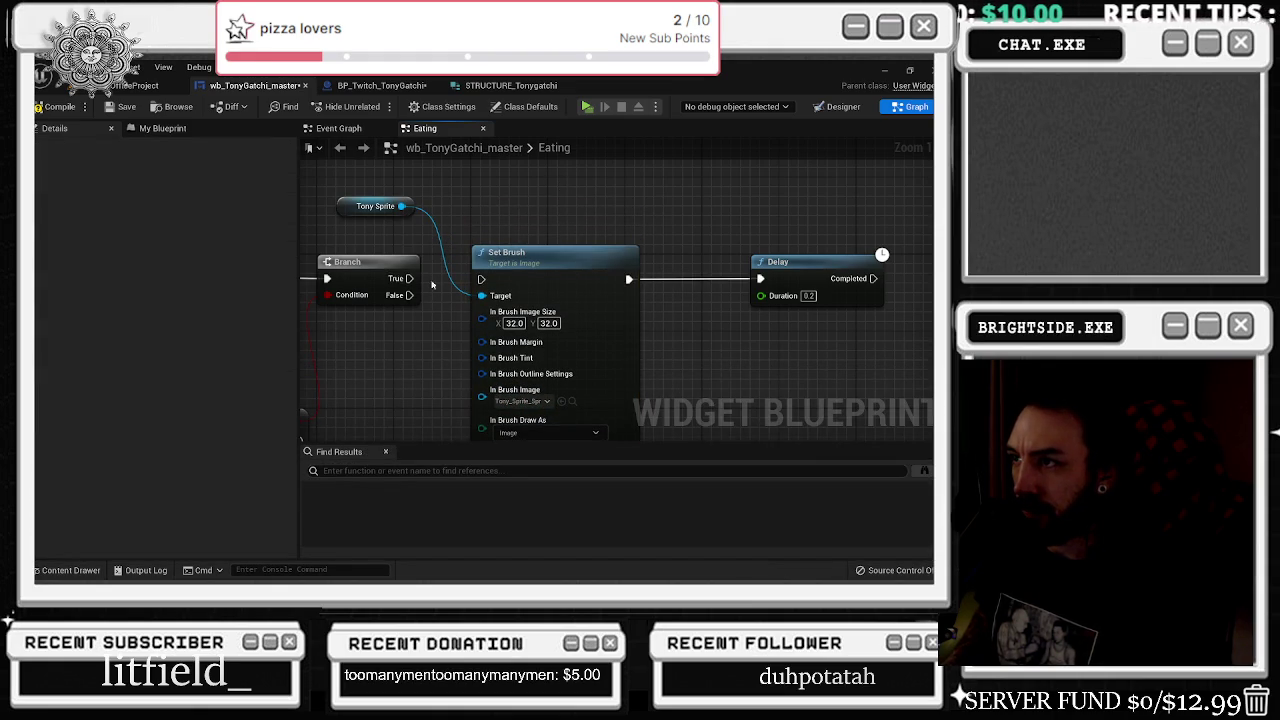
{"action": "left_click_drag", "start_coordinate": [410, 278], "coordinate": [481, 279]}
{"action": "left_click", "coordinate": [86, 574]}
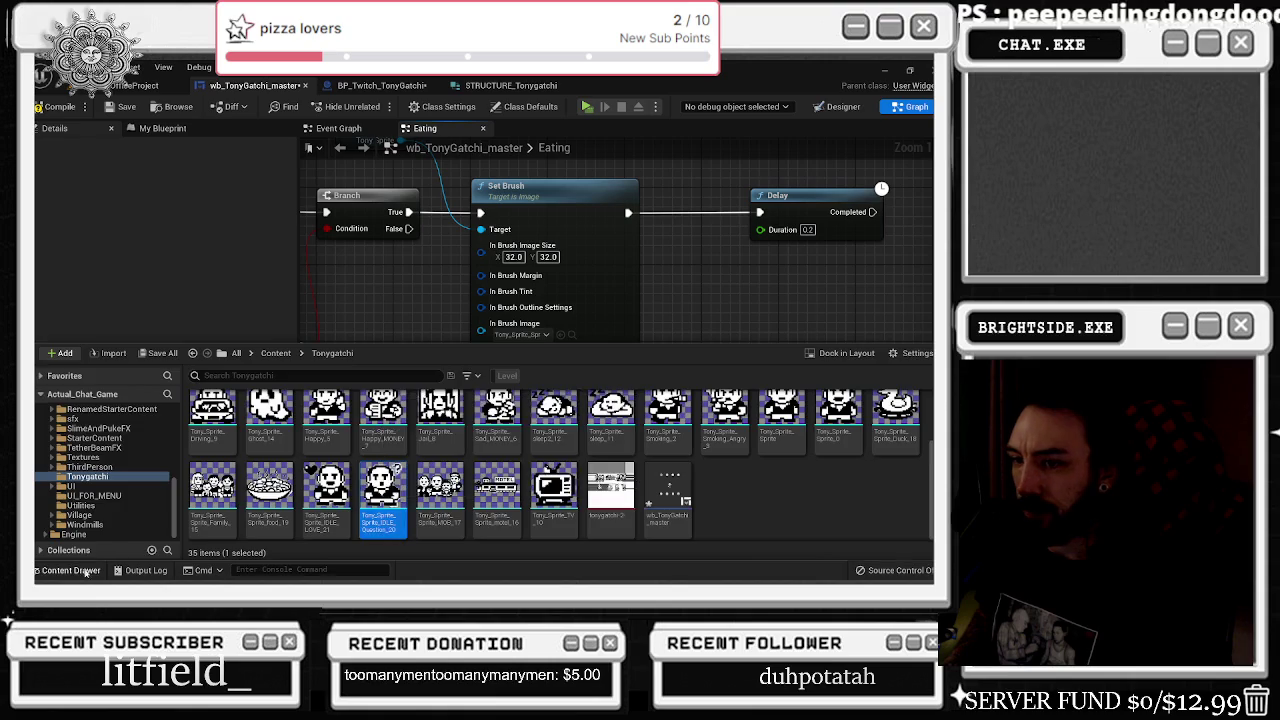
{"action": "left_click", "coordinate": [70, 570]}
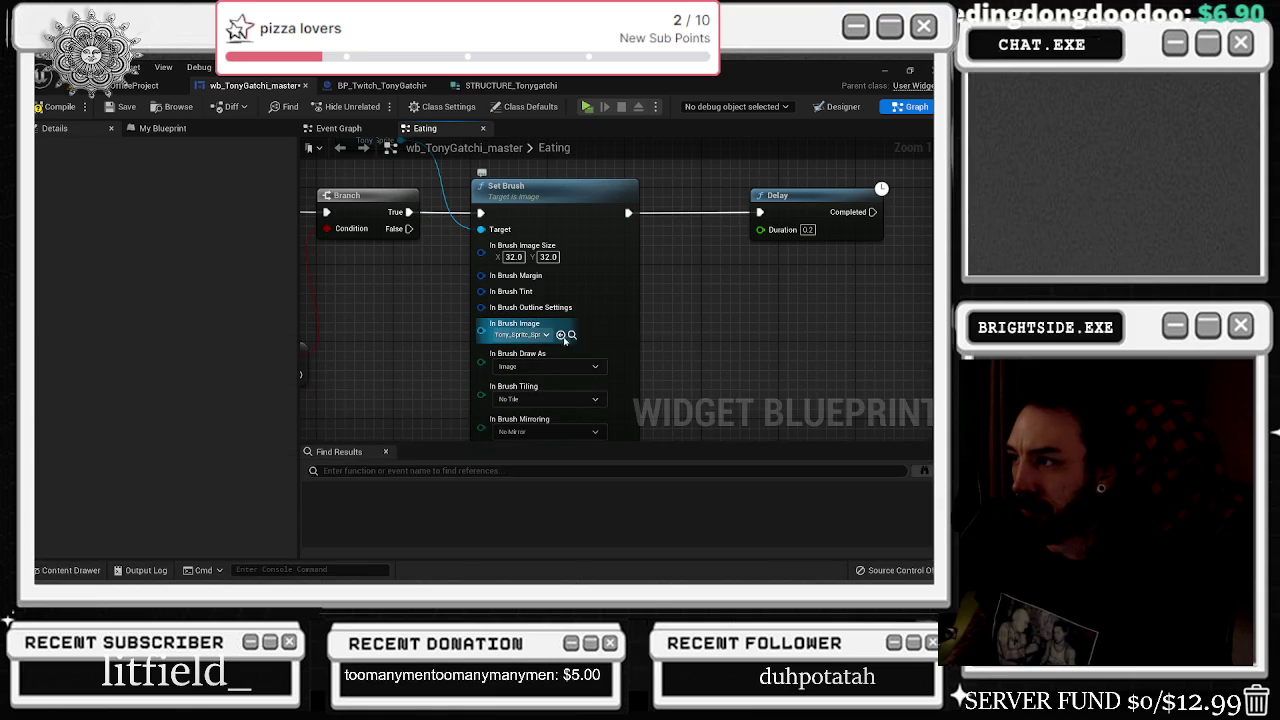
{"action": "scroll", "coordinate": [636, 291], "scroll_direction": "down", "scroll_amount": 1}
{"action": "left_click_drag", "start_coordinate": [678, 288], "coordinate": [589, 263]}
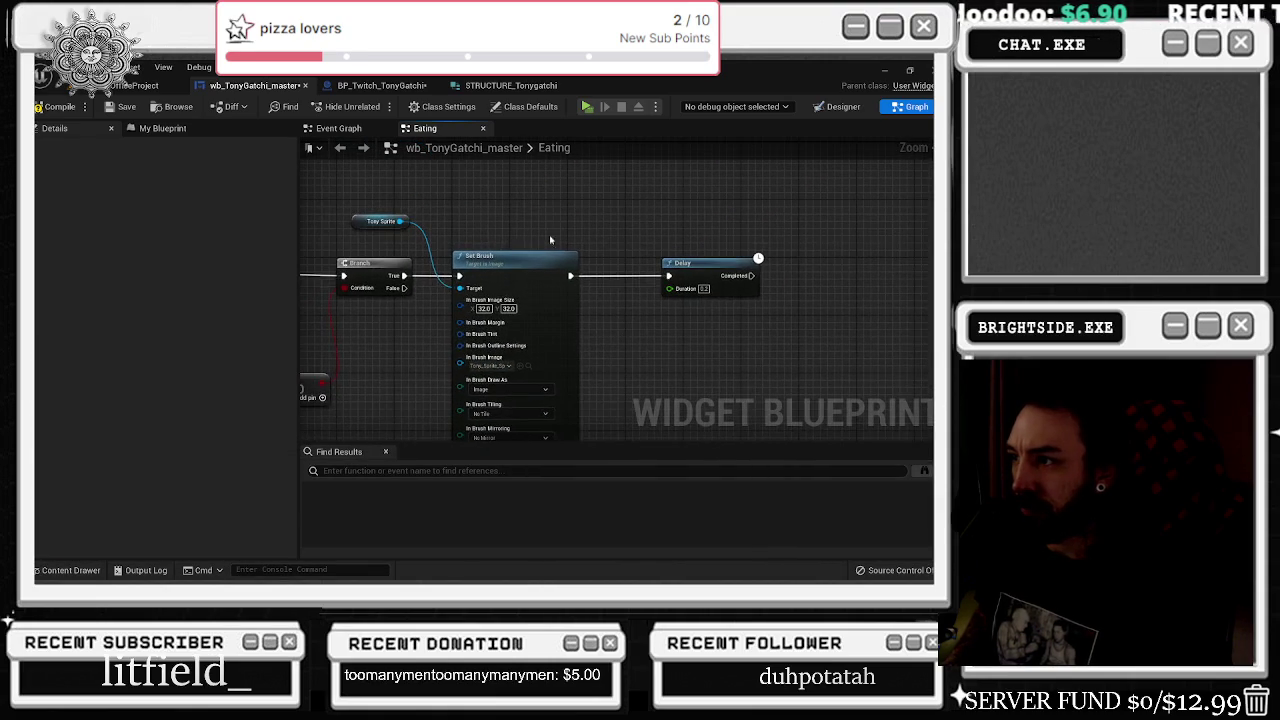
- Copy the Tony Sprite and Set Brush nodes, paste them after the Delay, and wire them in
{"action": "left_click", "coordinate": [89, 571]}
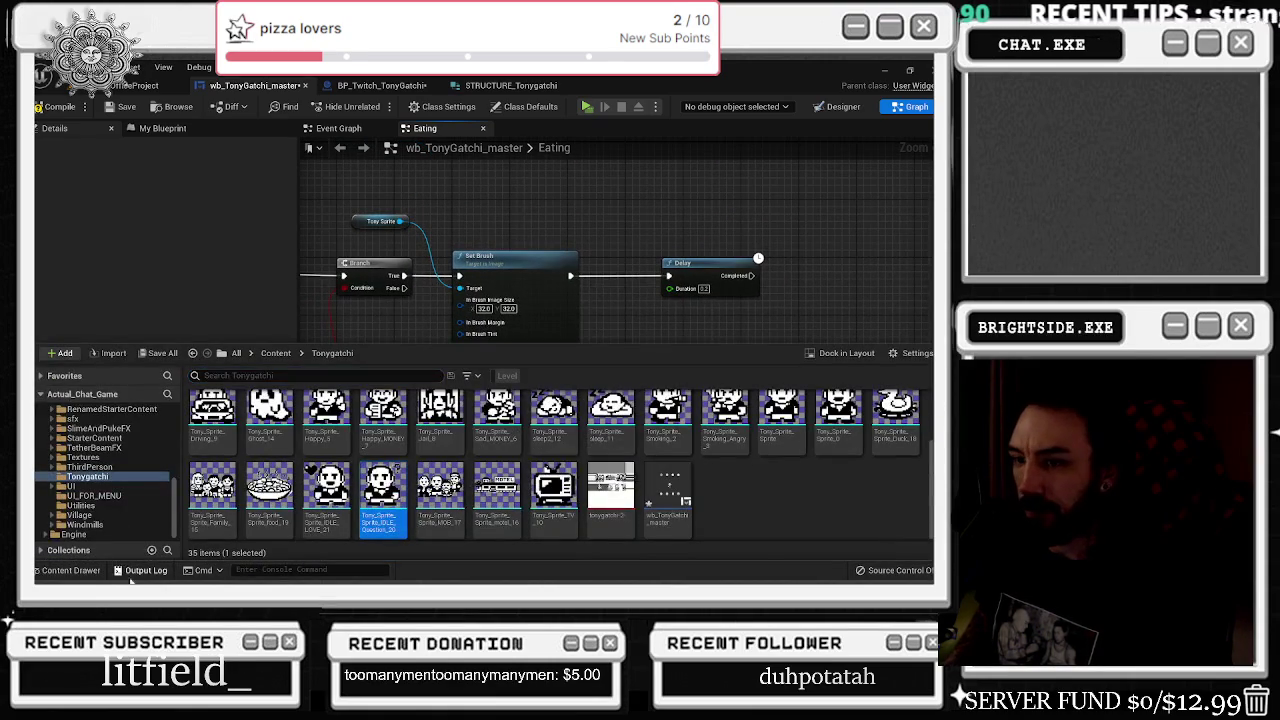
{"action": "left_click", "coordinate": [90, 572]}
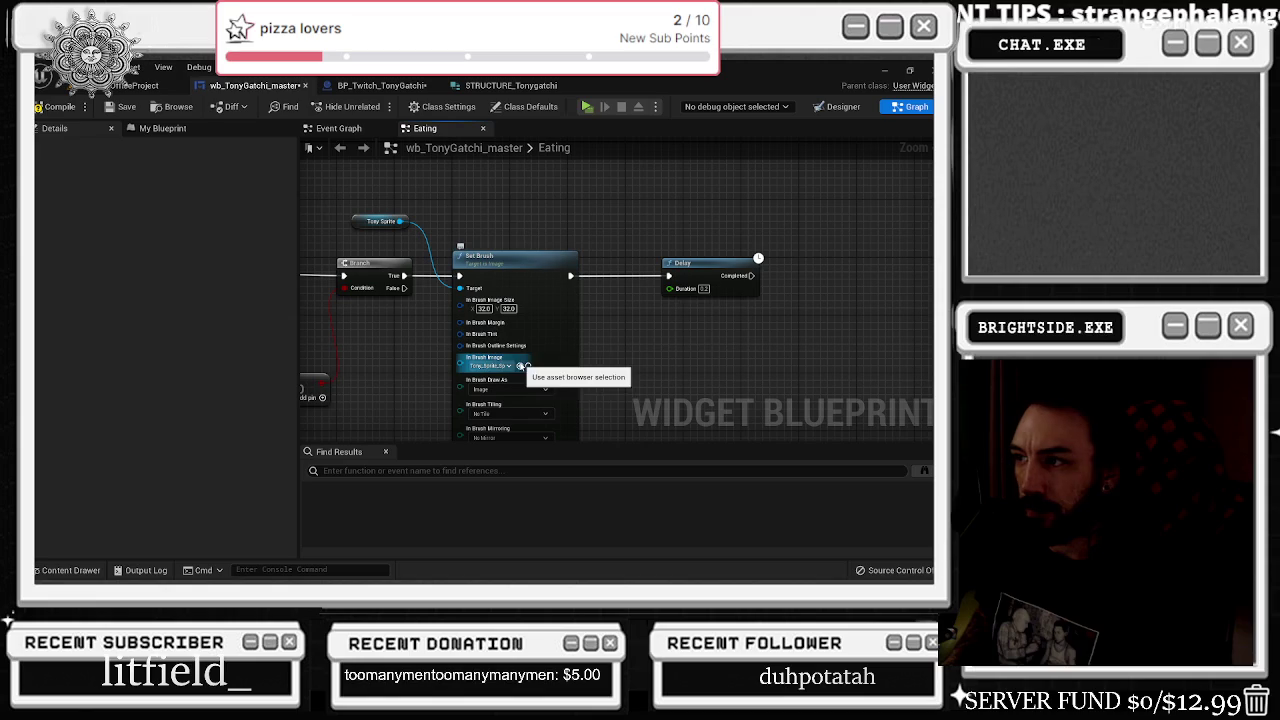
{"action": "left_click", "coordinate": [365, 229]}
{"action": "left_click", "coordinate": [515, 257], "text": "ctrl"}
{"action": "key", "text": "ctrl+c"}
{"action": "left_click_drag", "start_coordinate": [733, 263], "coordinate": [517, 284]}
{"action": "key", "text": "ctrl+v"}
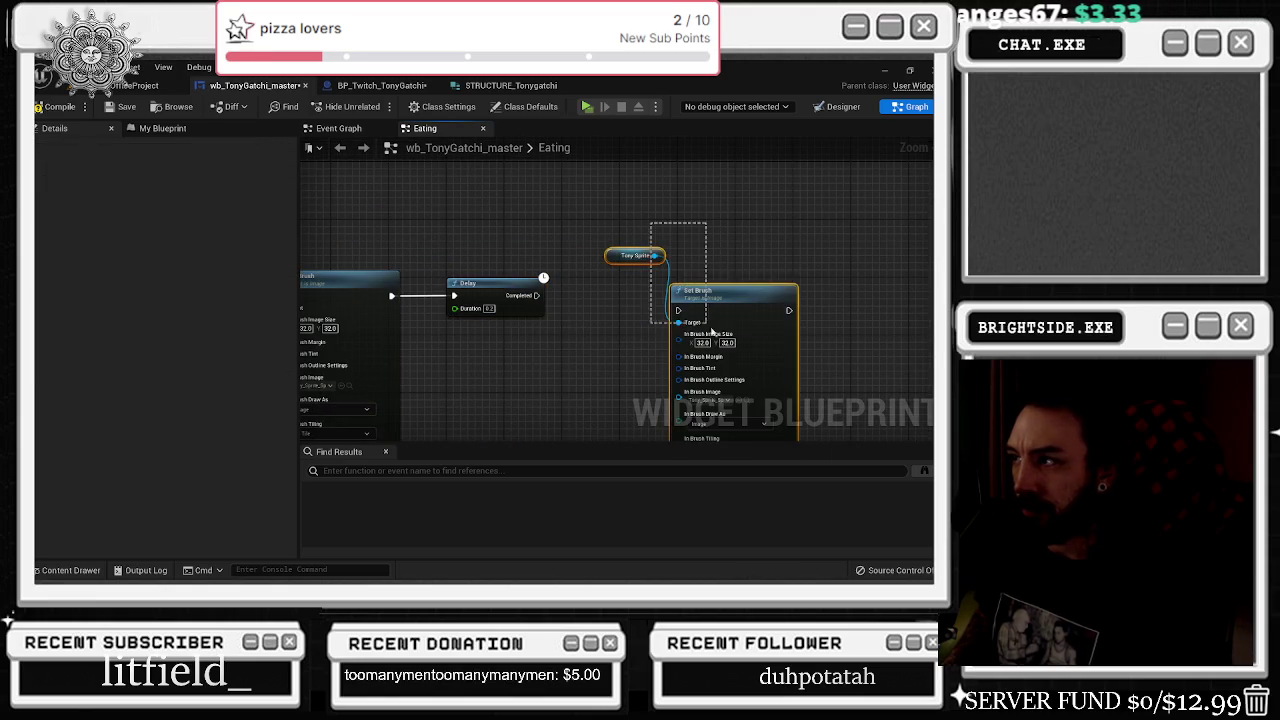
{"action": "left_click_drag", "start_coordinate": [630, 256], "coordinate": [537, 249]}
{"action": "mouse_move", "coordinate": [537, 295]}
{"action": "left_mouse_down"}
{"action": "mouse_move", "coordinate": [590, 310]}
{"action": "mouse_move", "coordinate": [610, 278]}
{"action": "left_mouse_up"}
{"action": "left_click", "coordinate": [670, 233]}
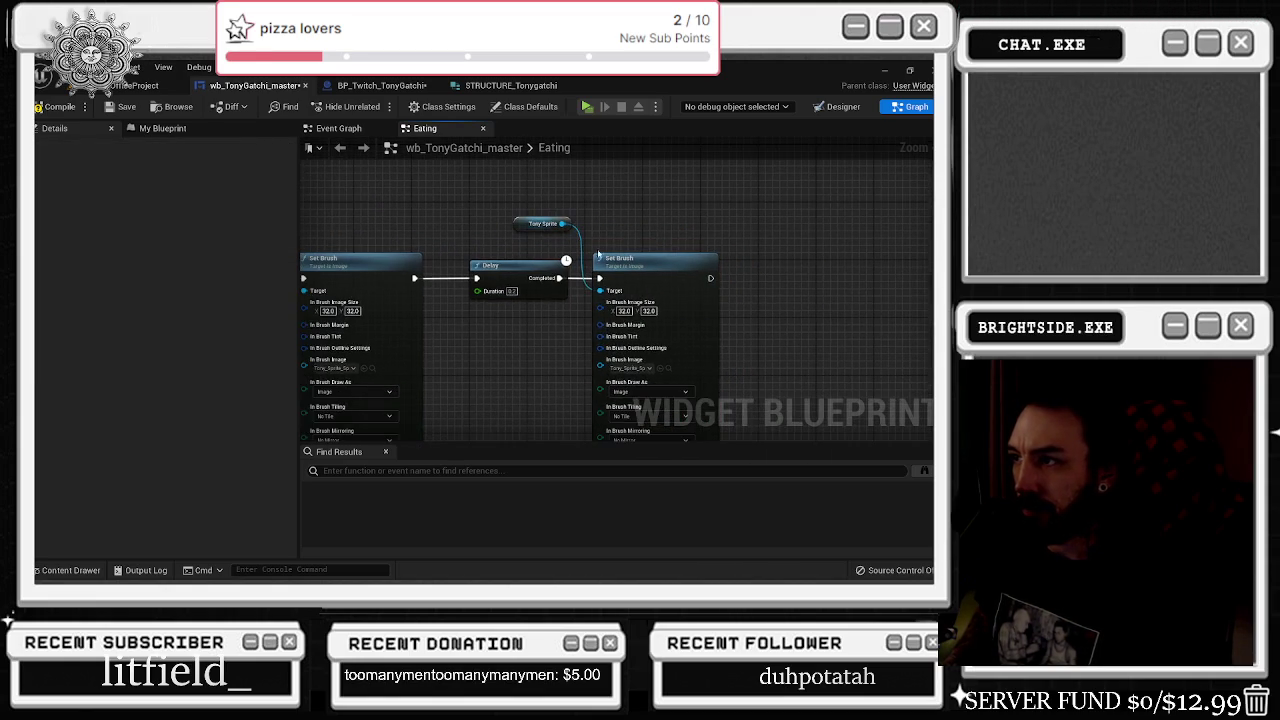
{"action": "left_click_drag", "start_coordinate": [516, 291], "coordinate": [561, 225]}
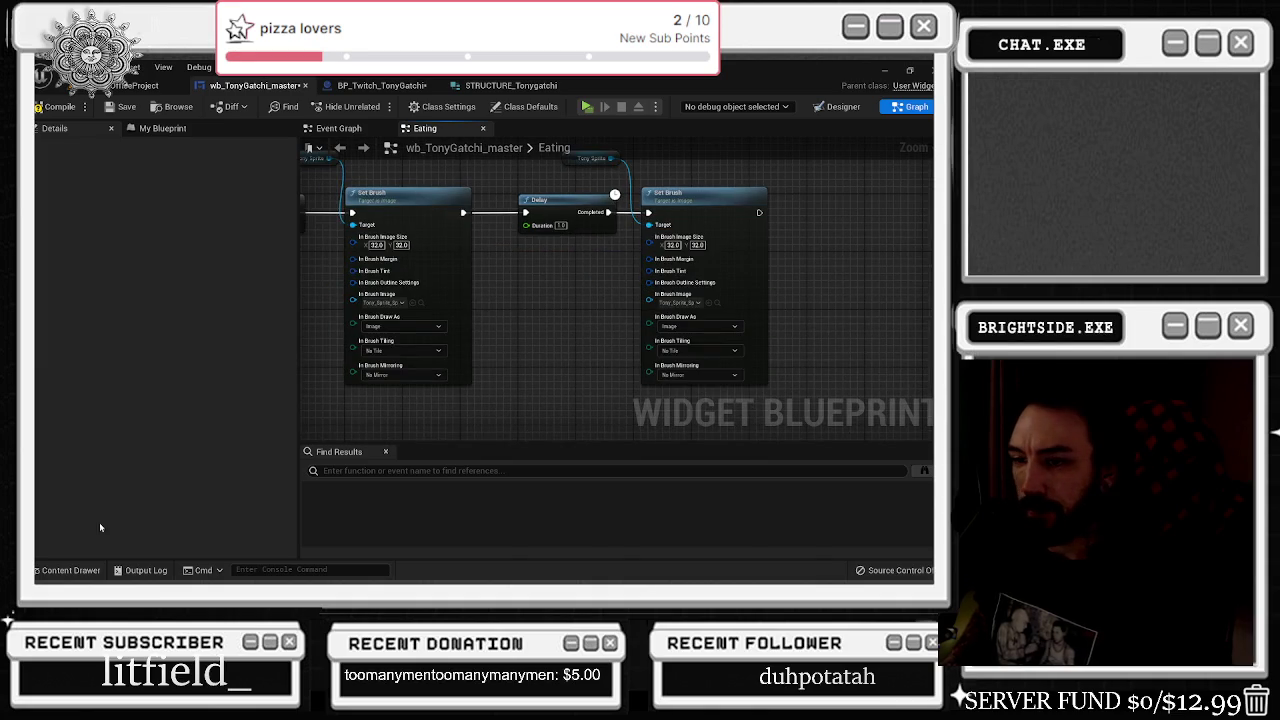
- Drop a sprite asset onto the second Set Brush image and chain a pasted Delay after it
{"action": "left_click", "coordinate": [68, 570]}
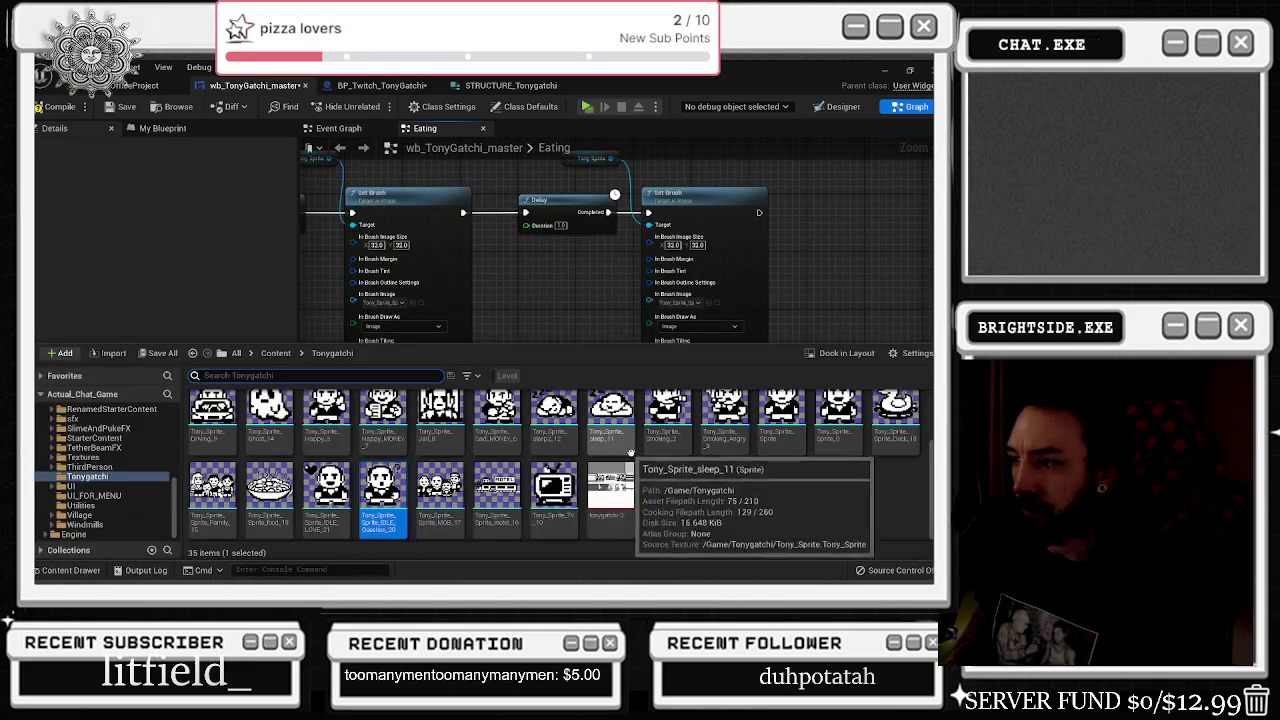
{"action": "left_click_drag", "start_coordinate": [318, 522], "coordinate": [705, 252]}
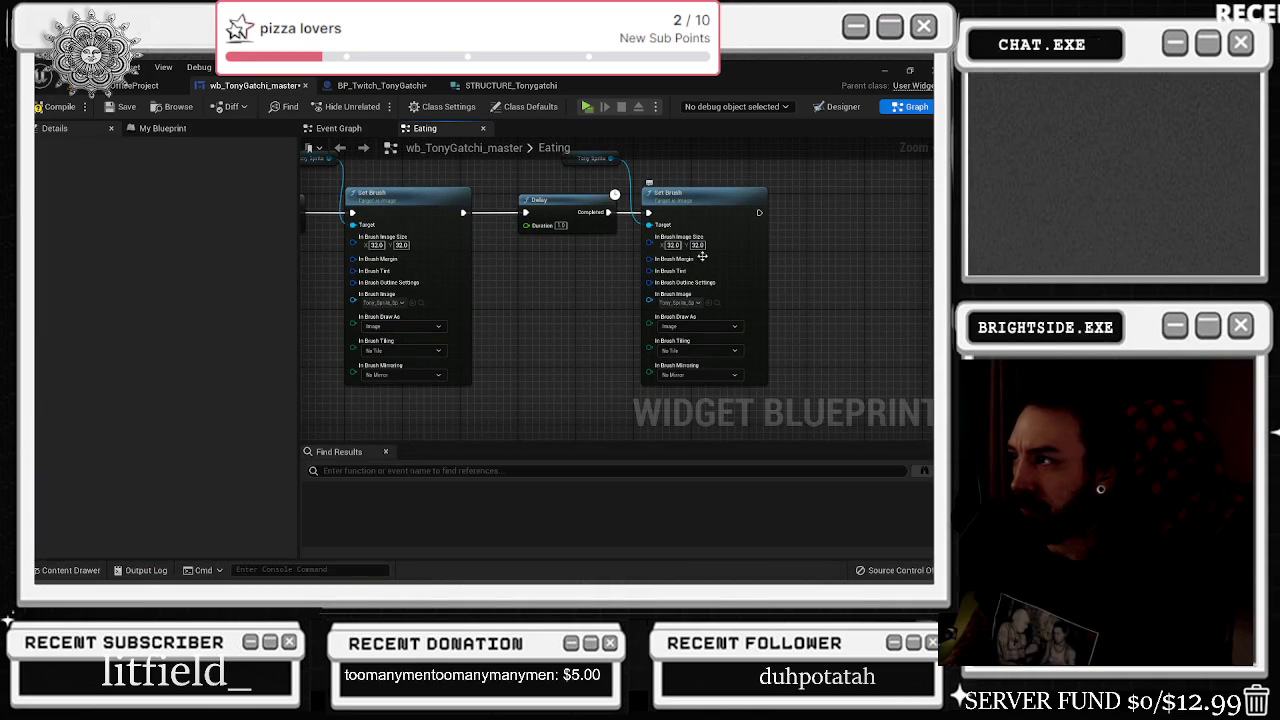
{"action": "left_click_drag", "start_coordinate": [716, 311], "coordinate": [712, 305]}
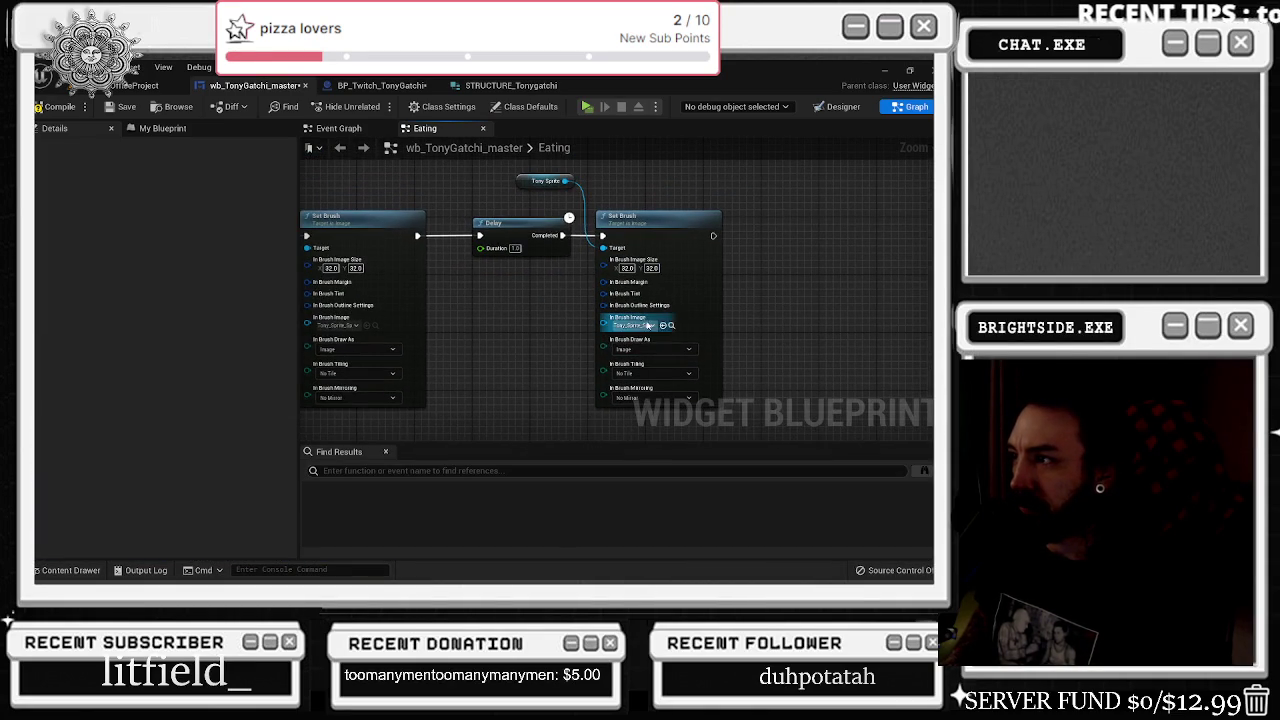
{"action": "left_click", "coordinate": [672, 326]}
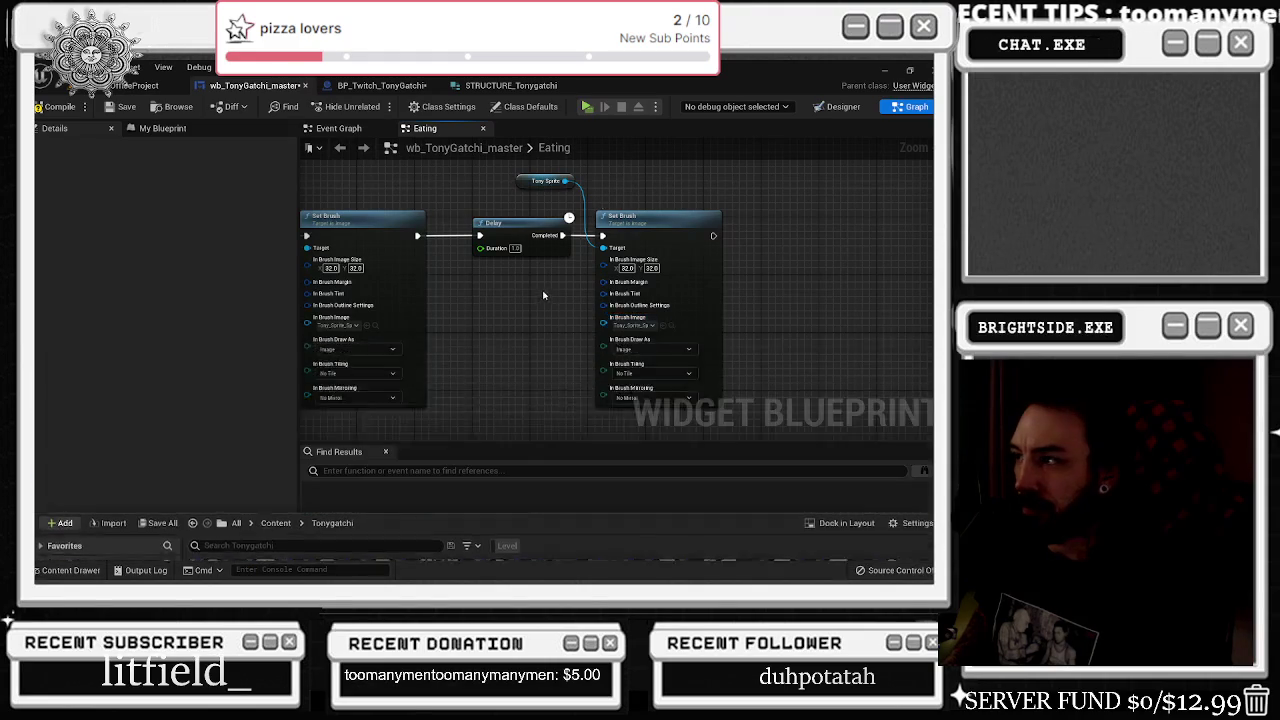
{"action": "right_click", "coordinate": [508, 213]}
{"action": "key", "text": "ctrl+v"}
{"action": "mouse_move", "coordinate": [626, 241]}
{"action": "left_mouse_down"}
{"action": "mouse_move", "coordinate": [648, 250]}
{"action": "mouse_move", "coordinate": [686, 229]}
{"action": "mouse_move", "coordinate": [660, 241]}
{"action": "left_mouse_up"}
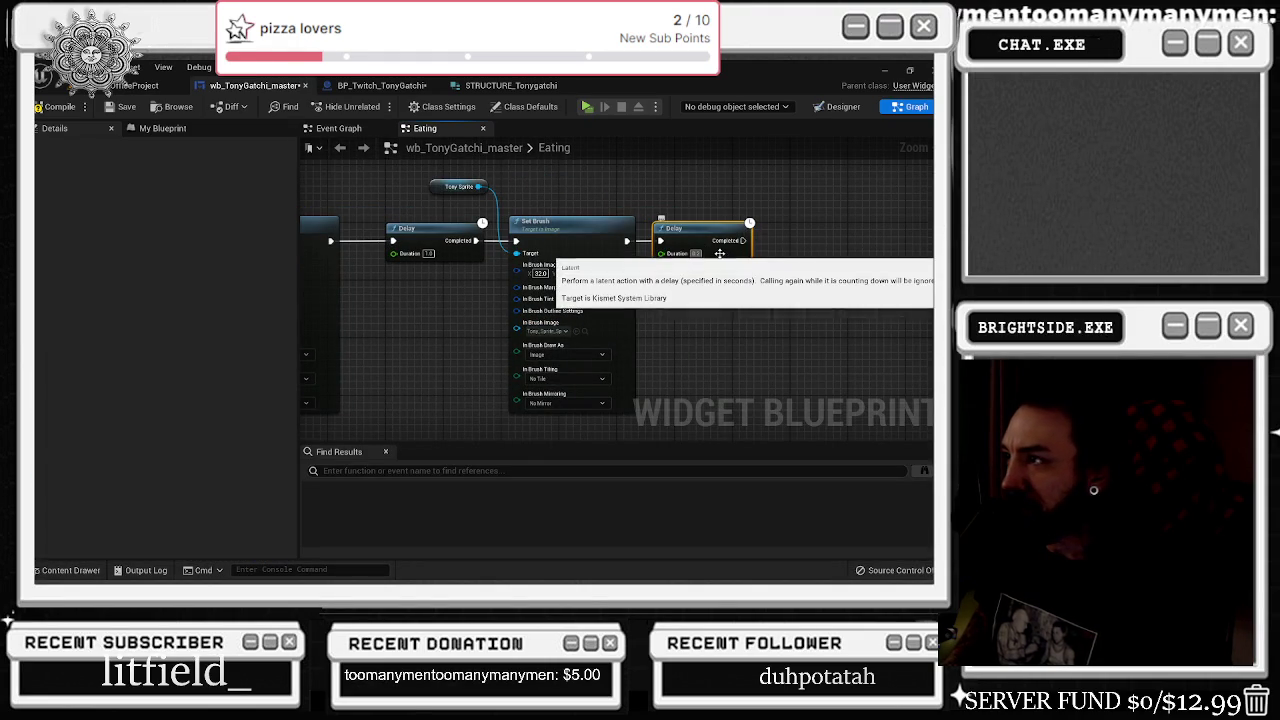
{"action": "mouse_move", "coordinate": [728, 189]}
{"action": "left_mouse_down"}
{"action": "mouse_move", "coordinate": [458, 265]}
{"action": "mouse_move", "coordinate": [521, 222]}
{"action": "left_mouse_up"}
- Paste another Set Brush and Tony Sprite pair after the second Delay
{"action": "left_click_drag", "start_coordinate": [509, 302], "coordinate": [486, 384]}
{"action": "left_click", "coordinate": [430, 270], "text": "ctrl"}
{"action": "key", "text": "Delete"}
{"action": "key", "text": "ctrl+z"}
{"action": "key", "text": "ctrl+c"}
{"action": "key", "text": "ctrl+v"}
{"action": "left_click_drag", "start_coordinate": [826, 313], "coordinate": [776, 305]}
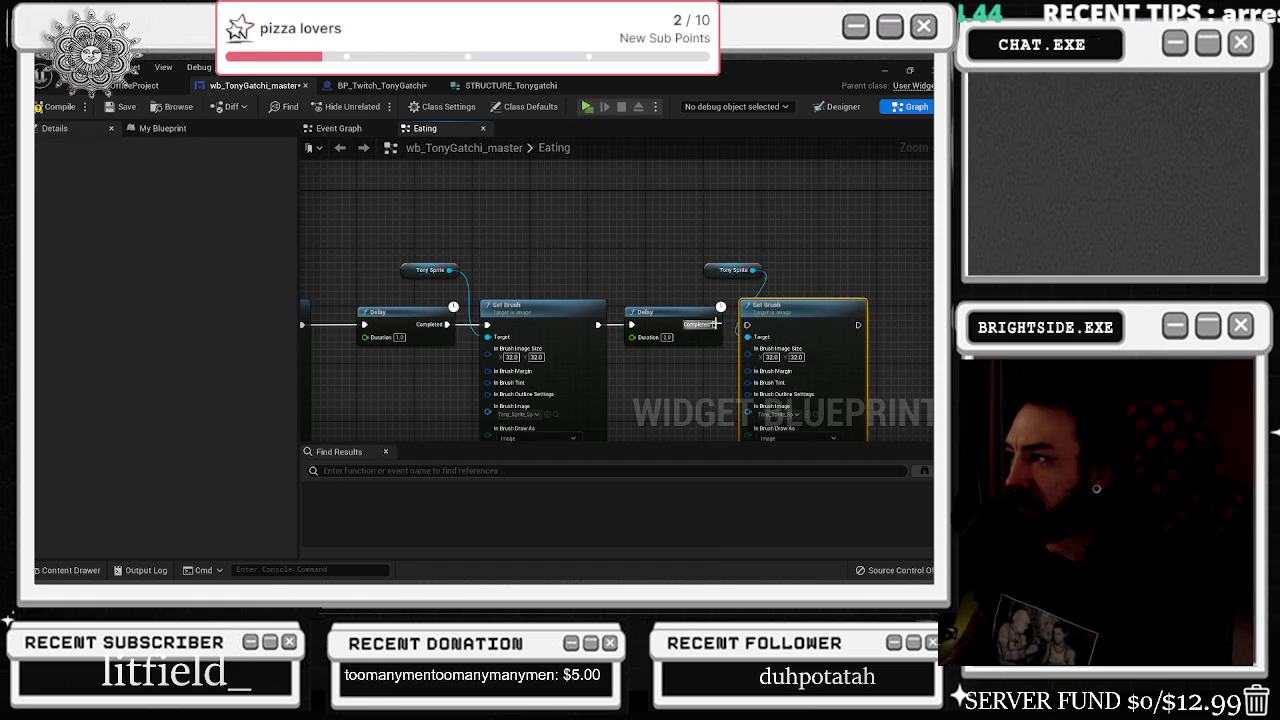
{"action": "left_click", "coordinate": [781, 290]}
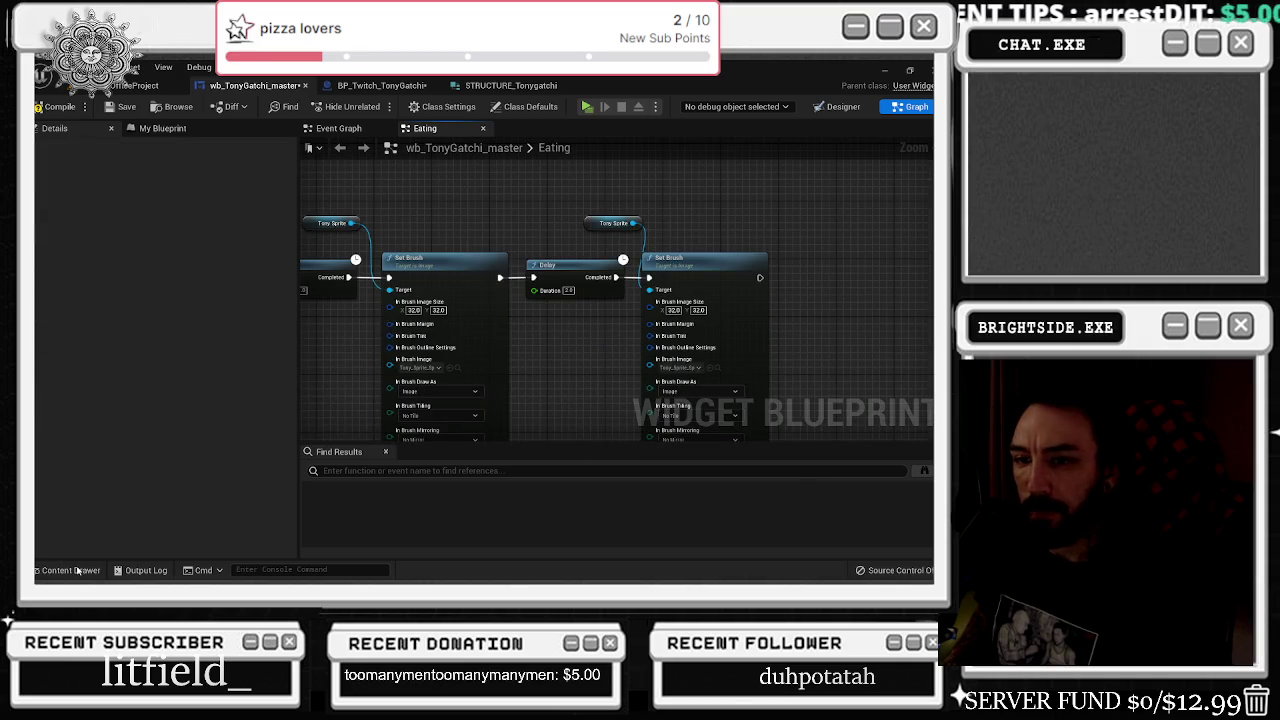
- Set the new Set Brush's In Brush Image to the LOVE_21 sprite
{"action": "left_click", "coordinate": [70, 570]}
{"action": "left_click", "coordinate": [326, 490]}
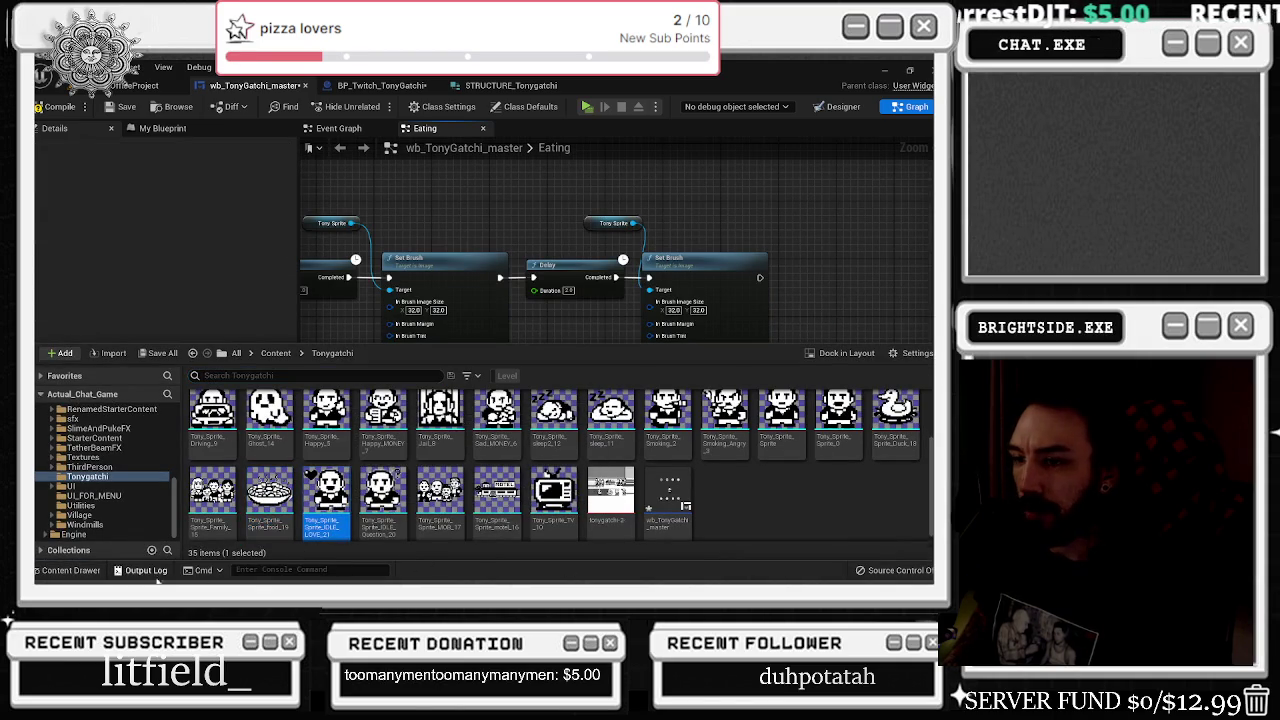
{"action": "left_click", "coordinate": [70, 570]}
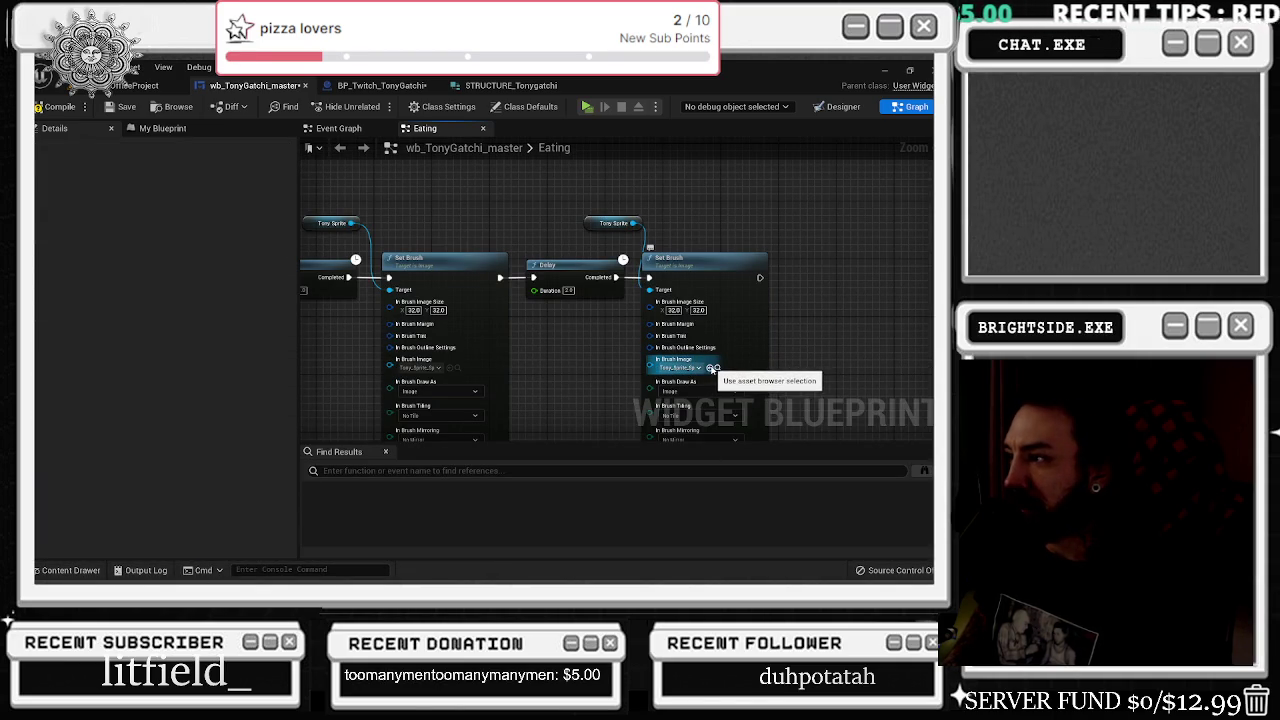
{"action": "left_click", "coordinate": [710, 369]}
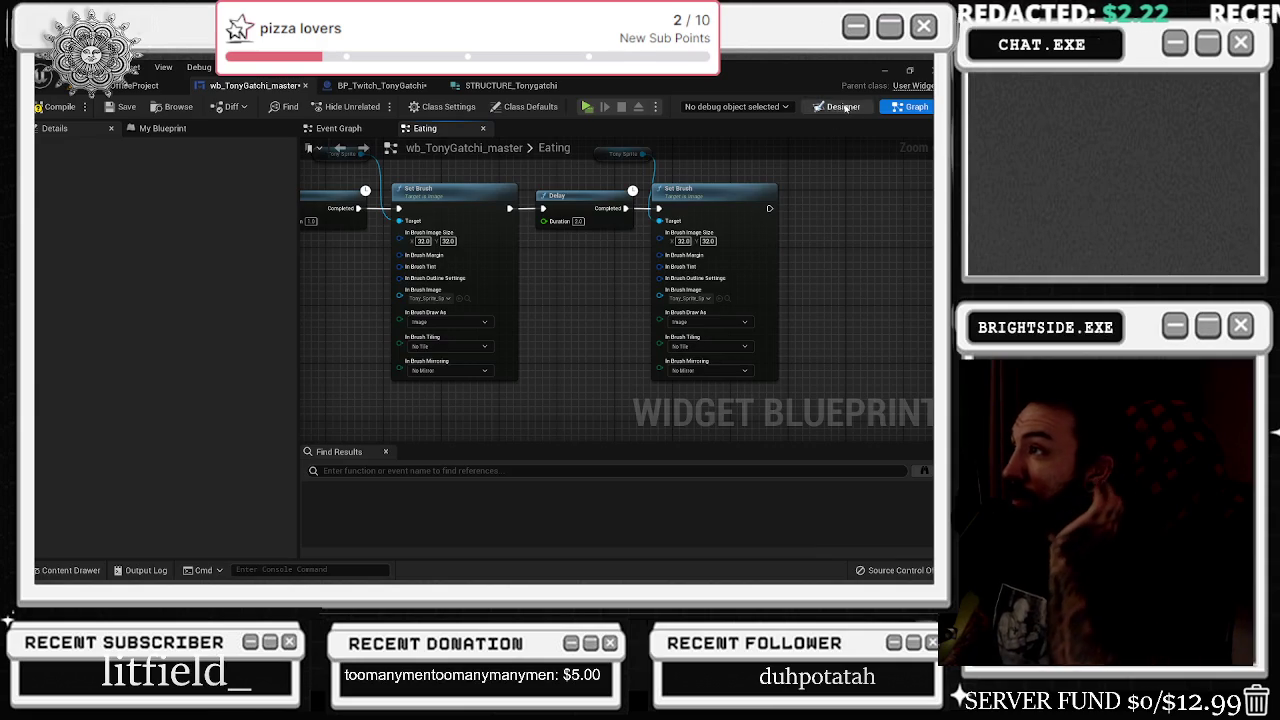
- Check TonySprite's image size, then enter 176 × 180 as the Set Brush image size
{"action": "left_click", "coordinate": [838, 106]}
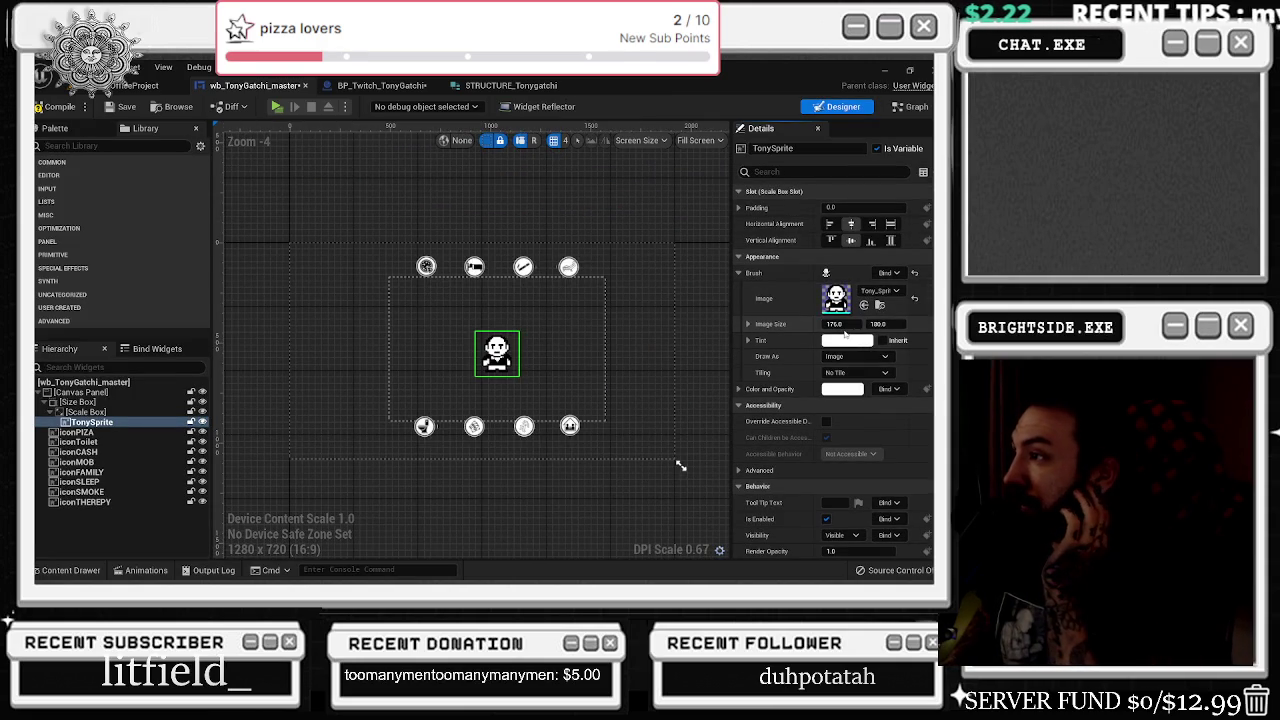
{"action": "left_click", "coordinate": [910, 106]}
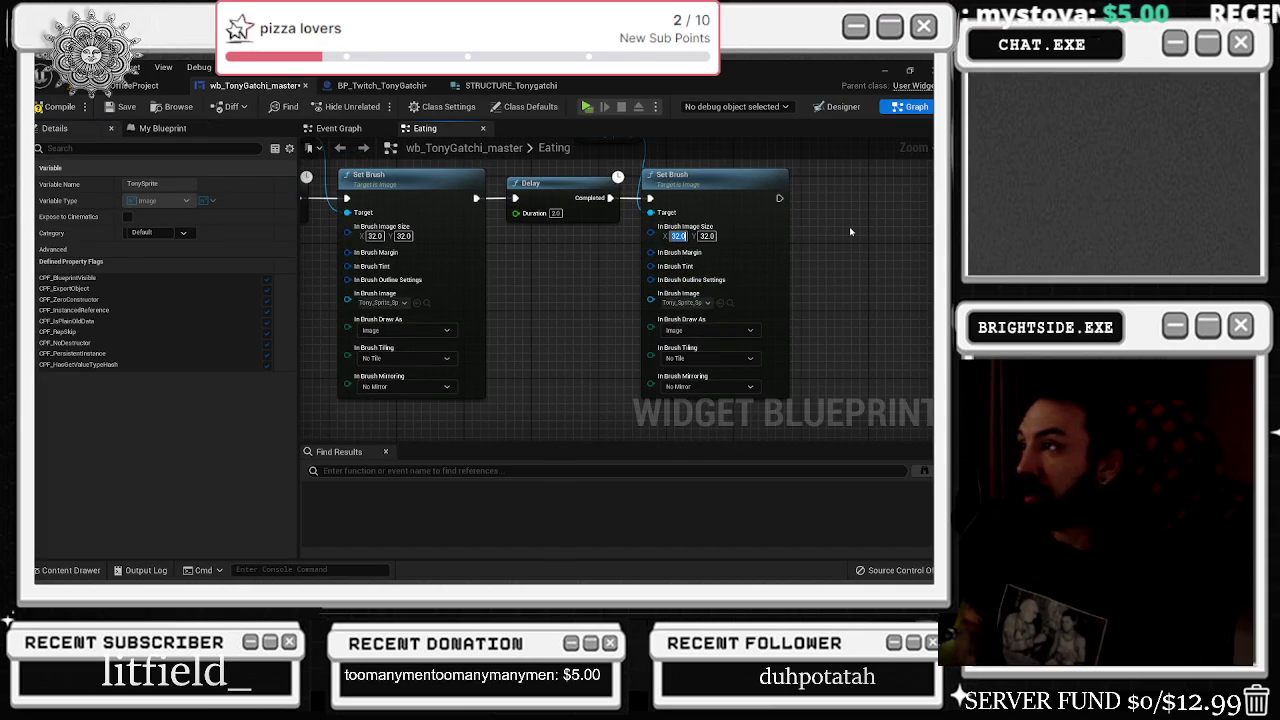
{"action": "type", "text": "176"}
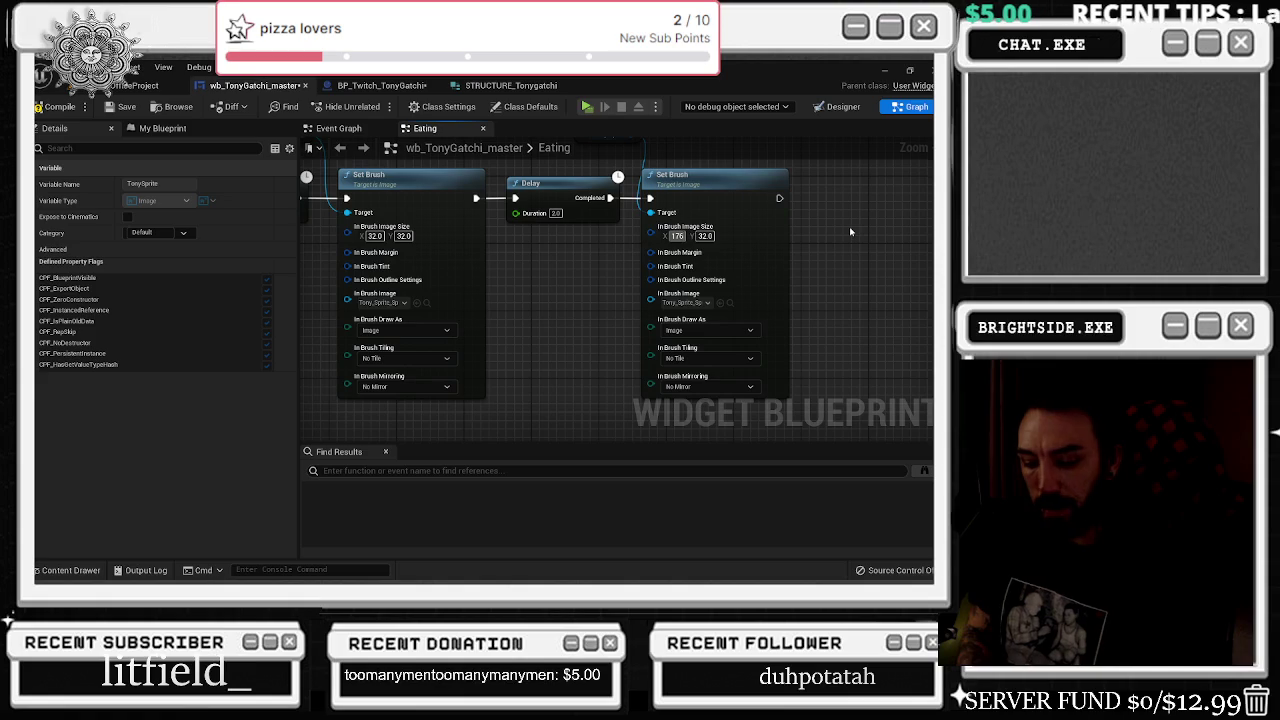
{"action": "key", "text": "Tab"}
{"action": "type", "text": "180"}
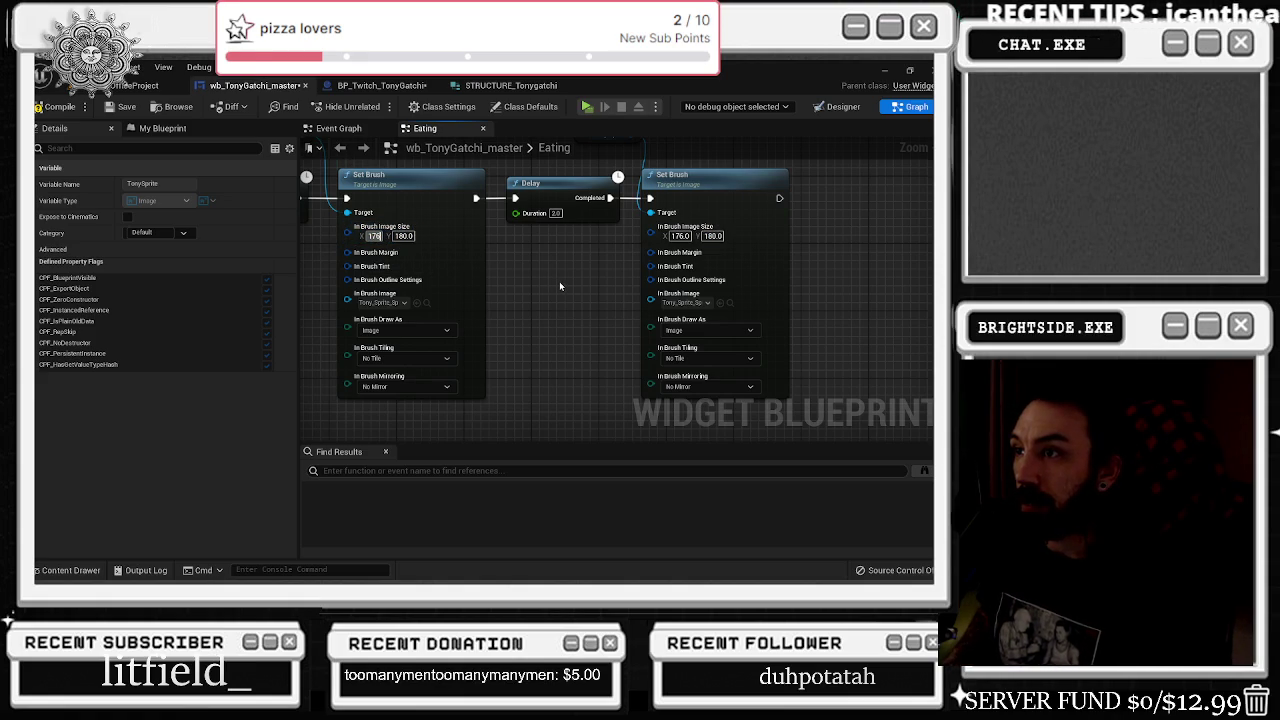
{"action": "left_click_drag", "start_coordinate": [559, 281], "coordinate": [891, 319]}
{"action": "left_click_drag", "start_coordinate": [619, 288], "coordinate": [671, 291]}
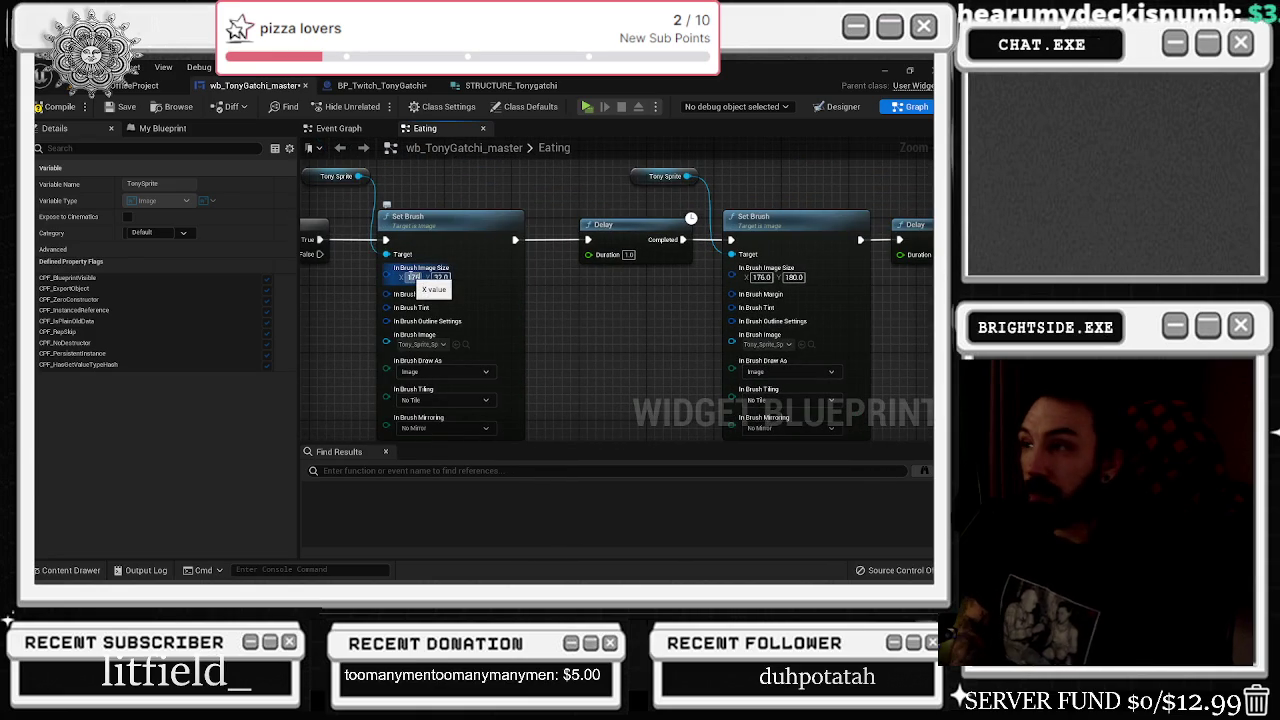
{"action": "scroll", "coordinate": [415, 278], "scroll_direction": "down", "scroll_amount": 4}
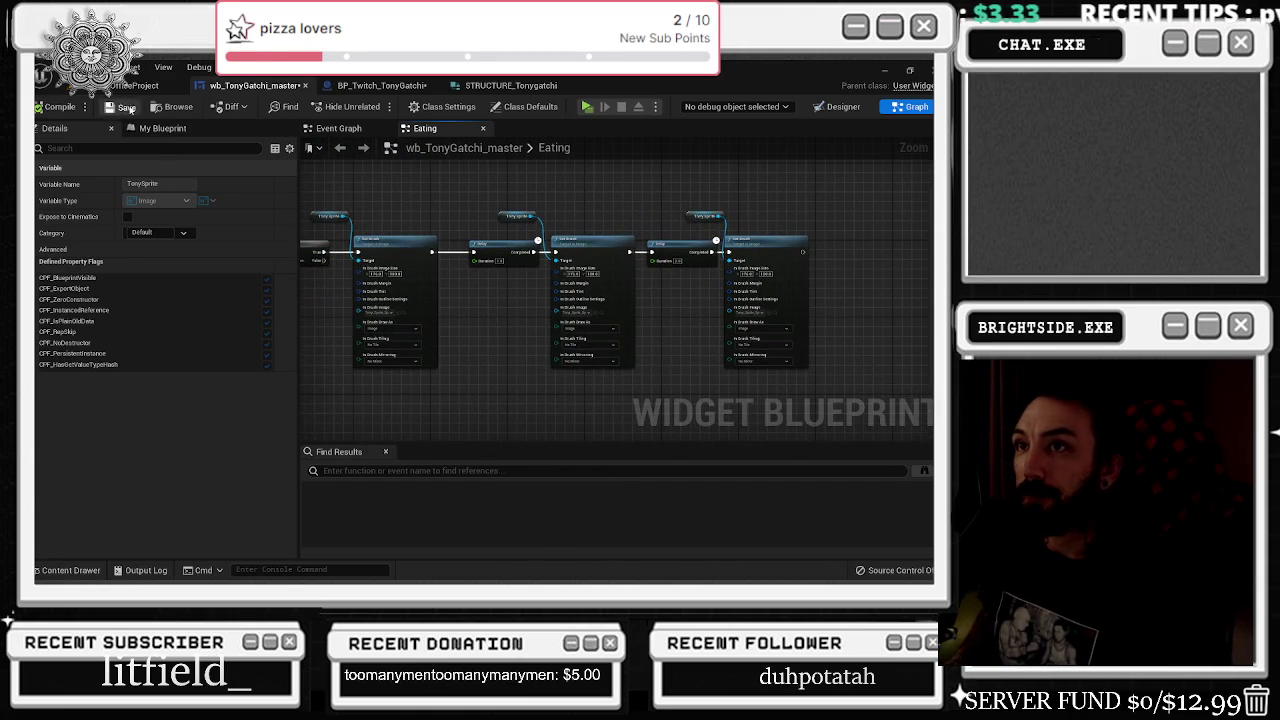
- View the widget Designer and Content Drawer, then switch to the LeartesOfficeProject level
{"action": "left_click", "coordinate": [850, 108]}
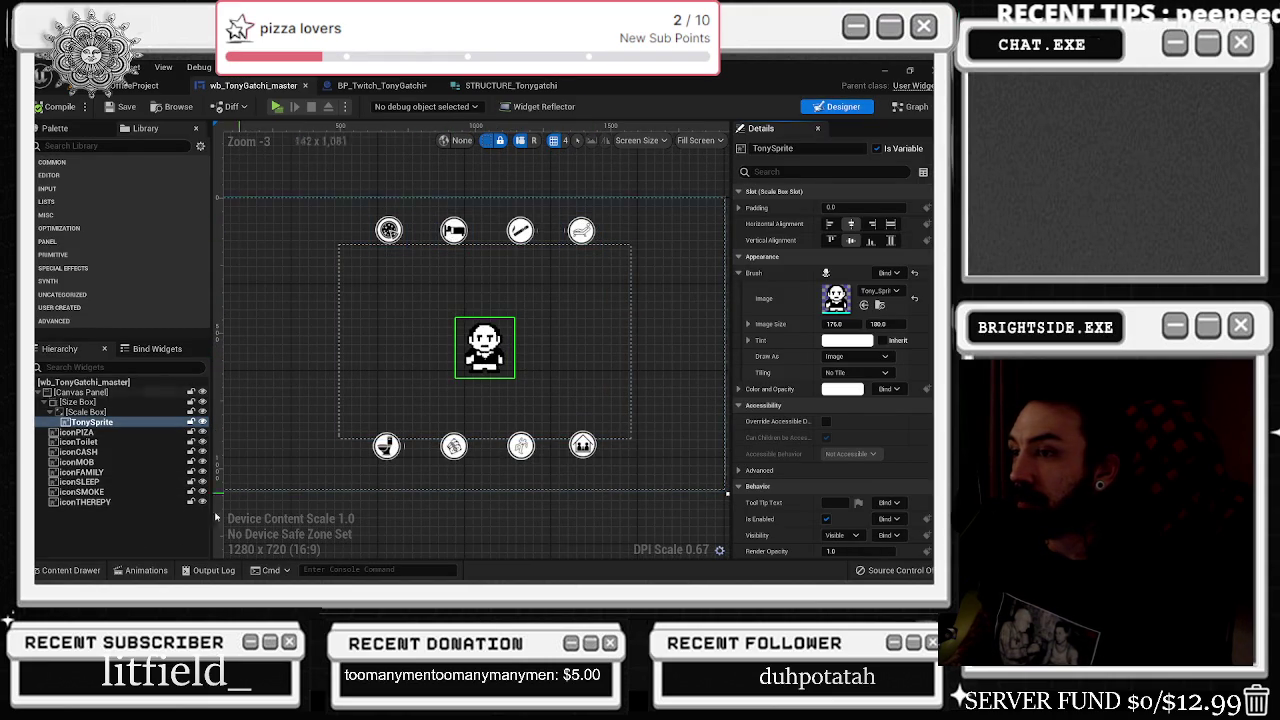
{"action": "left_click", "coordinate": [55, 570]}
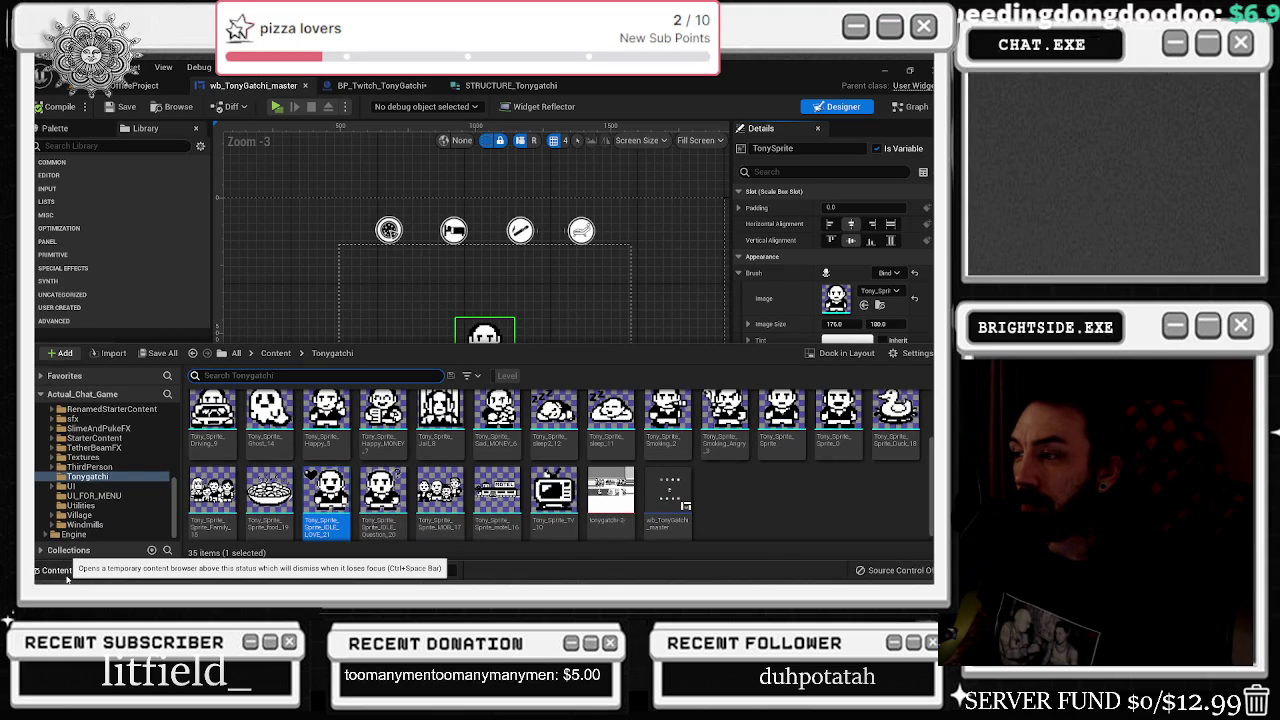
{"action": "left_click", "coordinate": [66, 575]}
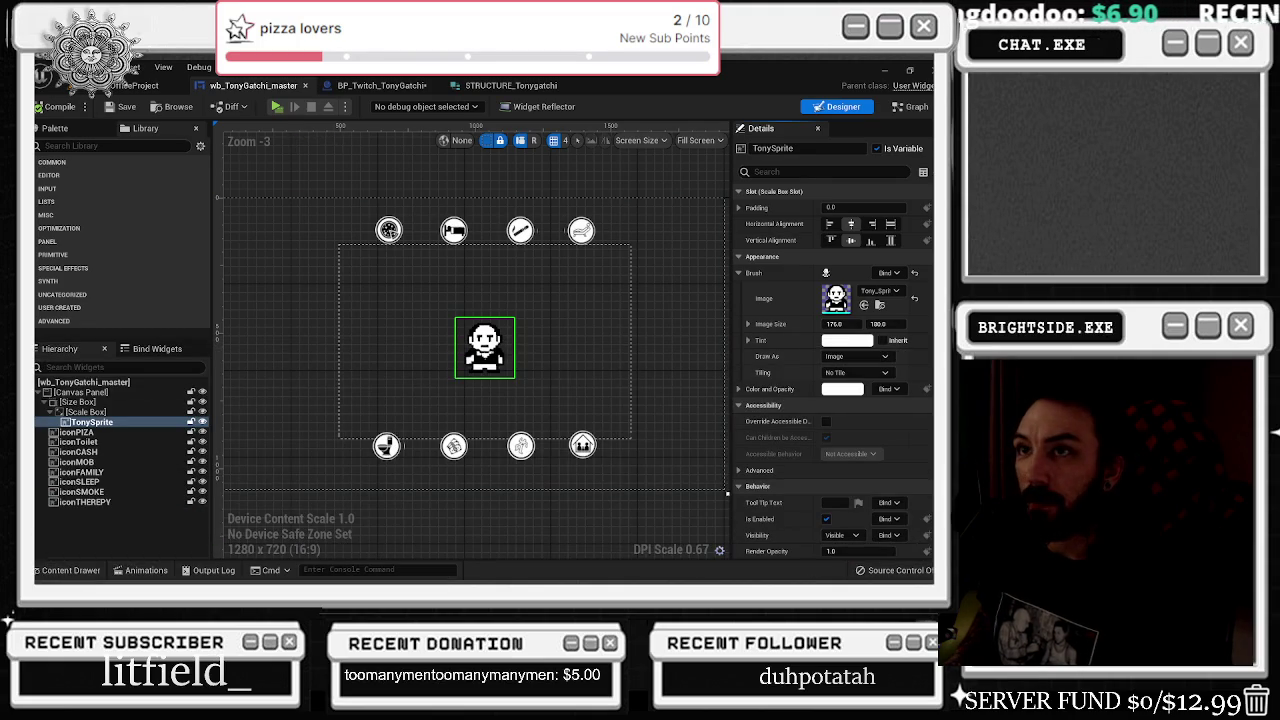
{"action": "left_click", "coordinate": [135, 85]}
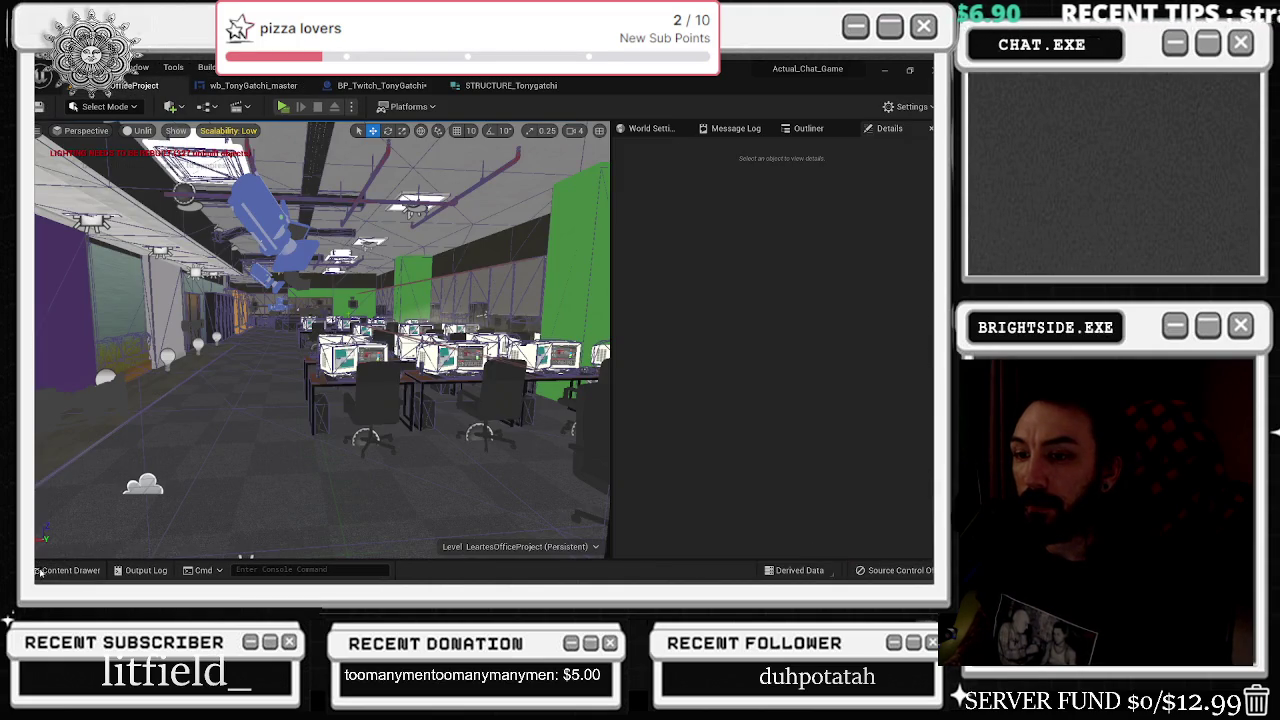
- Open the TonyGatchi level from the Content Drawer's Level filter, answering the save prompt
{"action": "left_click", "coordinate": [38, 571]}
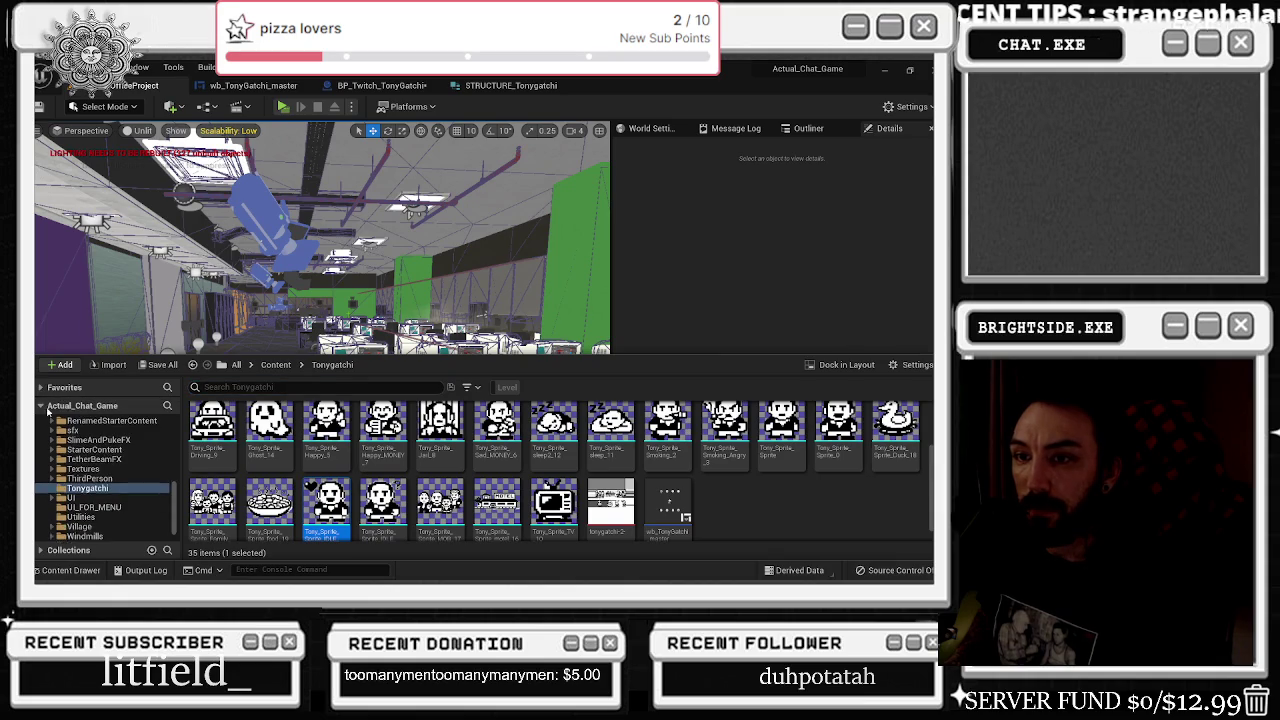
{"action": "scroll", "coordinate": [88, 424], "scroll_direction": "up", "scroll_amount": 10}
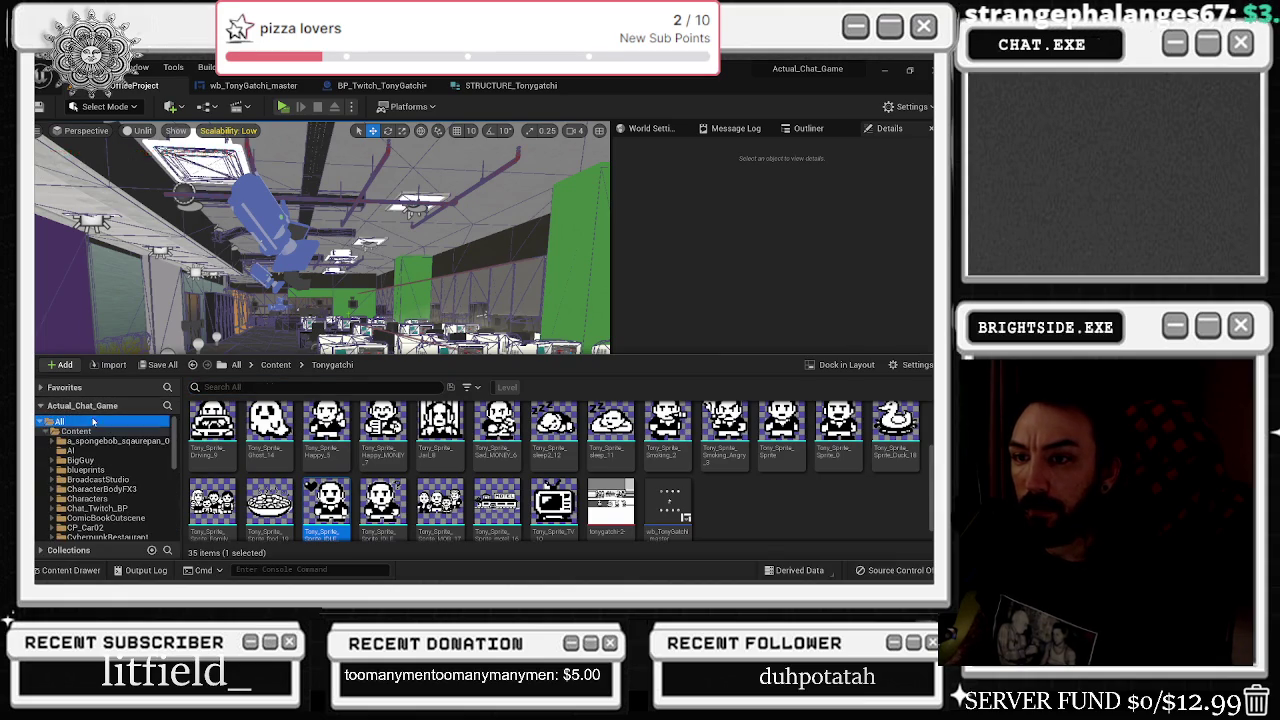
{"action": "left_click", "coordinate": [88, 422]}
{"action": "left_click", "coordinate": [507, 388]}
{"action": "scroll", "coordinate": [487, 413], "scroll_direction": "down", "scroll_amount": 2}
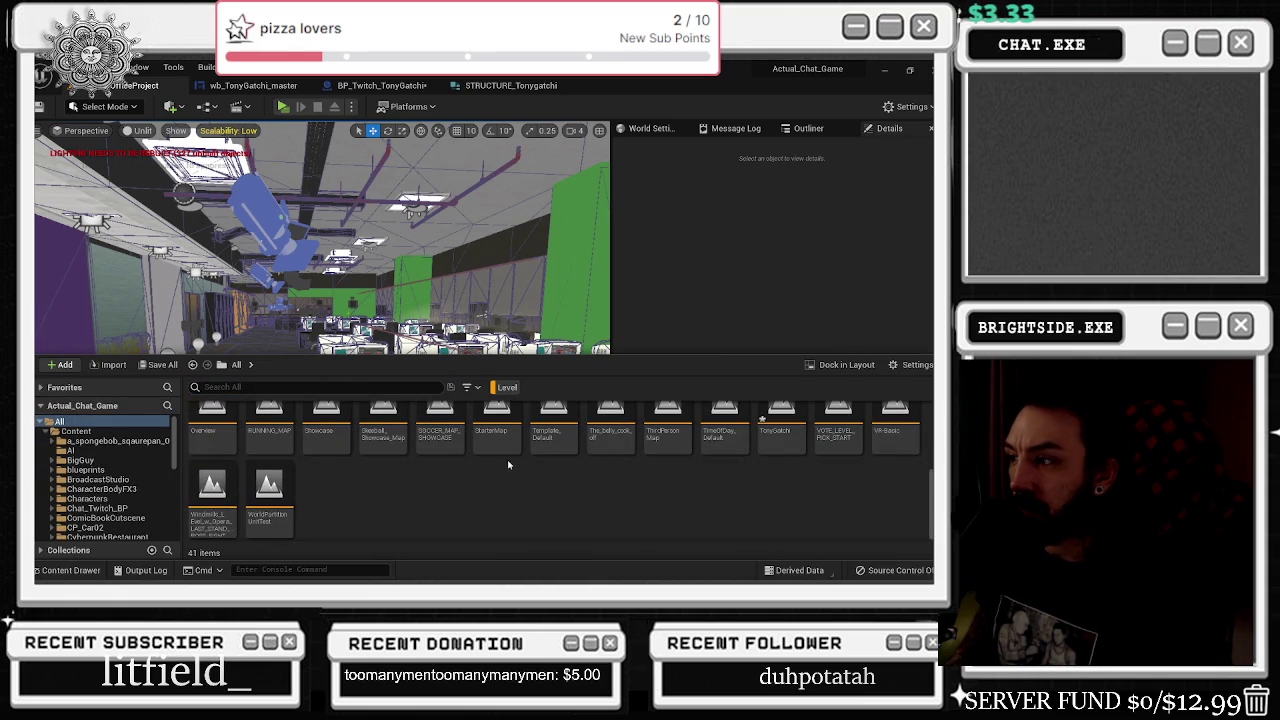
{"action": "double_click", "coordinate": [784, 440]}
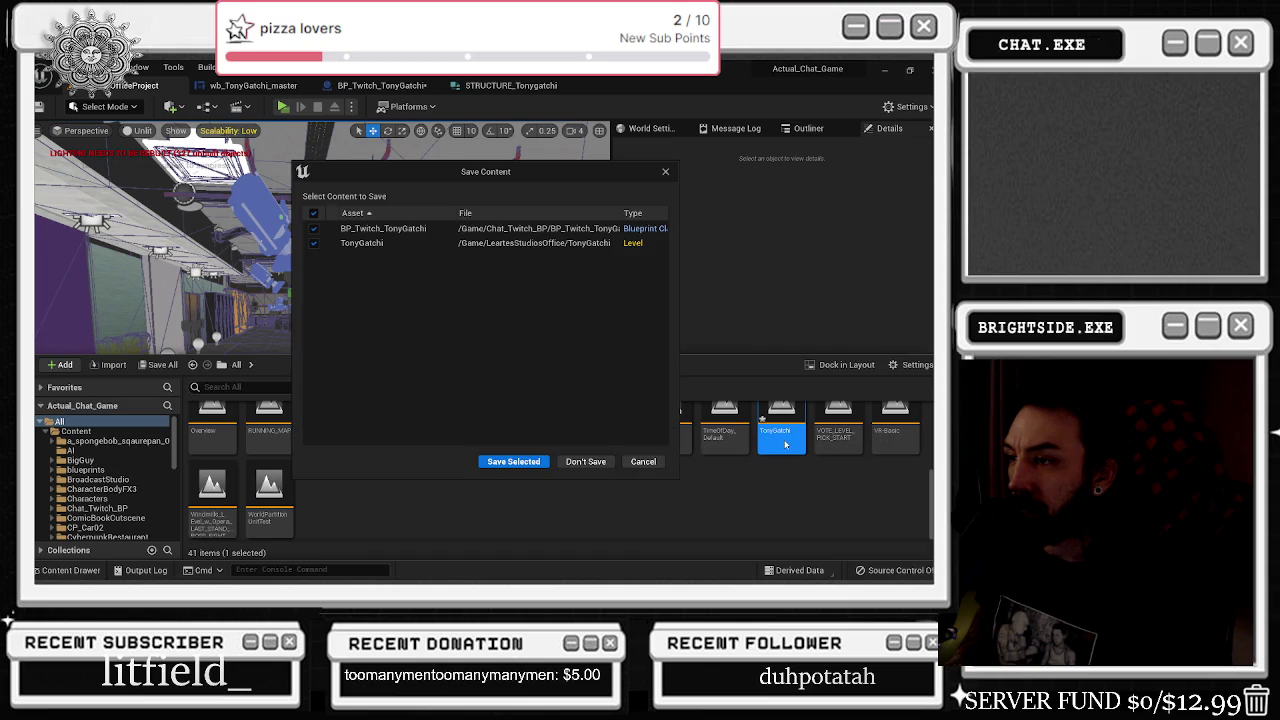
{"action": "left_click", "coordinate": [543, 462]}
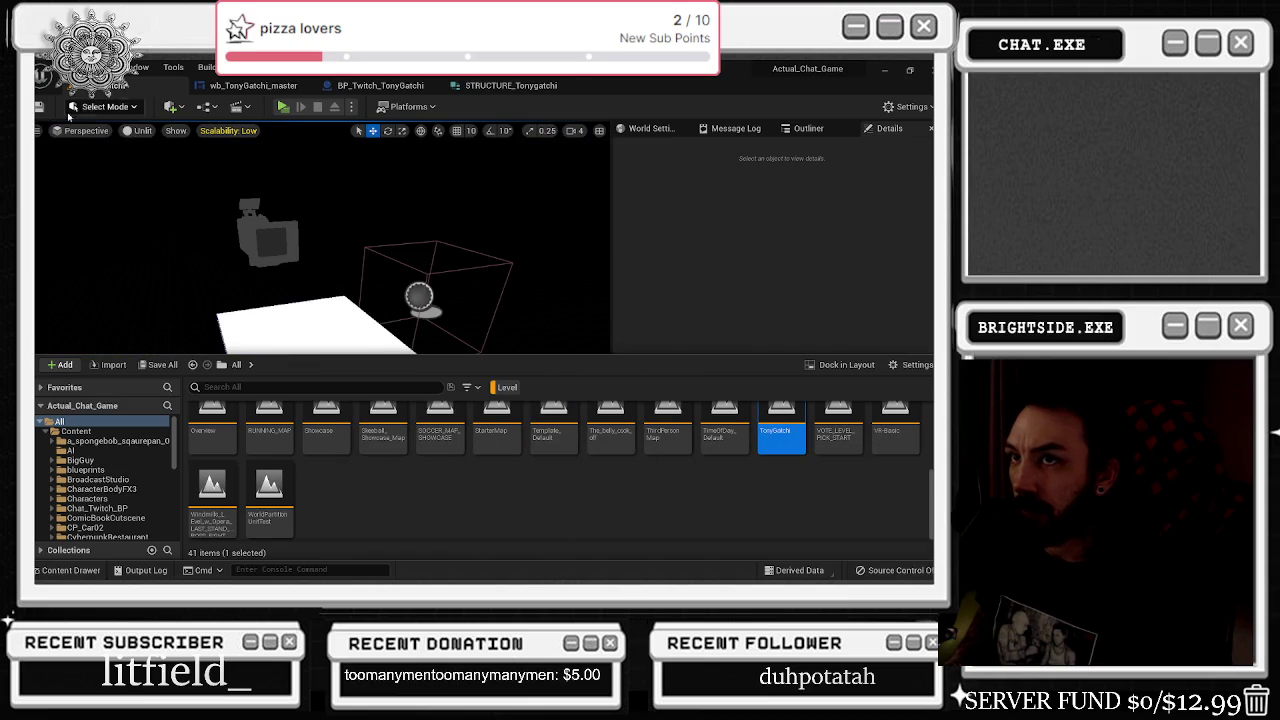
- Start a play-test of the level and dismiss the TwitchWorks login page
{"action": "left_click", "coordinate": [283, 107]}
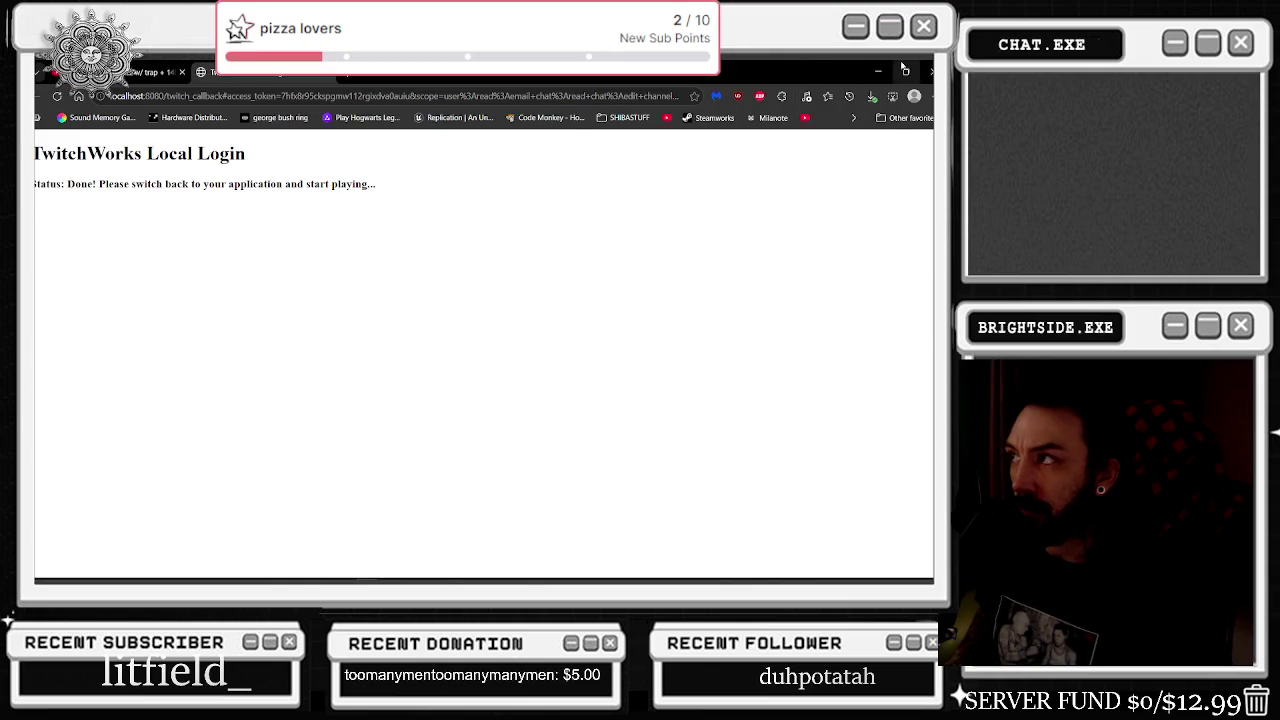
{"action": "left_click", "coordinate": [879, 71]}
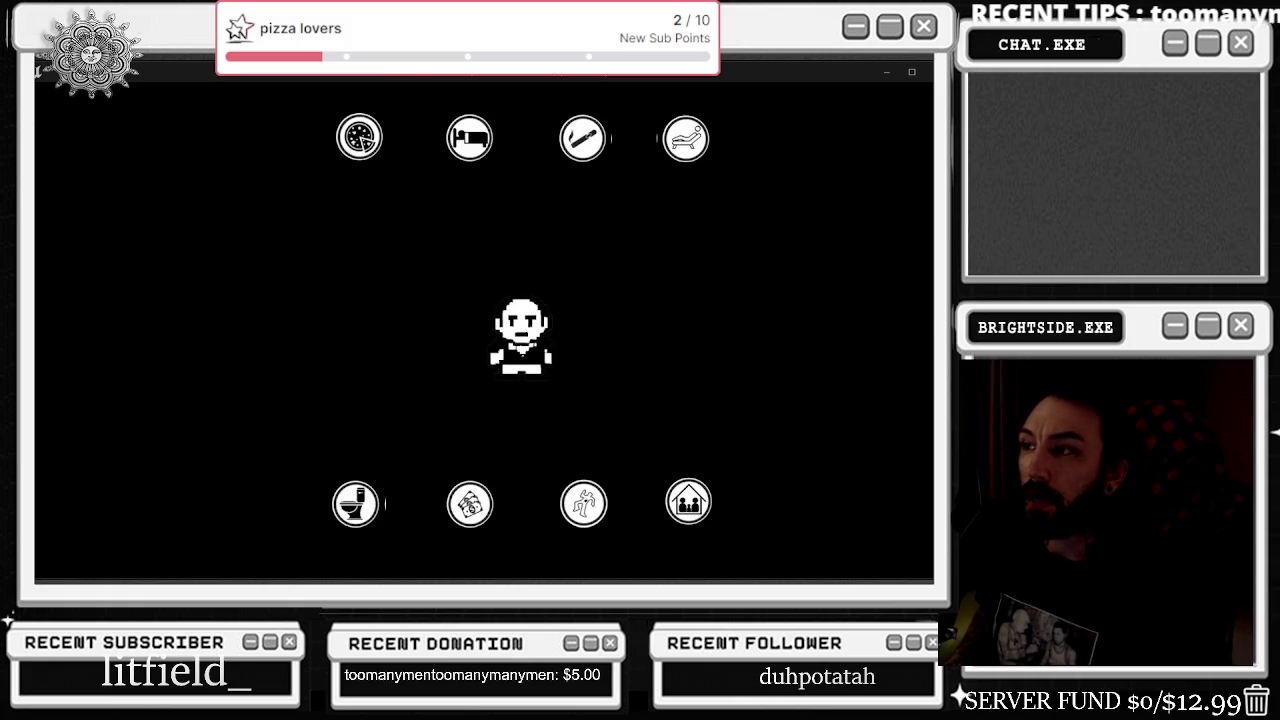
{"action": "key", "text": "alt+Tab"}
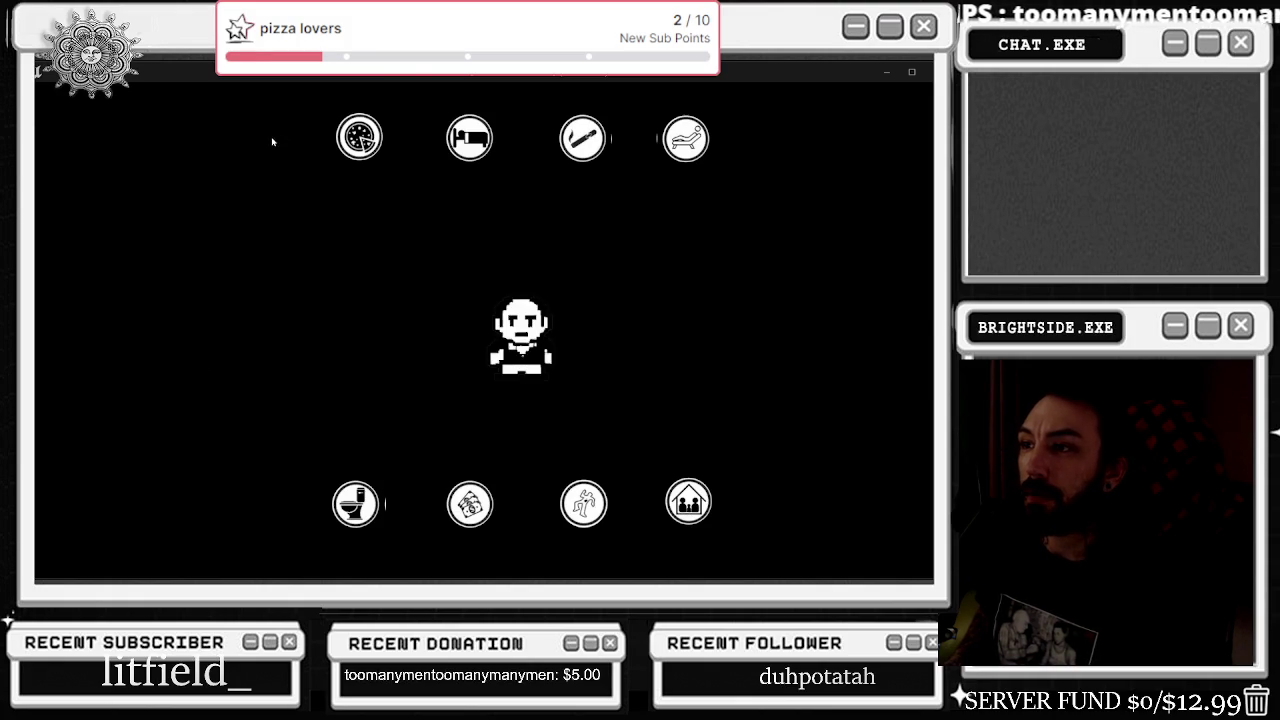
{"action": "key", "text": "alt+Tab"}
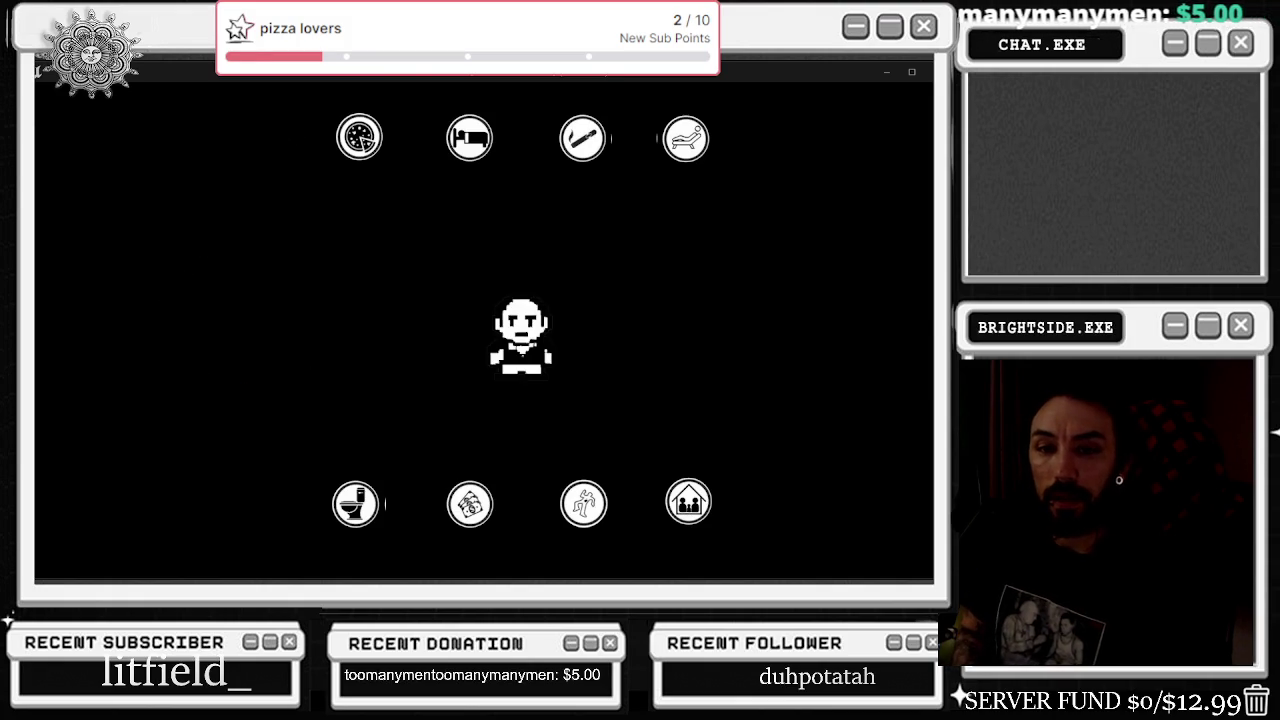
{"action": "key", "text": "alt+Tab"}
{"action": "key", "text": "Tab"}
{"action": "key", "text": "Tab"}
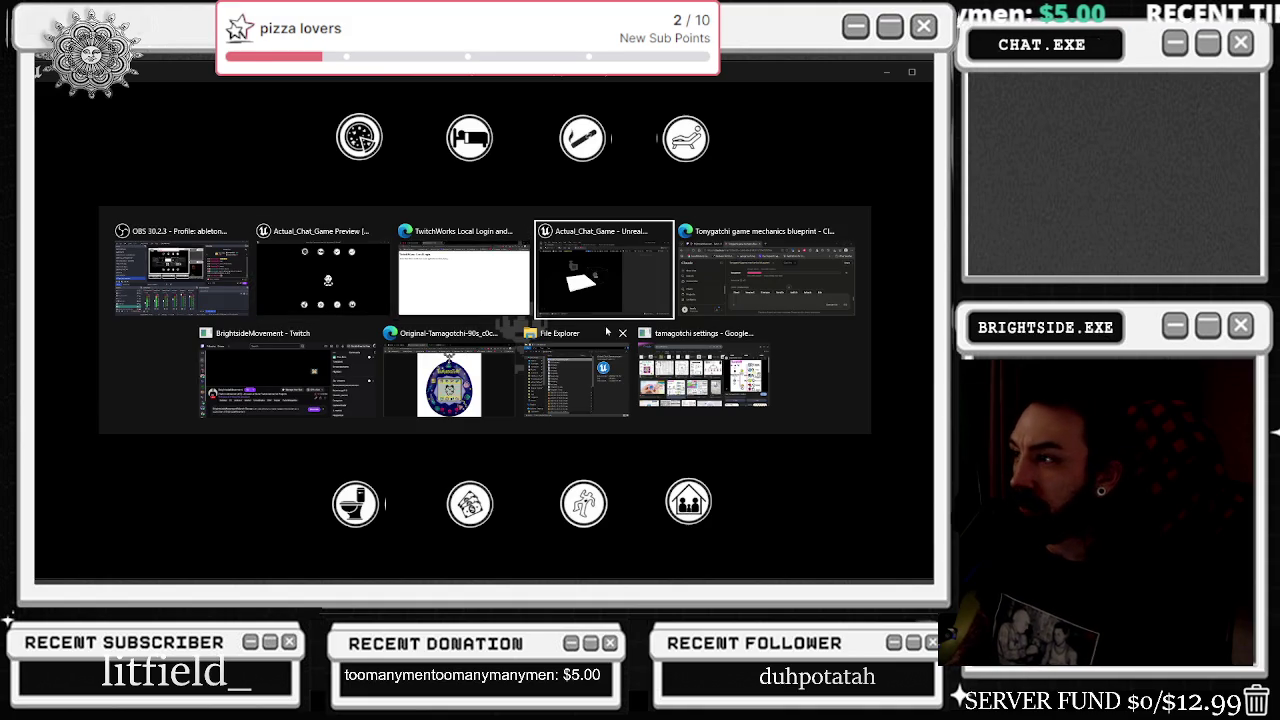
- Check the Food command in BP_Twitch_TonyGatchi's event graph, then go back to the level editor
{"action": "left_click", "coordinate": [615, 280]}
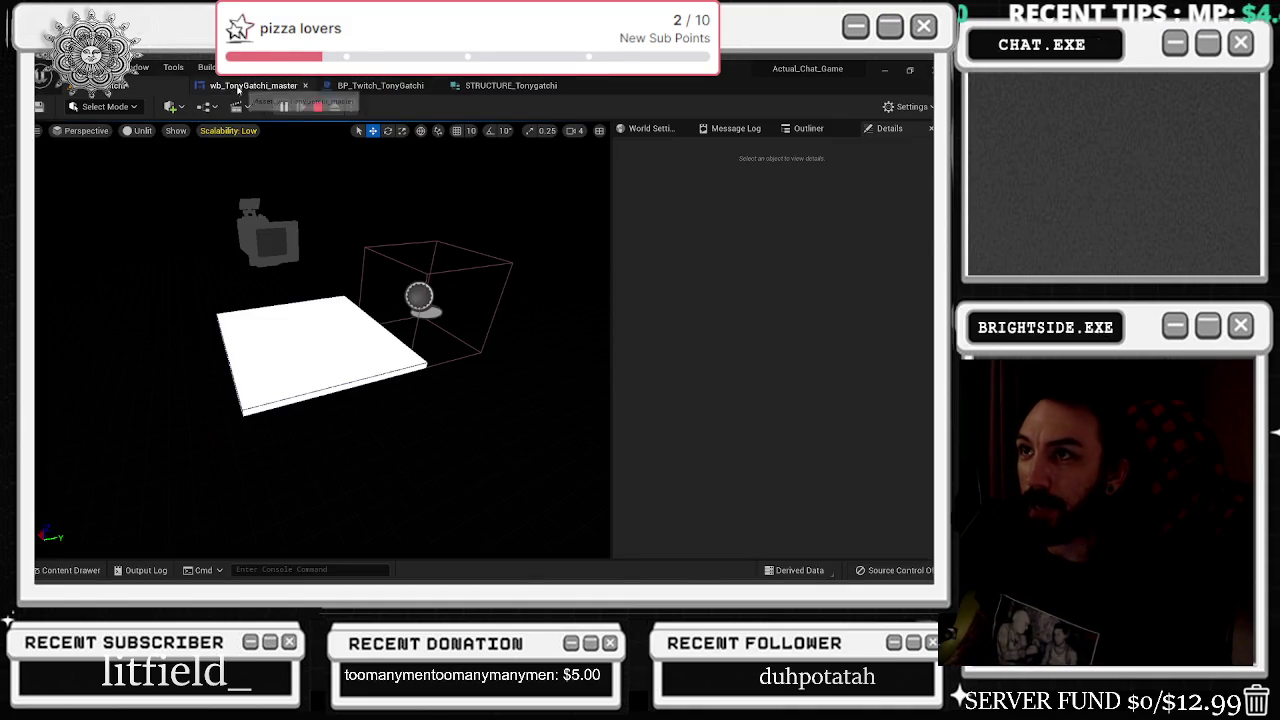
{"action": "left_click", "coordinate": [237, 86]}
{"action": "left_click", "coordinate": [380, 85]}
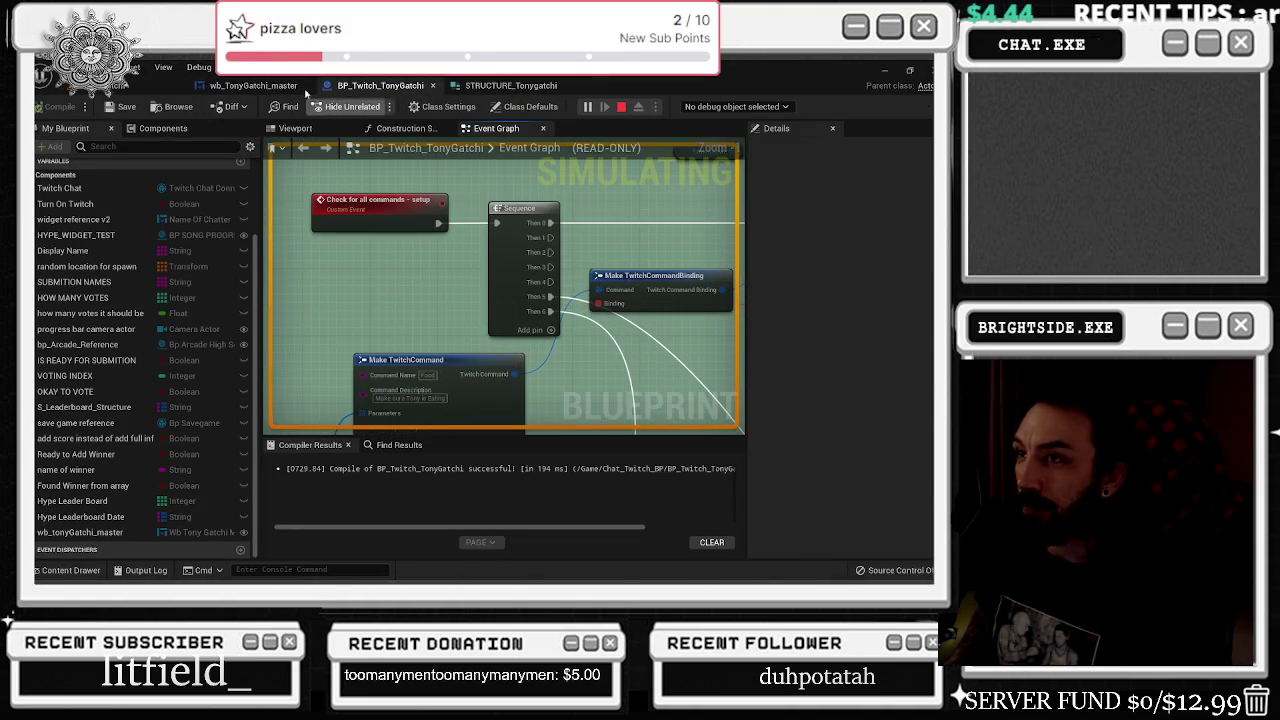
{"action": "left_click", "coordinate": [140, 84]}
- Return to the running game, send !food from chat, and stop the play-test
{"action": "key", "text": "alt+Tab"}
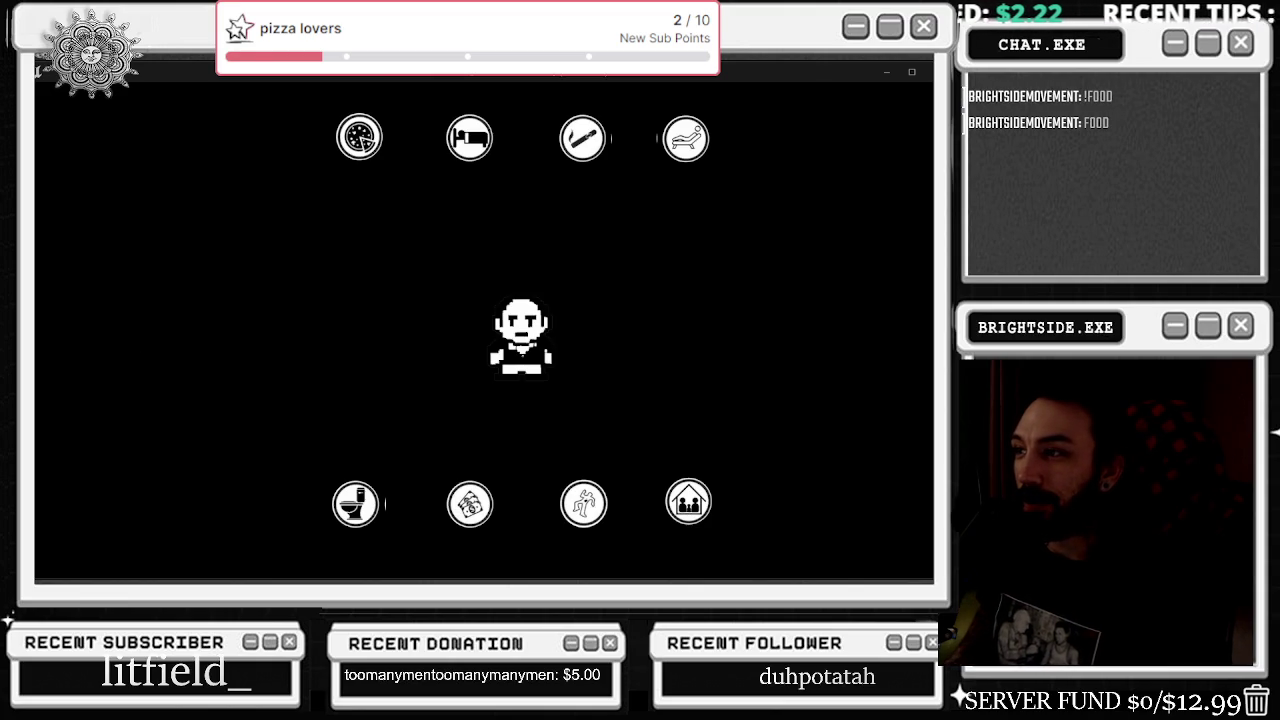
{"action": "key", "text": "Escape"}
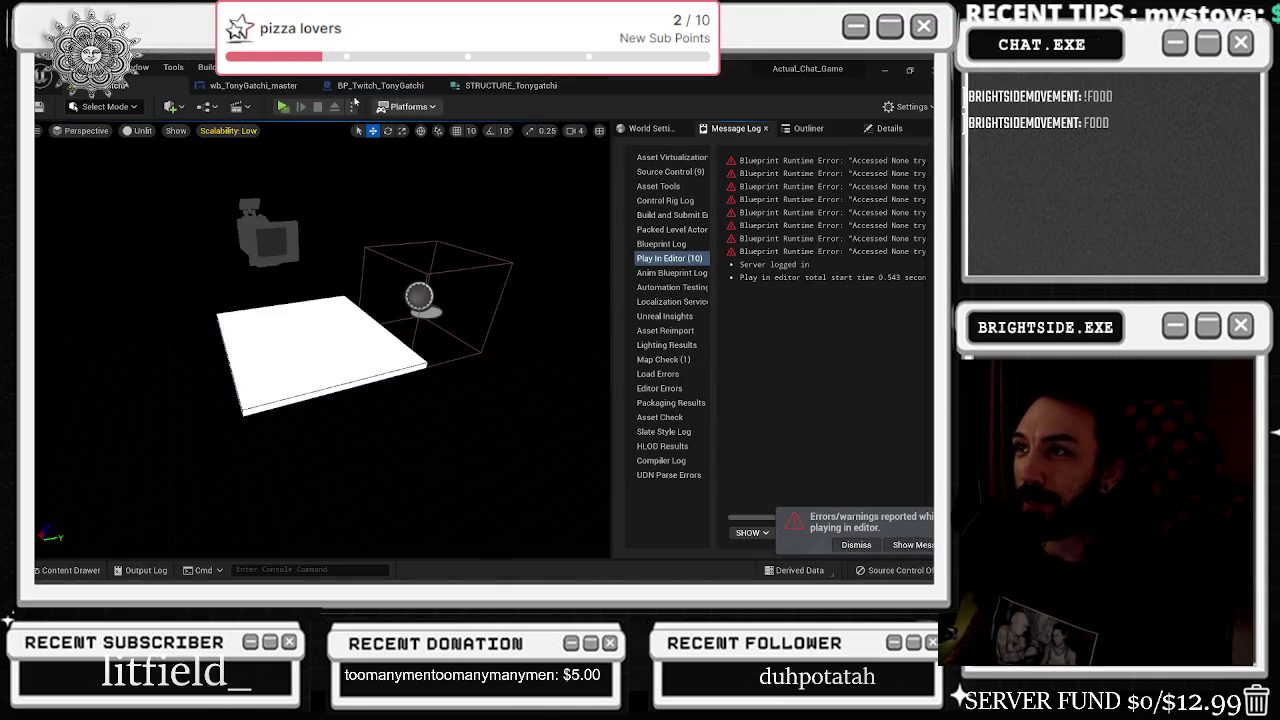
{"action": "left_click", "coordinate": [505, 85]}
- Pan the BP_Twitch_TonyGatchi event graph to the Set up Twitch Login event and login branch
{"action": "left_click", "coordinate": [377, 85]}
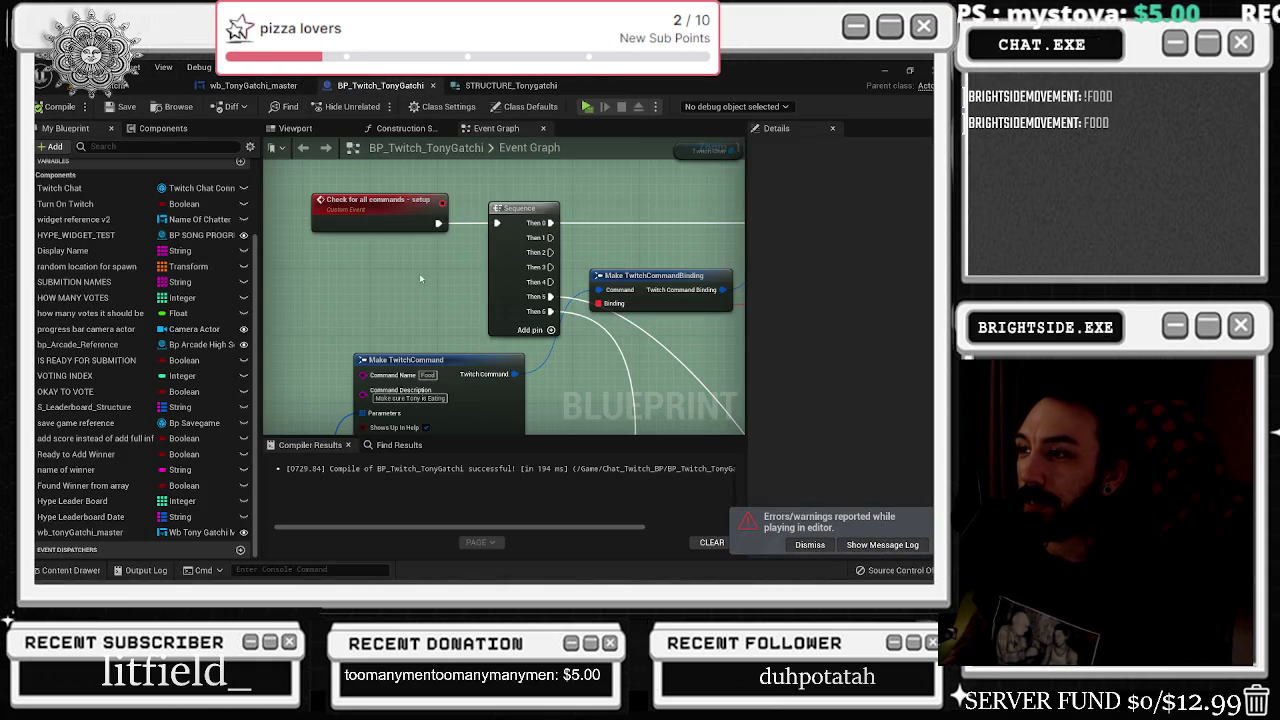
{"action": "scroll", "coordinate": [420, 276], "scroll_direction": "down", "scroll_amount": 10}
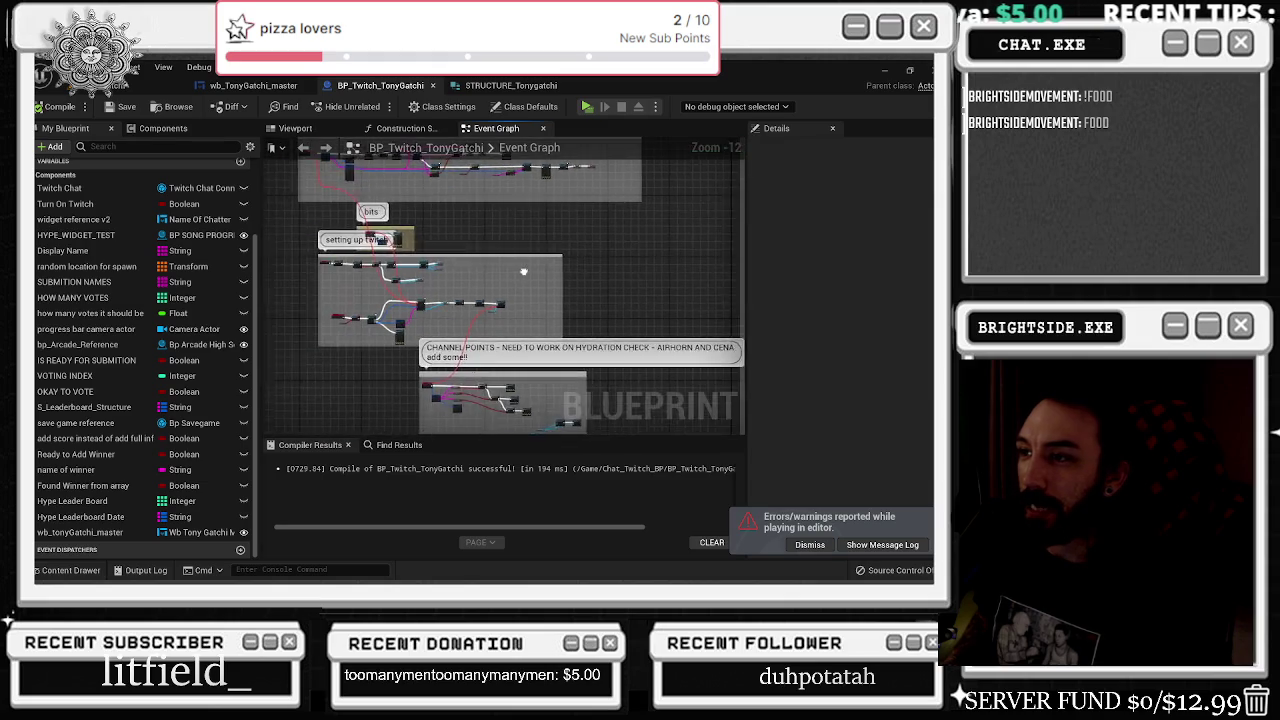
{"action": "scroll", "coordinate": [363, 291], "scroll_direction": "up", "scroll_amount": 8}
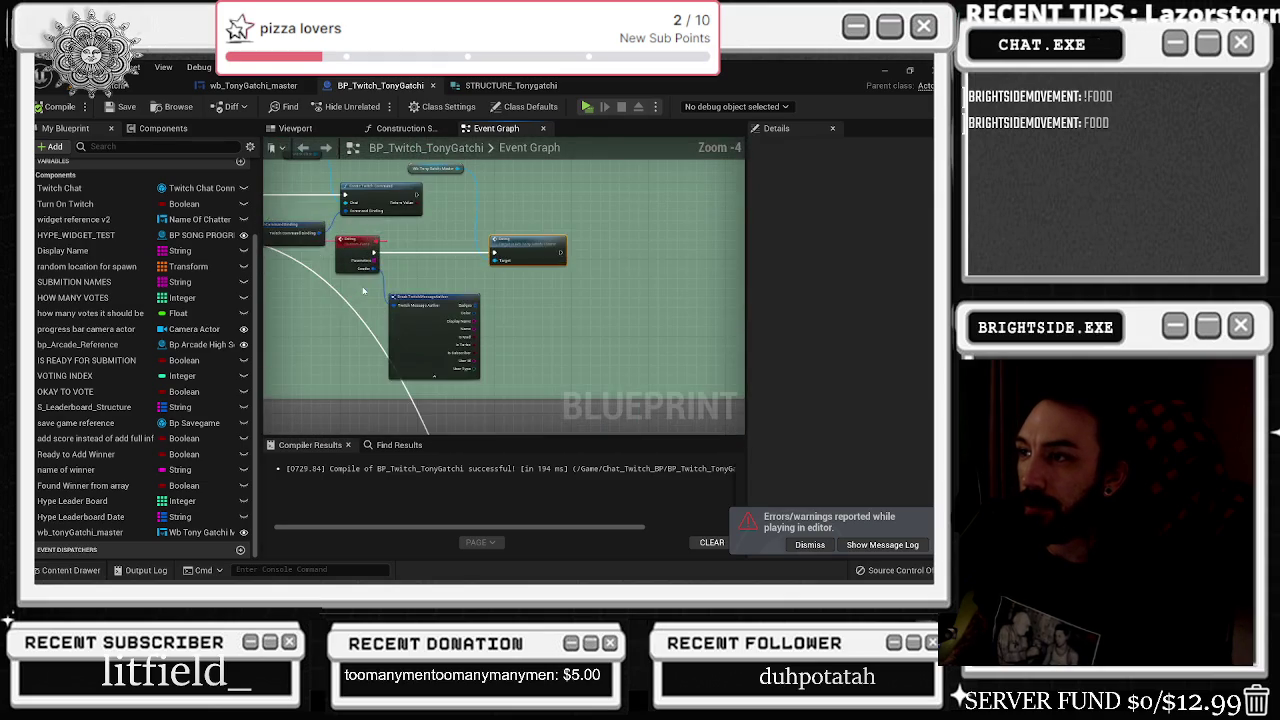
{"action": "scroll", "coordinate": [363, 291], "scroll_direction": "down", "scroll_amount": 3}
{"action": "scroll", "coordinate": [383, 310], "scroll_direction": "up", "scroll_amount": 5}
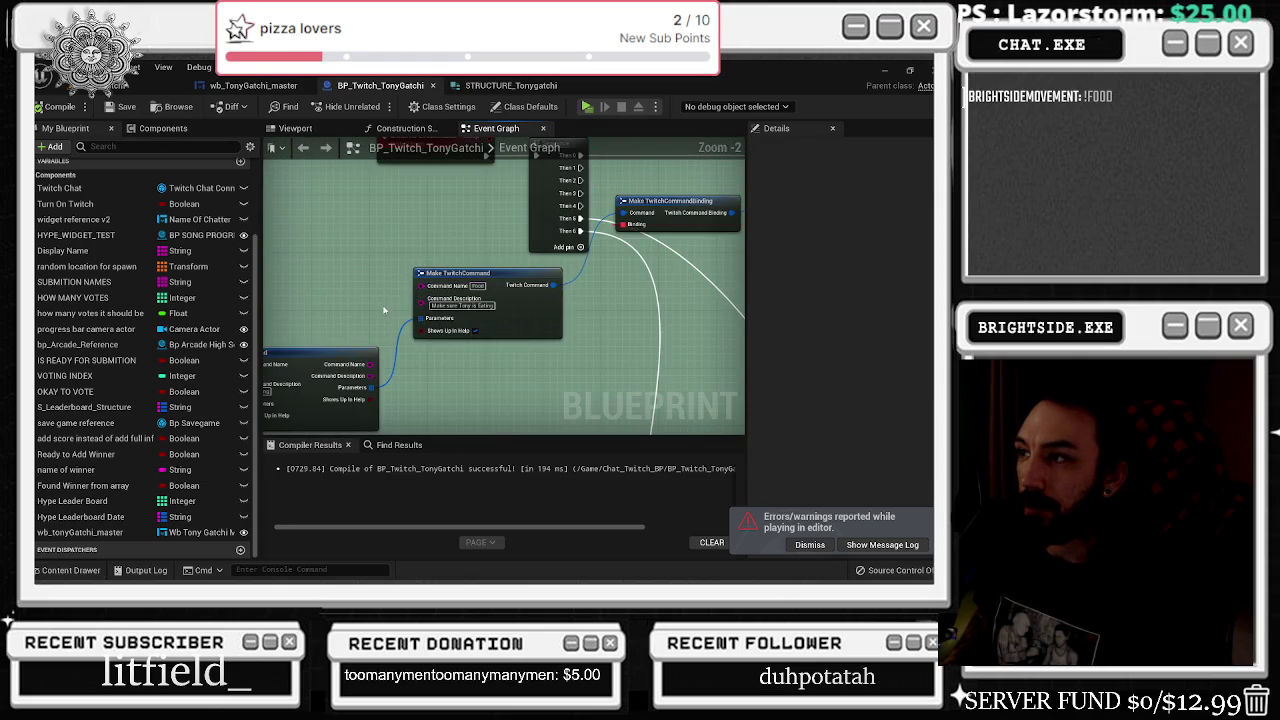
{"action": "scroll", "coordinate": [368, 325], "scroll_direction": "down", "scroll_amount": 7}
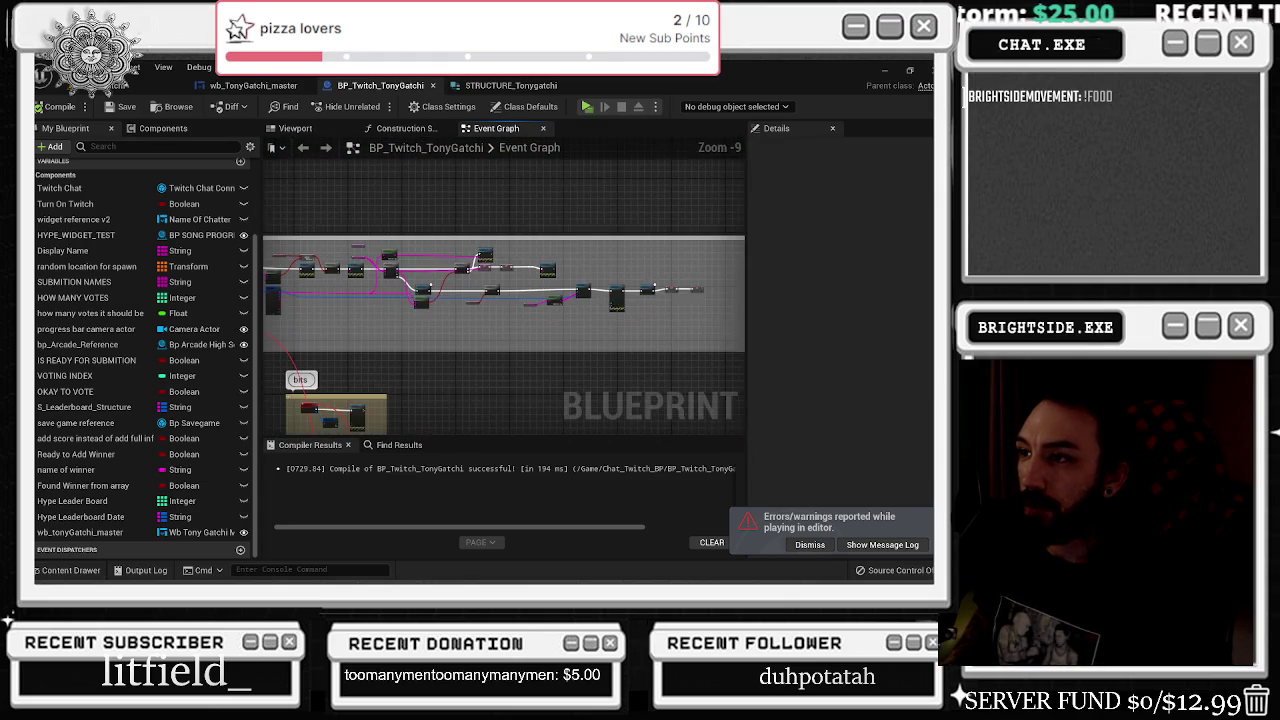
{"action": "left_click_drag", "start_coordinate": [405, 292], "coordinate": [518, 139]}
{"action": "scroll", "coordinate": [381, 277], "scroll_direction": "up", "scroll_amount": 6}
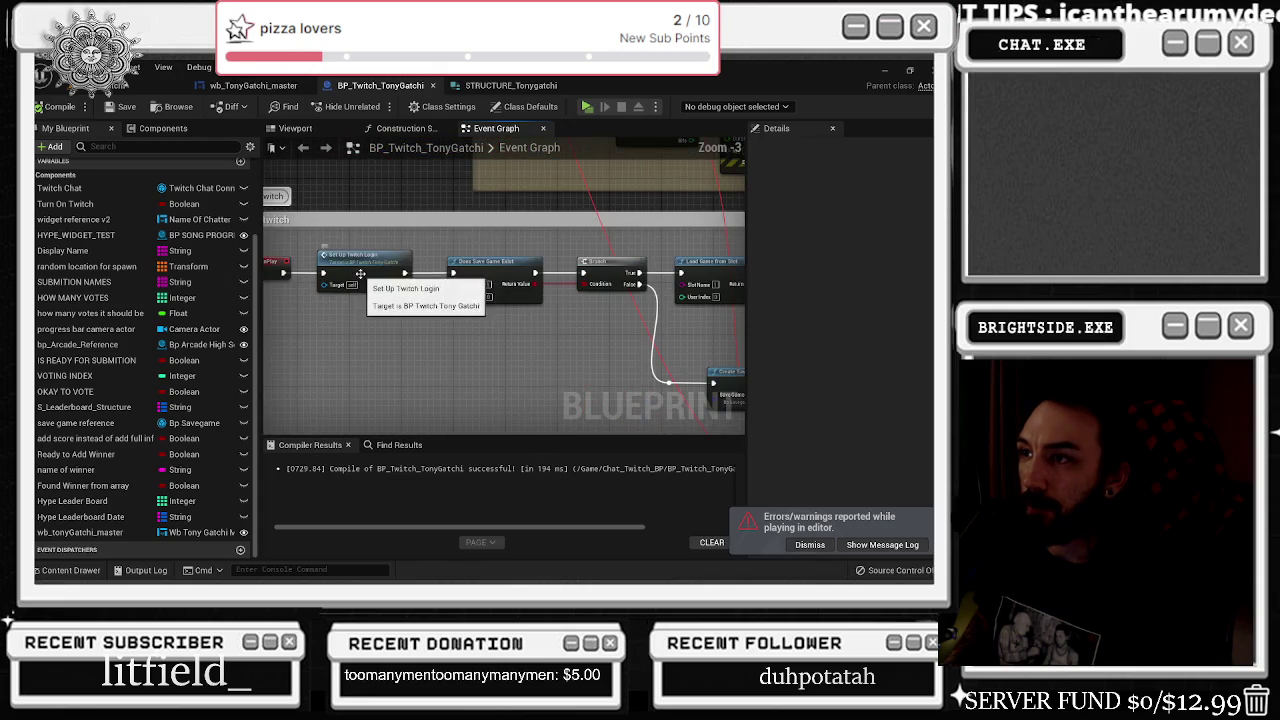
{"action": "left_click_drag", "start_coordinate": [507, 331], "coordinate": [400, 350]}
{"action": "left_click_drag", "start_coordinate": [263, 322], "coordinate": [383, 327]}
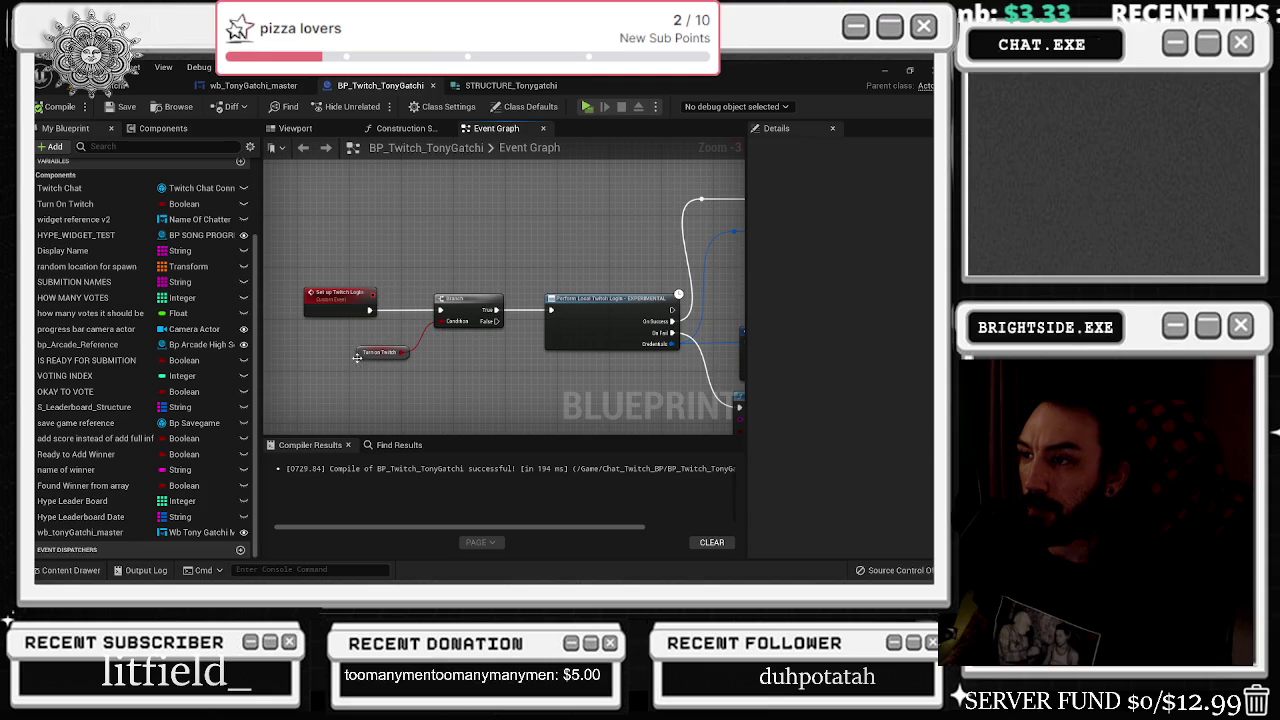
- Select the Turn On Twitch variable, look over the chat connection nodes, then return to the level
{"action": "left_click", "coordinate": [357, 357]}
{"action": "left_click_drag", "start_coordinate": [698, 365], "coordinate": [415, 358]}
{"action": "mouse_move", "coordinate": [608, 365]}
{"action": "left_mouse_down"}
{"action": "mouse_move", "coordinate": [523, 404]}
{"action": "mouse_move", "coordinate": [350, 340]}
{"action": "left_mouse_up"}
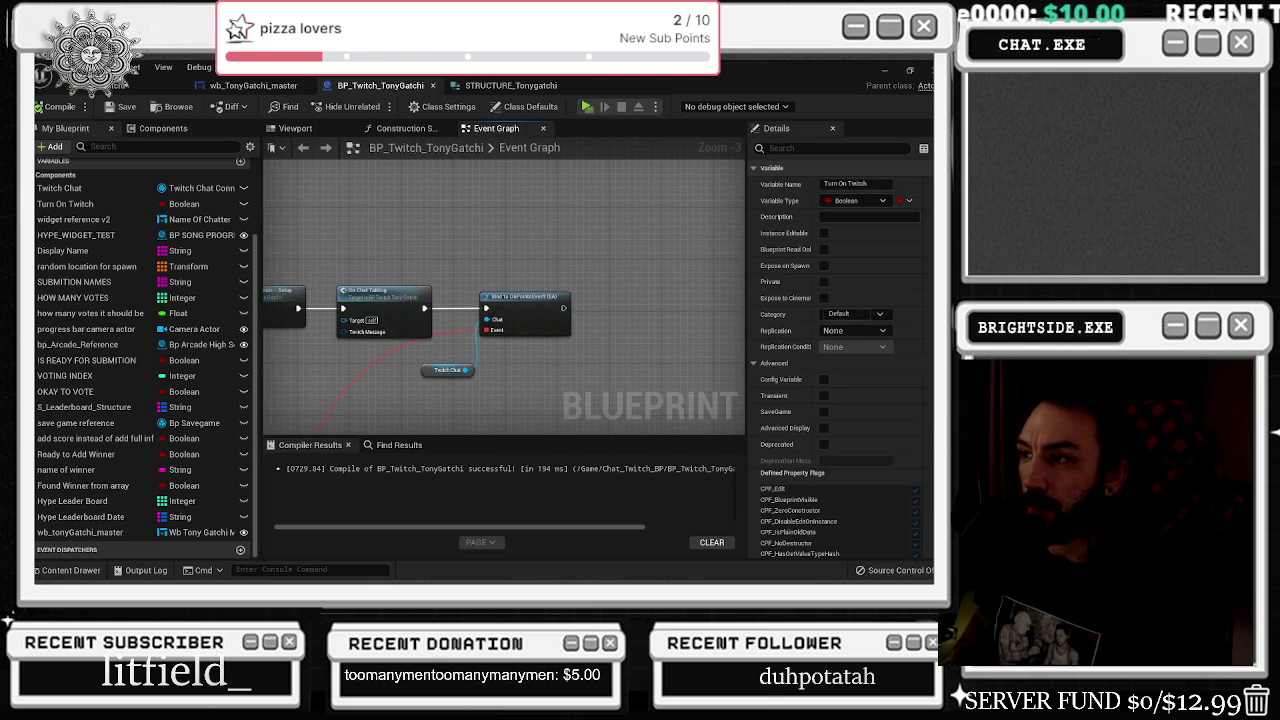
{"action": "left_click", "coordinate": [116, 86]}
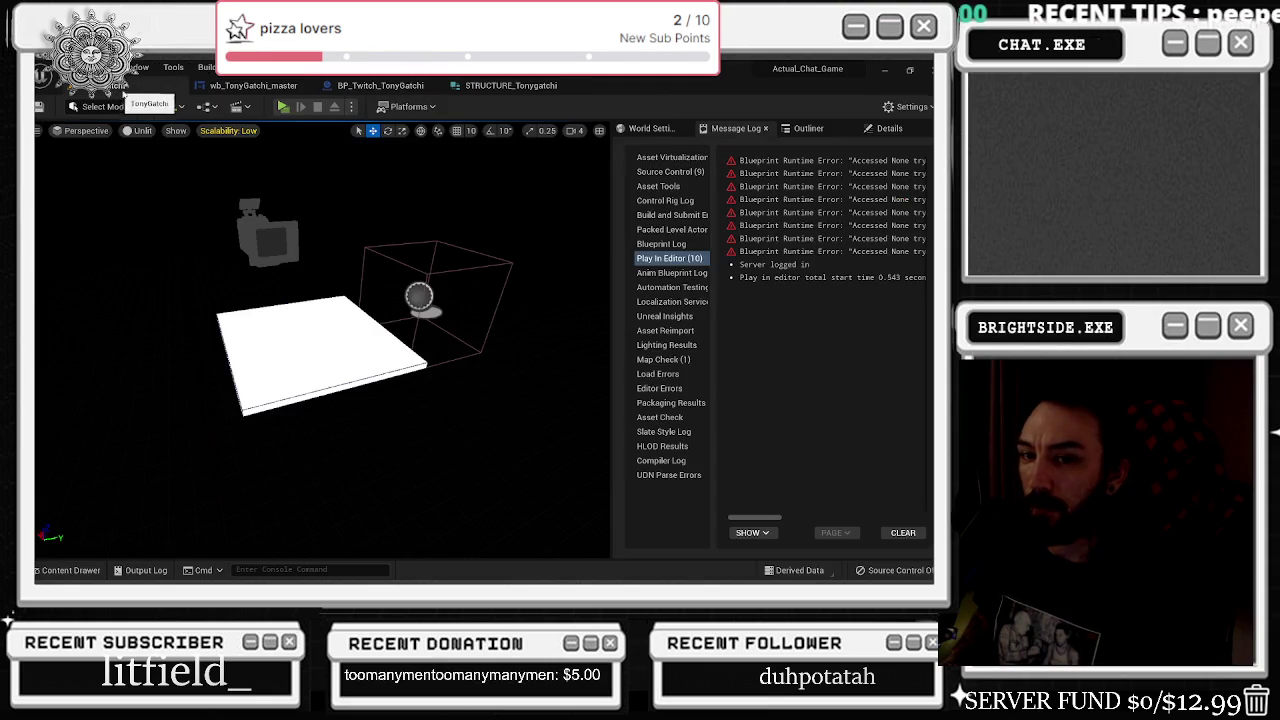
- Play-test the game, hide the TwitchWorks login, view Tony in the preview, then stop it
{"action": "left_click", "coordinate": [283, 106]}
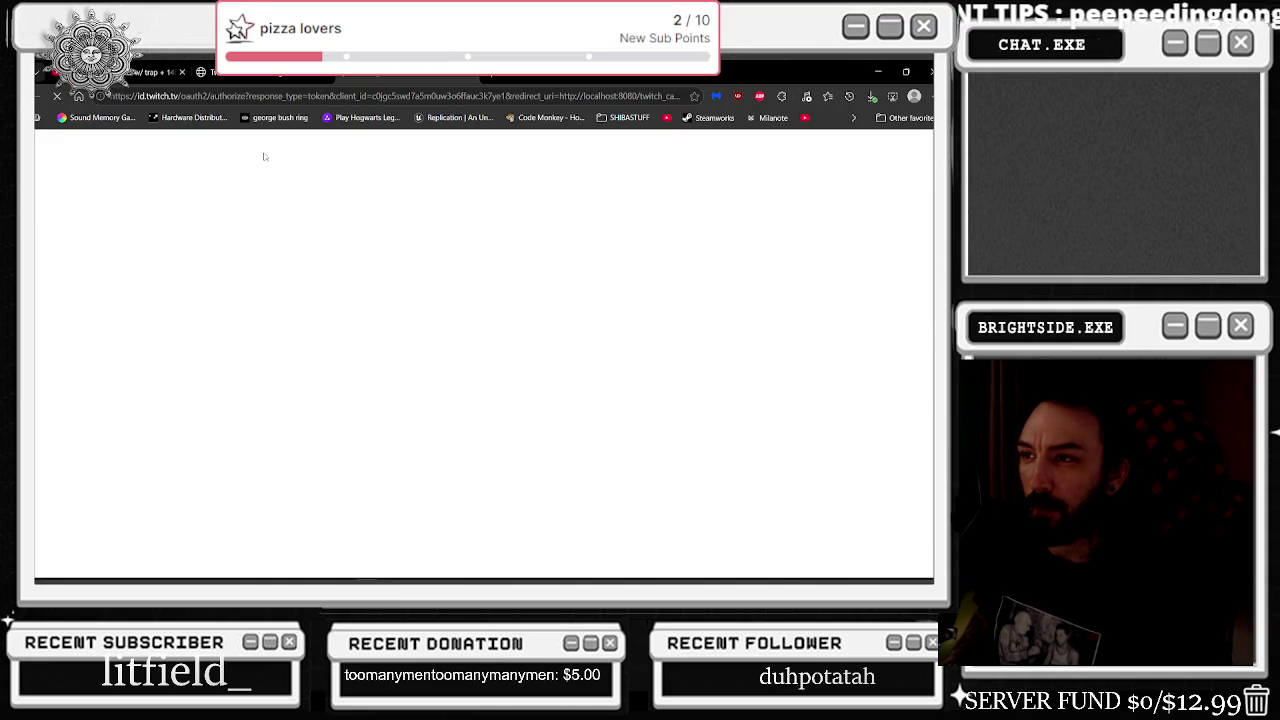
{"action": "left_click", "coordinate": [876, 66]}
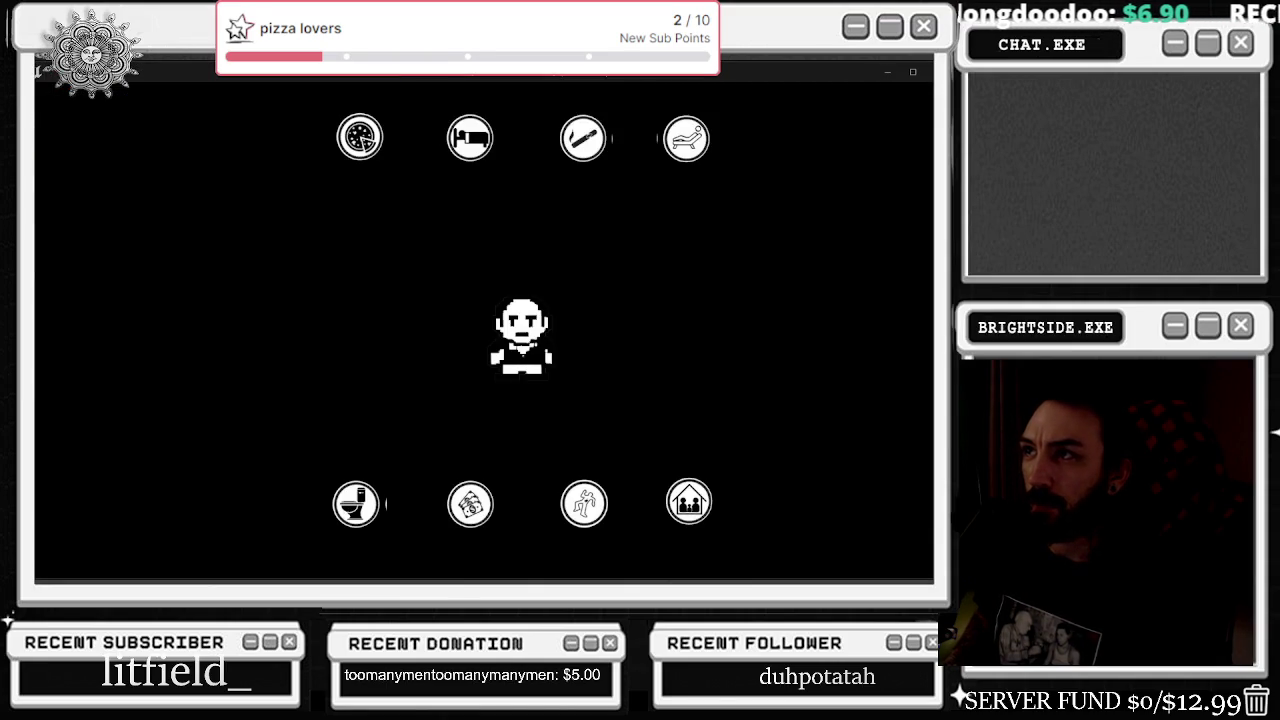
{"action": "key", "text": "alt+Tab"}
{"action": "key", "text": "alt+Tab"}
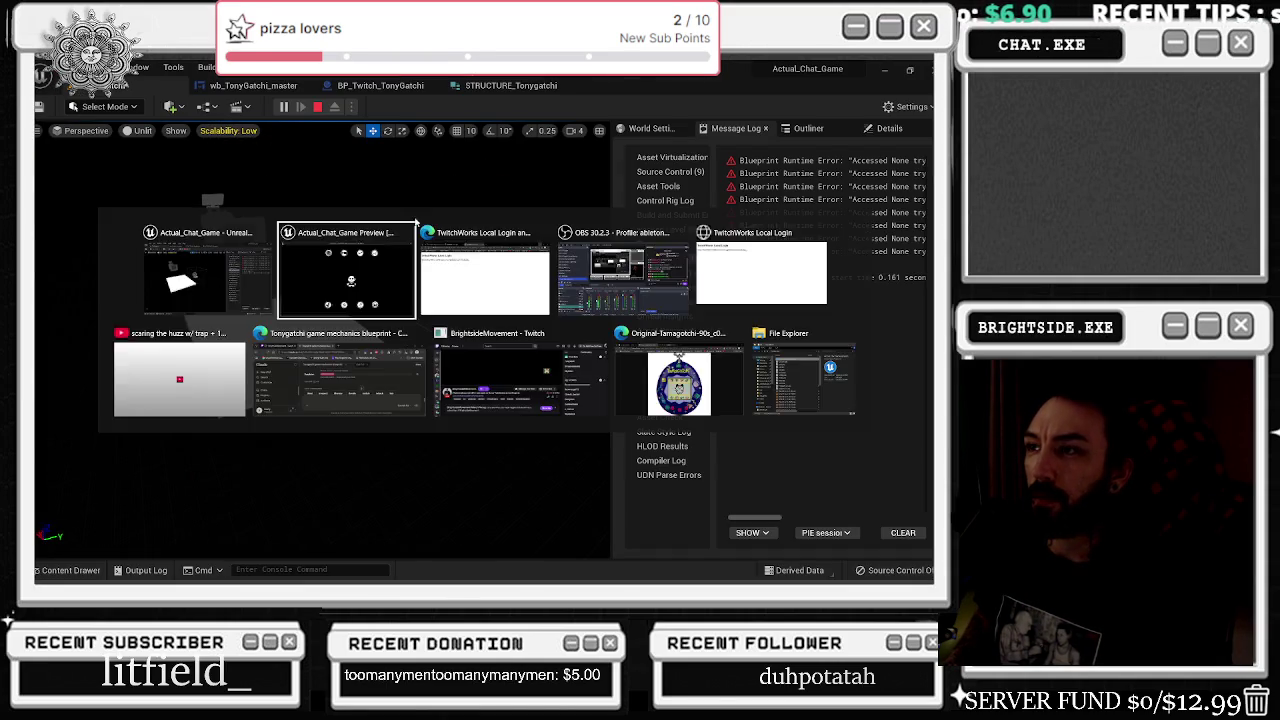
{"action": "left_click", "coordinate": [365, 287]}
{"action": "key", "text": "alt+Tab"}
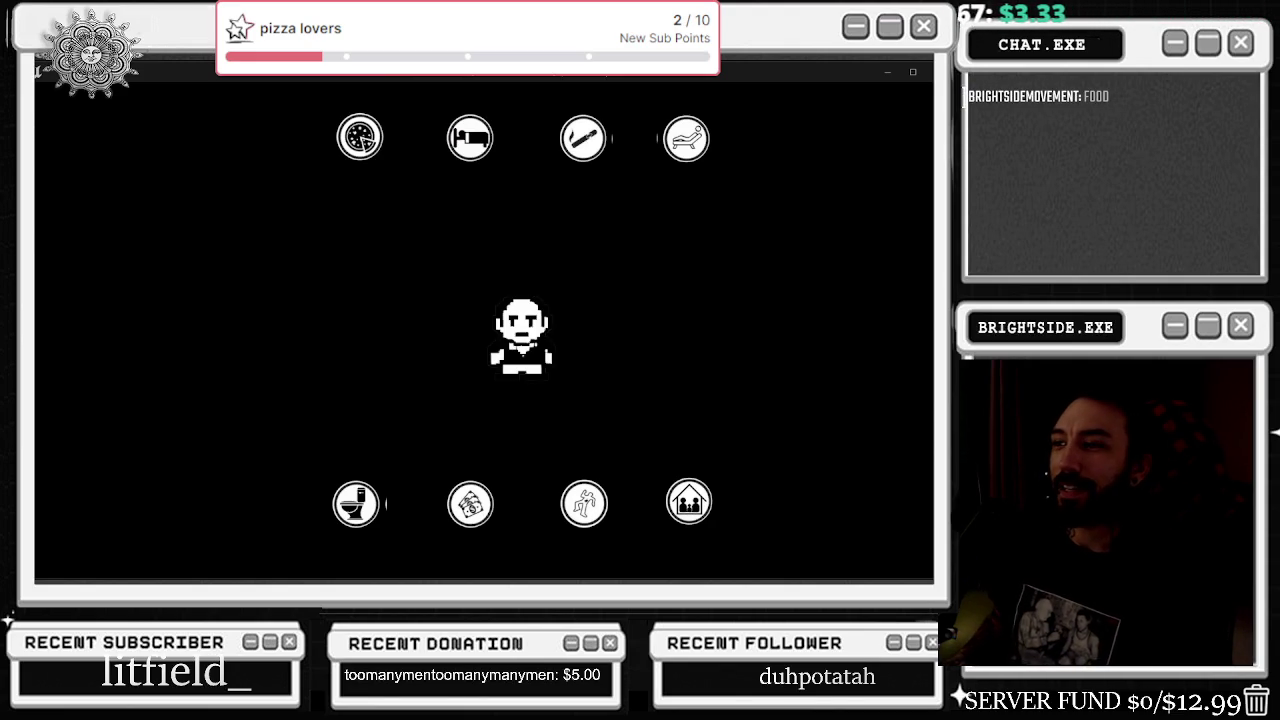
{"action": "key", "text": "Escape"}
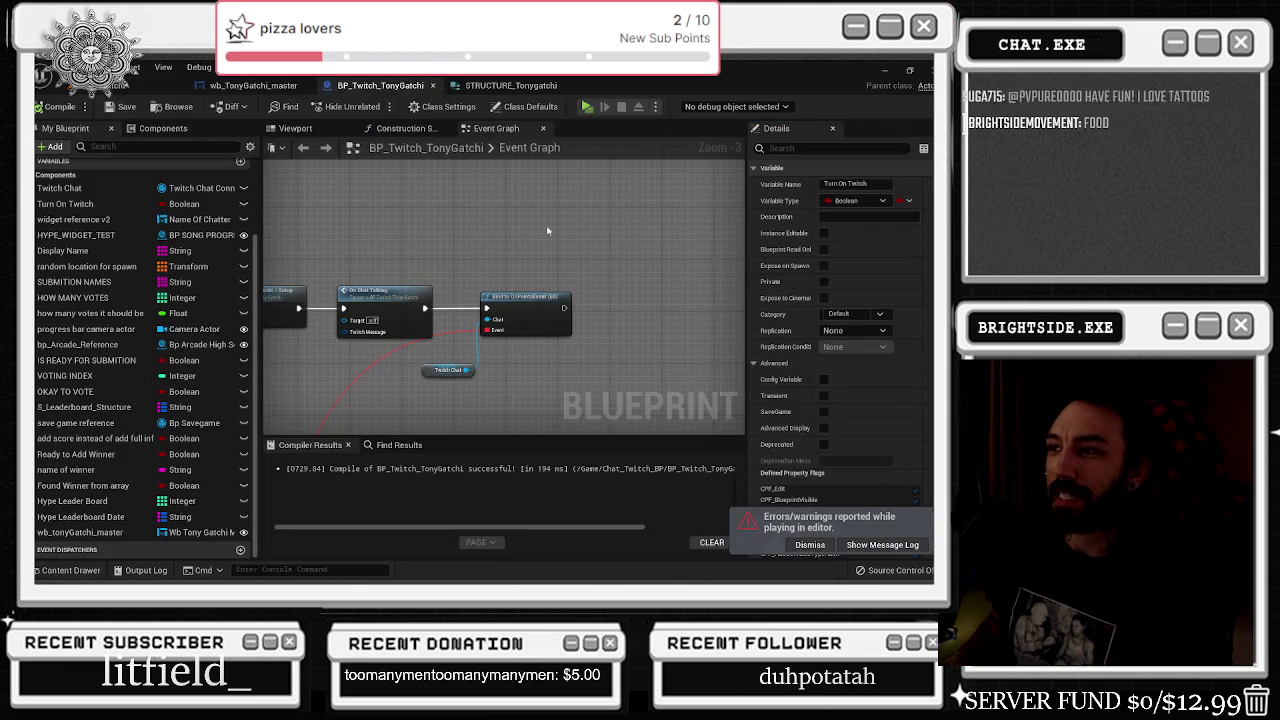
- Add a Print String node after the Eating call in the Twitch blueprint
{"action": "left_click", "coordinate": [510, 85]}
{"action": "left_click", "coordinate": [390, 86]}
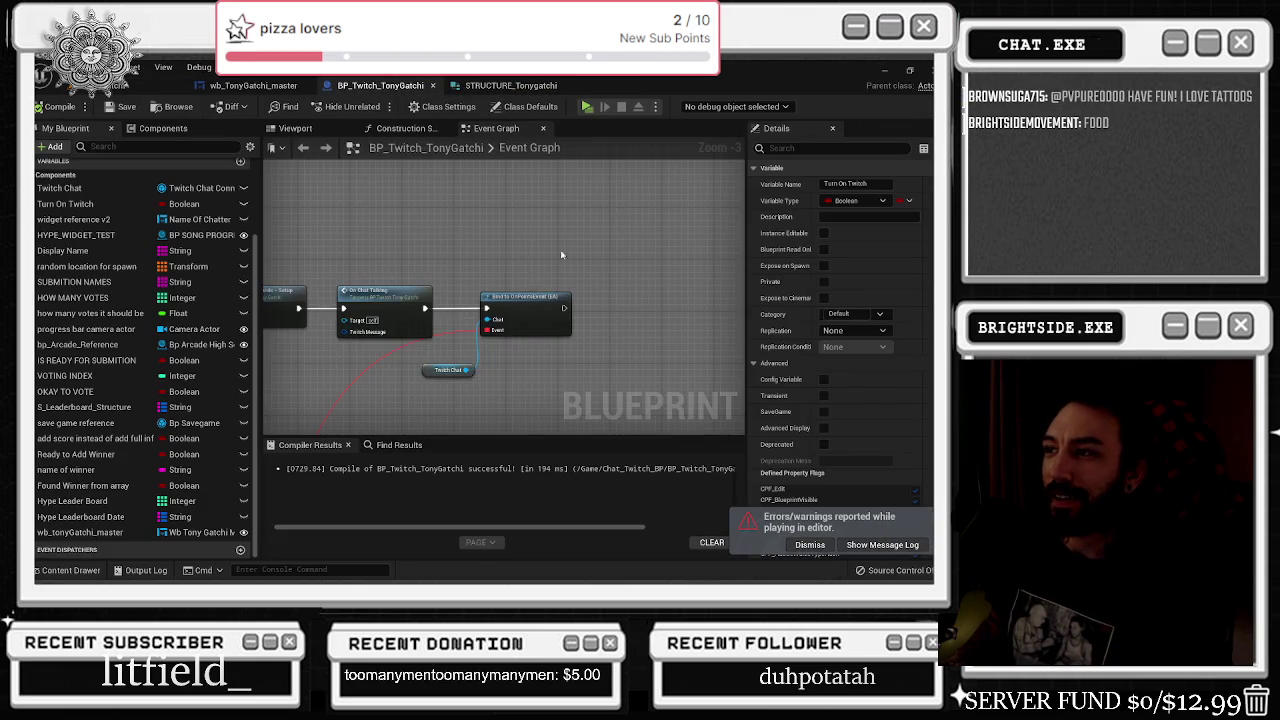
{"action": "scroll", "coordinate": [548, 270], "scroll_direction": "down", "scroll_amount": 2}
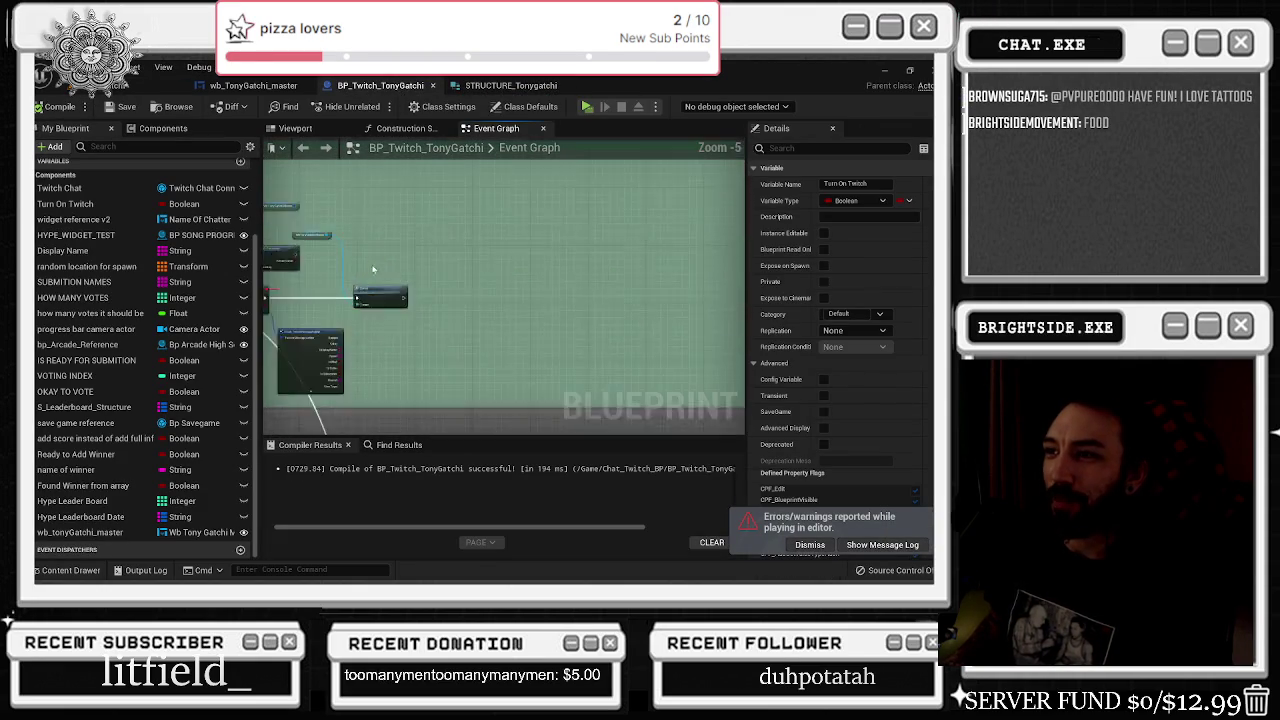
{"action": "scroll", "coordinate": [373, 260], "scroll_direction": "up", "scroll_amount": 4}
{"action": "left_click_drag", "start_coordinate": [443, 338], "coordinate": [508, 338]}
{"action": "type", "text": "print"}
{"action": "key", "text": "Return"}
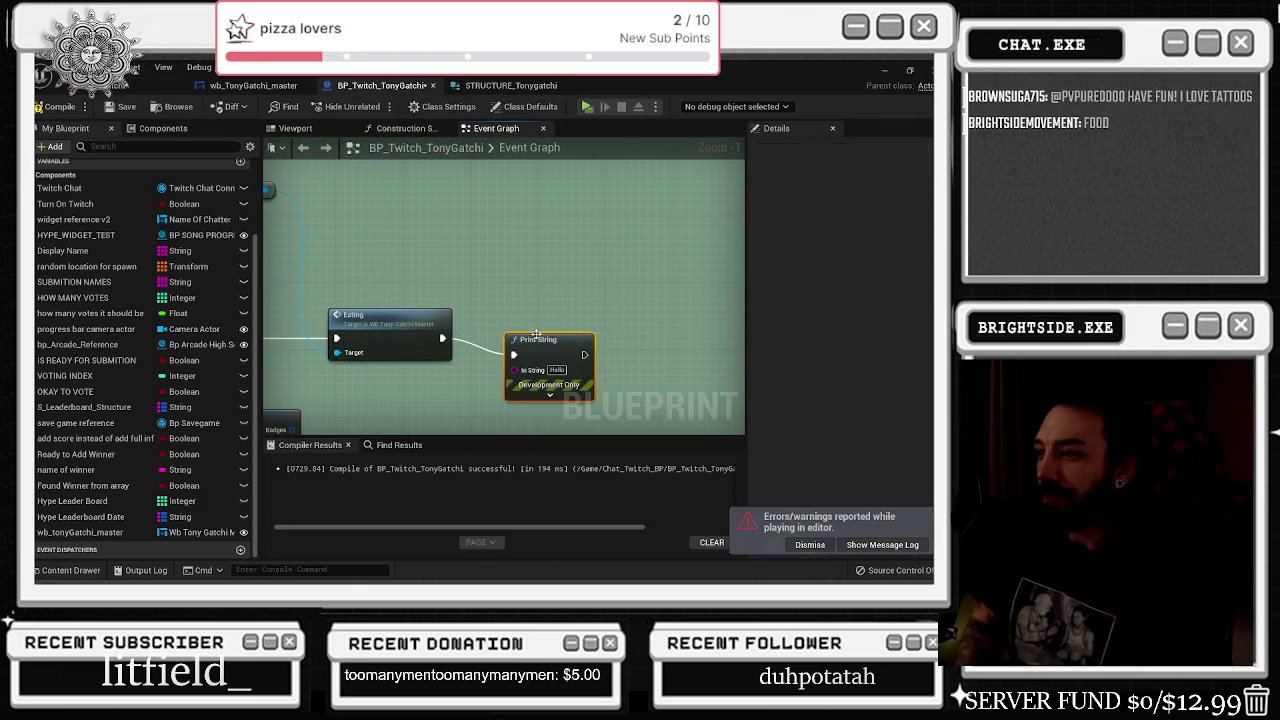
- Make the Print String show 'should be feeding' in orange and adjust its duration
{"action": "left_click", "coordinate": [558, 354]}
{"action": "type", "text": "hold ineeding"}
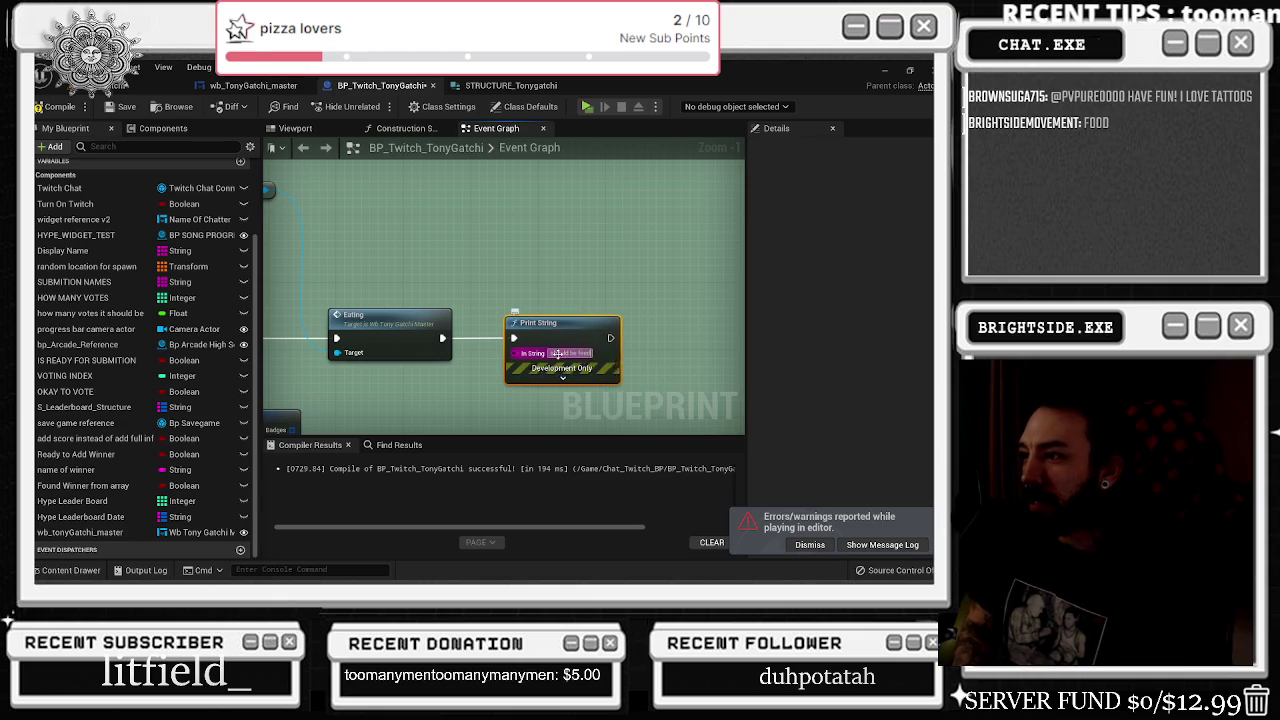
{"action": "left_click", "coordinate": [557, 377]}
{"action": "left_click", "coordinate": [562, 409]}
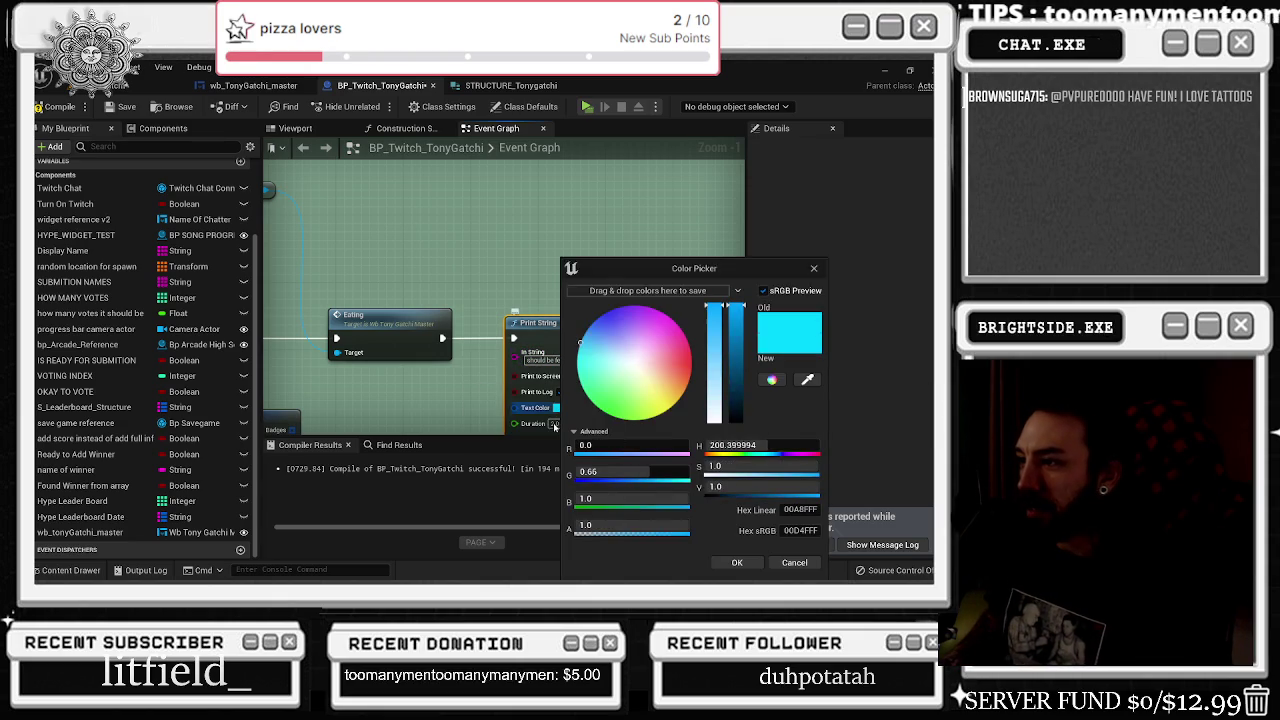
{"action": "left_click", "coordinate": [687, 384]}
{"action": "left_click", "coordinate": [738, 562]}
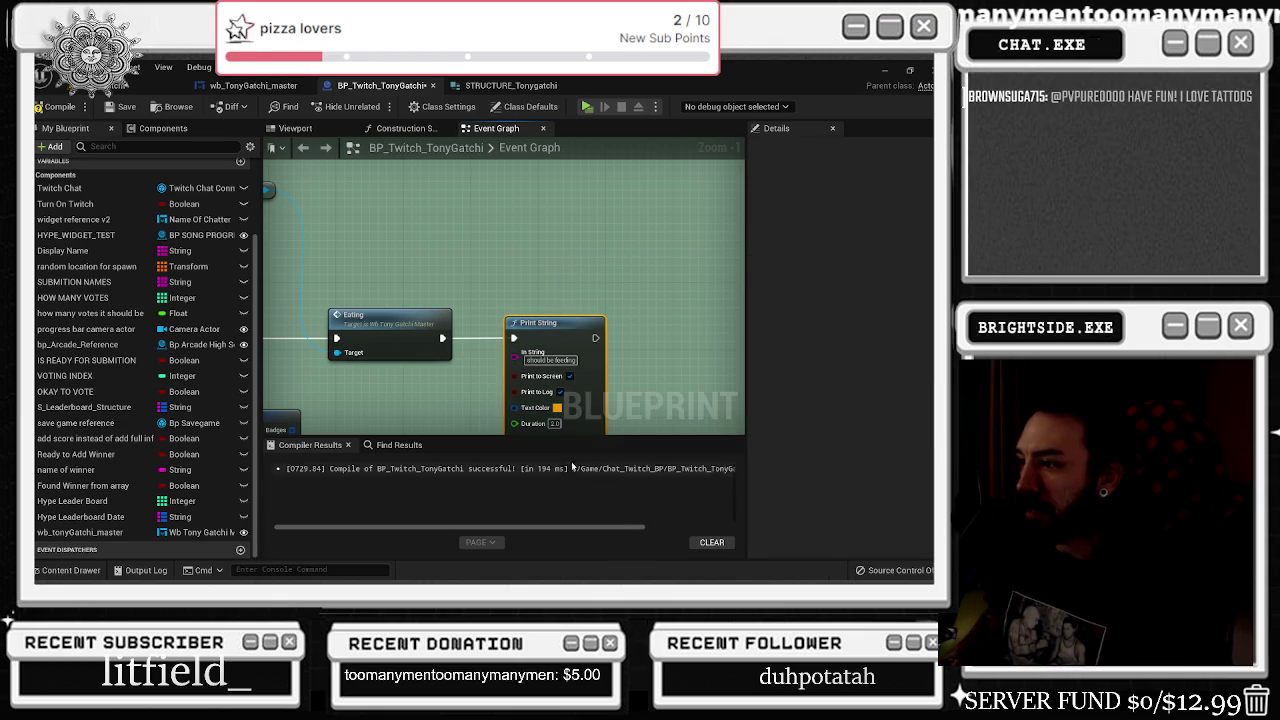
{"action": "left_click", "coordinate": [549, 425]}
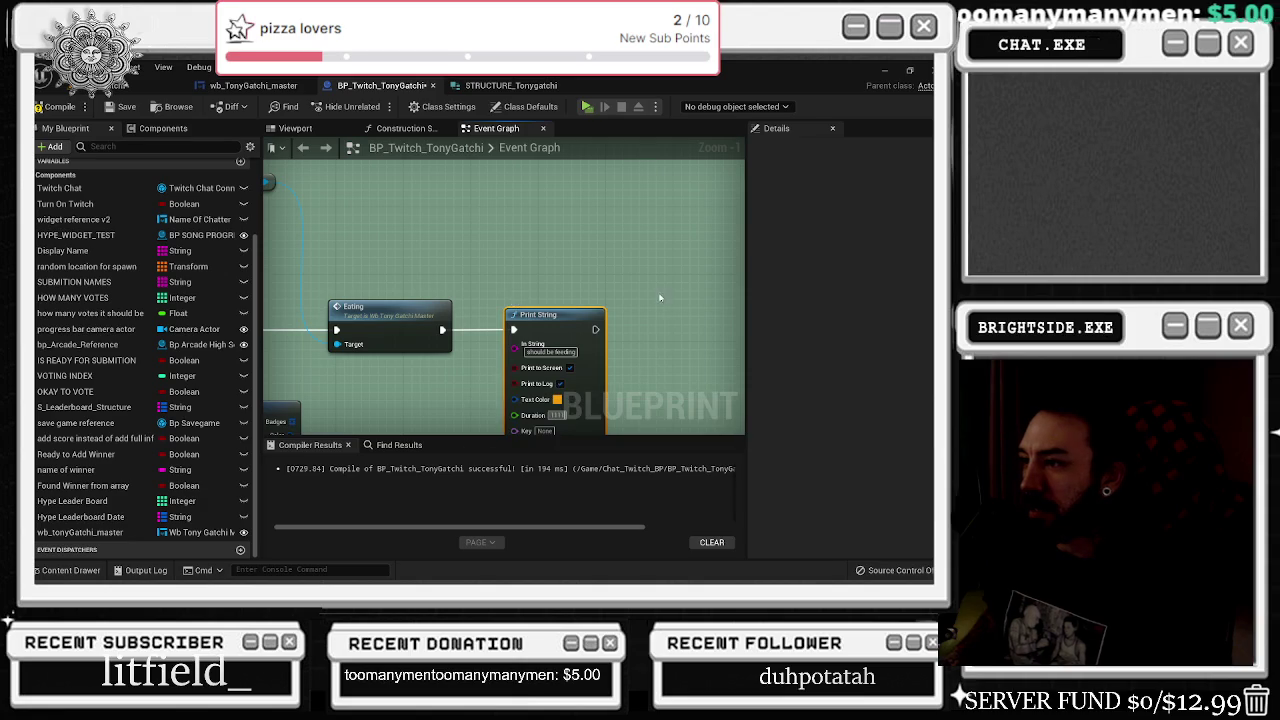
- In the widget's Eating function, print 'done feeding' after the final Set Brush
{"action": "double_click", "coordinate": [387, 302]}
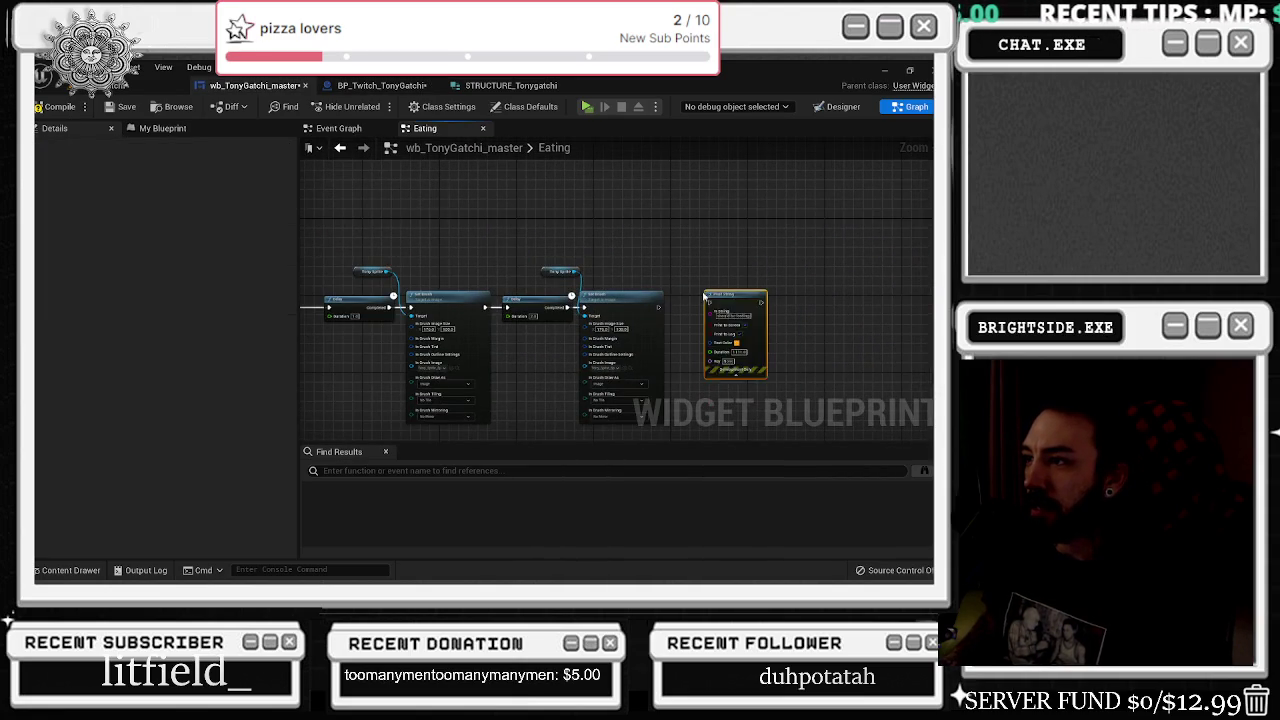
{"action": "scroll", "coordinate": [703, 297], "scroll_direction": "up", "scroll_amount": 3}
{"action": "key", "text": "ctrl+v"}
{"action": "left_click_drag", "start_coordinate": [631, 320], "coordinate": [733, 311]}
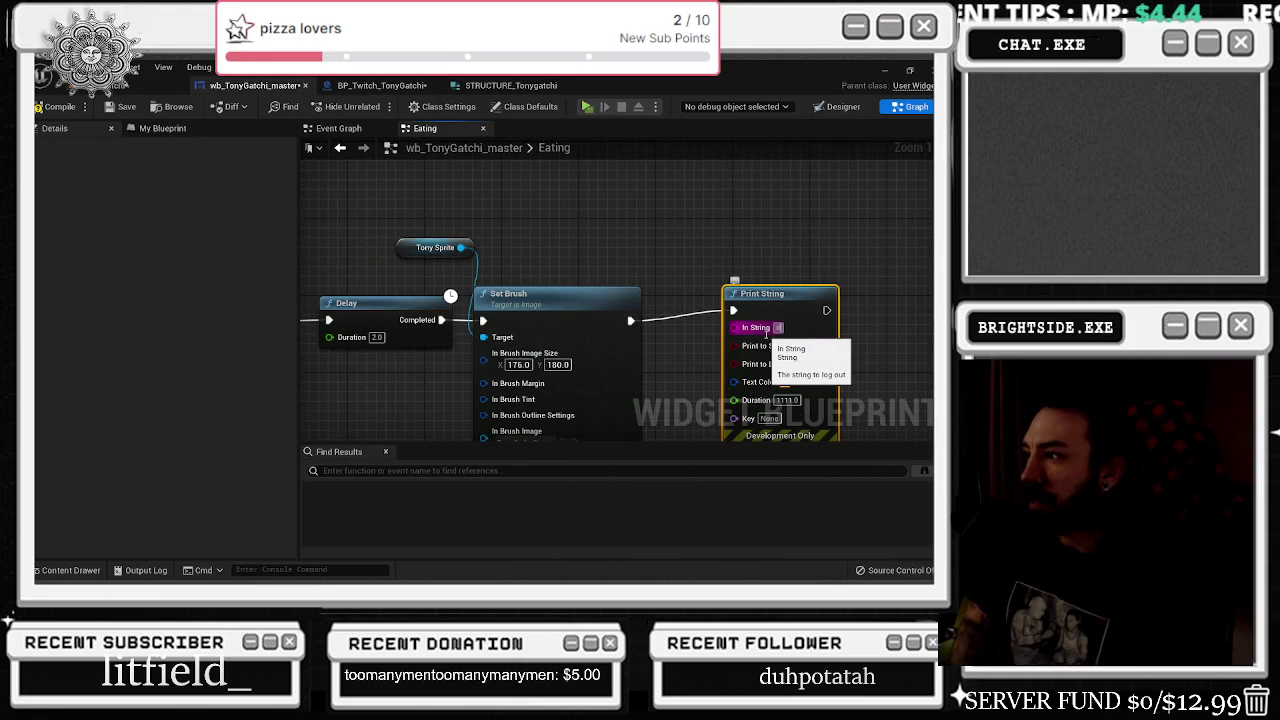
{"action": "left_click", "coordinate": [778, 327]}
{"action": "type", "text": "done feeding"}
{"action": "key", "text": "Return"}
- Save the TonyGatchi widget and return to the level editor
{"action": "left_click", "coordinate": [630, 222]}
{"action": "left_click", "coordinate": [110, 107]}
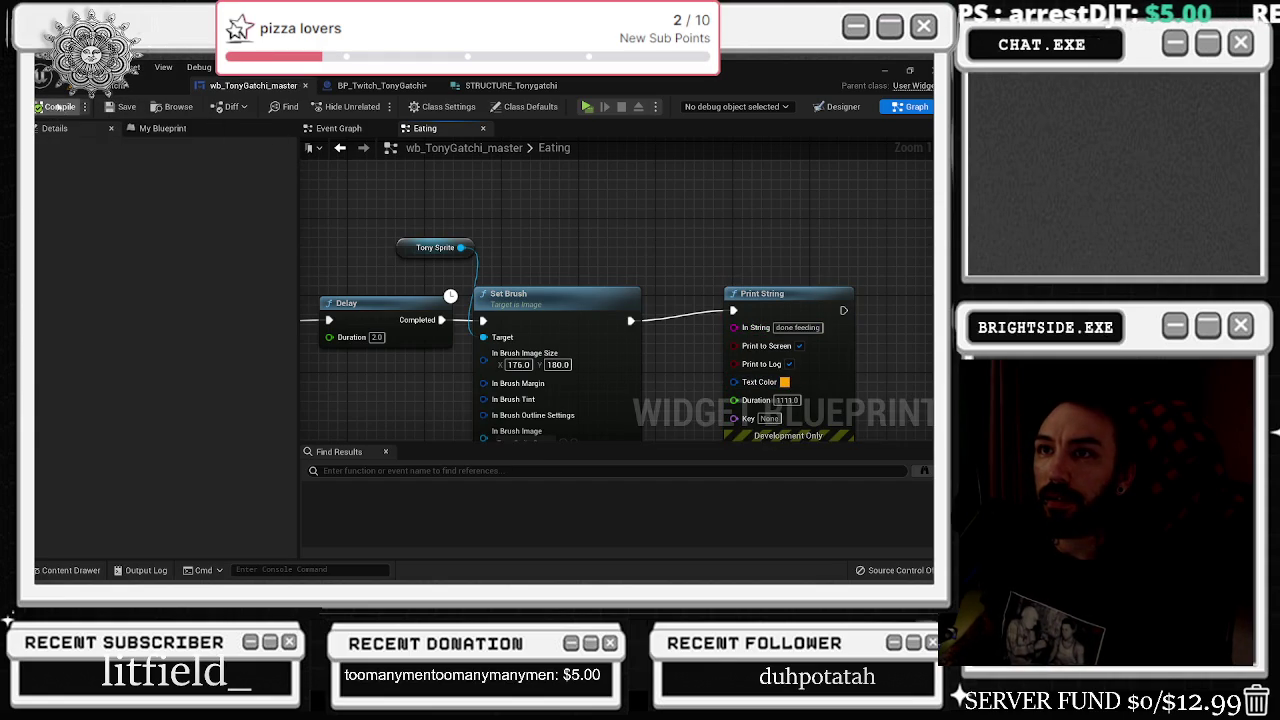
{"action": "left_click", "coordinate": [150, 85]}
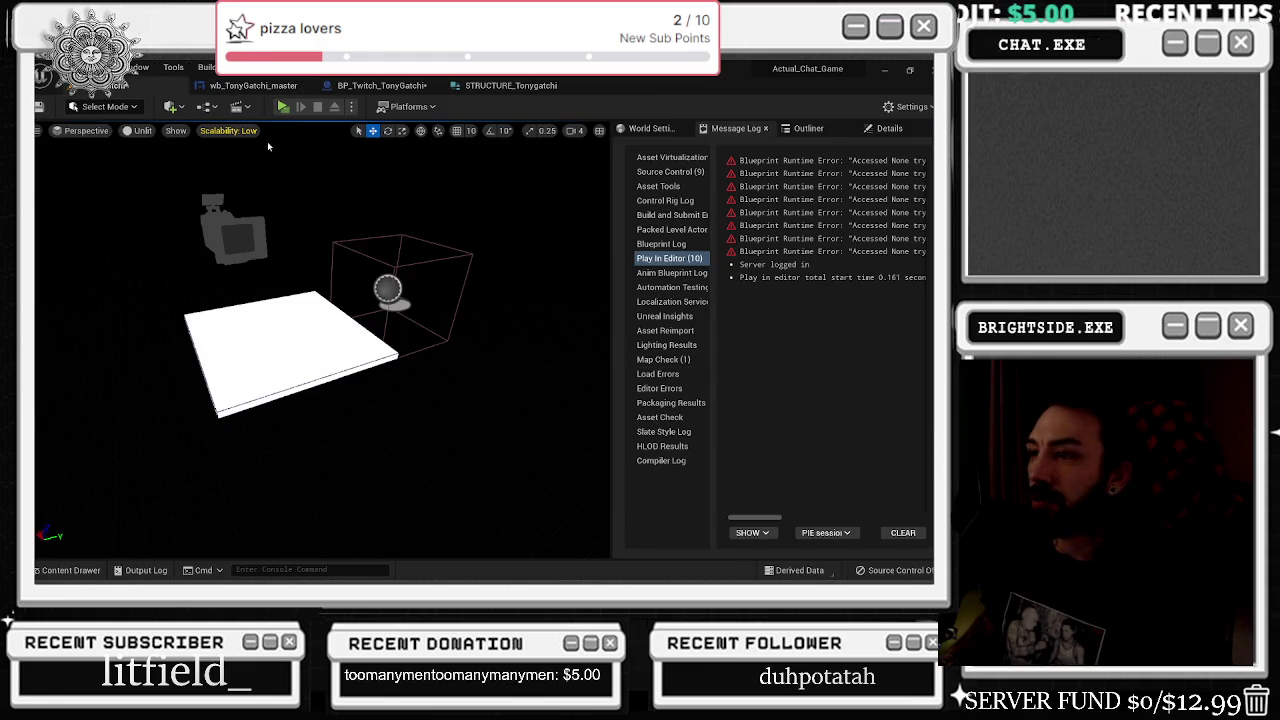
- Play-test until 'should be feeding' prints twice from chat food commands, then stop the preview
{"action": "left_click", "coordinate": [284, 108]}
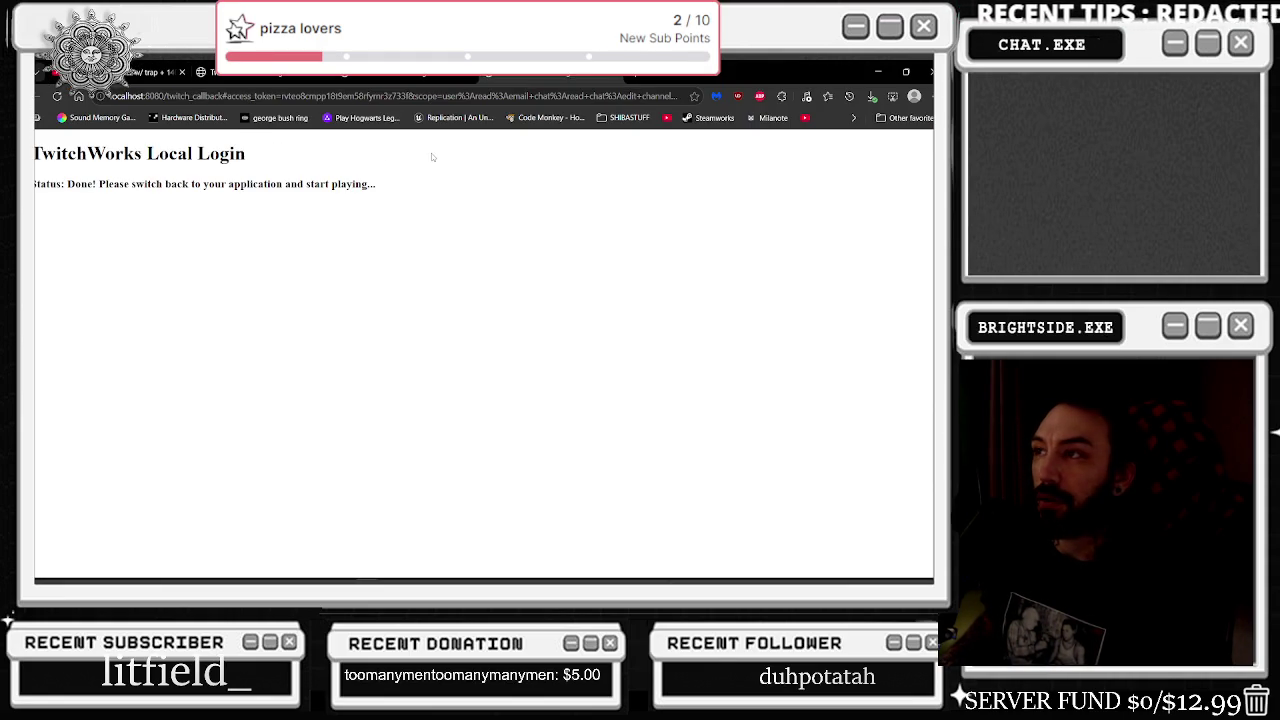
{"action": "left_click", "coordinate": [881, 68]}
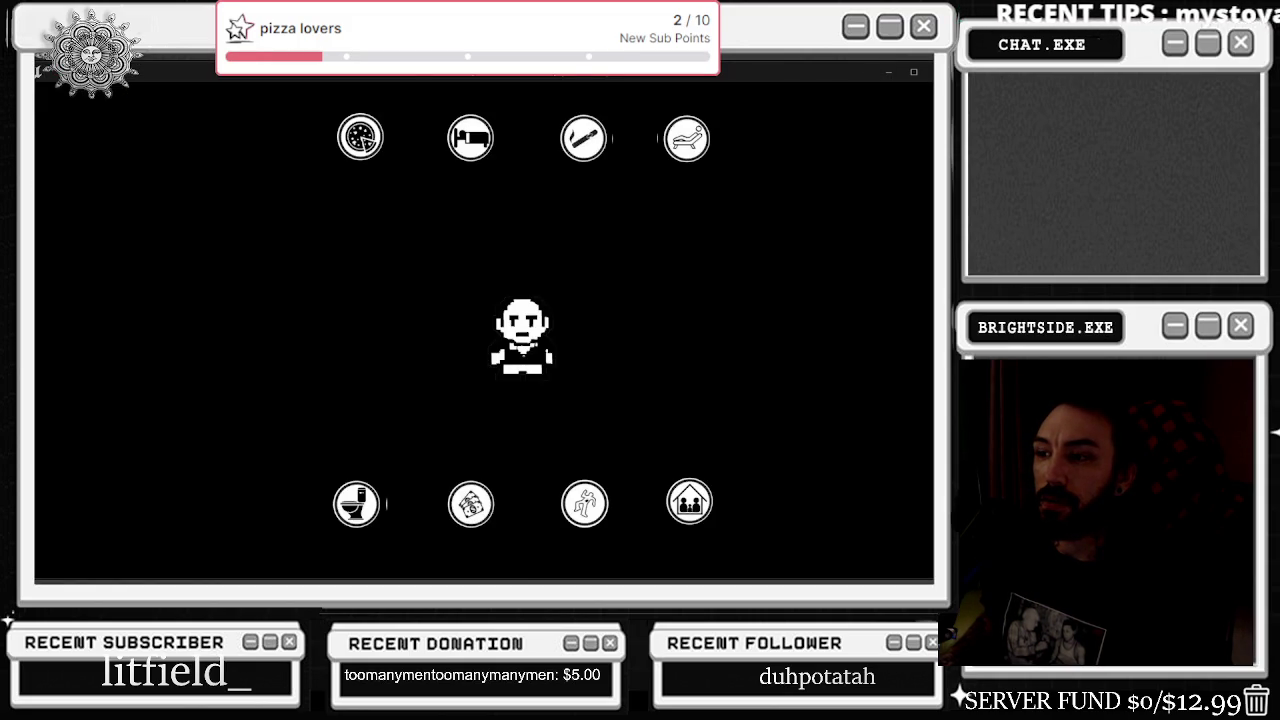
{"action": "key", "text": "alt+Tab"}
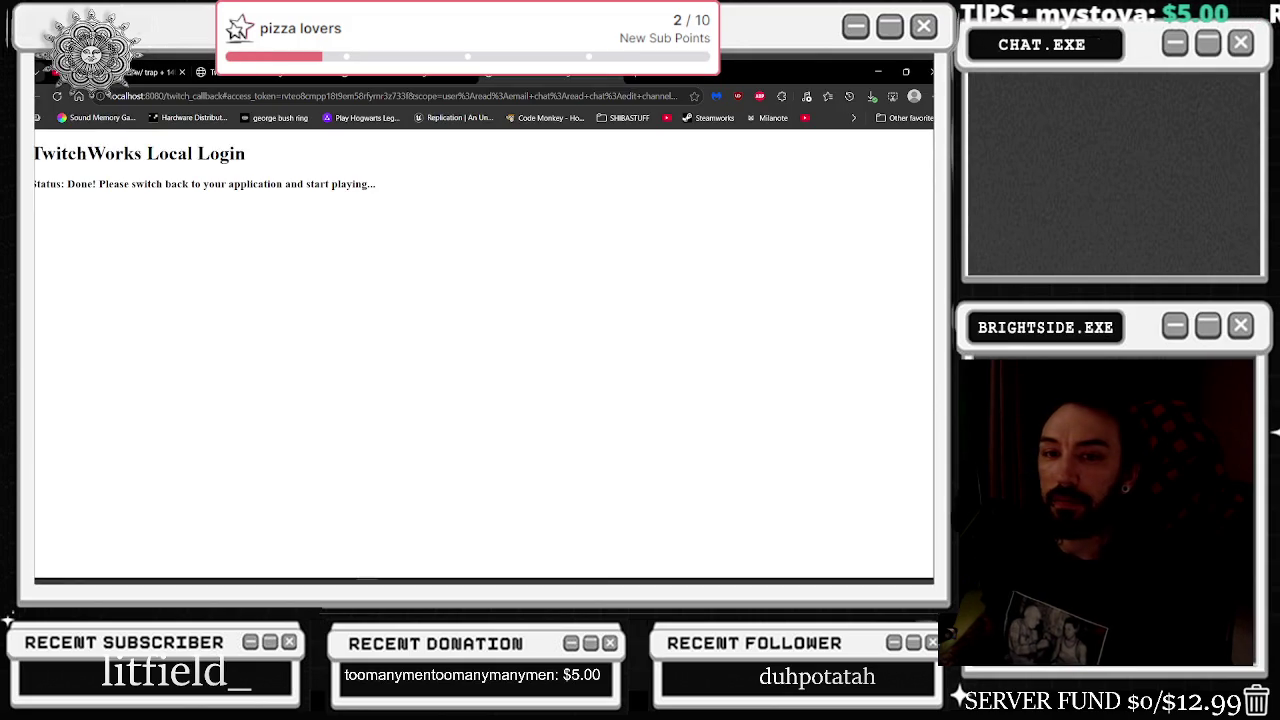
{"action": "key", "text": "alt+Tab"}
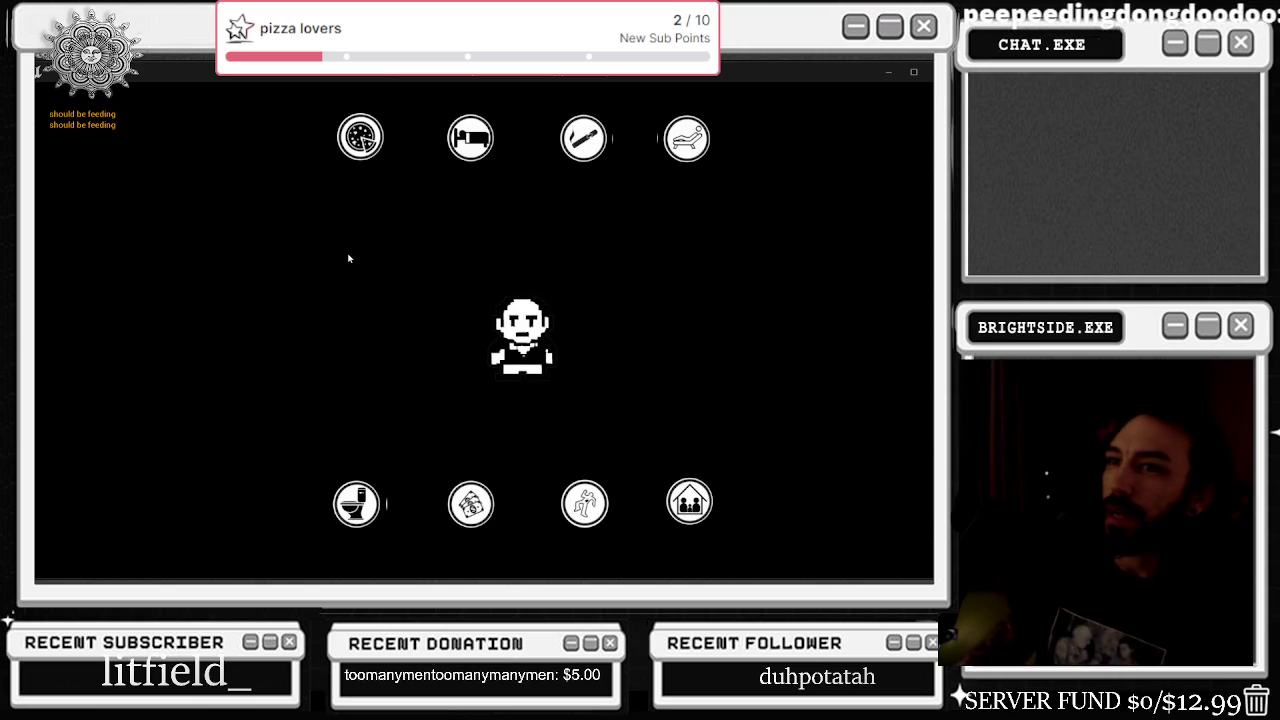
{"action": "key", "text": "Escape"}
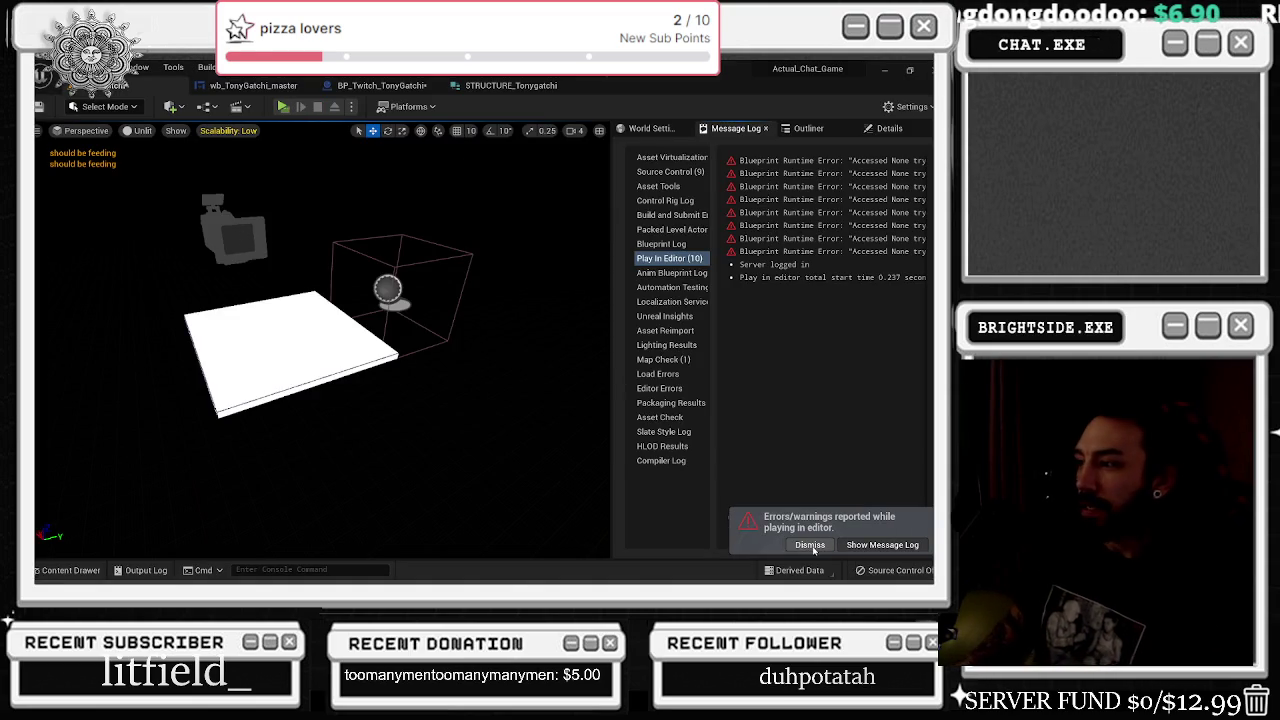
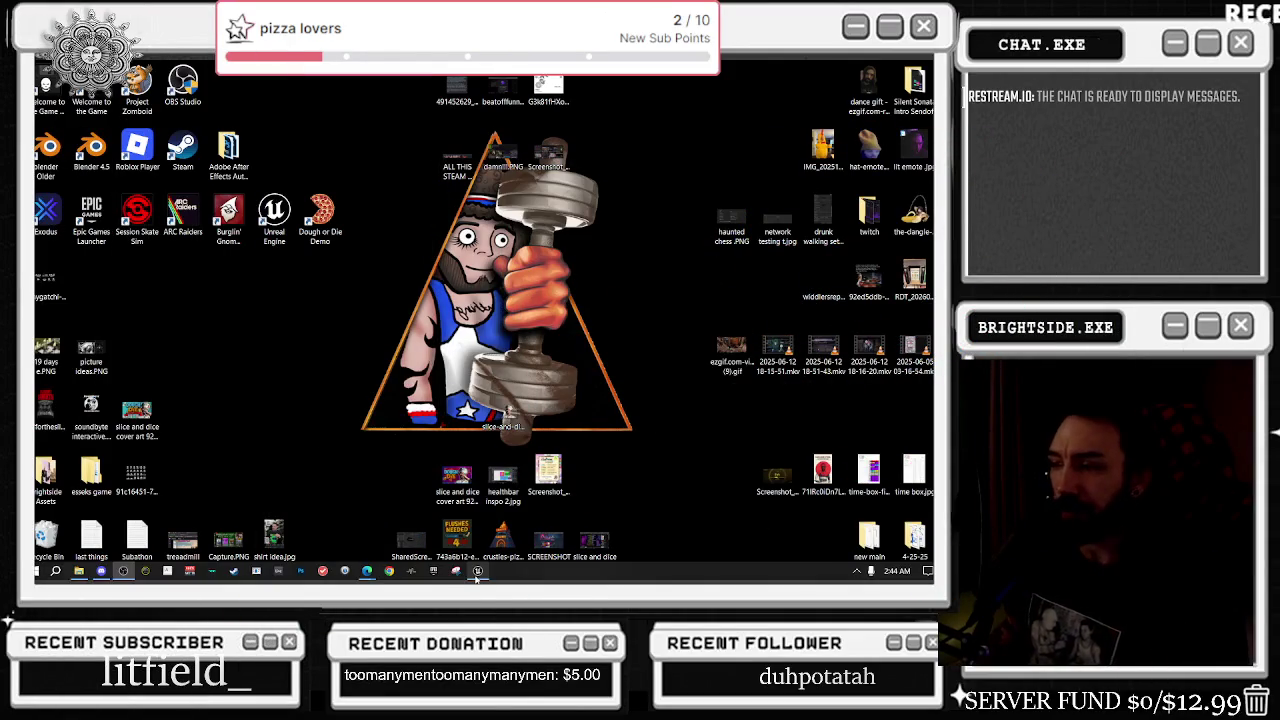
- Follow BP_Twitch_TonyGatchi's Eating call node into wb_TonyGatchi_master's Eating graph
{"action": "left_click", "coordinate": [476, 578]}
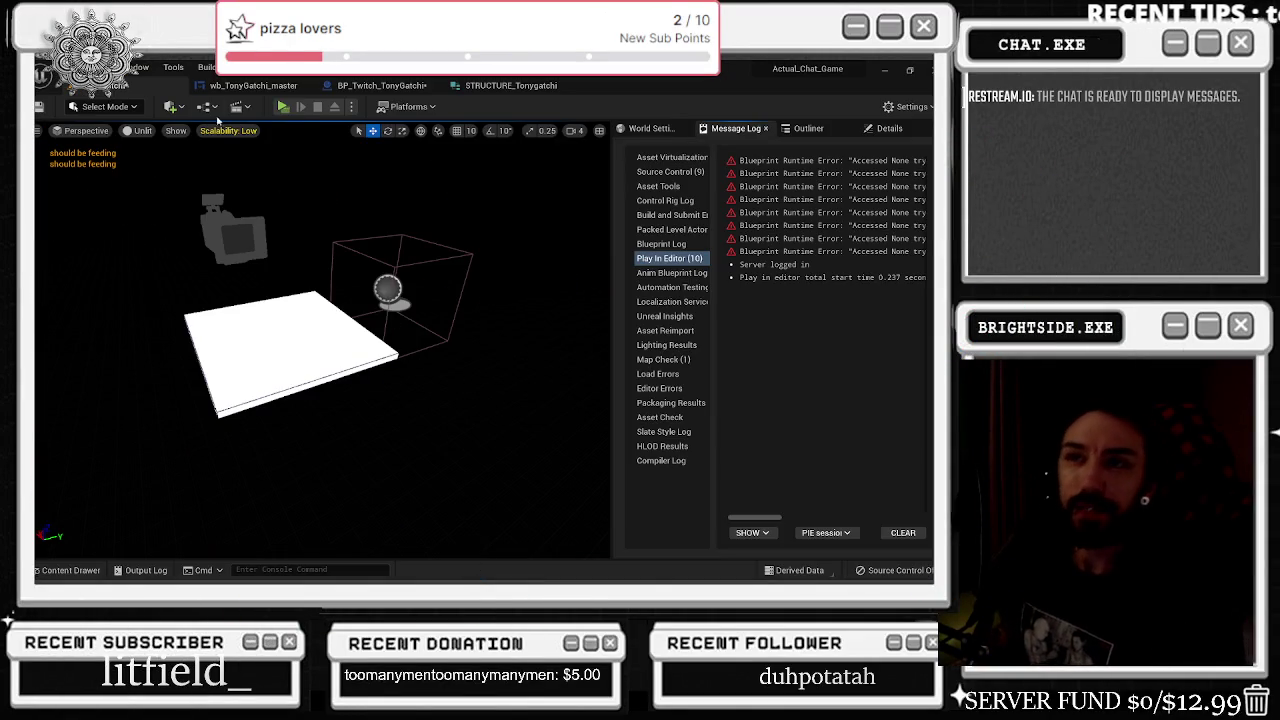
{"action": "left_click", "coordinate": [253, 85]}
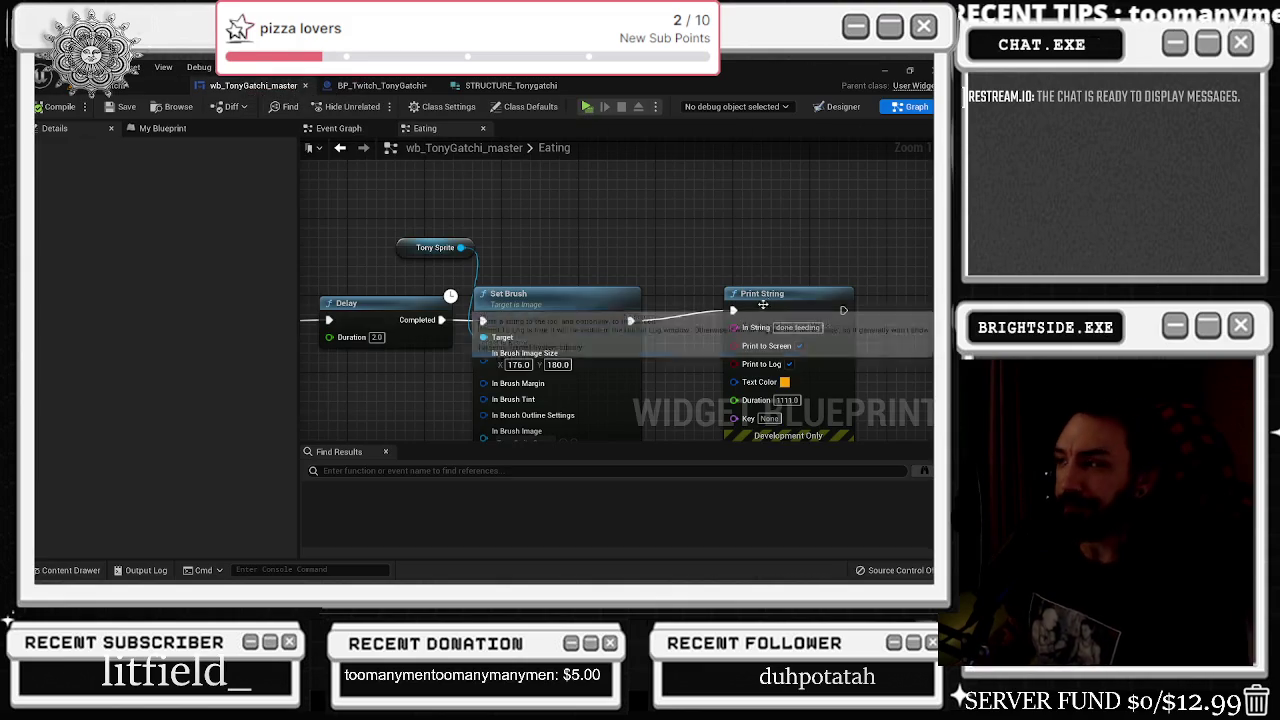
{"action": "scroll", "coordinate": [761, 308], "scroll_direction": "down", "scroll_amount": 2}
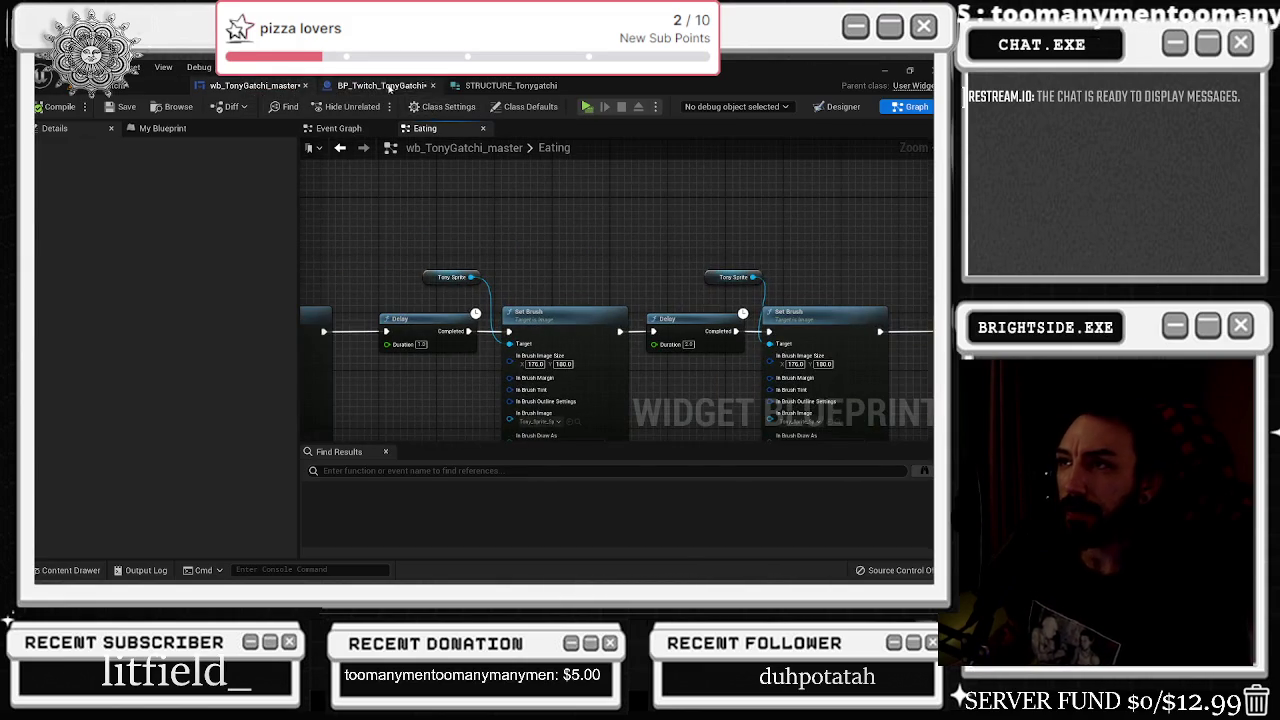
{"action": "left_click", "coordinate": [395, 87]}
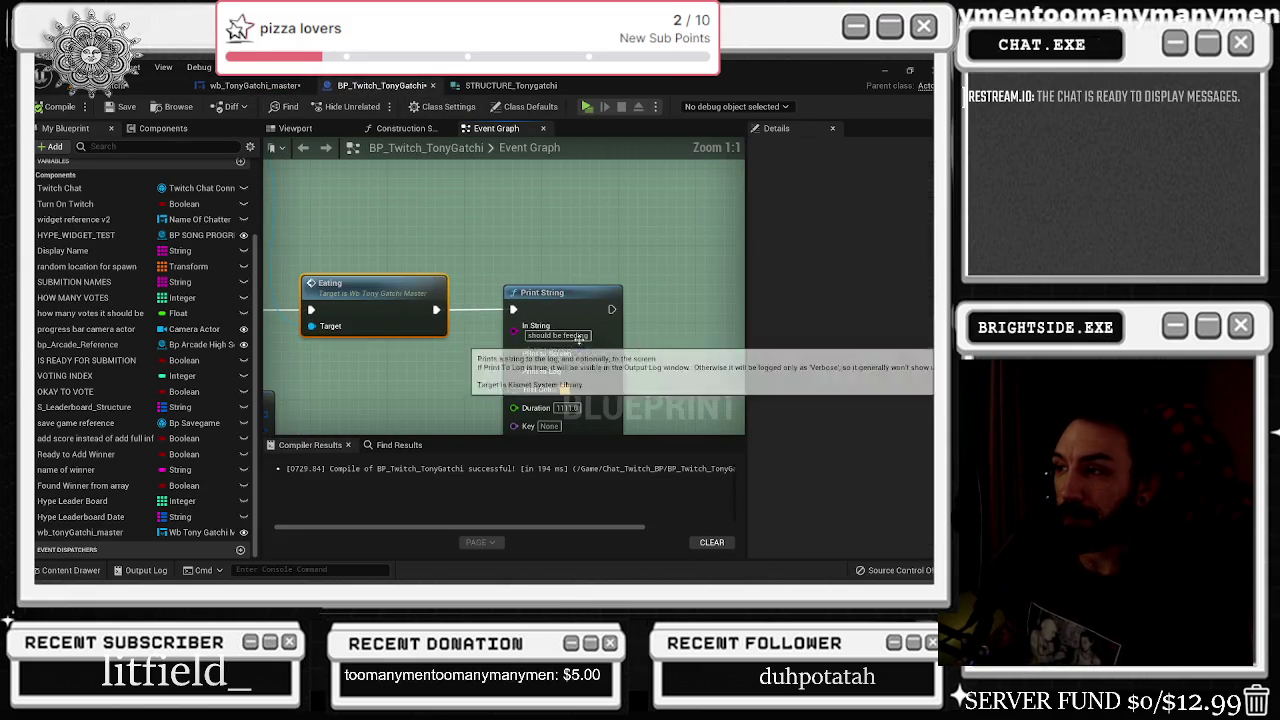
{"action": "scroll", "coordinate": [669, 255], "scroll_direction": "down", "scroll_amount": 2}
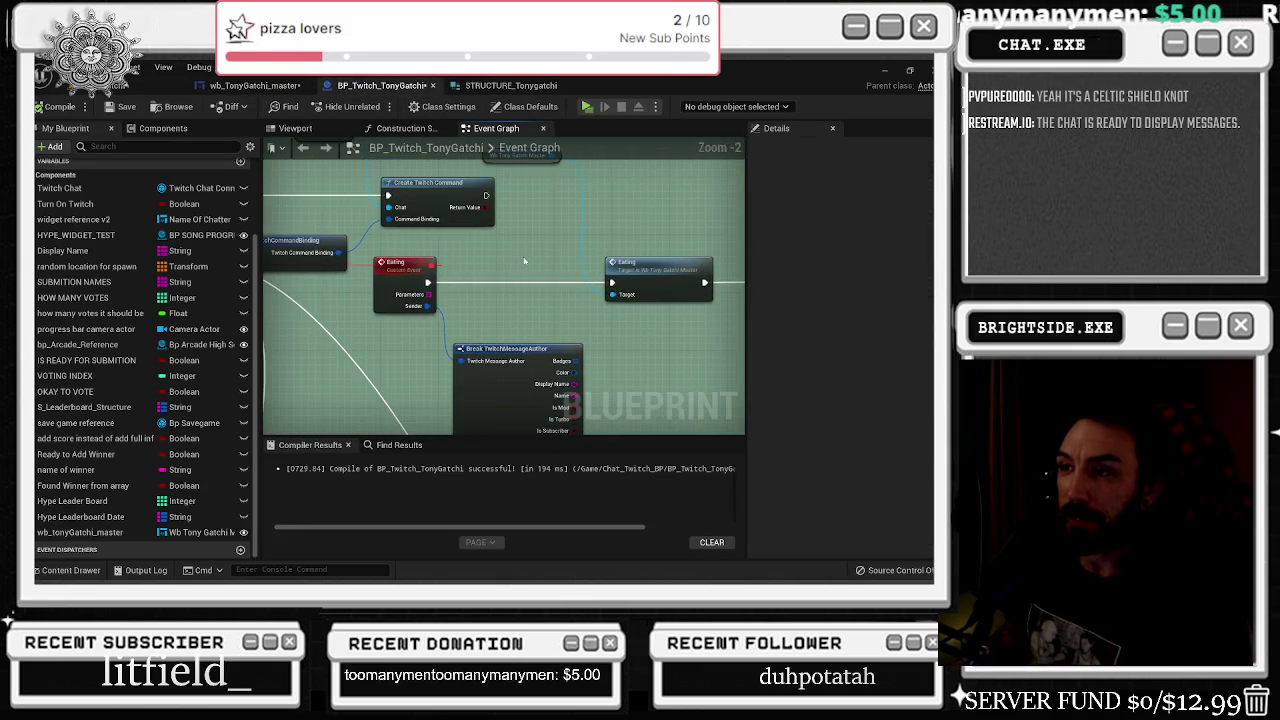
{"action": "left_click", "coordinate": [660, 274]}
{"action": "double_click", "coordinate": [660, 274]}
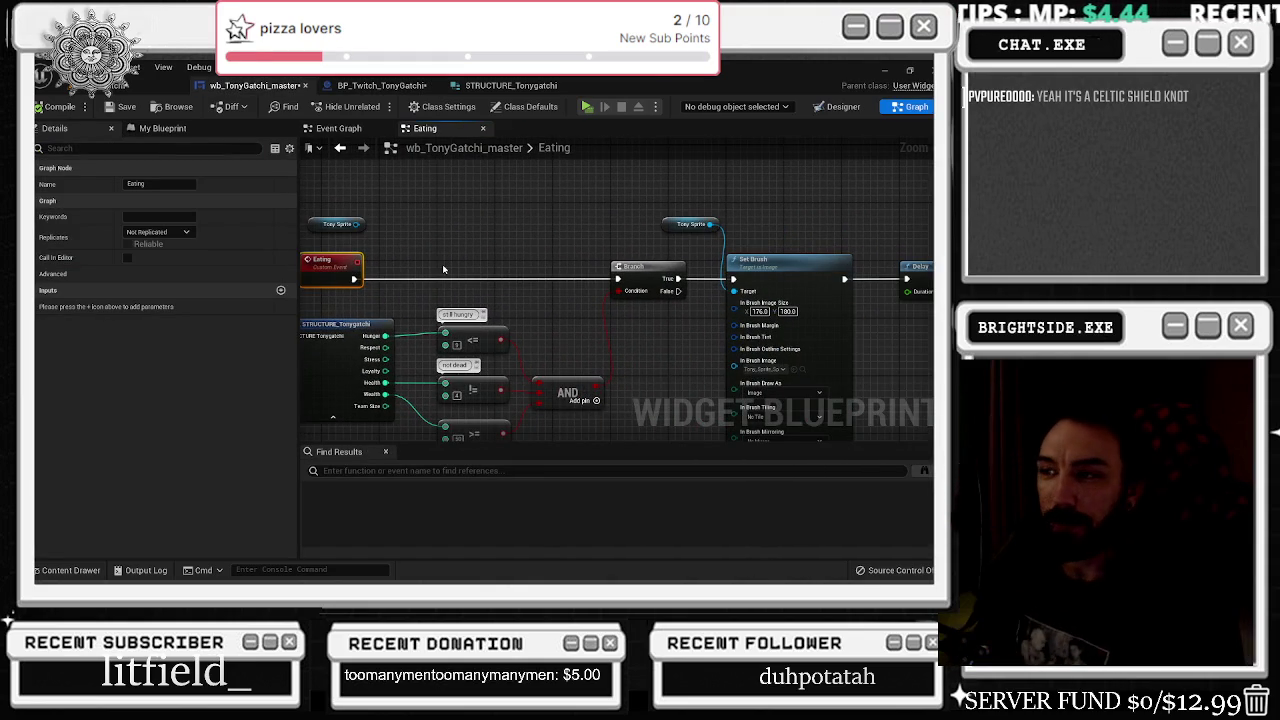
- Inspect the hunger and health comparison nodes and the STRUCTURE_Tonygatchi break node
{"action": "scroll", "coordinate": [482, 266], "scroll_direction": "up", "scroll_amount": 2}
{"action": "scroll", "coordinate": [482, 266], "scroll_direction": "up", "scroll_amount": 1}
{"action": "left_click", "coordinate": [508, 270]}
{"action": "left_click_drag", "start_coordinate": [453, 321], "coordinate": [529, 365]}
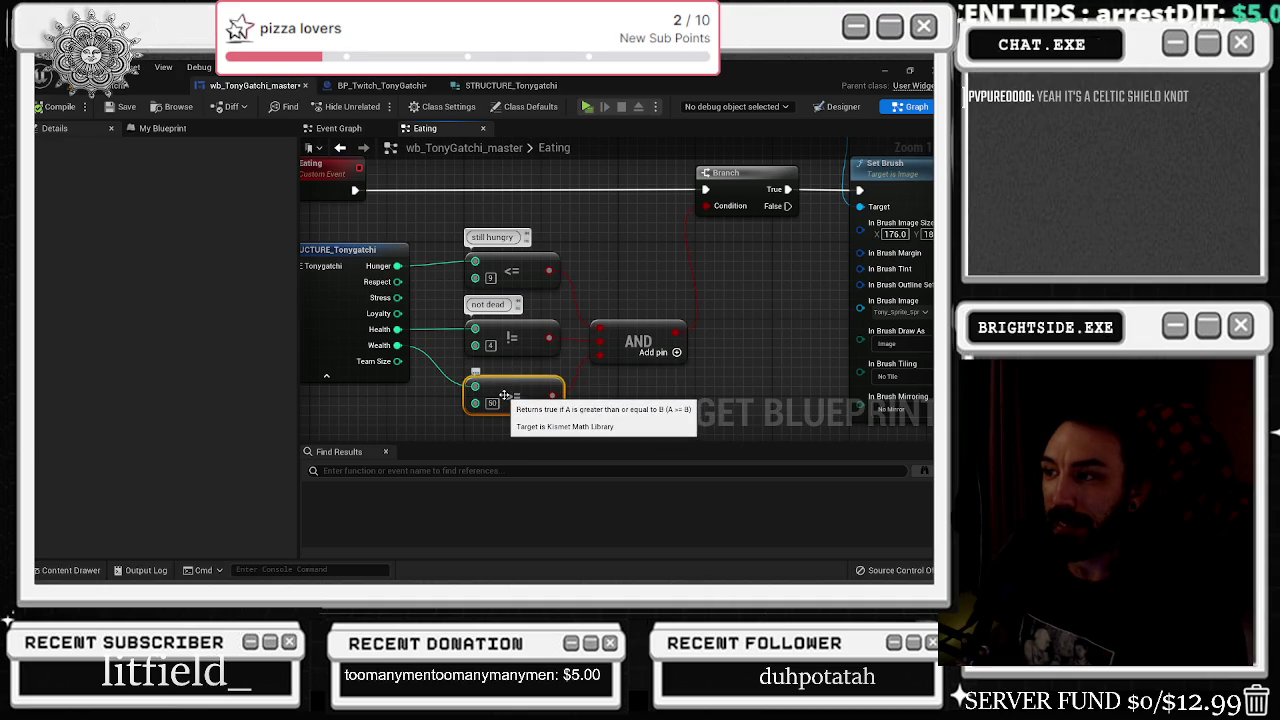
{"action": "left_click", "coordinate": [330, 306]}
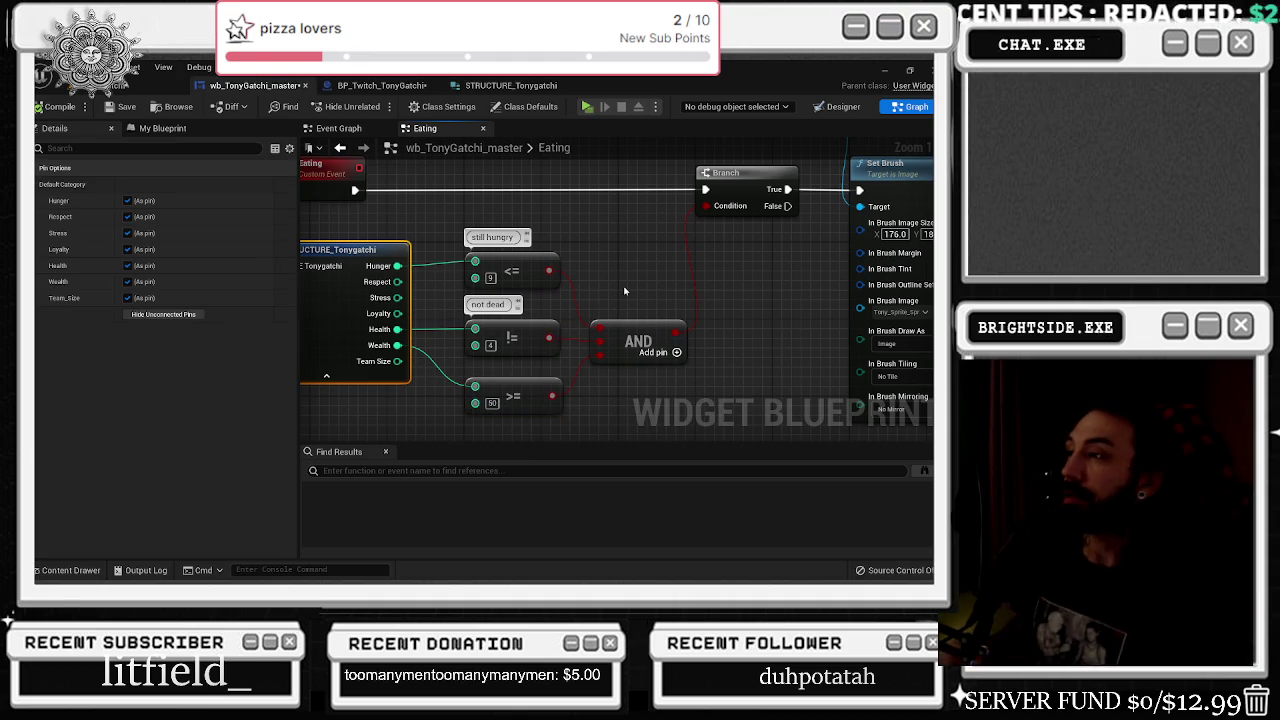
- Nudge the Branch node left, then go back to the level with the Content Drawer open
{"action": "scroll", "coordinate": [640, 287], "scroll_direction": "down", "scroll_amount": 2}
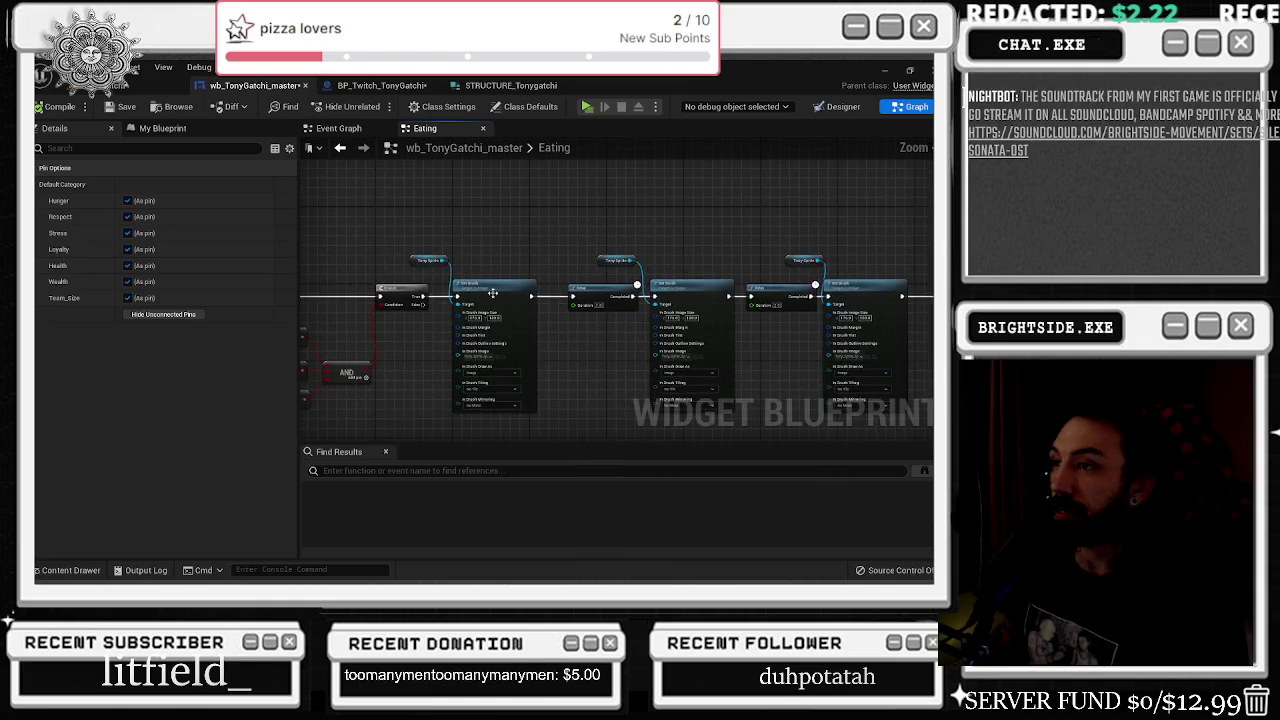
{"action": "left_click_drag", "start_coordinate": [405, 296], "coordinate": [395, 296]}
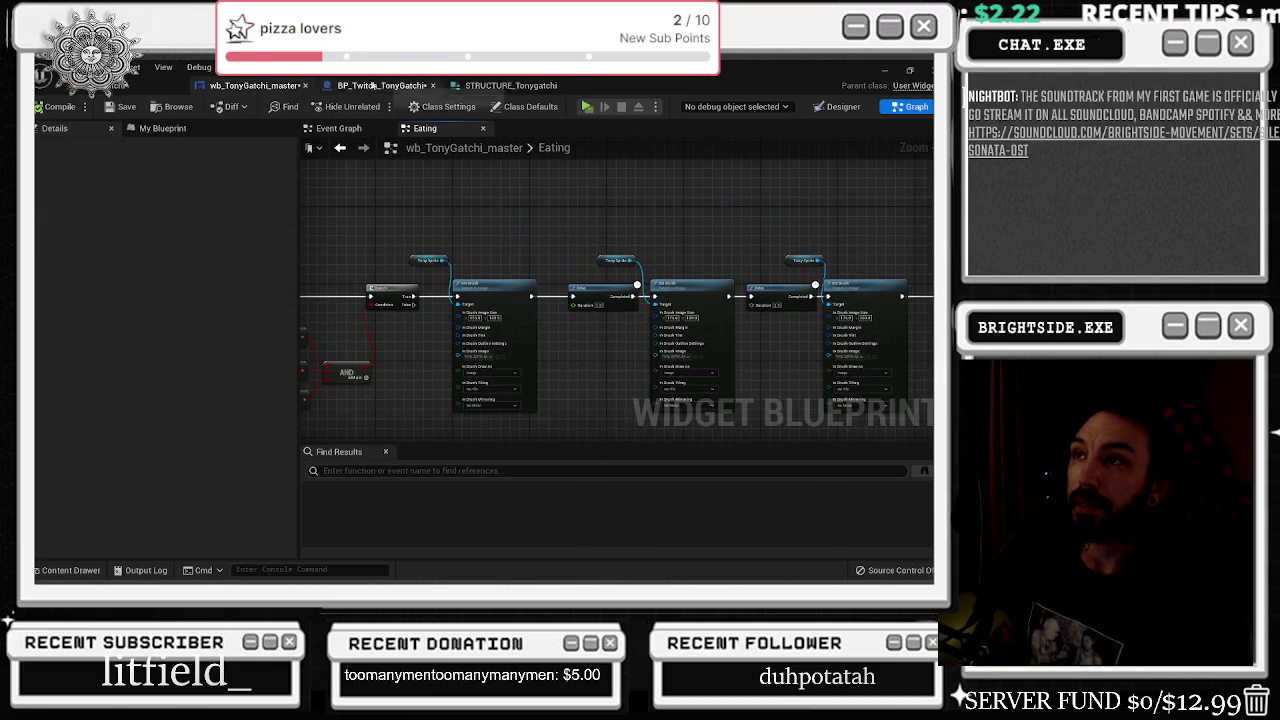
{"action": "left_click", "coordinate": [108, 88]}
{"action": "left_click", "coordinate": [66, 570]}
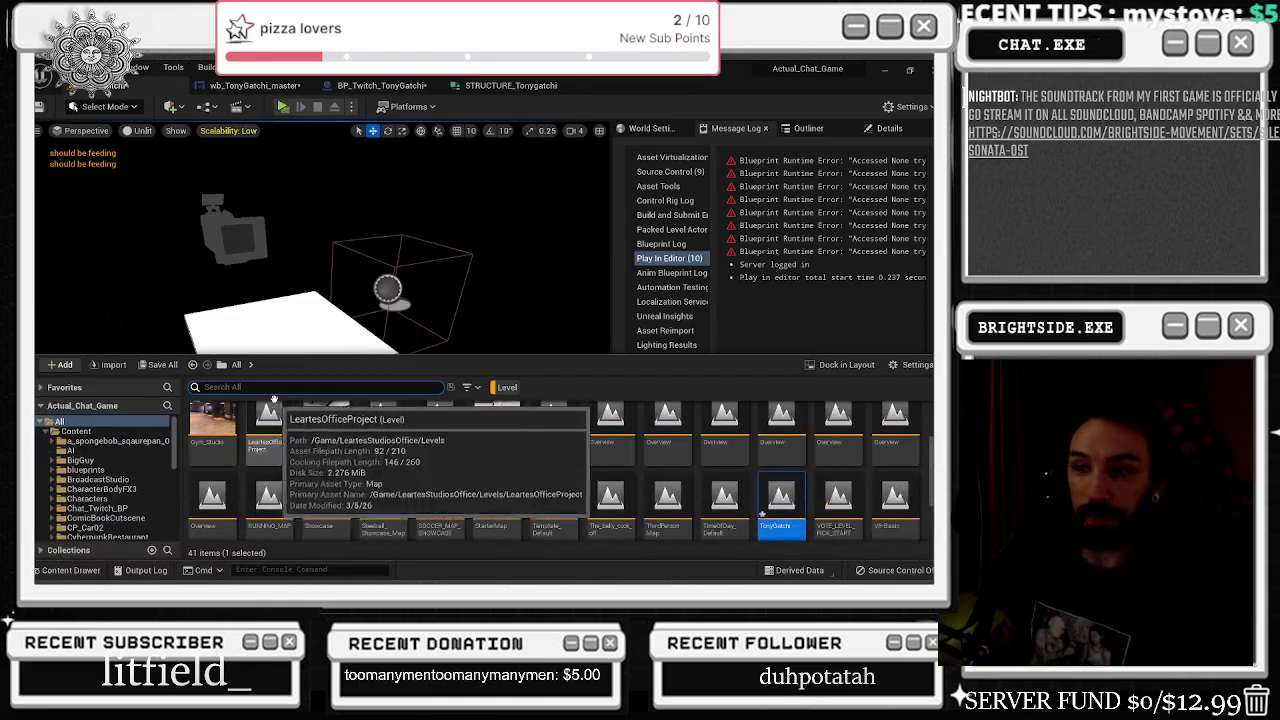
- Find STRUCTURE_Tonygatchi by searching 'tony' and set Wealth's default value to 2000
{"action": "type", "text": "tony"}
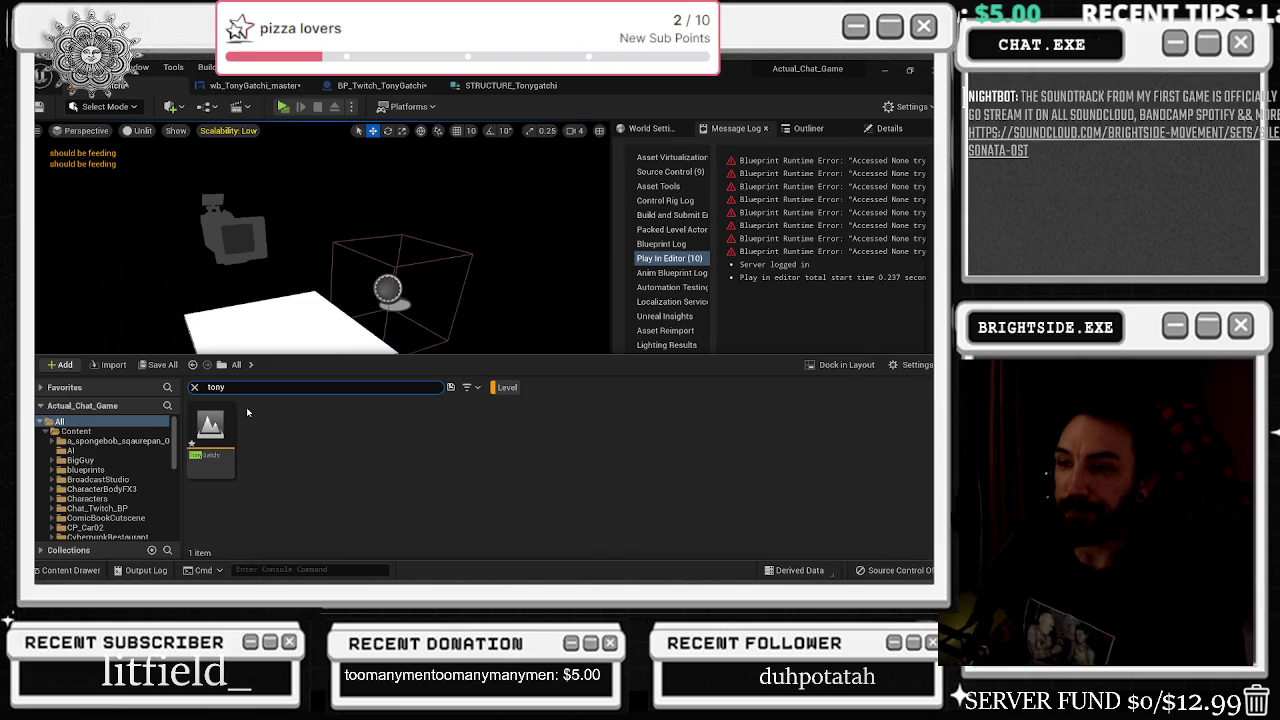
{"action": "left_click", "coordinate": [508, 85]}
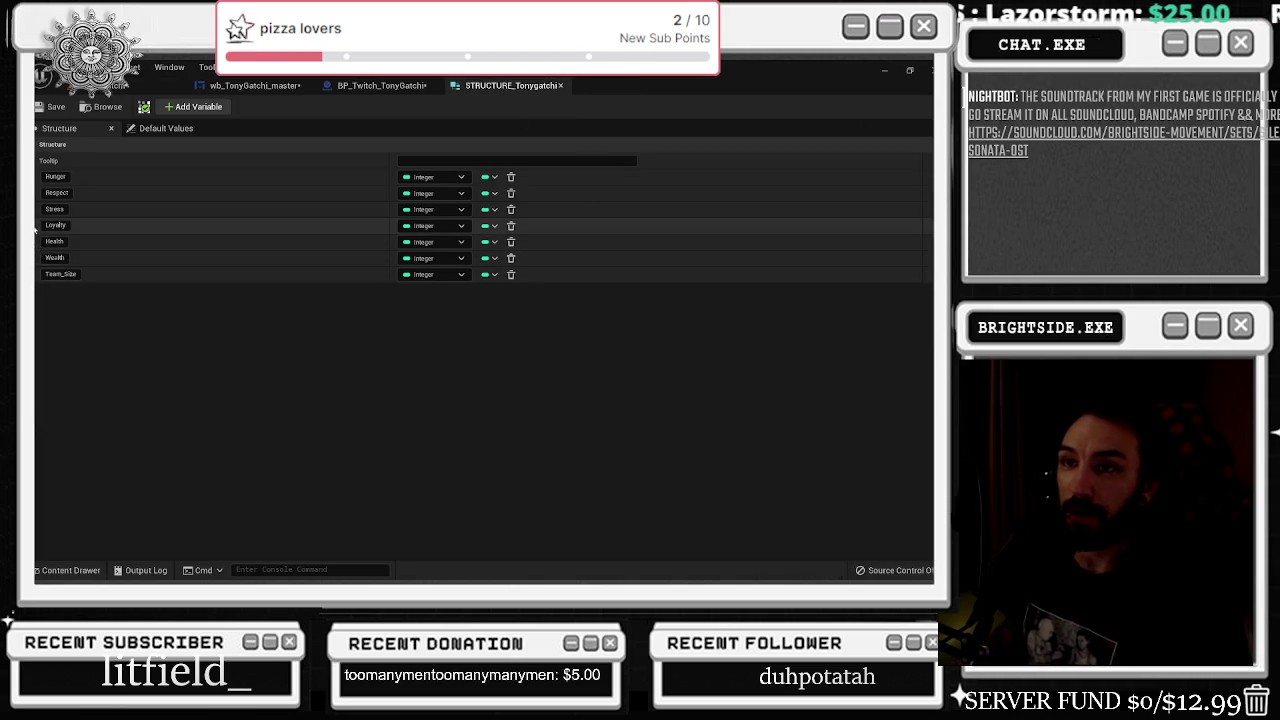
{"action": "left_click", "coordinate": [39, 257]}
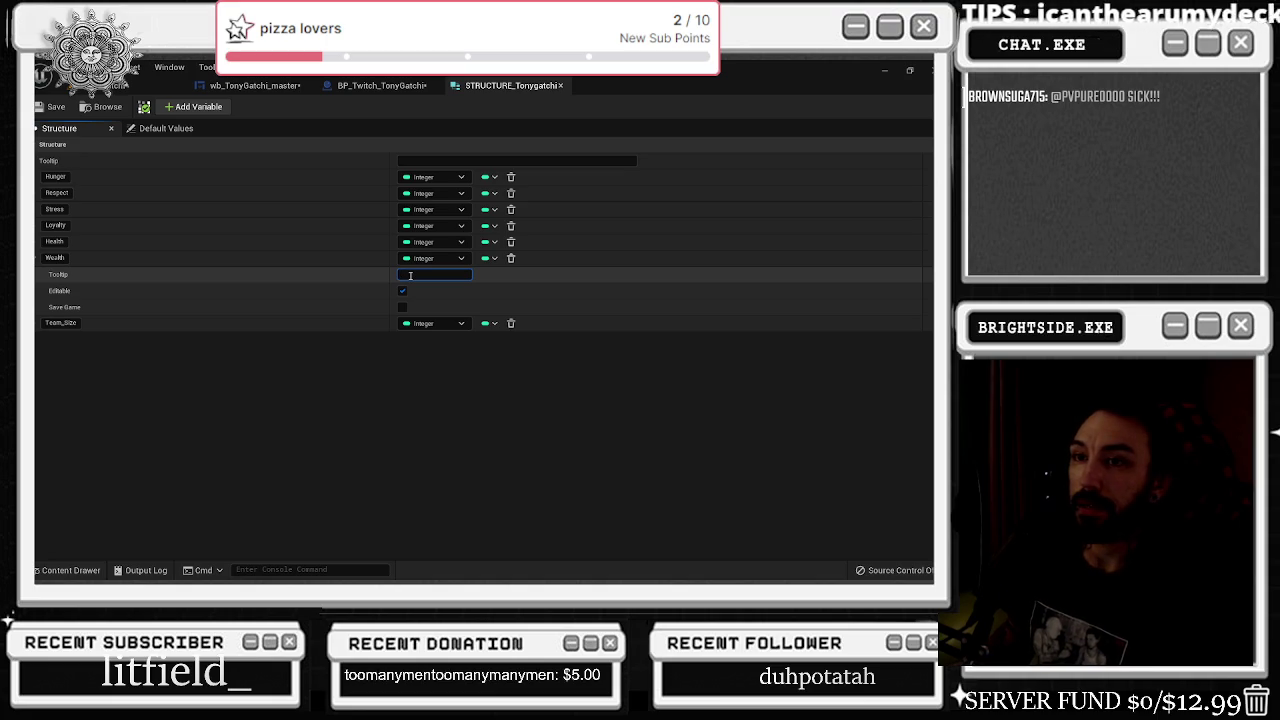
{"action": "left_click", "coordinate": [410, 275]}
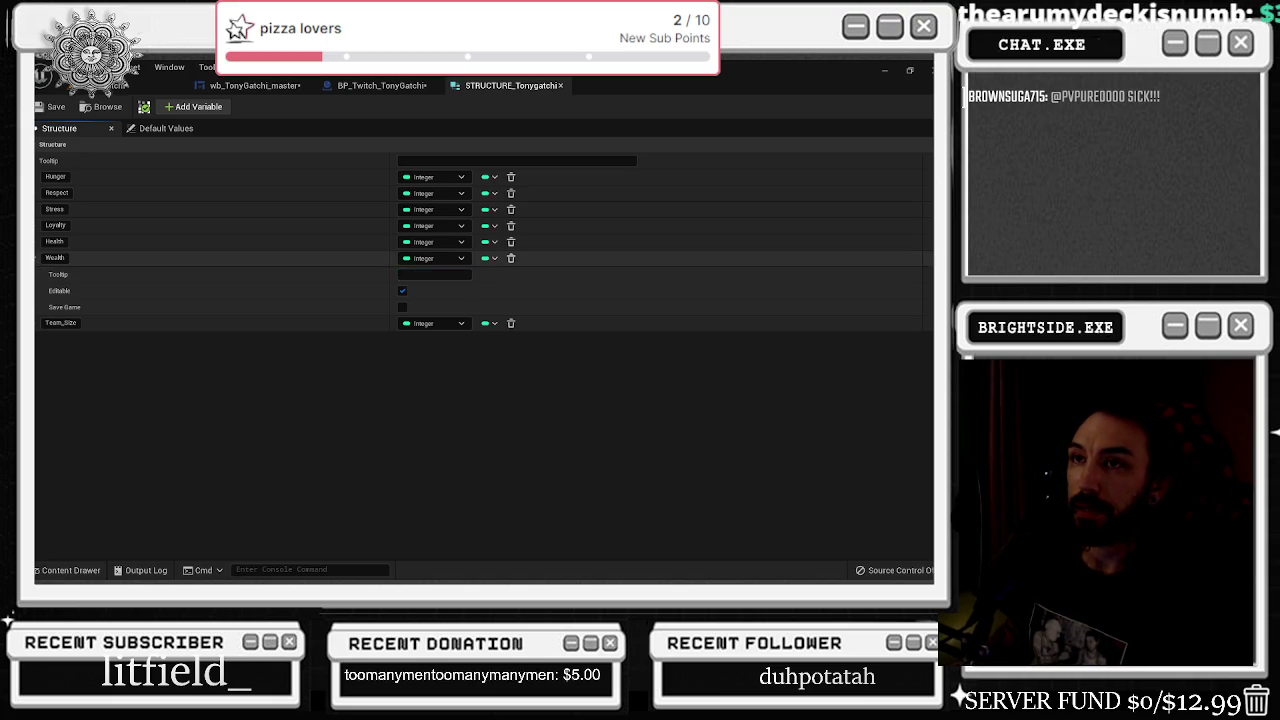
{"action": "left_click", "coordinate": [160, 128]}
{"action": "type", "text": "2000"}
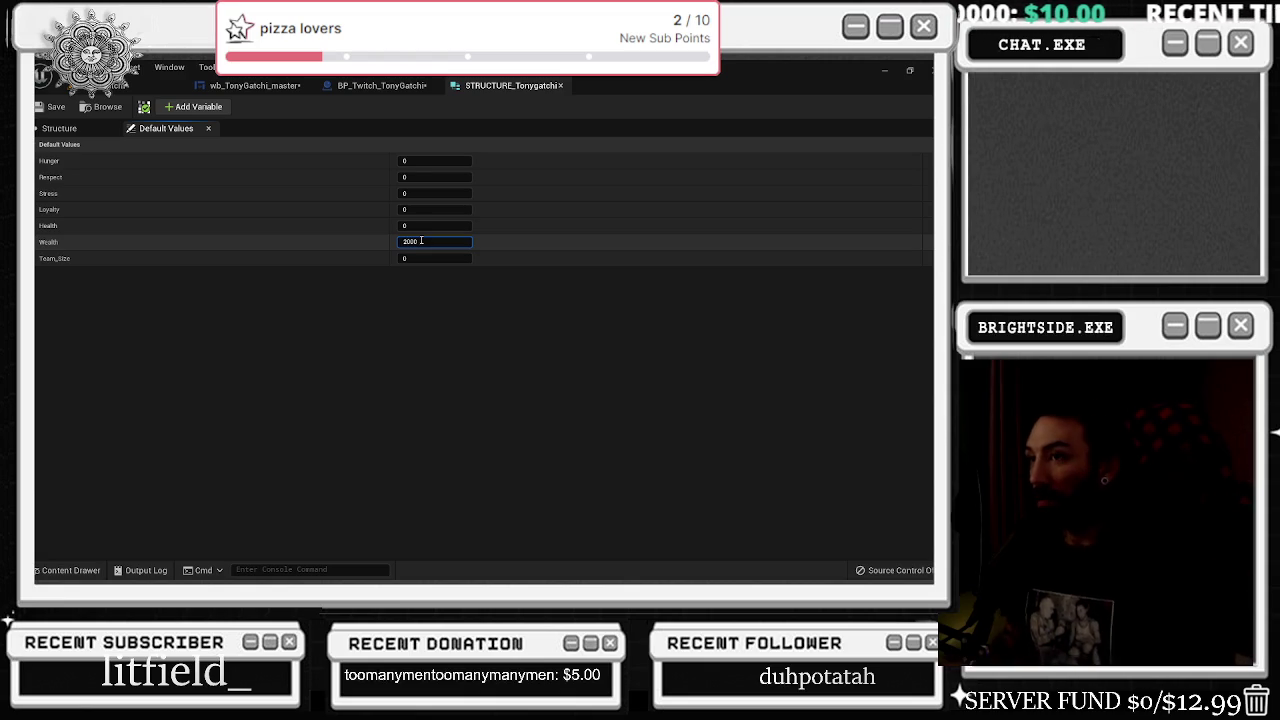
{"action": "key", "text": "Return"}
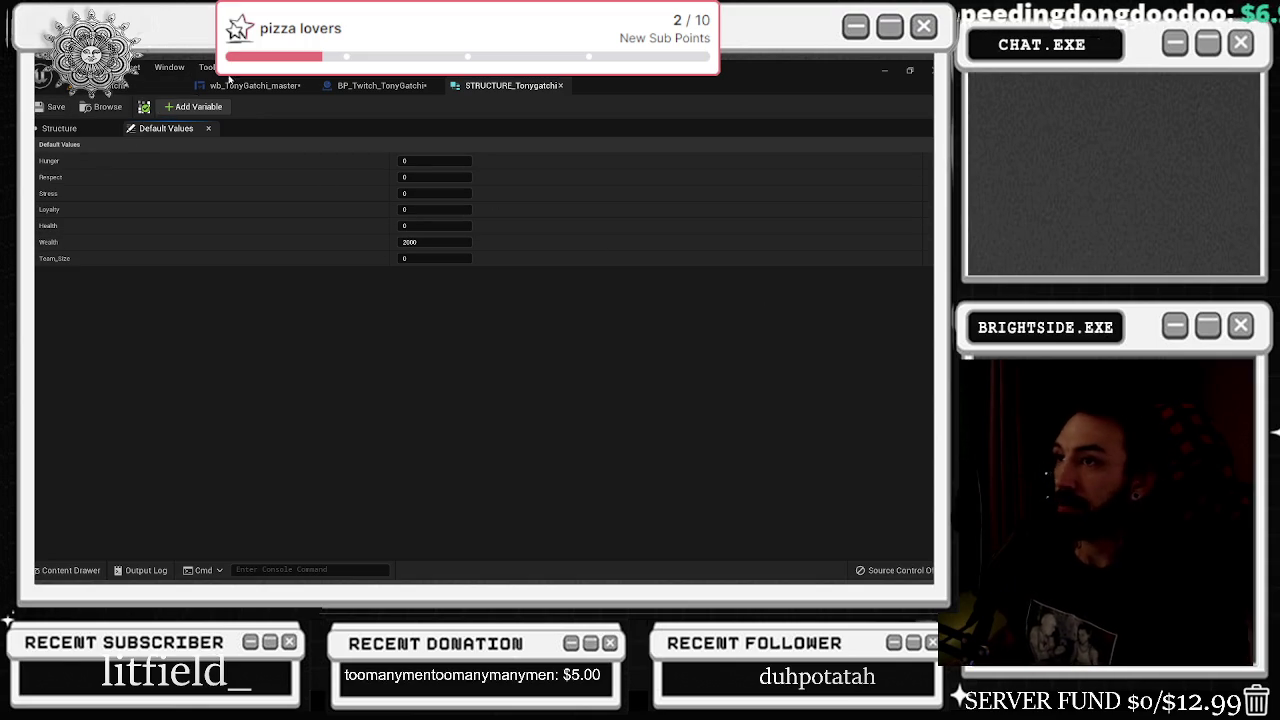
{"action": "left_click", "coordinate": [370, 86]}
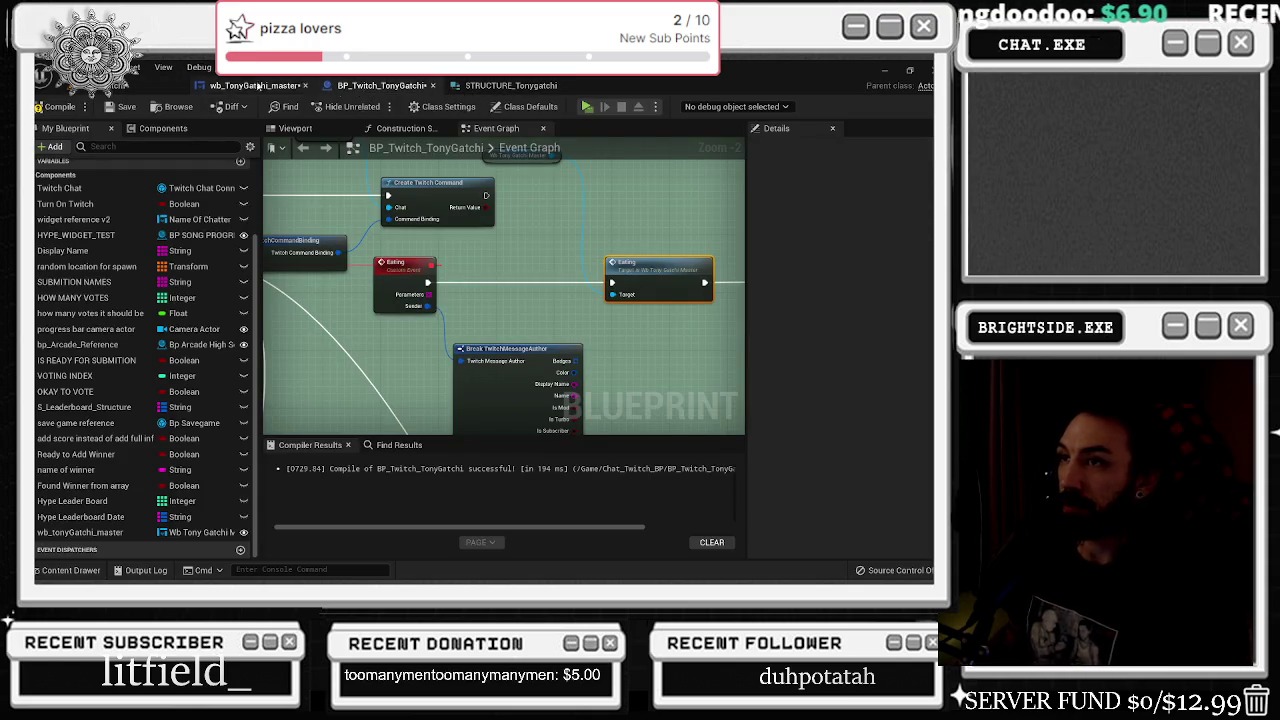
- Frame the Eating graph and reposition the struct, compare and AND nodes, then show the Event Graph
{"action": "left_click", "coordinate": [243, 85]}
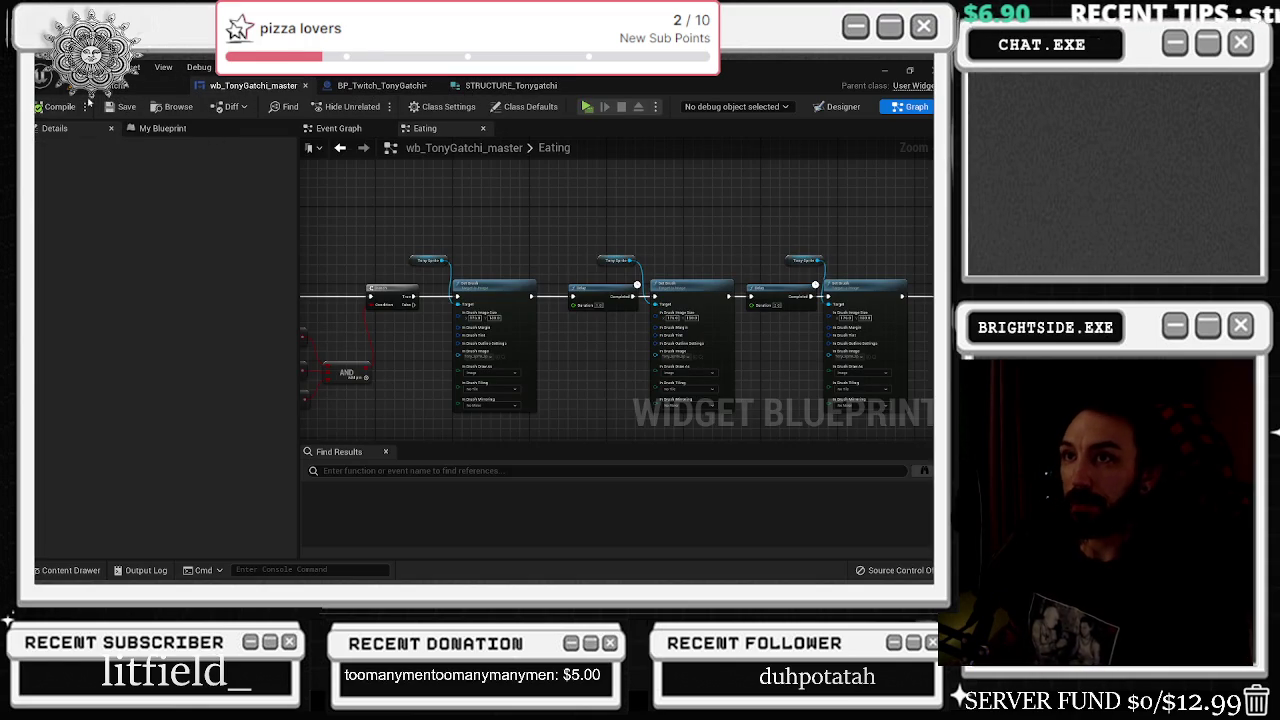
{"action": "key", "text": "Home"}
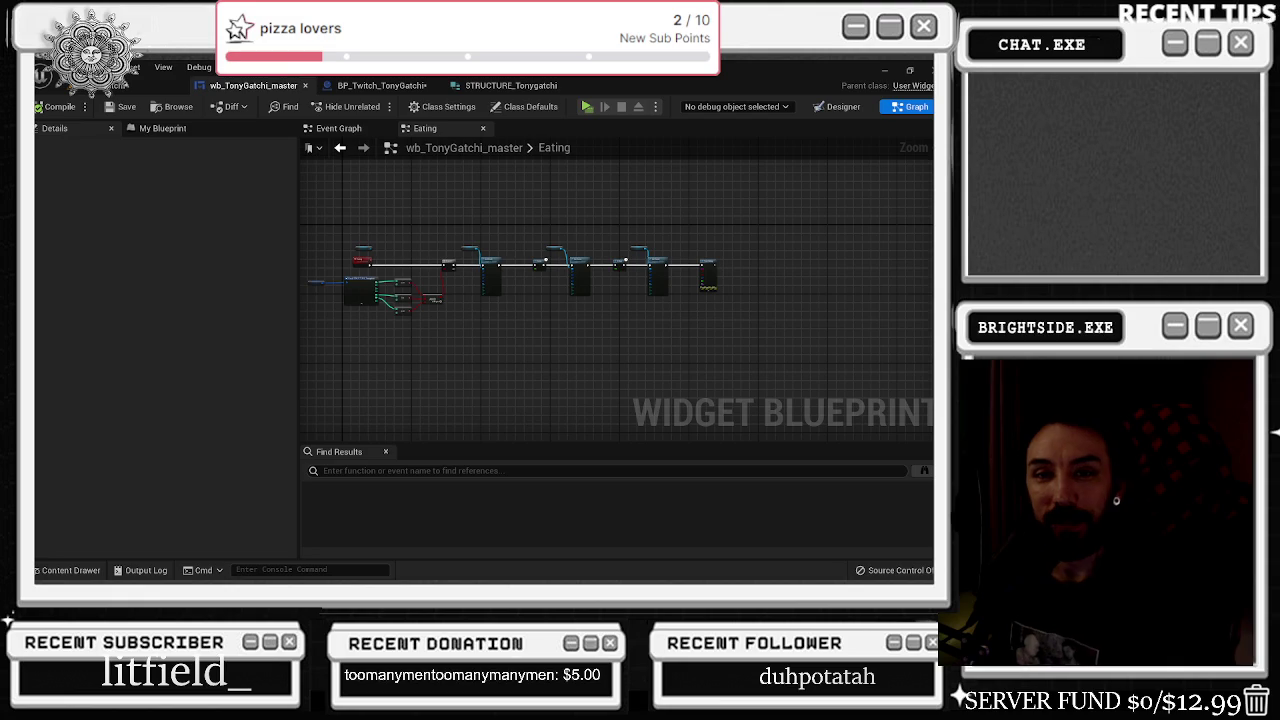
{"action": "scroll", "coordinate": [450, 285], "scroll_direction": "up", "scroll_amount": 5}
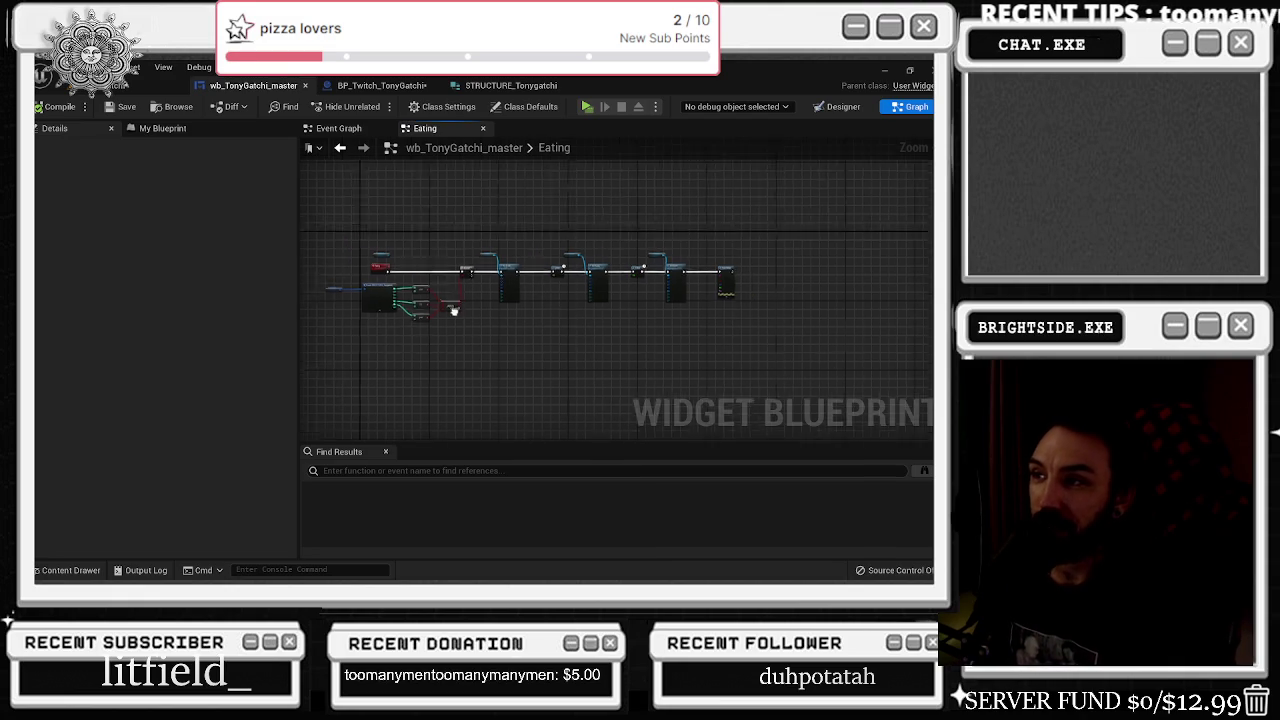
{"action": "scroll", "coordinate": [560, 364], "scroll_direction": "down", "scroll_amount": 2}
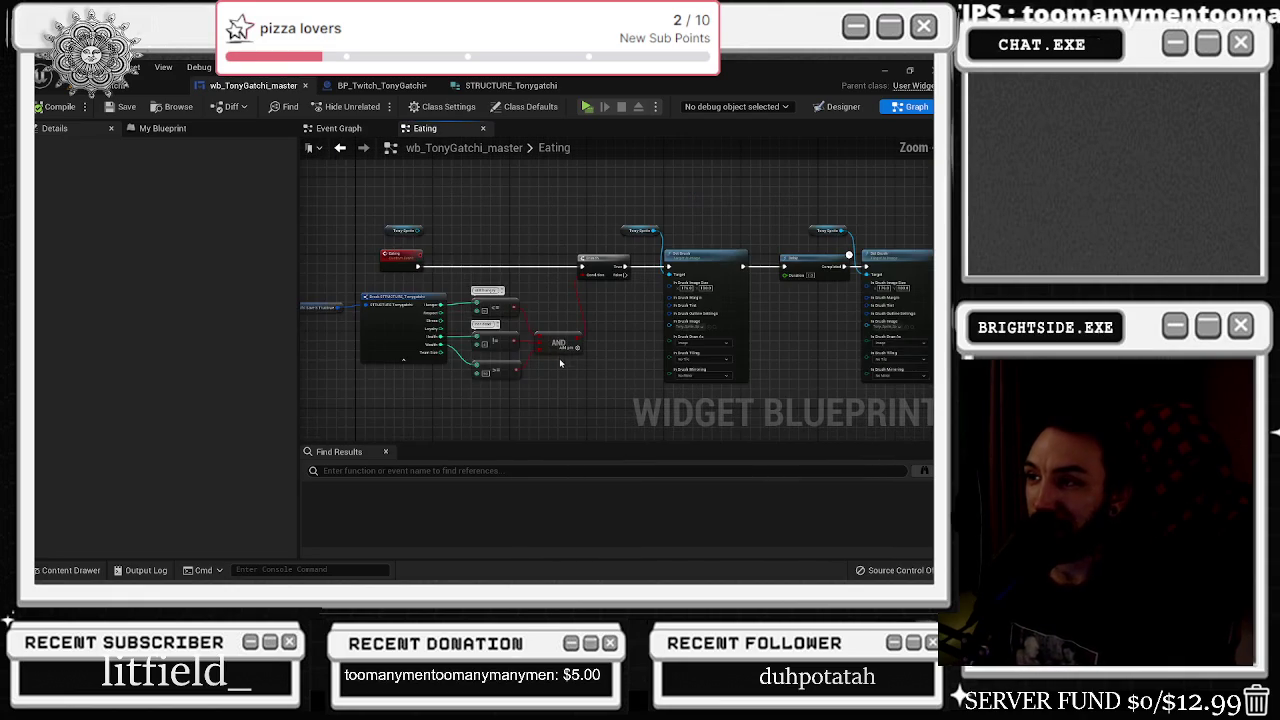
{"action": "left_click_drag", "start_coordinate": [322, 280], "coordinate": [563, 403]}
{"action": "left_click_drag", "start_coordinate": [559, 350], "coordinate": [530, 352]}
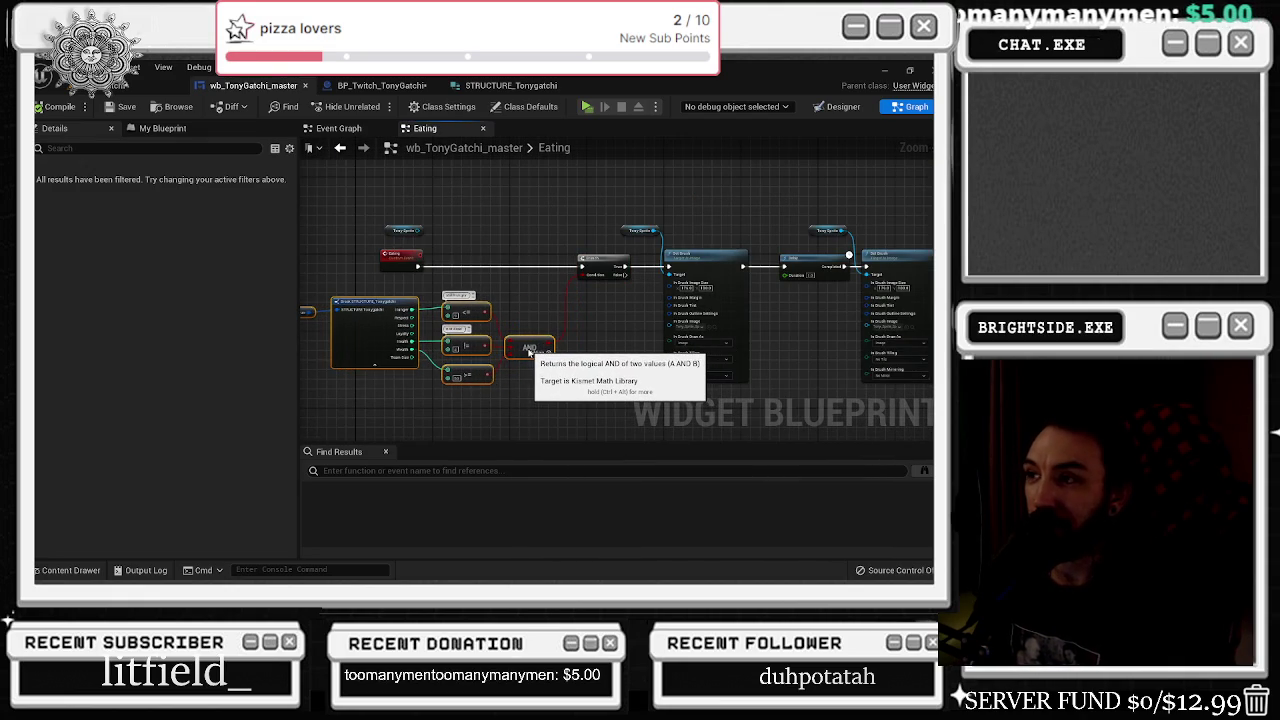
{"action": "mouse_move", "coordinate": [902, 185]}
{"action": "left_mouse_down"}
{"action": "mouse_move", "coordinate": [722, 210]}
{"action": "mouse_move", "coordinate": [554, 270]}
{"action": "mouse_move", "coordinate": [340, 248]}
{"action": "left_mouse_up"}
{"action": "left_click_drag", "start_coordinate": [464, 226], "coordinate": [593, 230]}
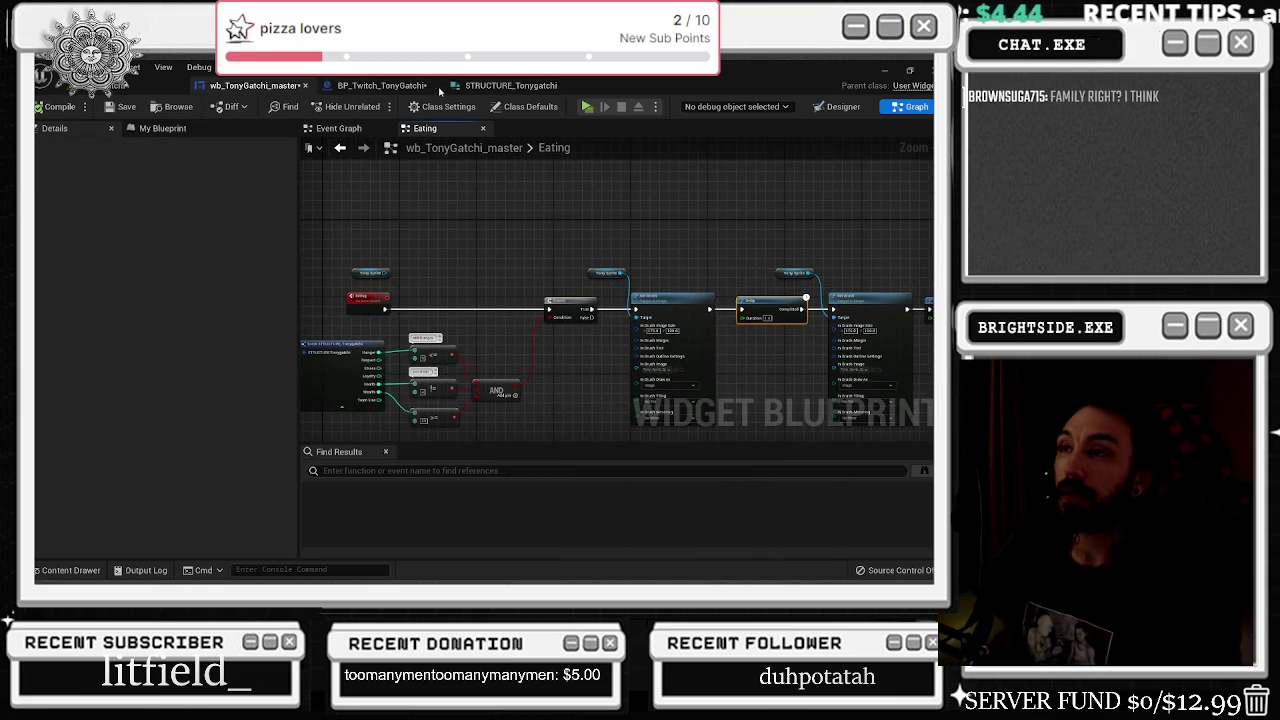
{"action": "left_click", "coordinate": [338, 128]}
{"action": "scroll", "coordinate": [508, 286], "scroll_direction": "up", "scroll_amount": 4}
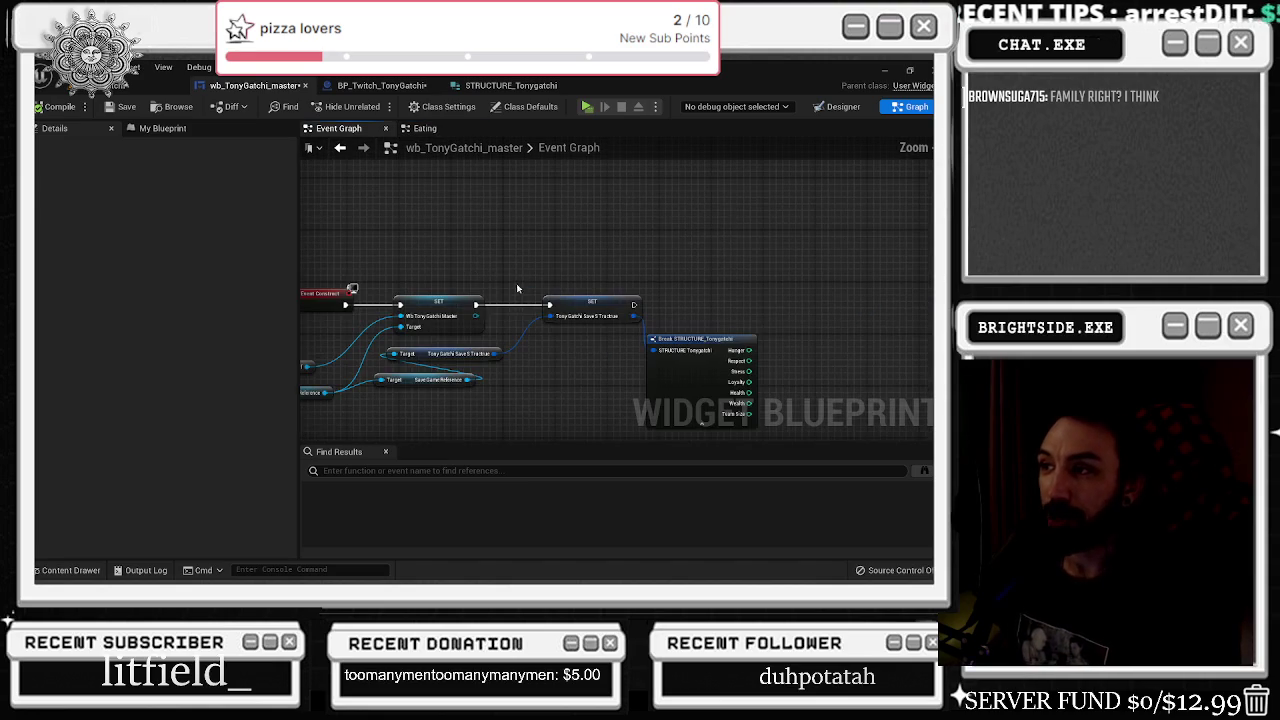
- Rearrange the save-structure getter, SET and Break STRUCTURE_Tonygatchi nodes to the right
{"action": "mouse_move", "coordinate": [458, 356]}
{"action": "left_mouse_down"}
{"action": "mouse_move", "coordinate": [520, 356]}
{"action": "mouse_move", "coordinate": [406, 345]}
{"action": "left_mouse_up"}
{"action": "left_click_drag", "start_coordinate": [497, 304], "coordinate": [508, 304]}
{"action": "left_click_drag", "start_coordinate": [622, 341], "coordinate": [640, 342]}
{"action": "left_click_drag", "start_coordinate": [600, 286], "coordinate": [500, 338]}
{"action": "left_click_drag", "start_coordinate": [615, 342], "coordinate": [759, 320]}
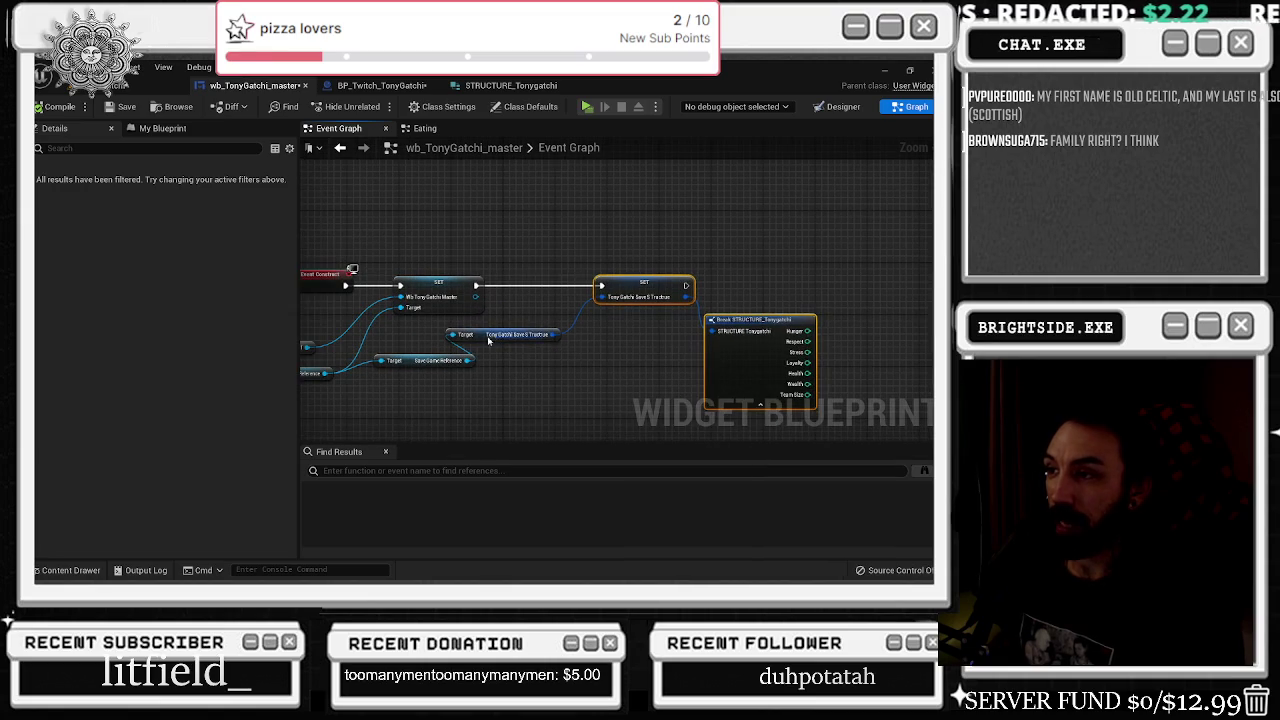
{"action": "left_click_drag", "start_coordinate": [505, 334], "coordinate": [541, 334]}
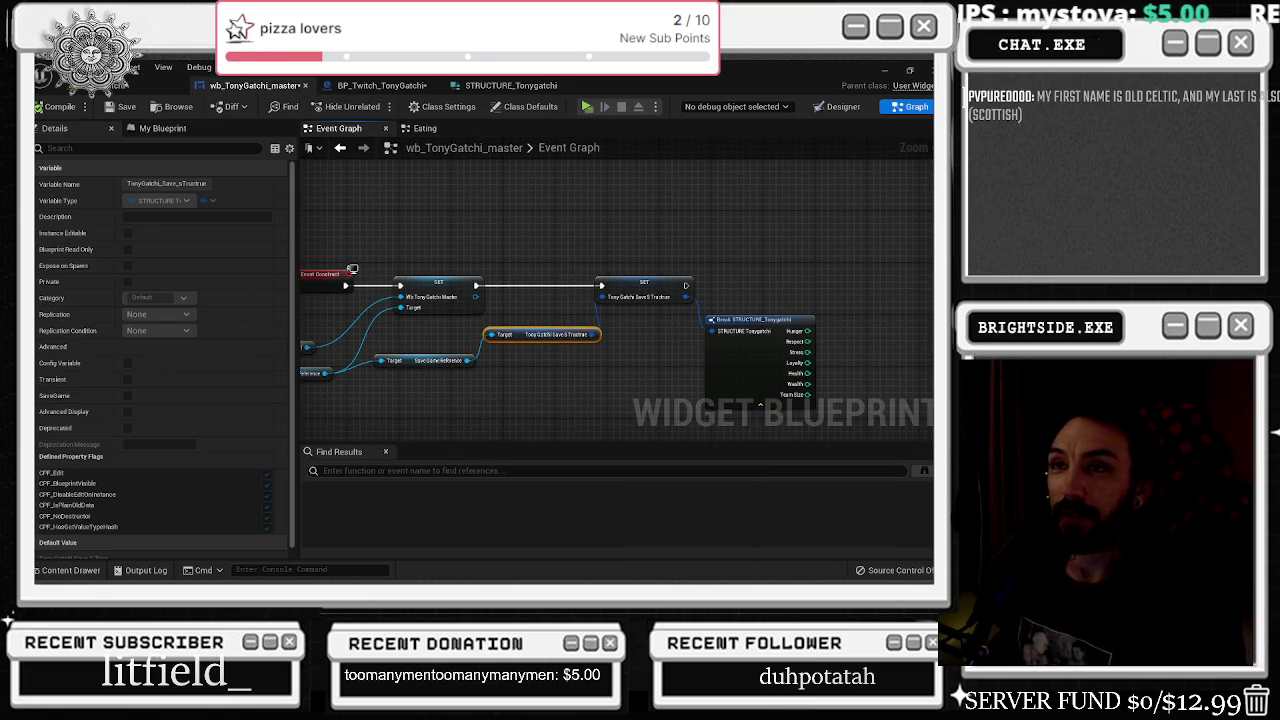
- Save the wb_TonyGatchi_master widget and return to BP_Twitch_TonyGatchi
{"action": "left_click", "coordinate": [122, 112]}
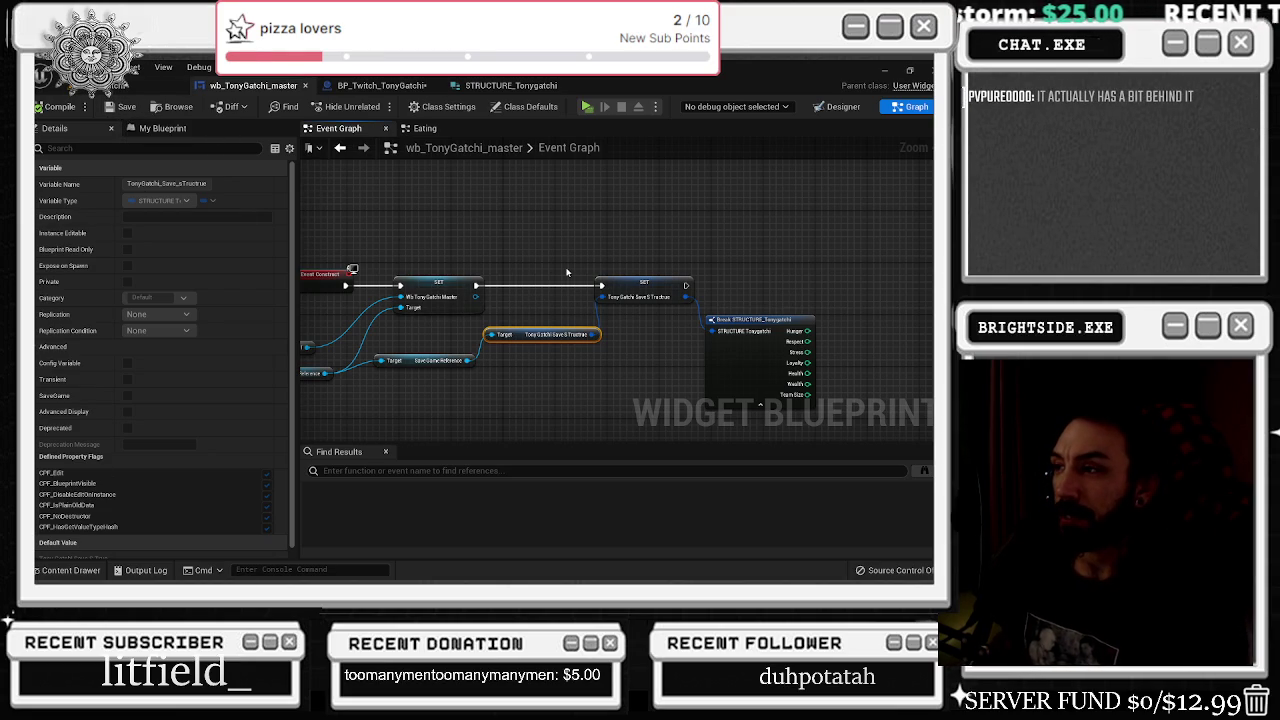
{"action": "left_click_drag", "start_coordinate": [721, 228], "coordinate": [606, 213]}
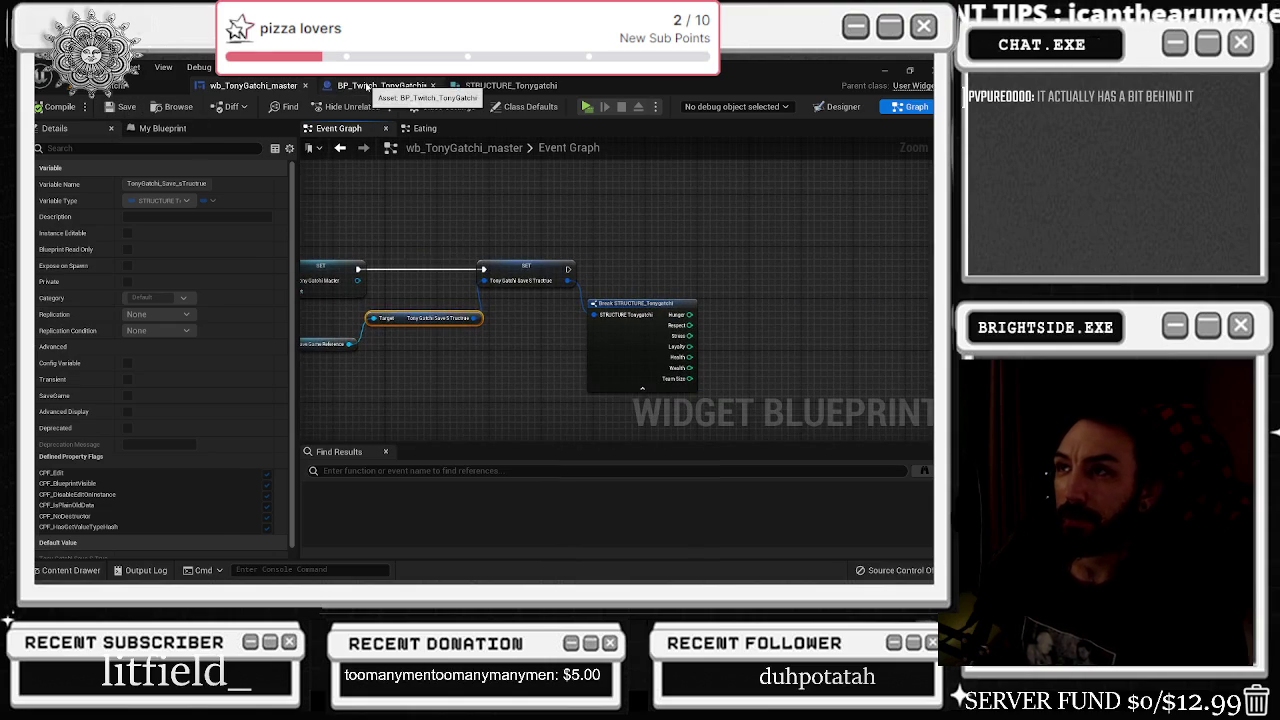
{"action": "left_click", "coordinate": [375, 85]}
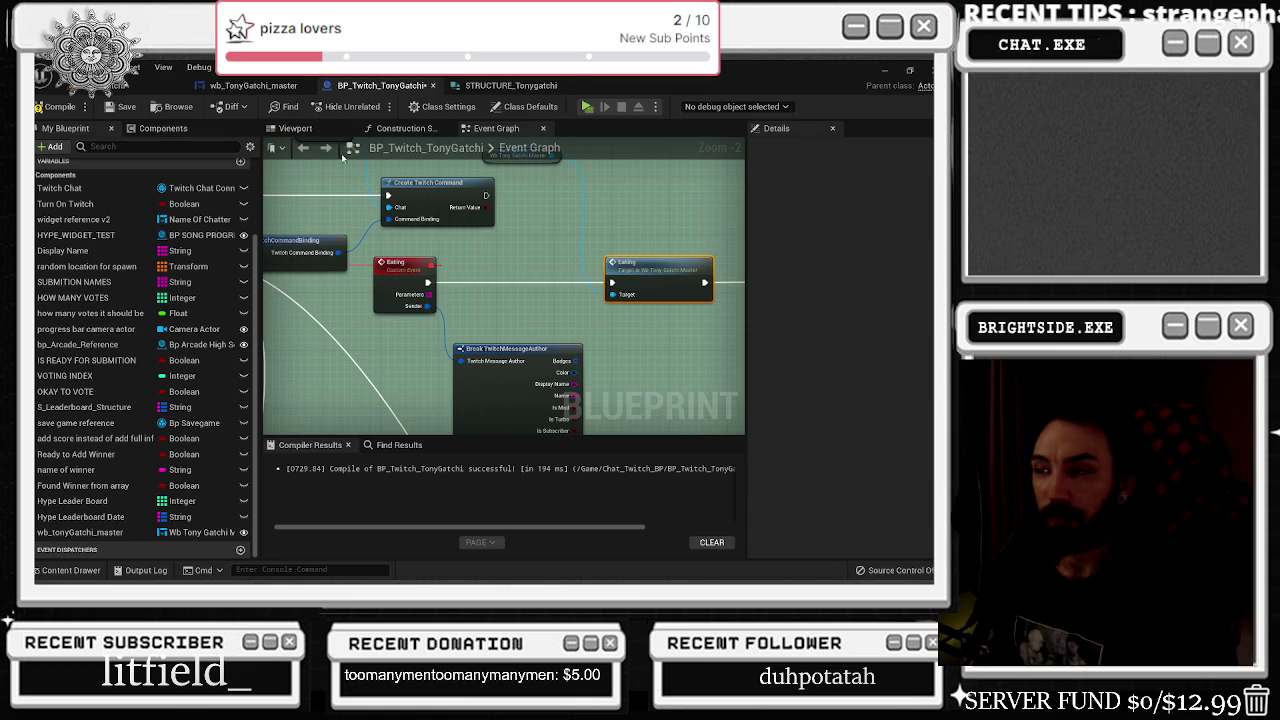
- Connect the Wb Tony Gatchi Master reference to the Eating node's Target pin
{"action": "left_click_drag", "start_coordinate": [685, 268], "coordinate": [604, 269]}
{"action": "mouse_move", "coordinate": [516, 266]}
{"action": "left_mouse_down"}
{"action": "mouse_move", "coordinate": [489, 352]}
{"action": "mouse_move", "coordinate": [529, 405]}
{"action": "left_mouse_up"}
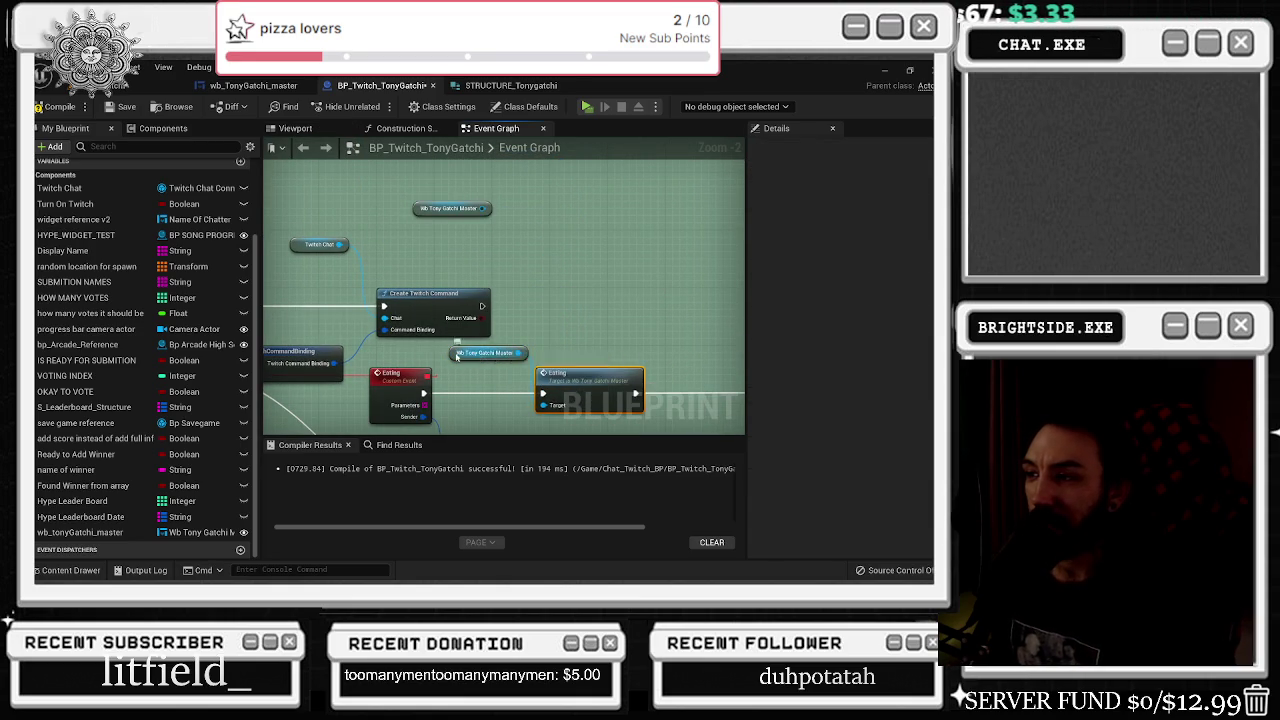
{"action": "left_click_drag", "start_coordinate": [480, 352], "coordinate": [449, 352]}
{"action": "left_click_drag", "start_coordinate": [466, 290], "coordinate": [451, 290]}
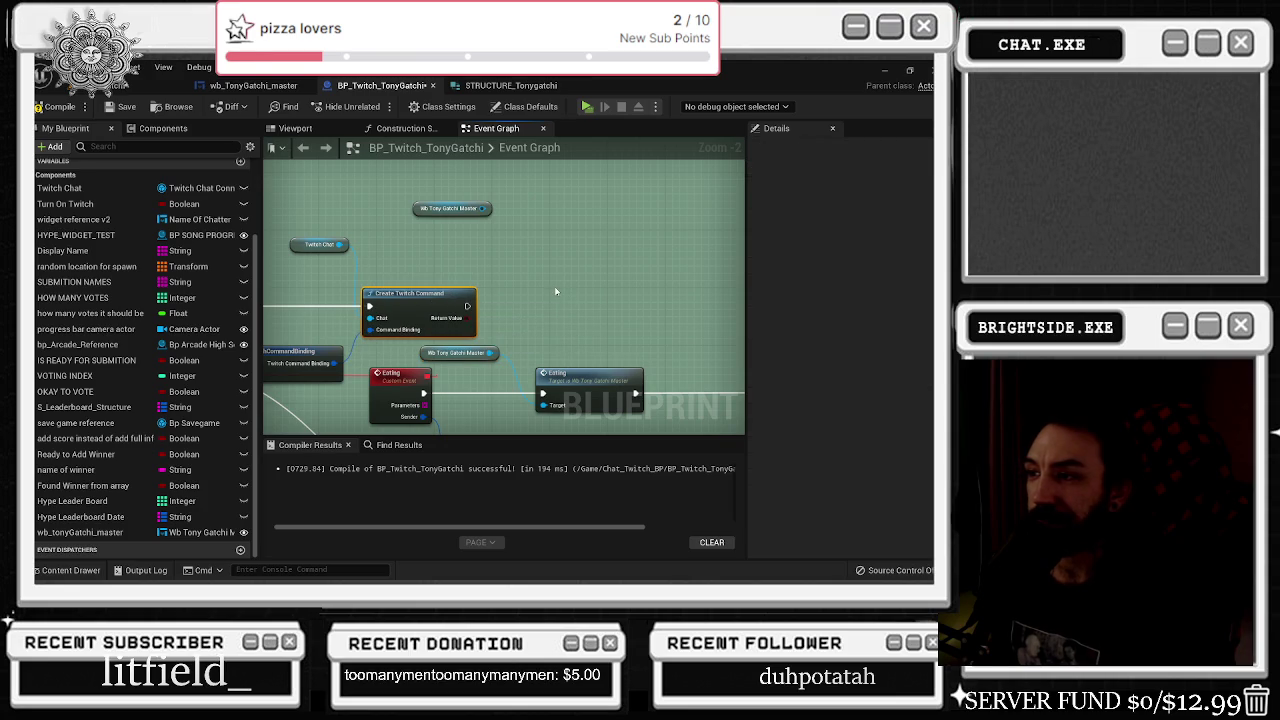
{"action": "scroll", "coordinate": [560, 294], "scroll_direction": "down", "scroll_amount": 3}
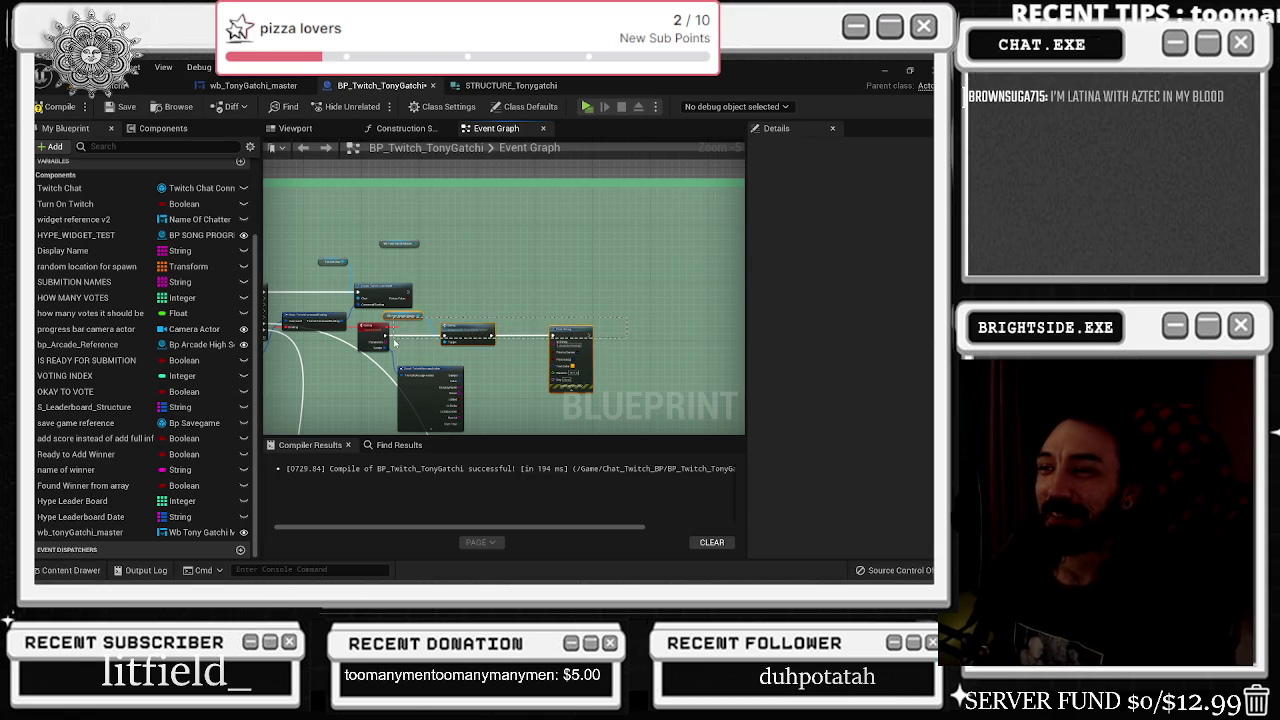
- Compile BP_Twitch_TonyGatchi and return to the wb_TonyGatchi_master widget
{"action": "left_click", "coordinate": [398, 326]}
{"action": "scroll", "coordinate": [398, 326], "scroll_direction": "down", "scroll_amount": 2}
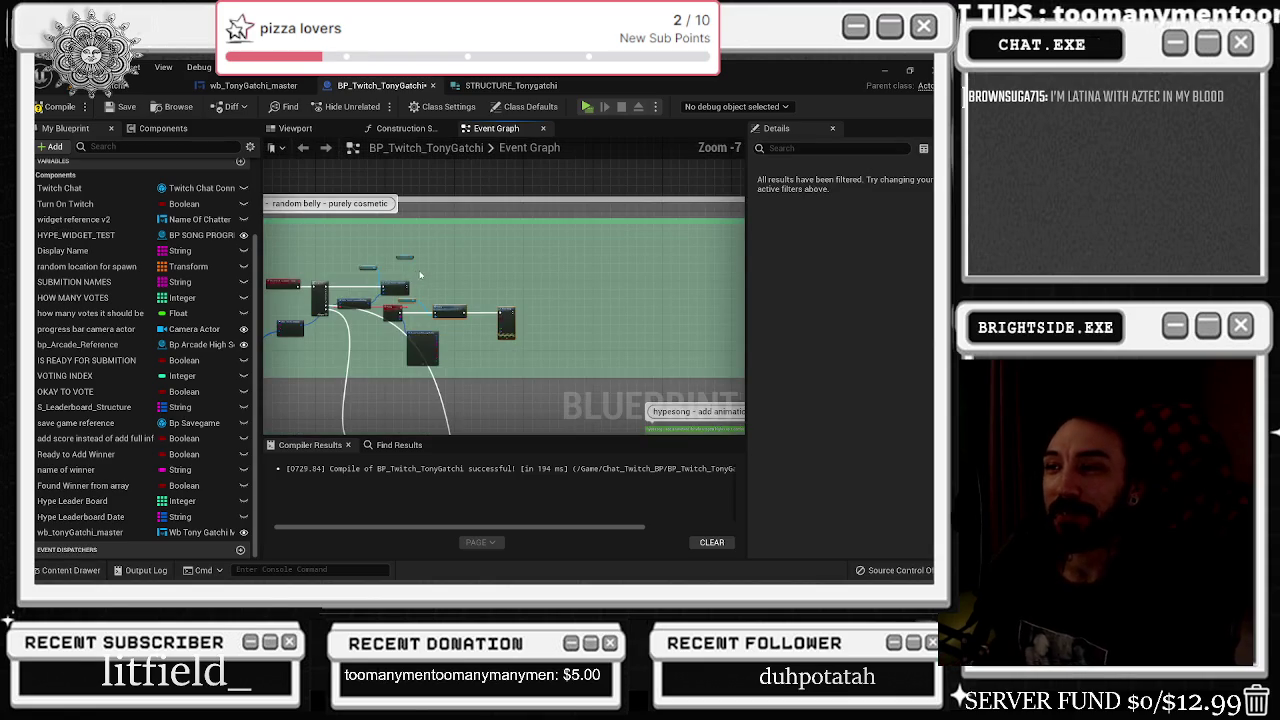
{"action": "scroll", "coordinate": [398, 326], "scroll_direction": "down", "scroll_amount": 2}
{"action": "left_click", "coordinate": [55, 106]}
{"action": "left_click", "coordinate": [138, 128]}
{"action": "left_click", "coordinate": [253, 85]}
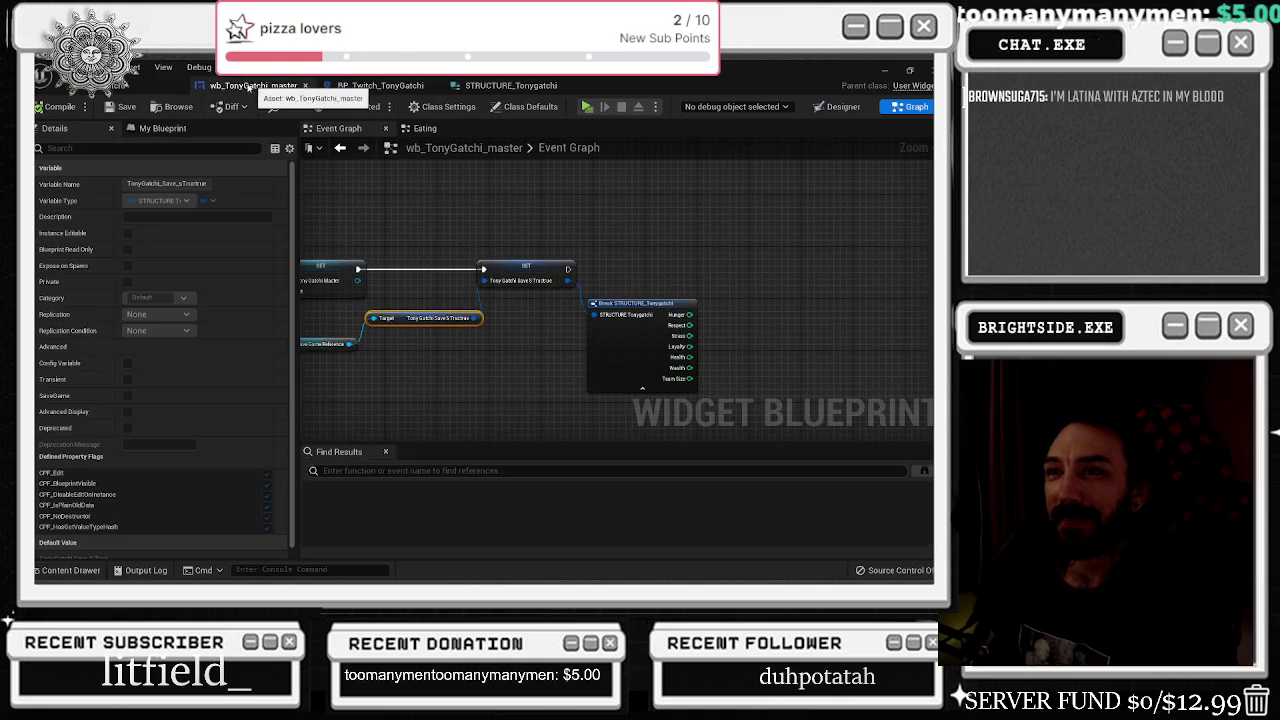
- Inspect the Break STRUCTURE_Tonygatchi pins and check the structure's default values
{"action": "left_click_drag", "start_coordinate": [663, 313], "coordinate": [675, 313]}
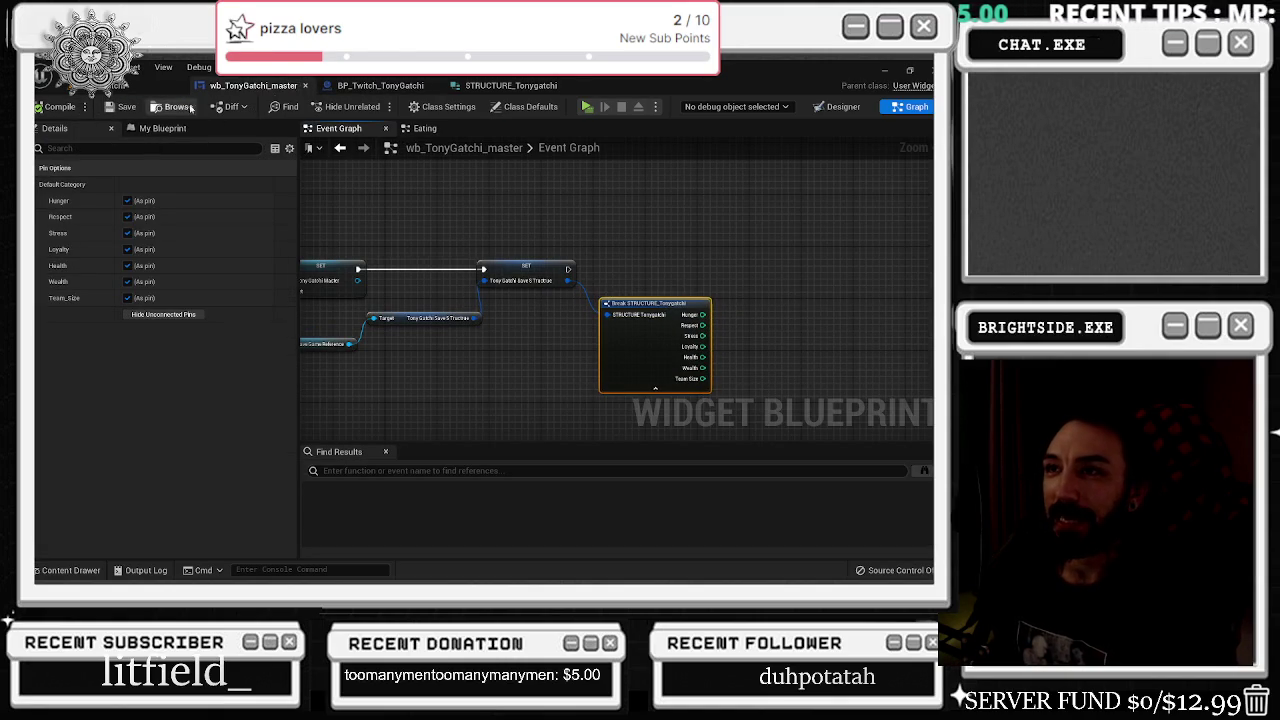
{"action": "left_click", "coordinate": [380, 85]}
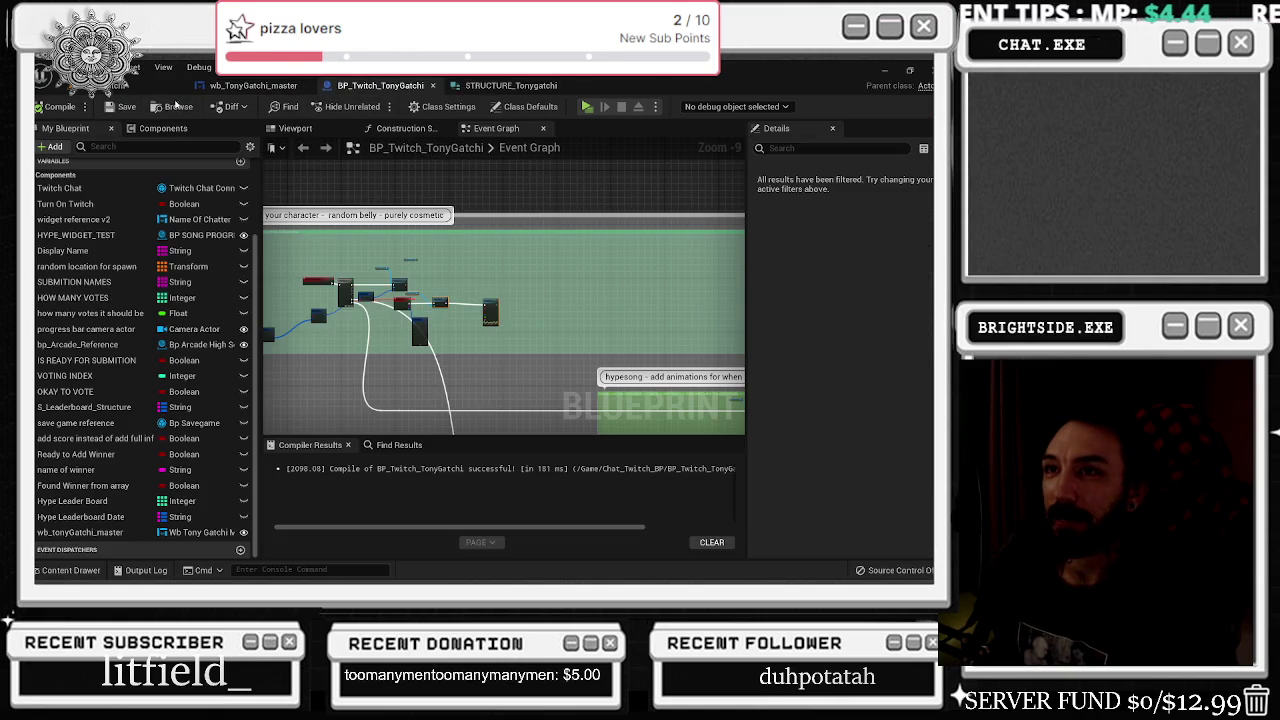
{"action": "left_click", "coordinate": [510, 85]}
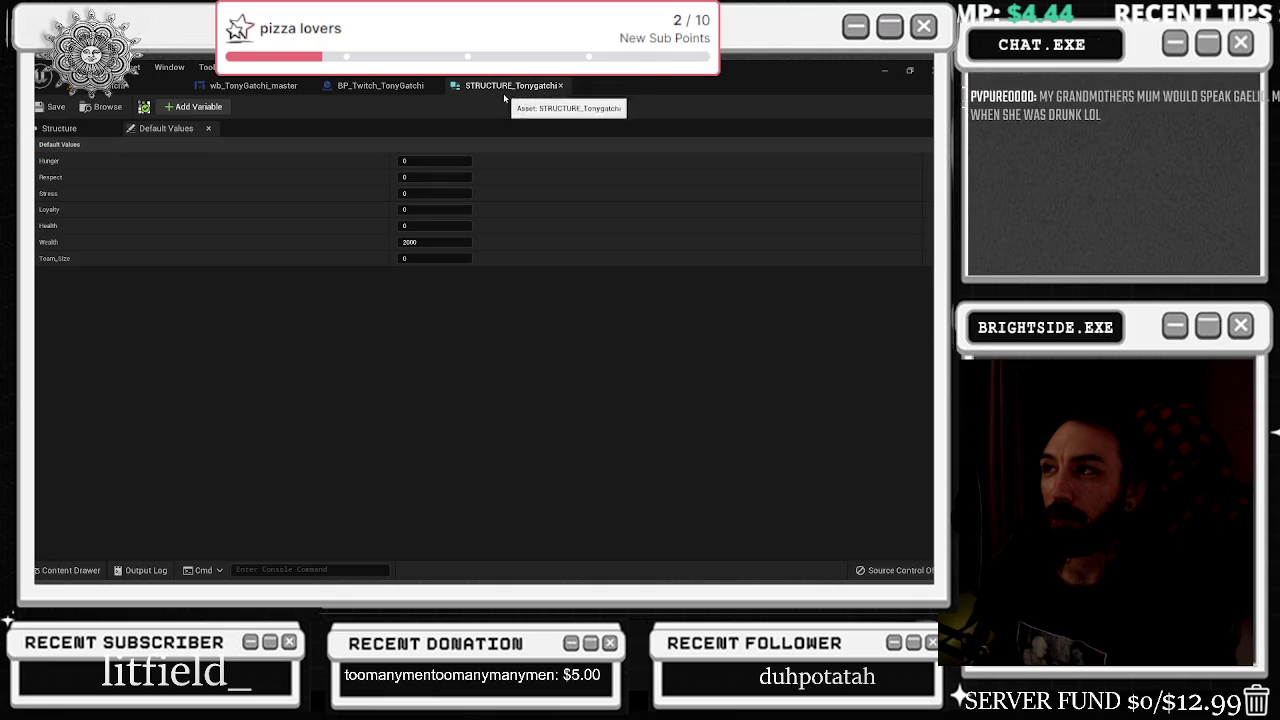
{"action": "left_click", "coordinate": [238, 88]}
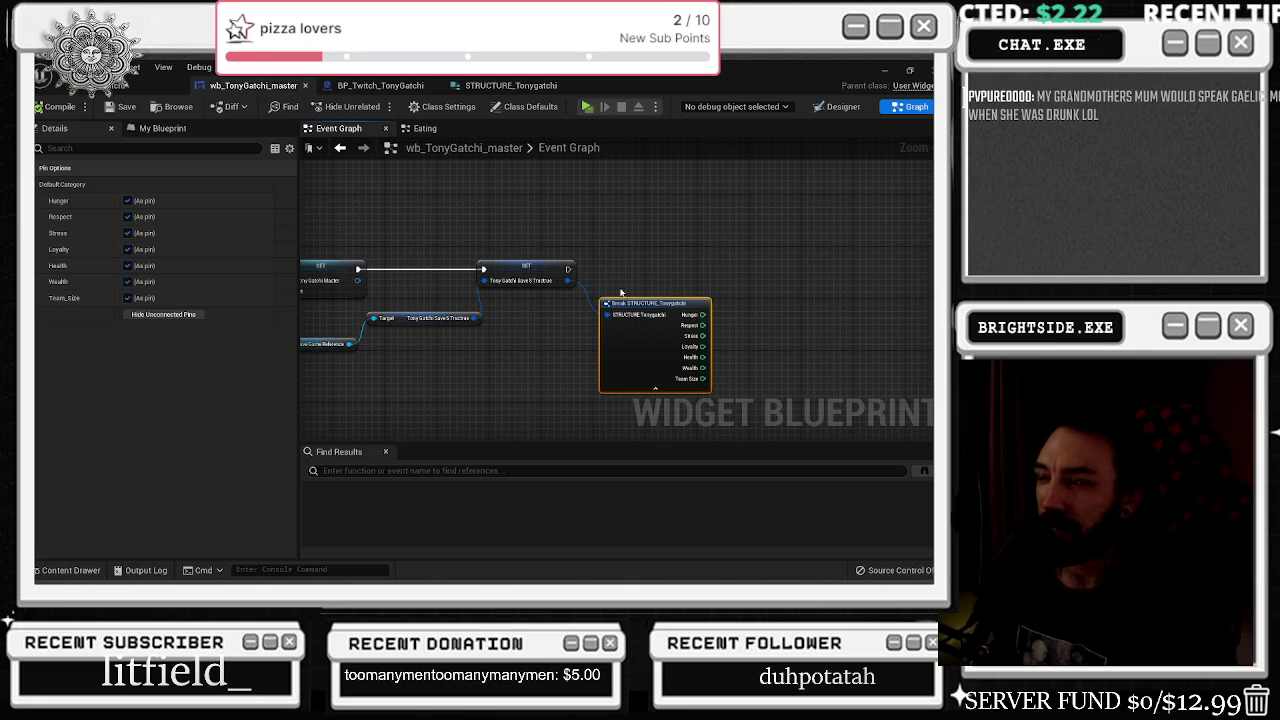
{"action": "scroll", "coordinate": [650, 245], "scroll_direction": "down", "scroll_amount": 4}
{"action": "scroll", "coordinate": [655, 296], "scroll_direction": "up", "scroll_amount": 3}
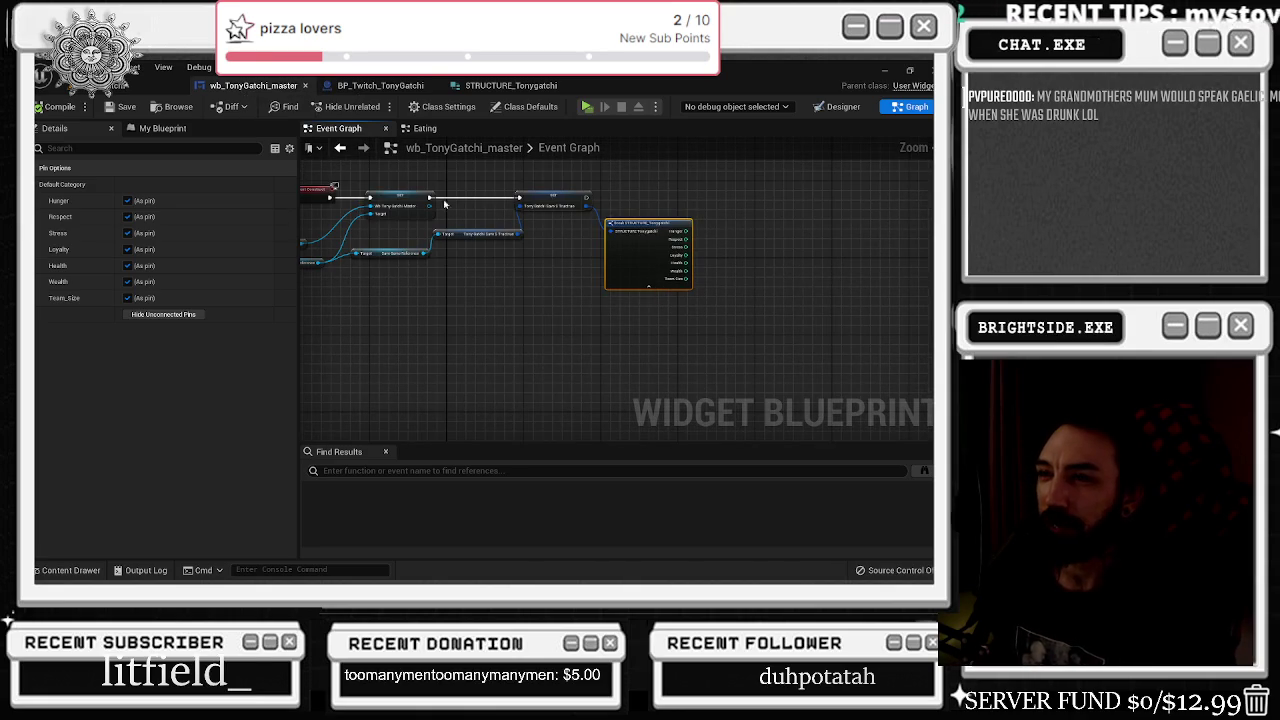
- In the Eating function graph, nudge the Branch left and select the Tony Sprite and Set Brush nodes
{"action": "left_click", "coordinate": [425, 128]}
{"action": "scroll", "coordinate": [482, 334], "scroll_direction": "up", "scroll_amount": 2}
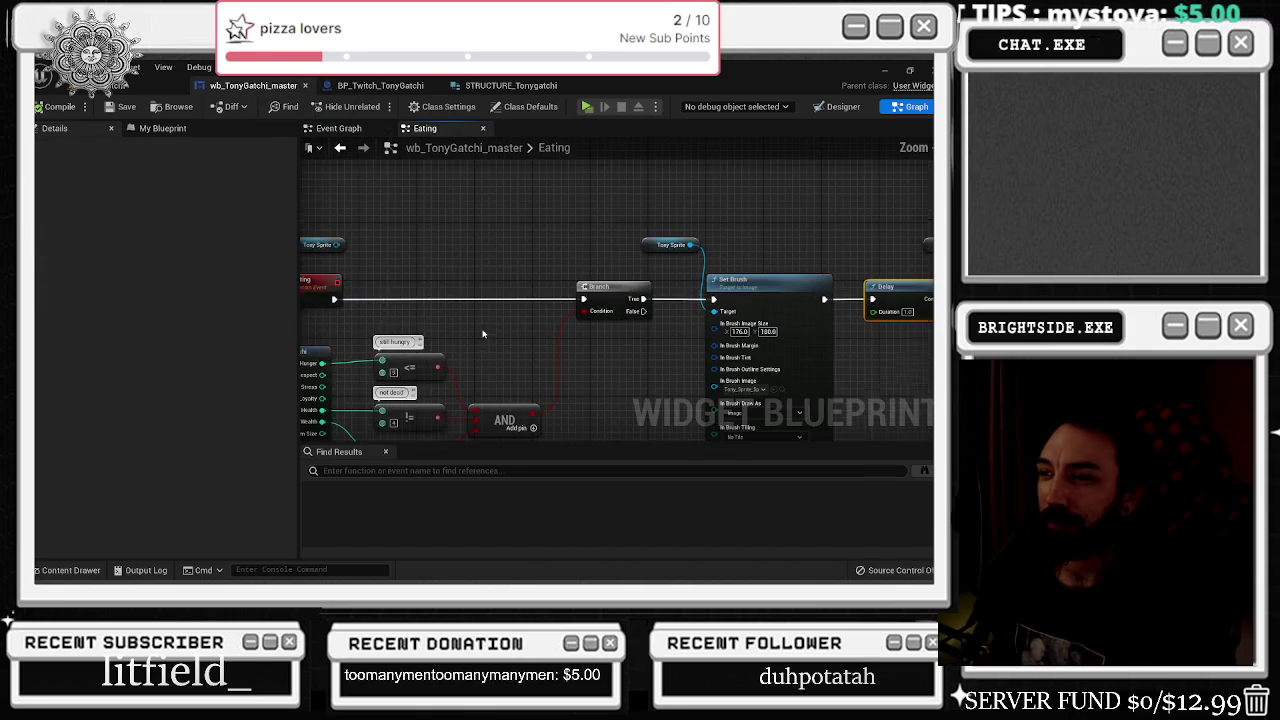
{"action": "left_click", "coordinate": [605, 298]}
{"action": "left_click_drag", "start_coordinate": [605, 298], "coordinate": [598, 298]}
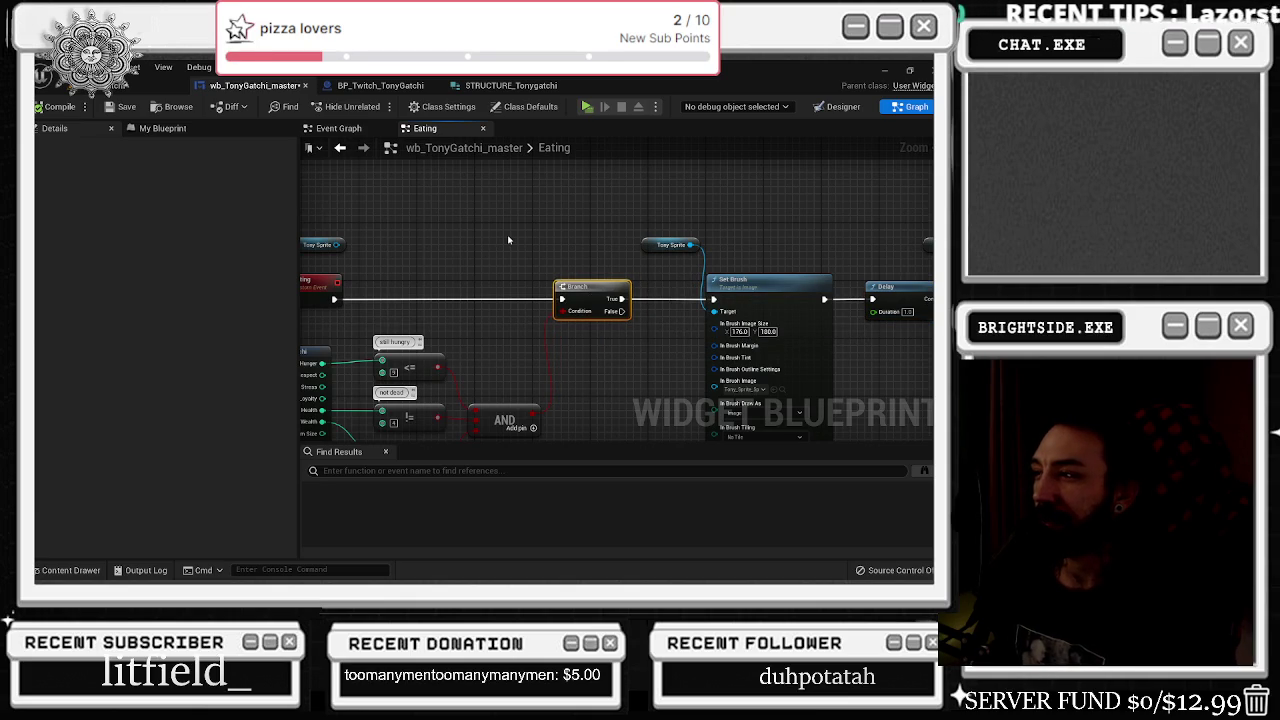
{"action": "left_click_drag", "start_coordinate": [734, 262], "coordinate": [423, 251]}
{"action": "scroll", "coordinate": [574, 251], "scroll_direction": "down", "scroll_amount": 1}
{"action": "left_click_drag", "start_coordinate": [330, 330], "coordinate": [515, 240]}
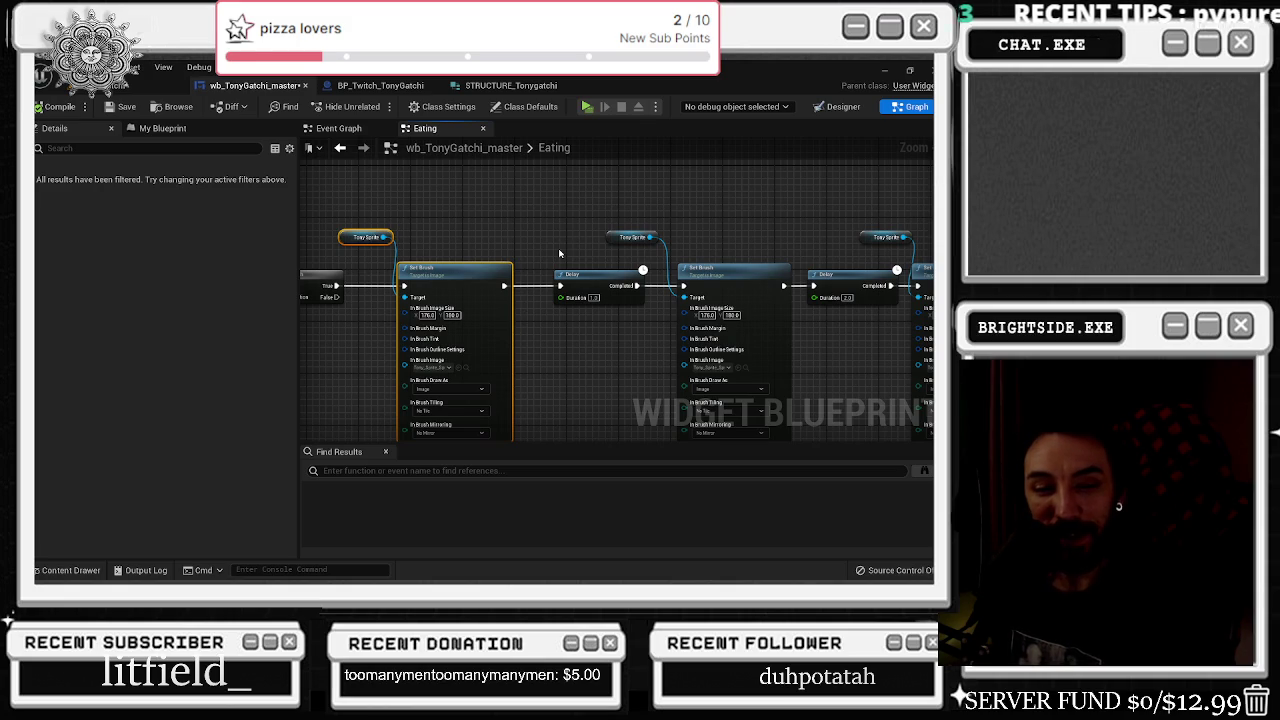
{"action": "scroll", "coordinate": [600, 240], "scroll_direction": "down", "scroll_amount": 3}
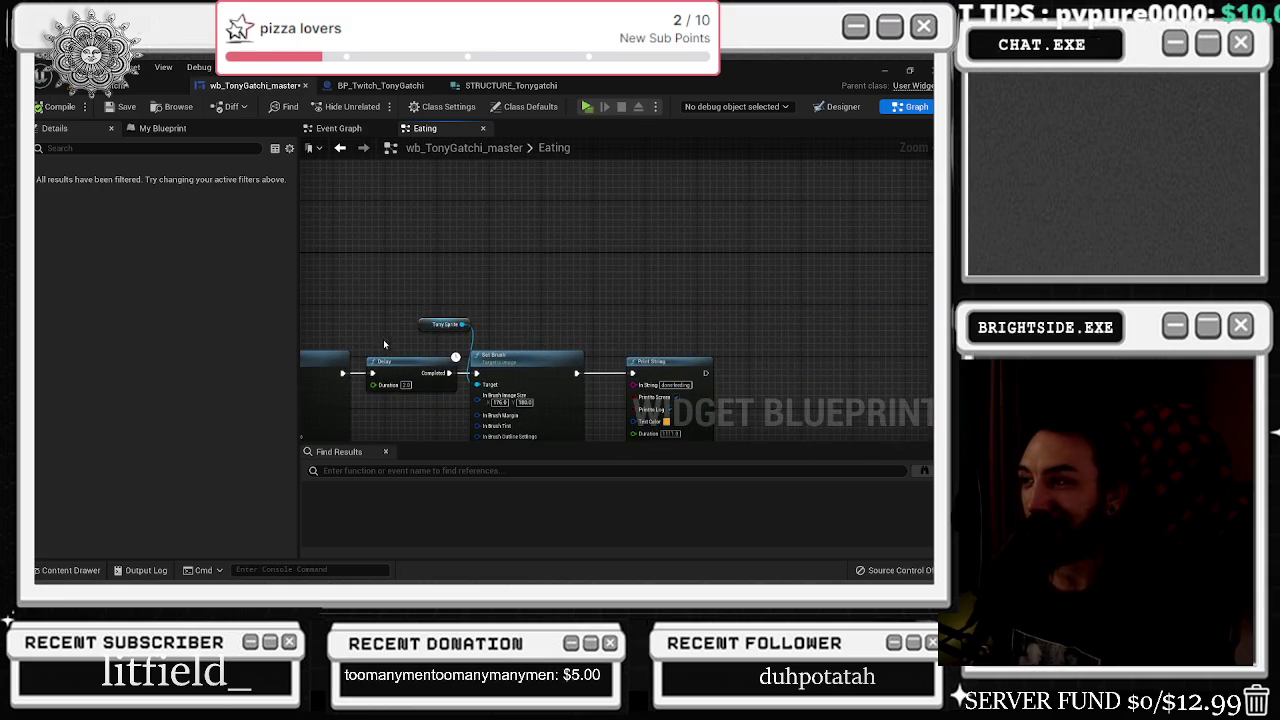
{"action": "scroll", "coordinate": [590, 313], "scroll_direction": "up", "scroll_amount": 3}
{"action": "right_click", "coordinate": [470, 300]}
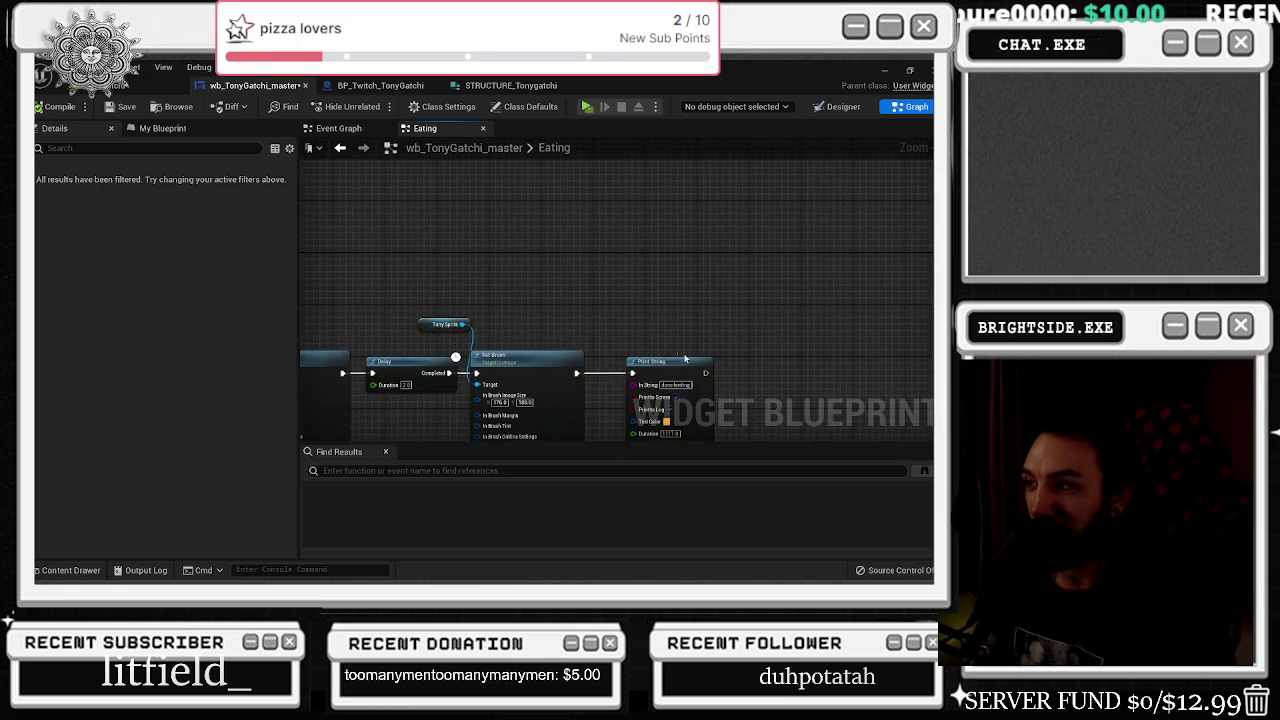
{"action": "left_click_drag", "start_coordinate": [523, 320], "coordinate": [809, 235]}
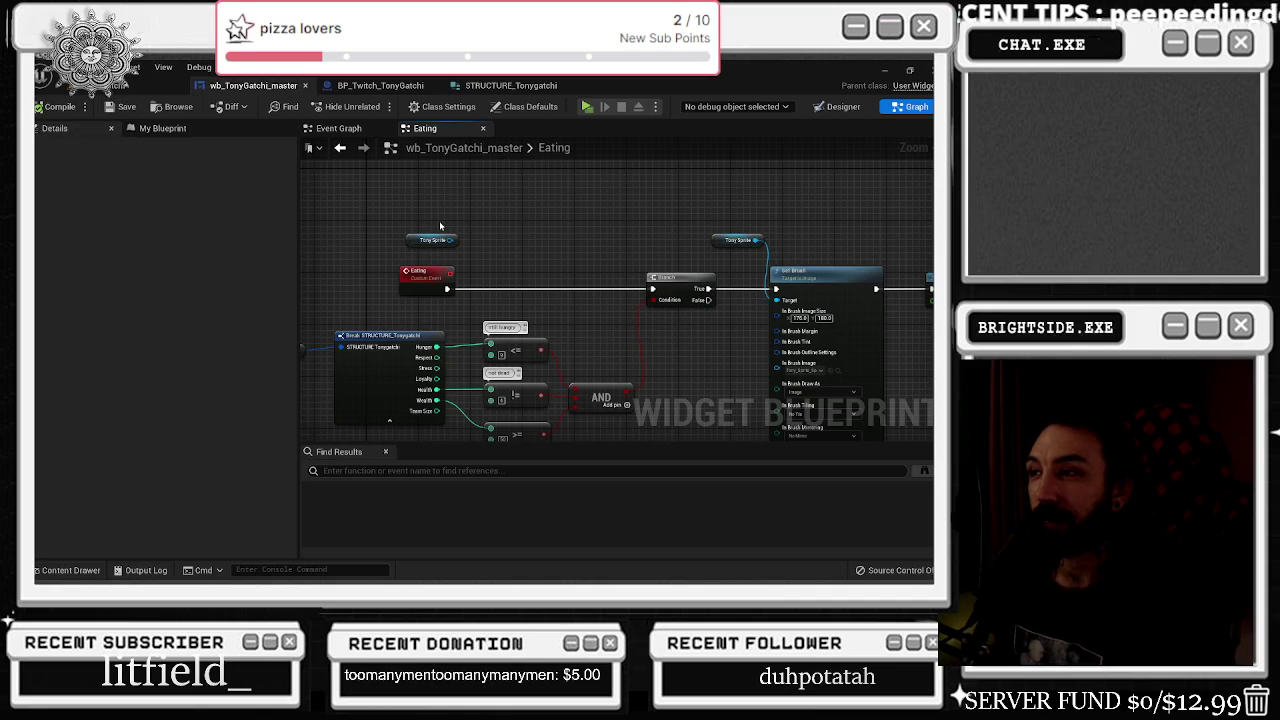
{"action": "scroll", "coordinate": [436, 222], "scroll_direction": "down", "scroll_amount": 1}
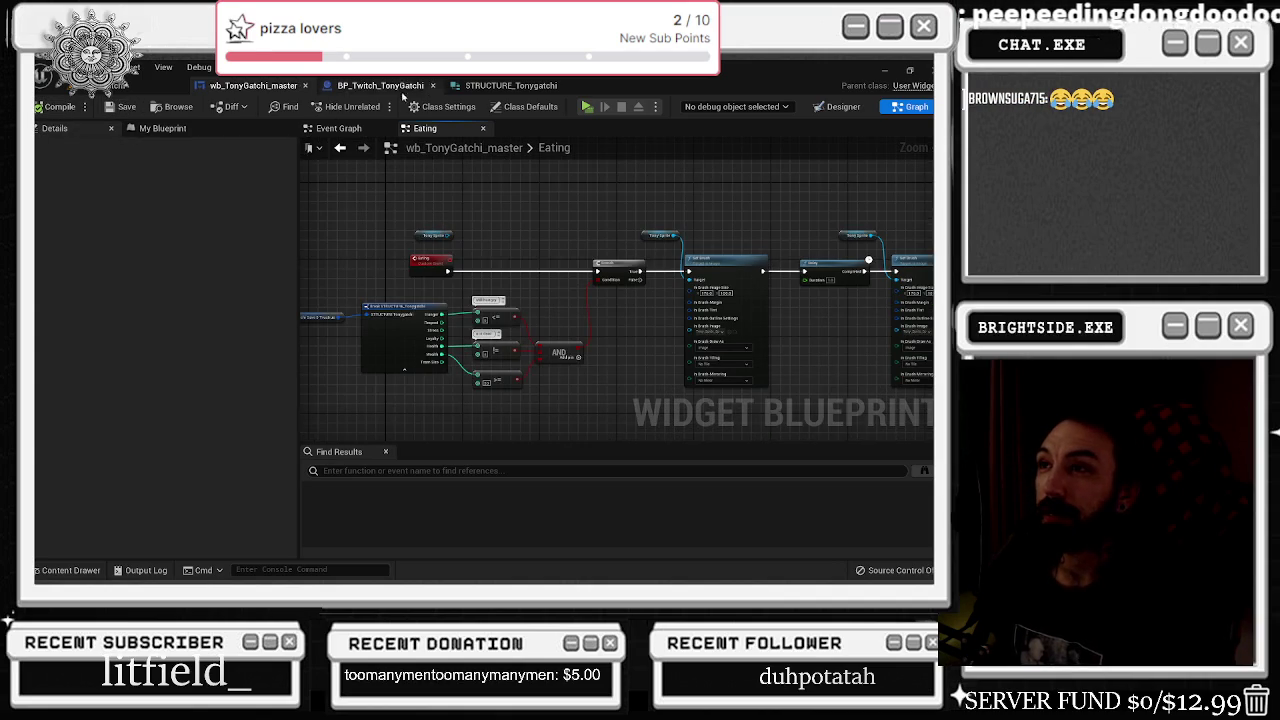
- Reopen the Eating graph from its call node in BP_Twitch_TonyGatchi
{"action": "left_click", "coordinate": [380, 85]}
{"action": "scroll", "coordinate": [417, 349], "scroll_direction": "up", "scroll_amount": 5}
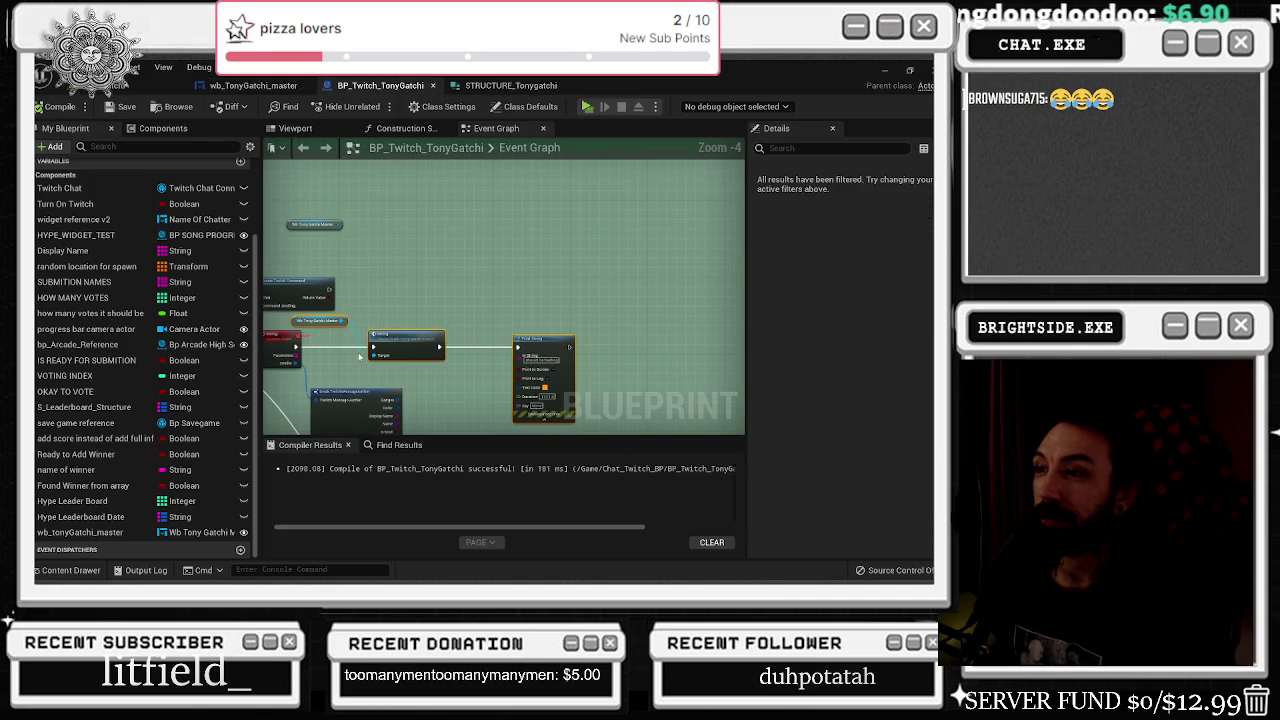
{"action": "double_click", "coordinate": [417, 349]}
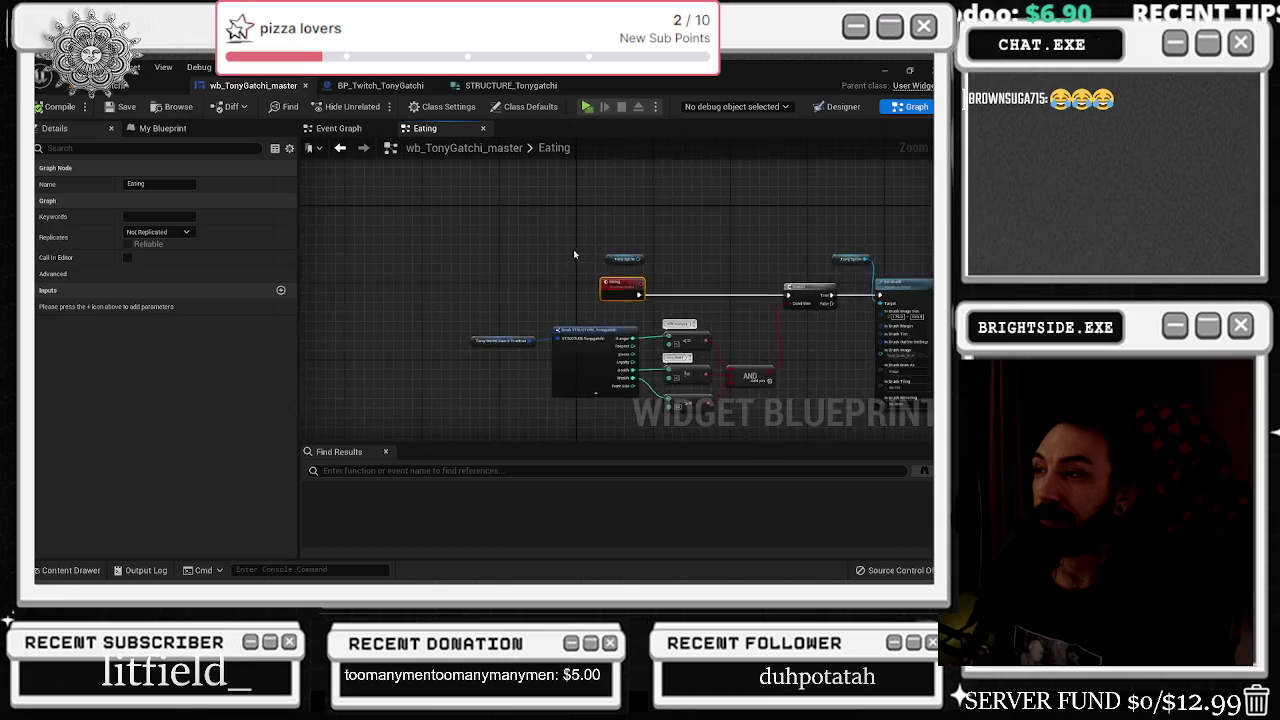
{"action": "scroll", "coordinate": [412, 288], "scroll_direction": "down", "scroll_amount": 9}
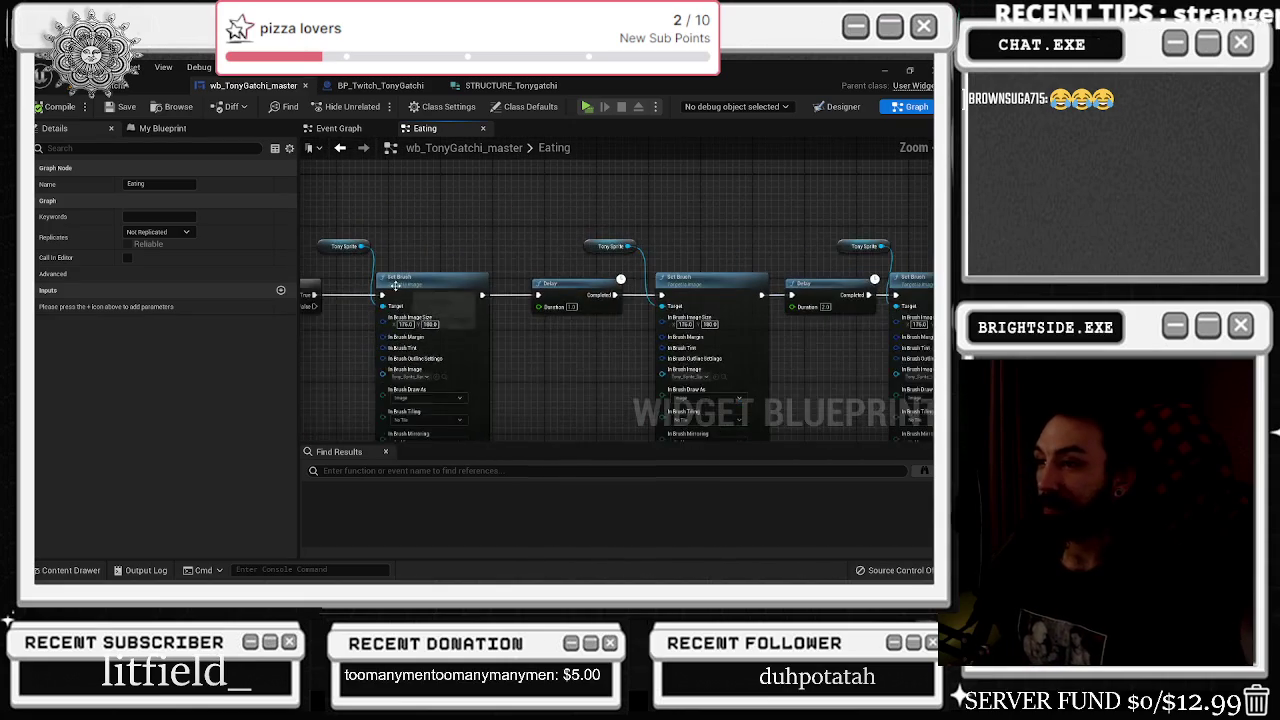
- Select the iconPIZA image in the Designer and bring up the Animations panel
{"action": "left_click", "coordinate": [841, 106]}
{"action": "scroll", "coordinate": [397, 217], "scroll_direction": "up", "scroll_amount": 4}
{"action": "left_click", "coordinate": [440, 270]}
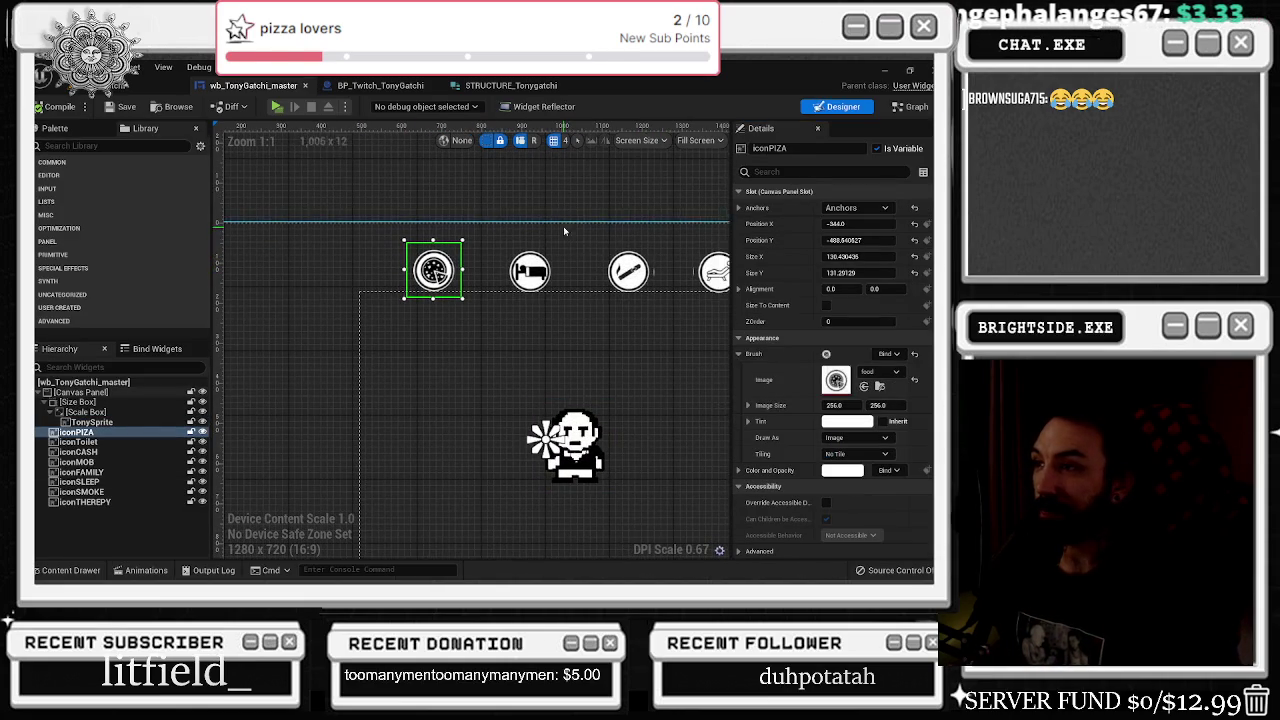
{"action": "left_click", "coordinate": [912, 106]}
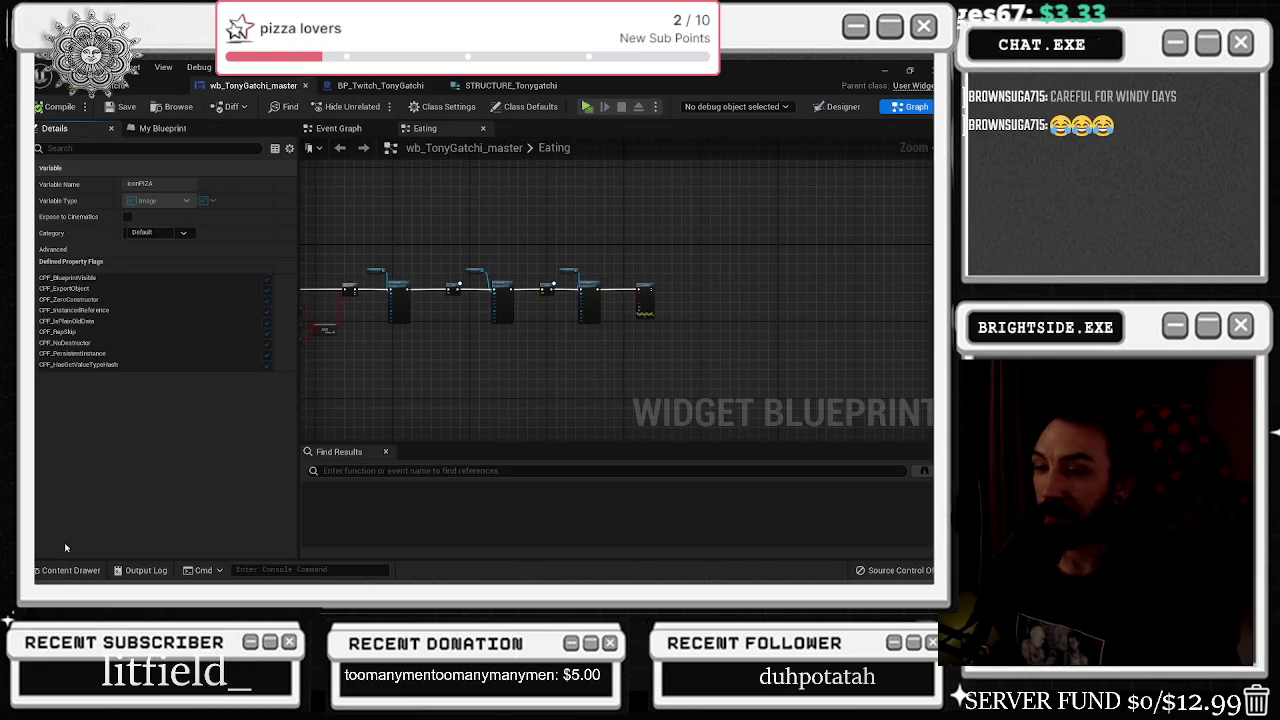
{"action": "left_click", "coordinate": [70, 570]}
{"action": "left_click", "coordinate": [841, 106]}
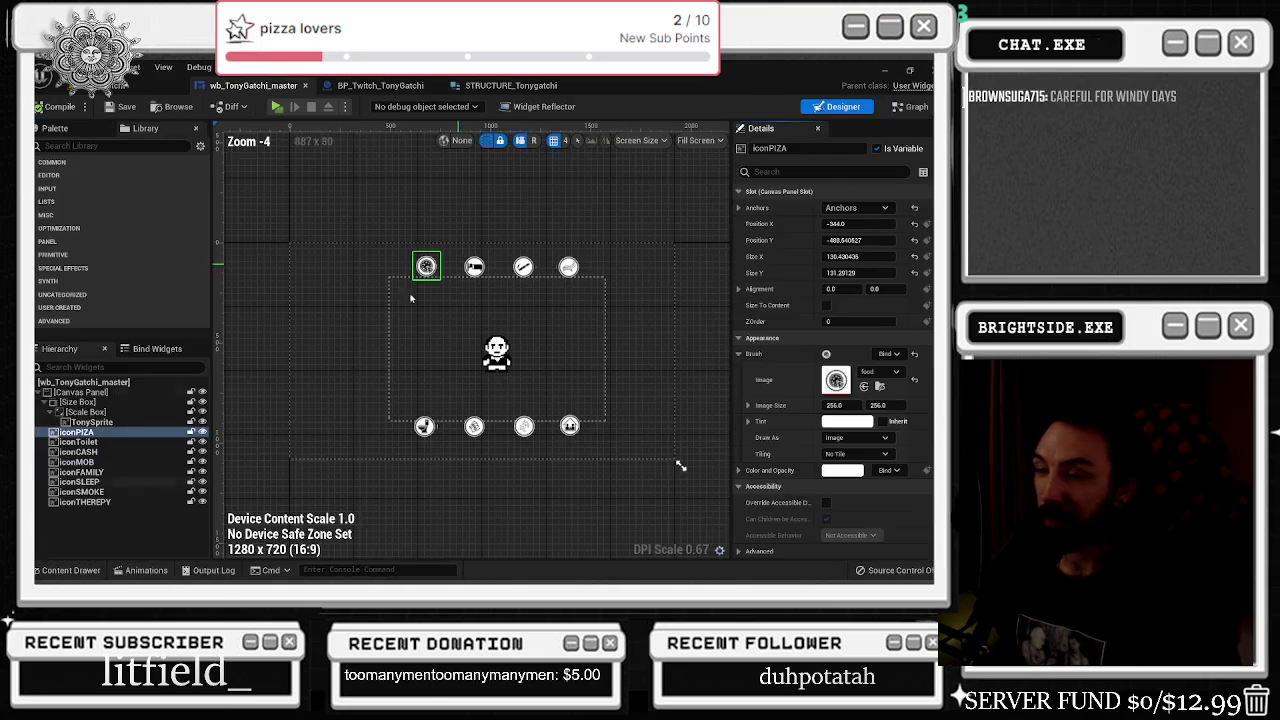
{"action": "left_click", "coordinate": [145, 568]}
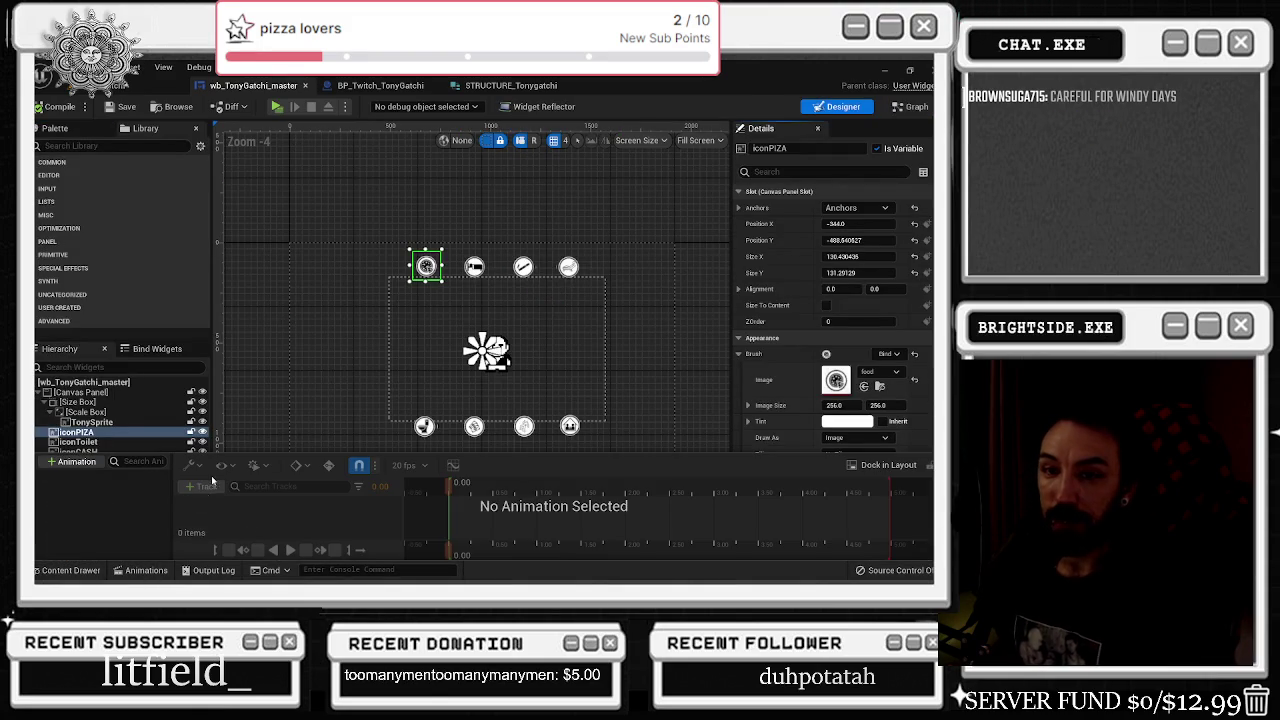
- Create a new widget animation named Confirmation_pizza
{"action": "left_click", "coordinate": [76, 461]}
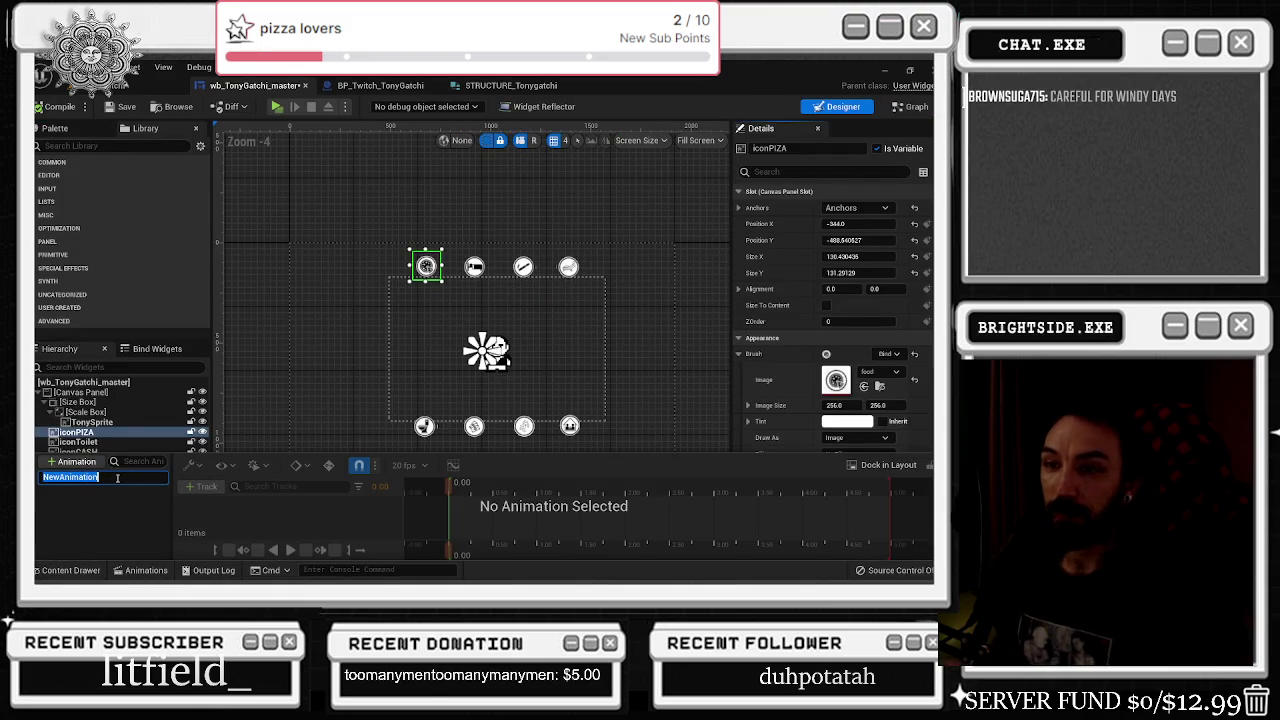
{"action": "type", "text": "Confi"}
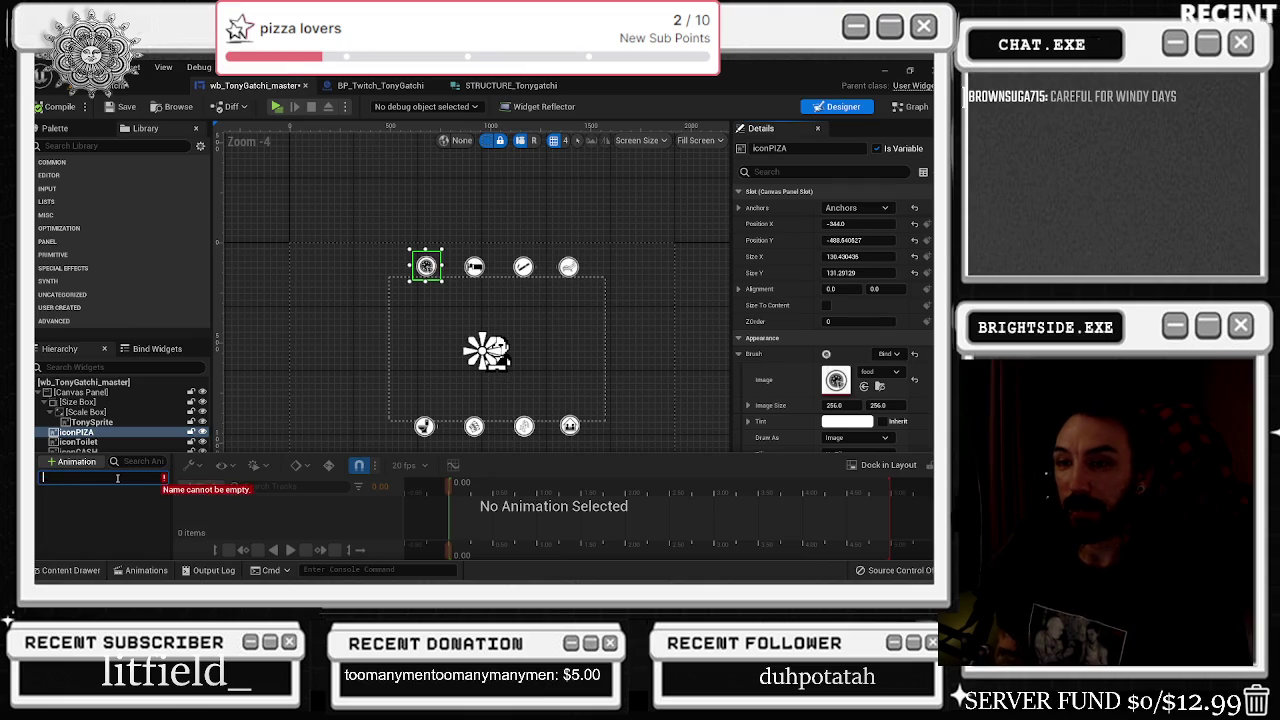
{"action": "type", "text": "rmation Pizz"}
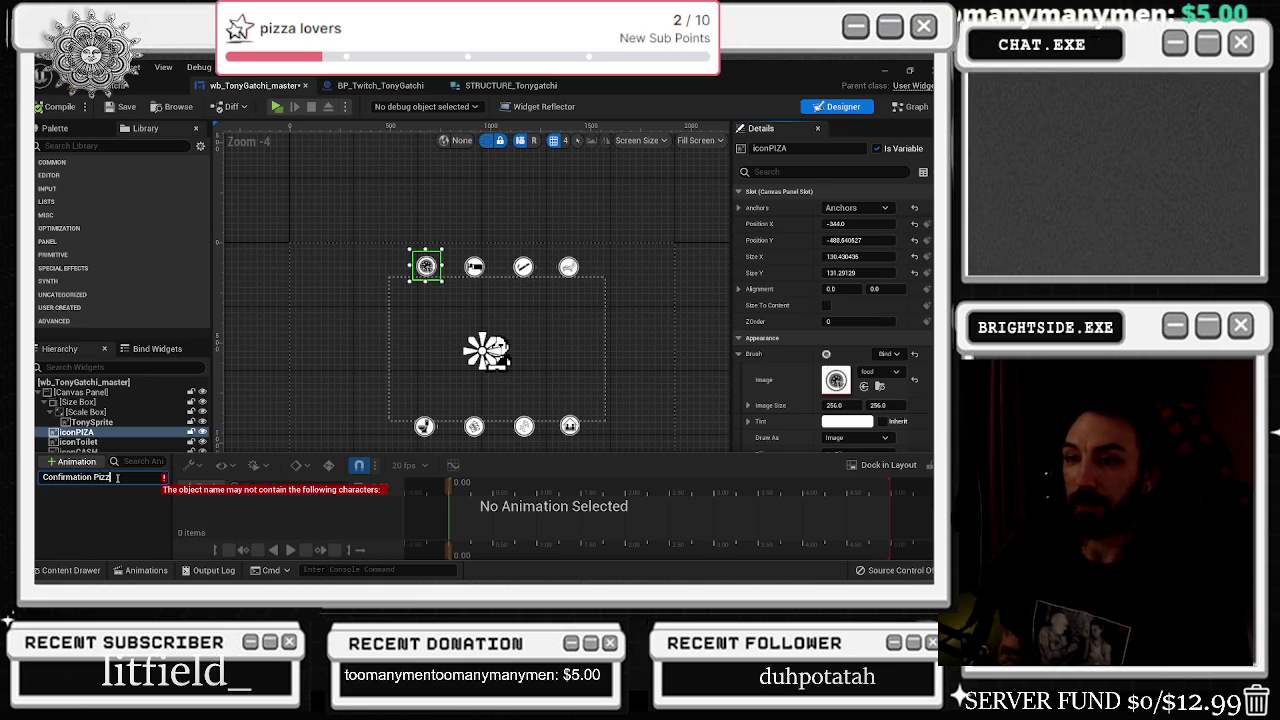
{"action": "key", "text": "Escape"}
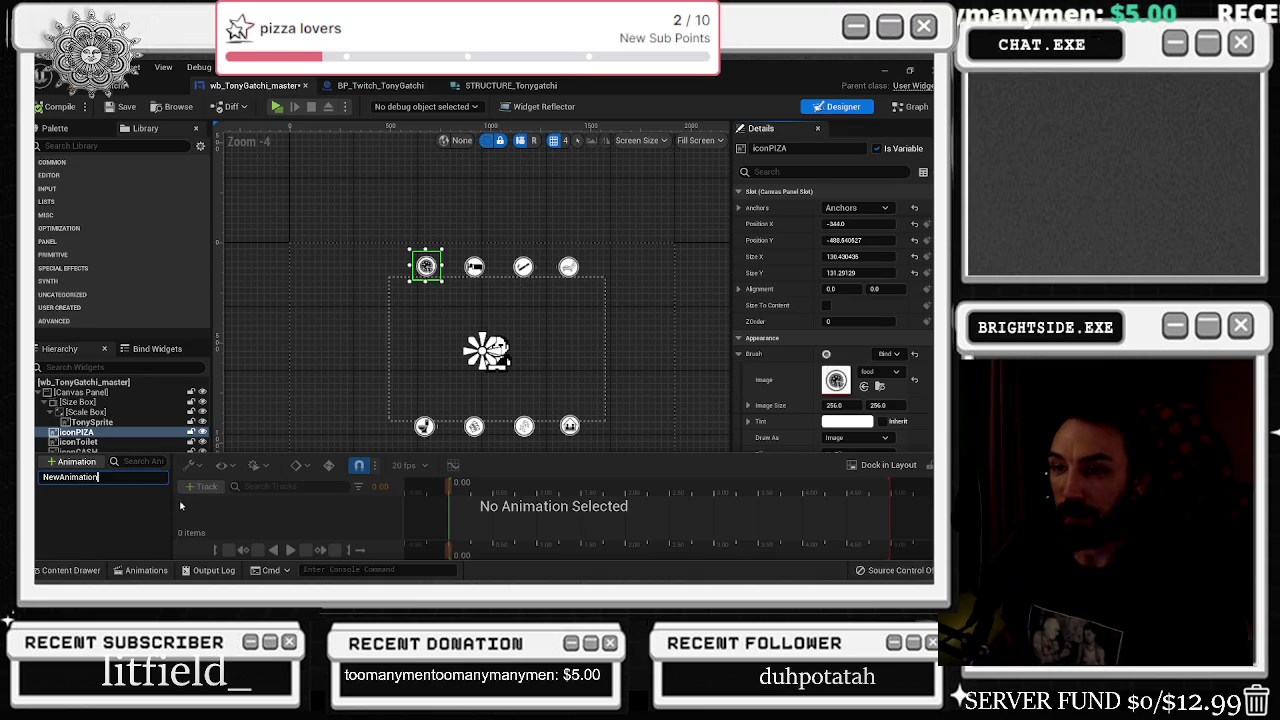
{"action": "key", "text": "ctrl+a"}
{"action": "type", "text": "Con"}
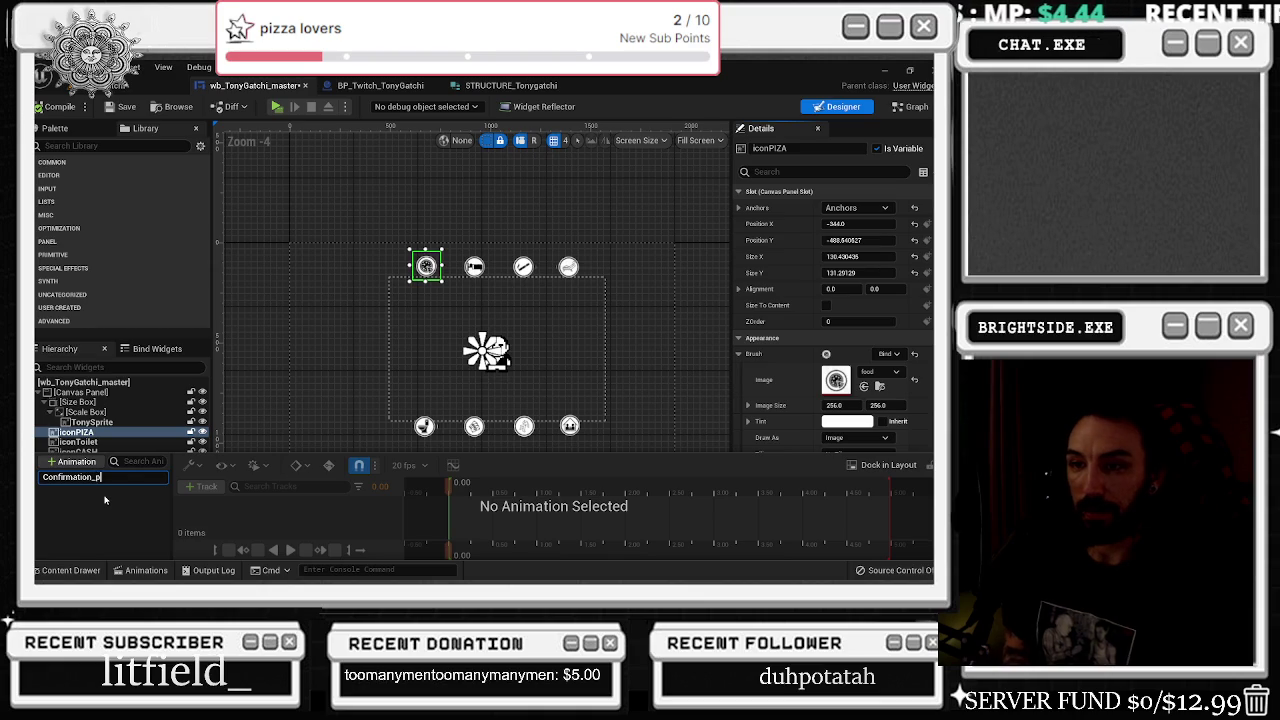
{"action": "key", "text": "Return"}
{"action": "left_click", "coordinate": [102, 478]}
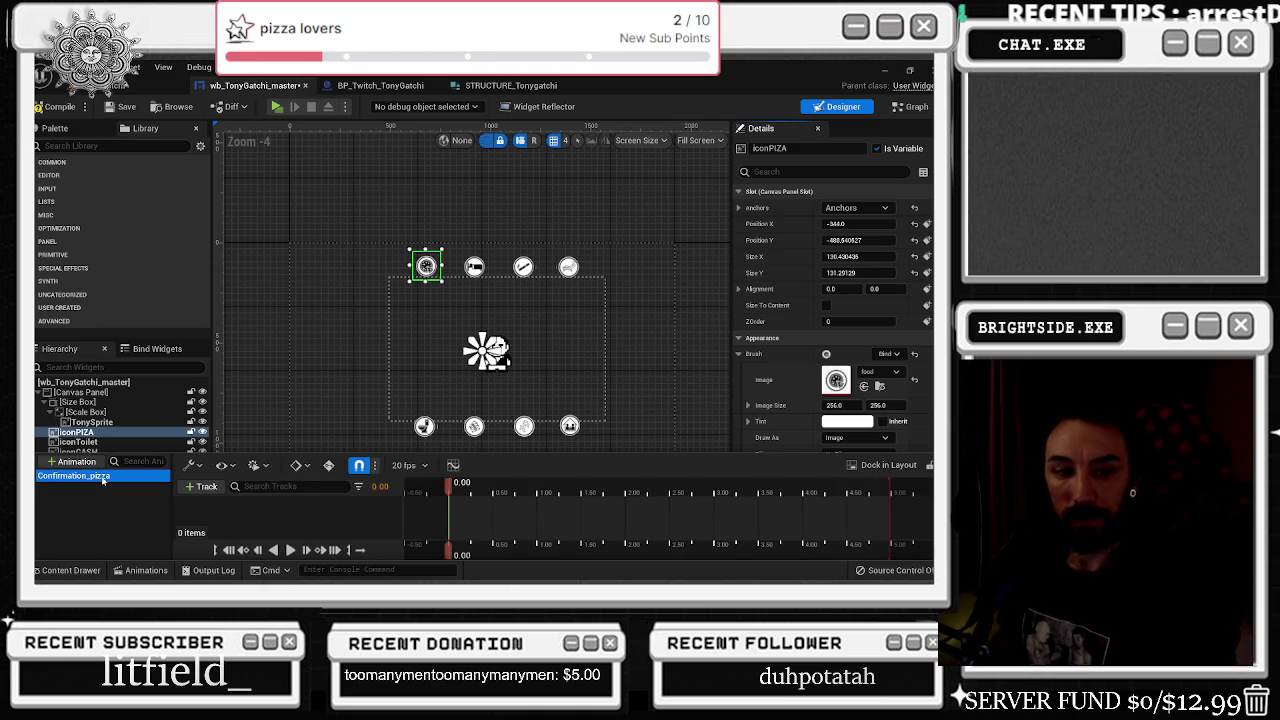
- Add an iconPIZA track with a CanvasPanel_0 Slot sub-track to Confirmation_pizza
{"action": "left_click", "coordinate": [203, 486]}
{"action": "left_click", "coordinate": [215, 383]}
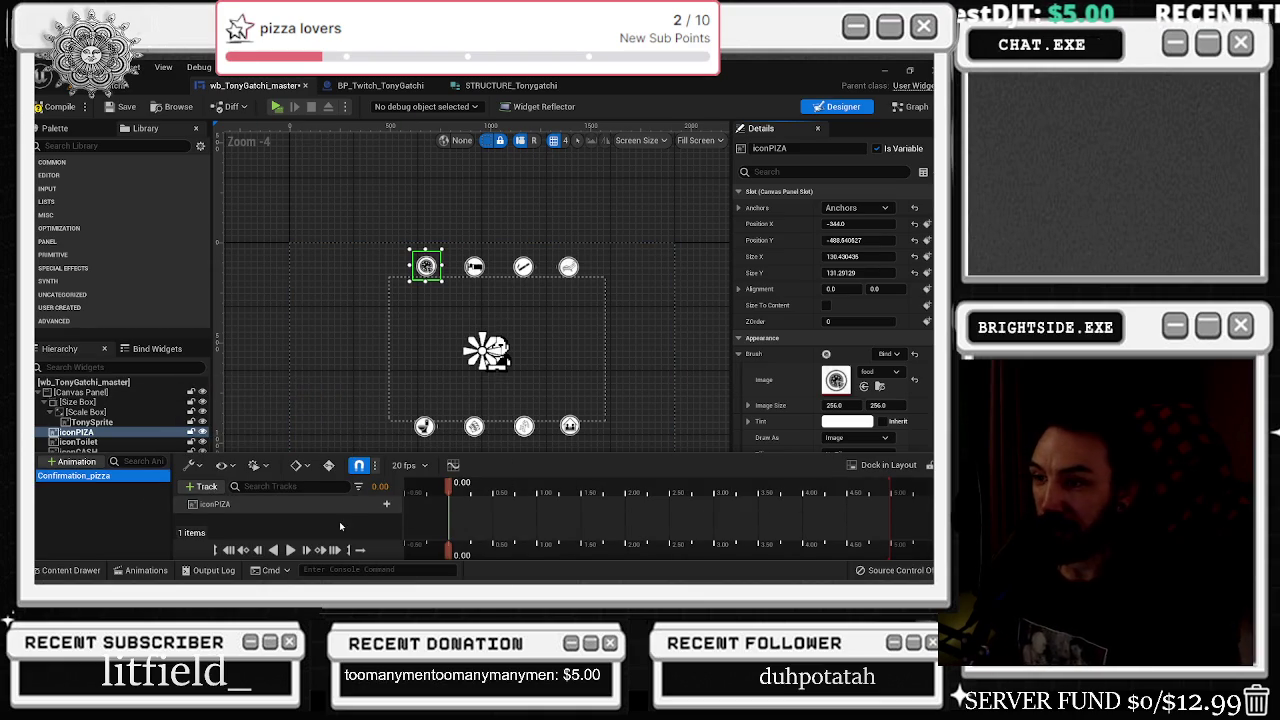
{"action": "left_click", "coordinate": [384, 504]}
{"action": "mouse_move", "coordinate": [399, 347]}
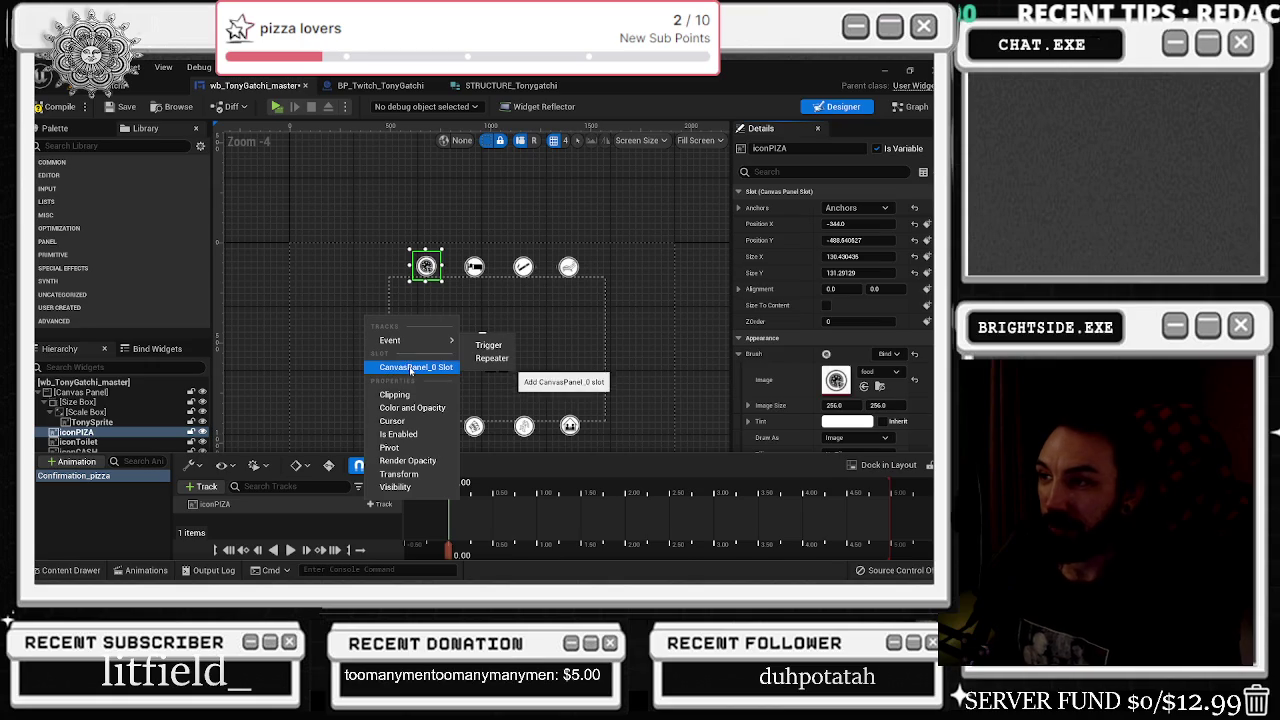
{"action": "left_click", "coordinate": [415, 367]}
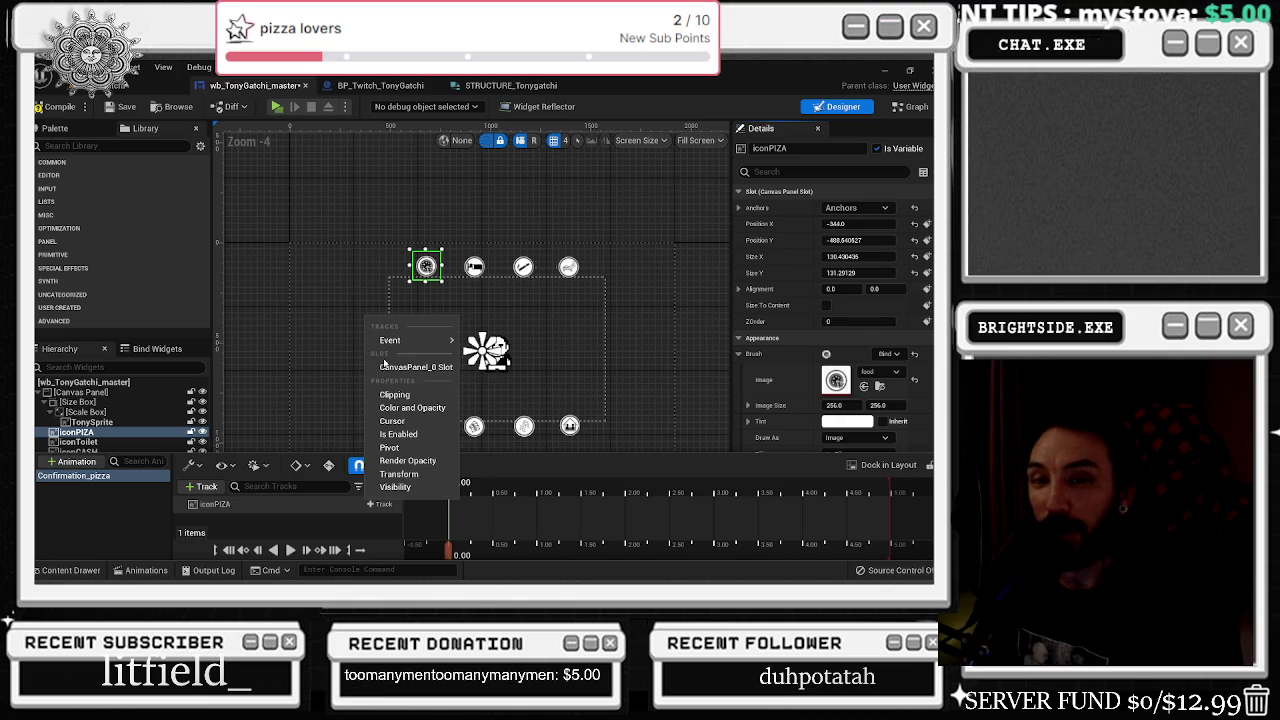
{"action": "left_click", "coordinate": [400, 367]}
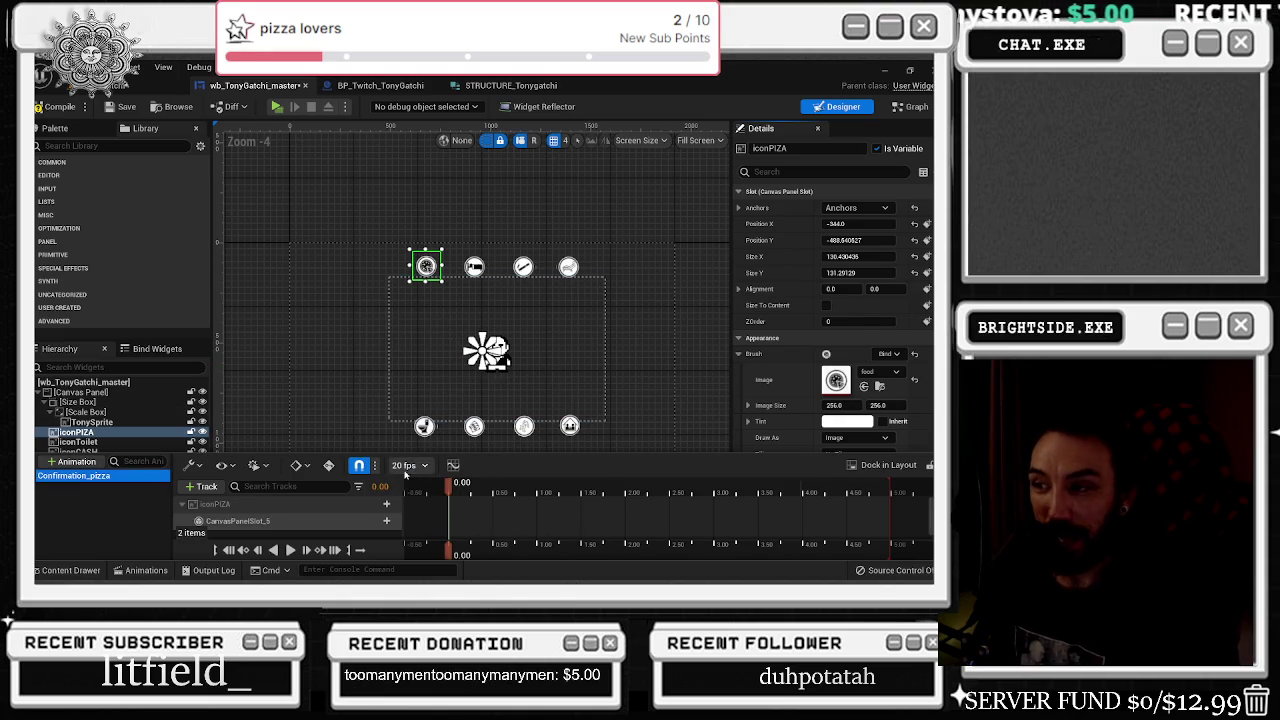
{"action": "scroll", "coordinate": [383, 516], "scroll_direction": "down", "scroll_amount": 1}
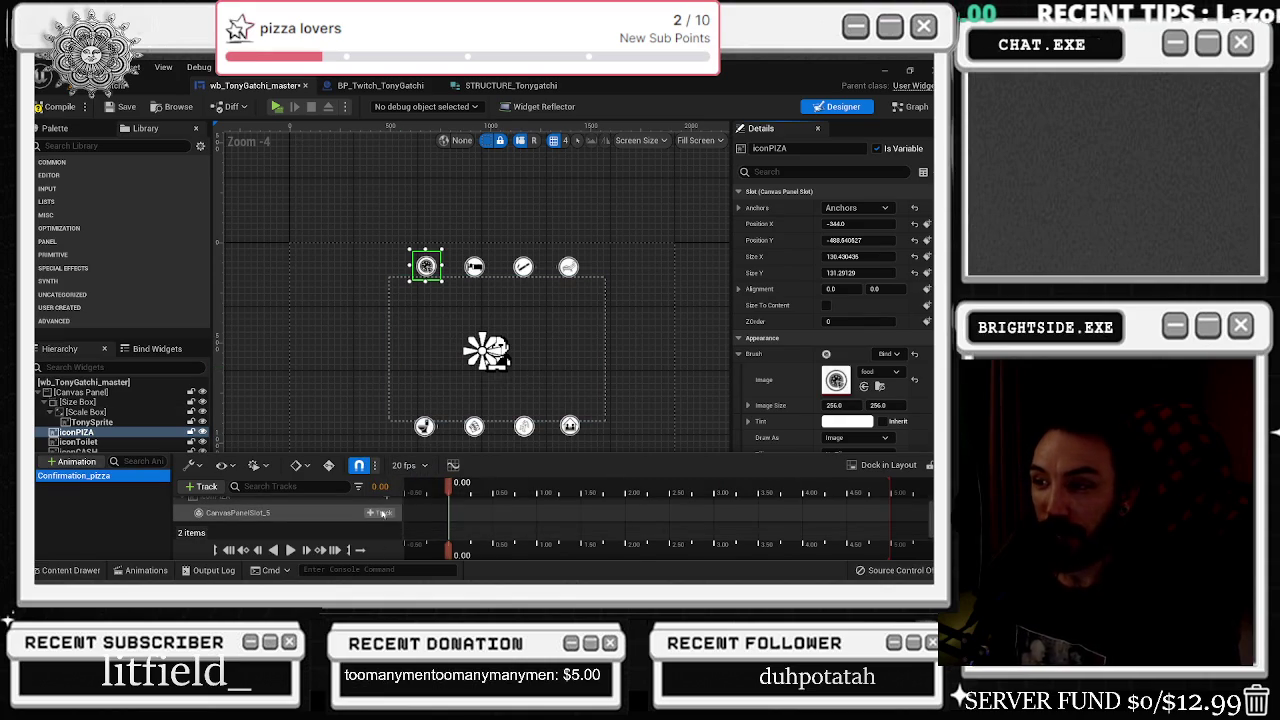
- Add an Events trigger track under the slot and move the time to 1.00
{"action": "left_click", "coordinate": [384, 513]}
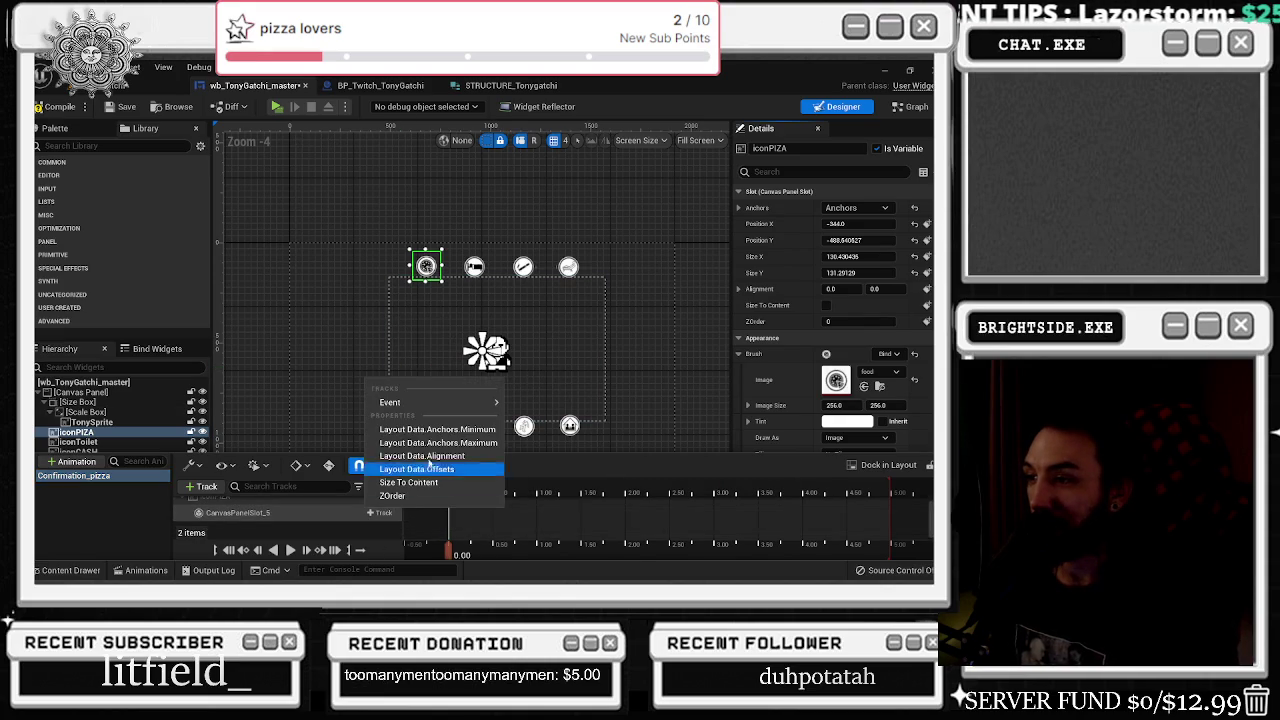
{"action": "mouse_move", "coordinate": [490, 402]}
{"action": "left_click", "coordinate": [532, 407]}
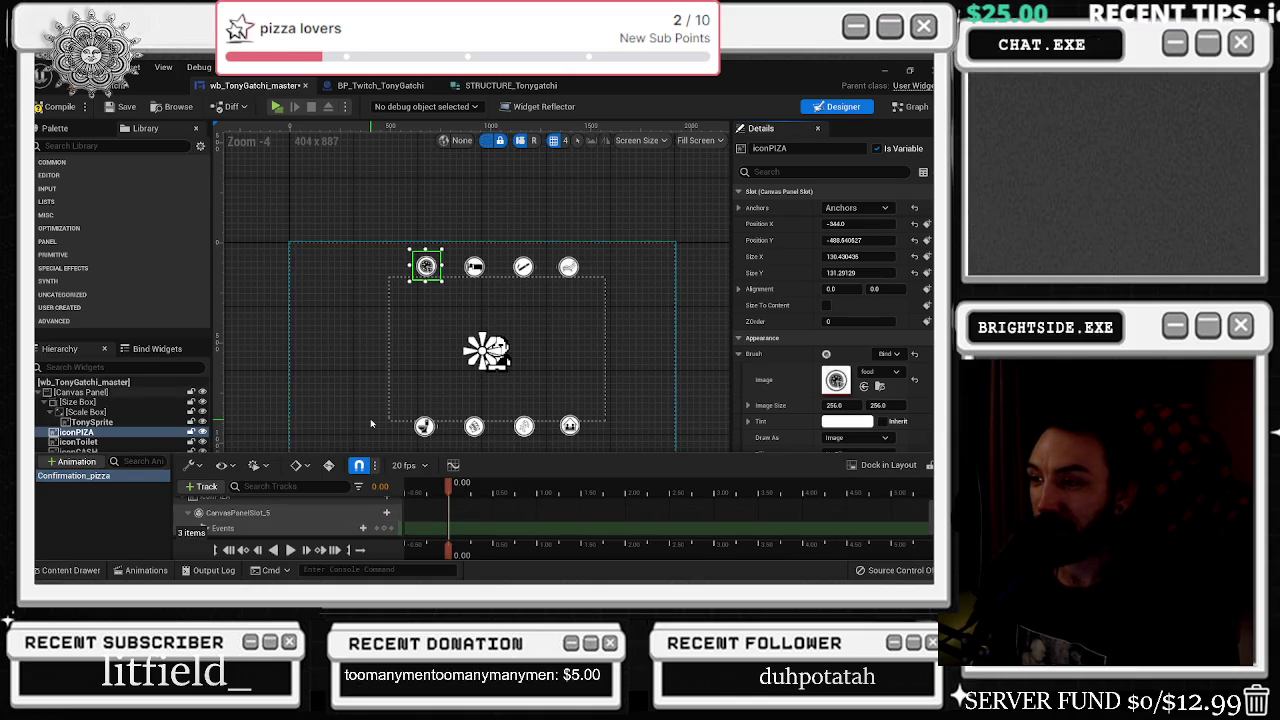
{"action": "left_click_drag", "start_coordinate": [420, 455], "coordinate": [424, 395]}
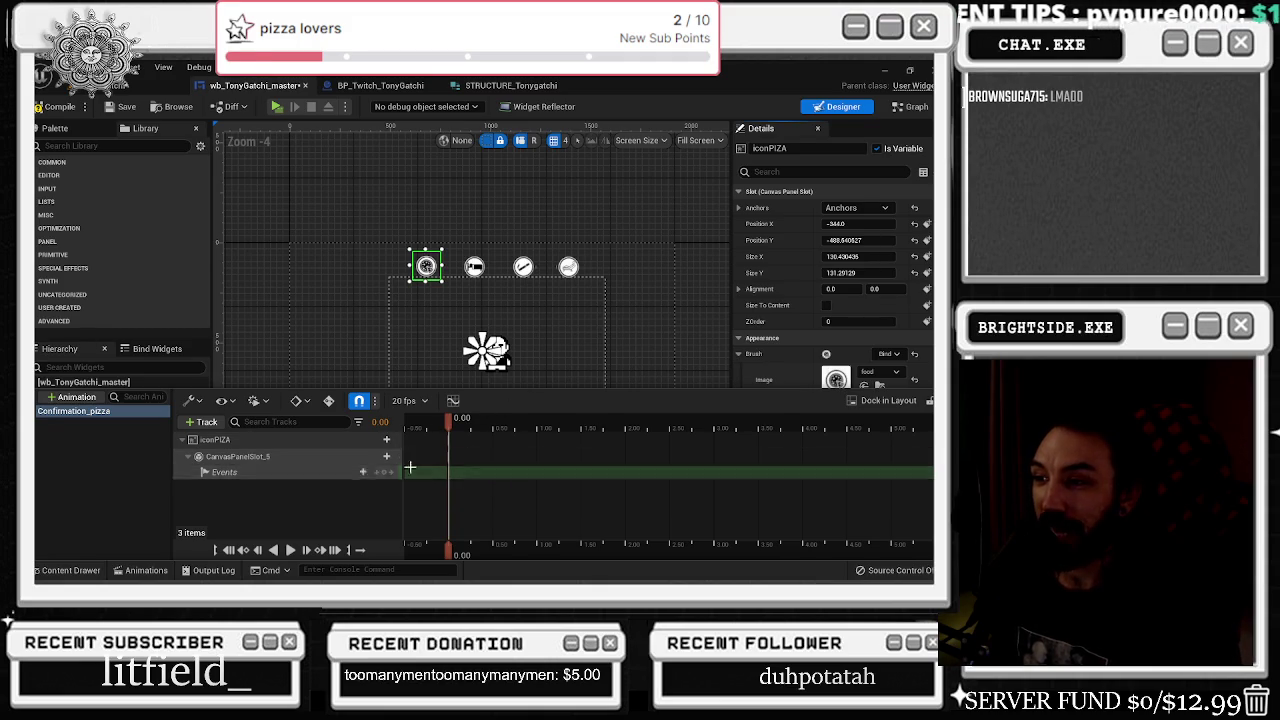
{"action": "left_click", "coordinate": [538, 428]}
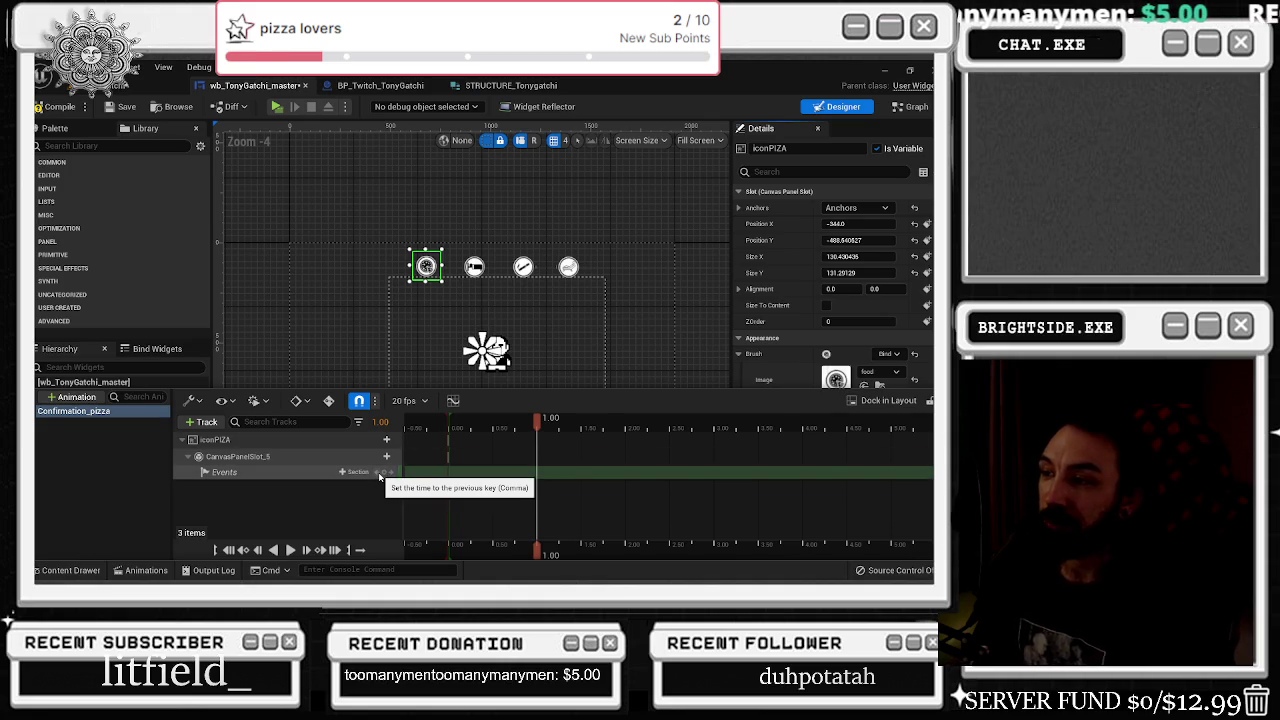
{"action": "mouse_move", "coordinate": [500, 428]}
{"action": "left_mouse_down"}
{"action": "mouse_move", "coordinate": [467, 430]}
{"action": "mouse_move", "coordinate": [508, 438]}
{"action": "mouse_move", "coordinate": [483, 429]}
{"action": "mouse_move", "coordinate": [512, 427]}
{"action": "mouse_move", "coordinate": [452, 430]}
{"action": "mouse_move", "coordinate": [493, 437]}
{"action": "left_mouse_up"}
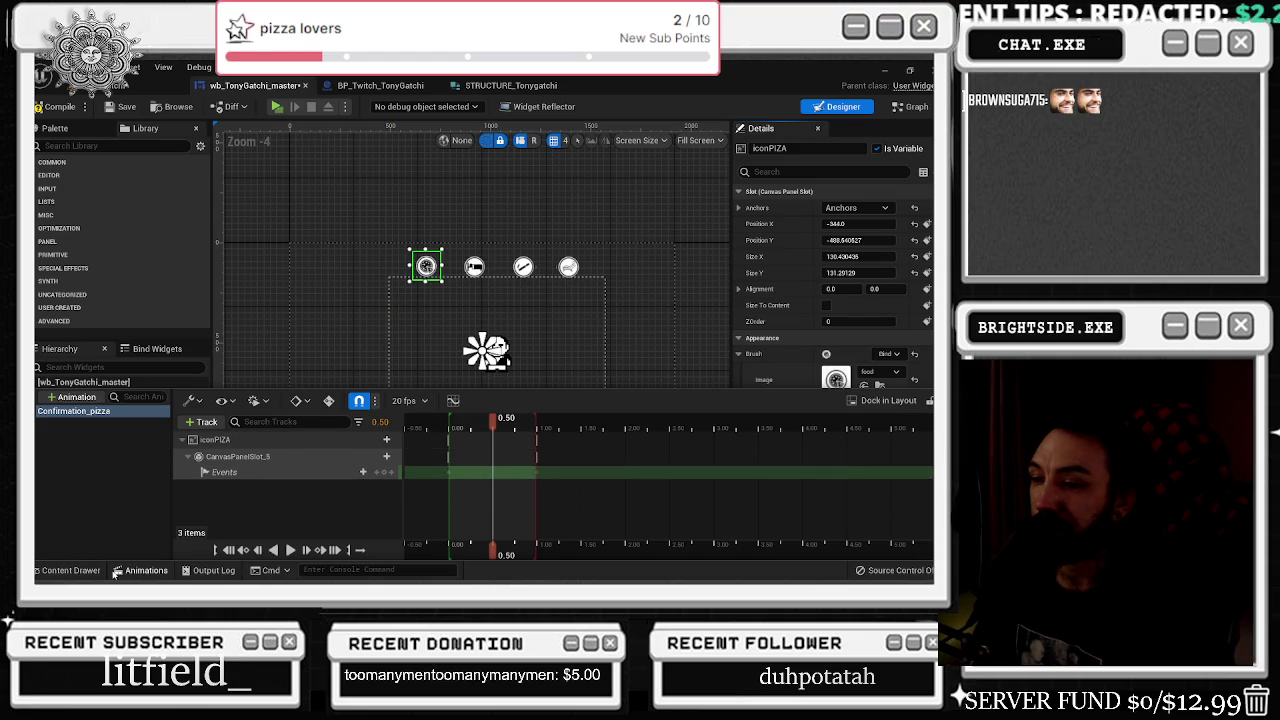
{"action": "left_click_drag", "start_coordinate": [606, 393], "coordinate": [612, 486]}
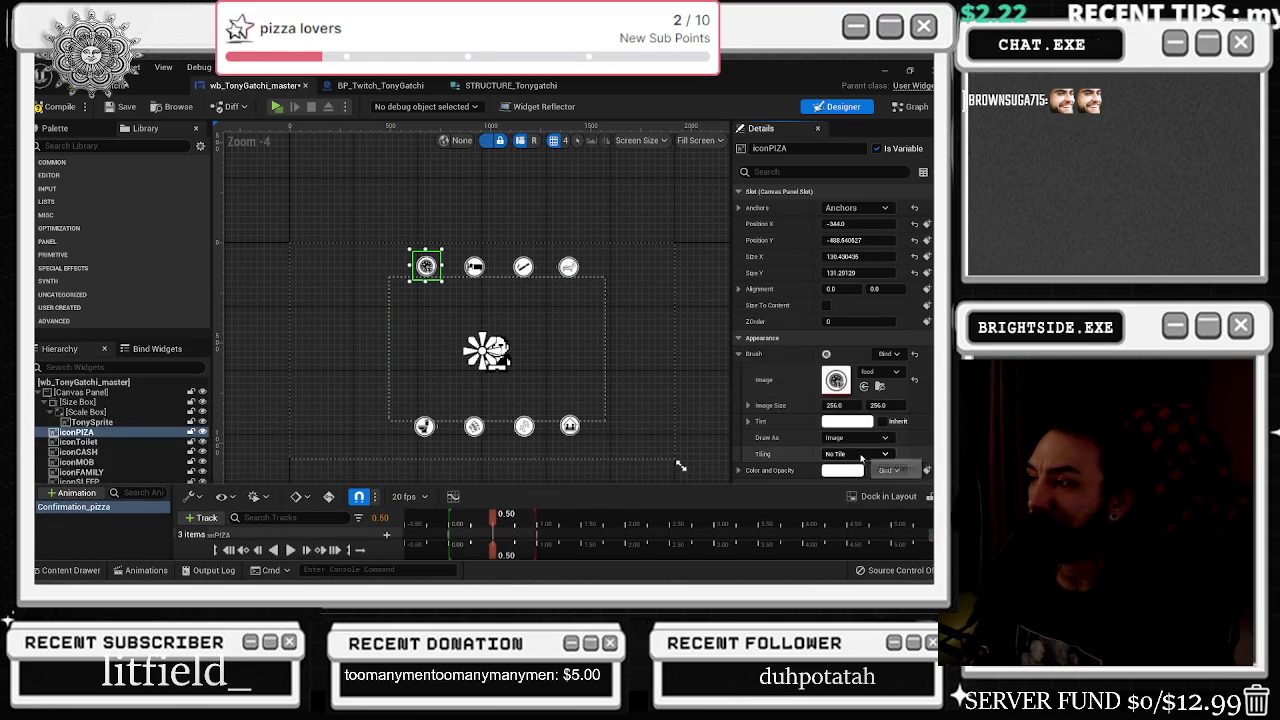
{"action": "left_click", "coordinate": [650, 478]}
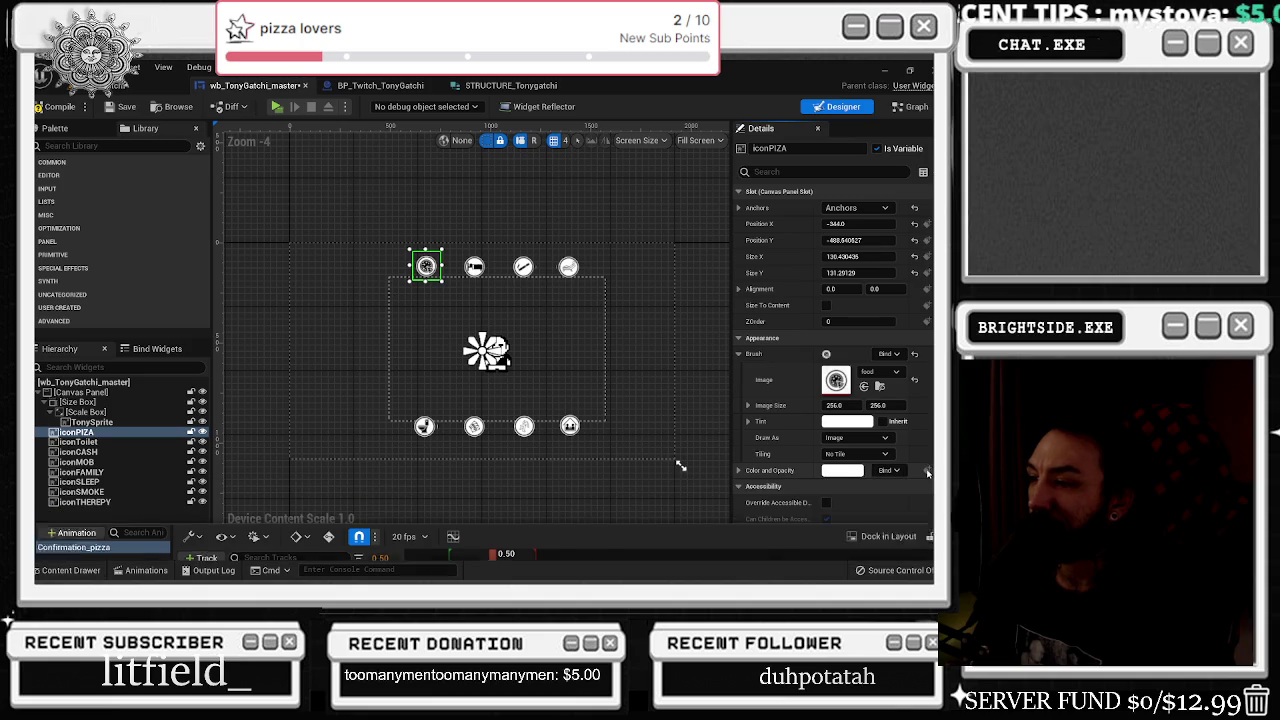
{"action": "left_click", "coordinate": [136, 570]}
{"action": "left_click_drag", "start_coordinate": [485, 488], "coordinate": [514, 344]}
{"action": "left_click", "coordinate": [493, 379]}
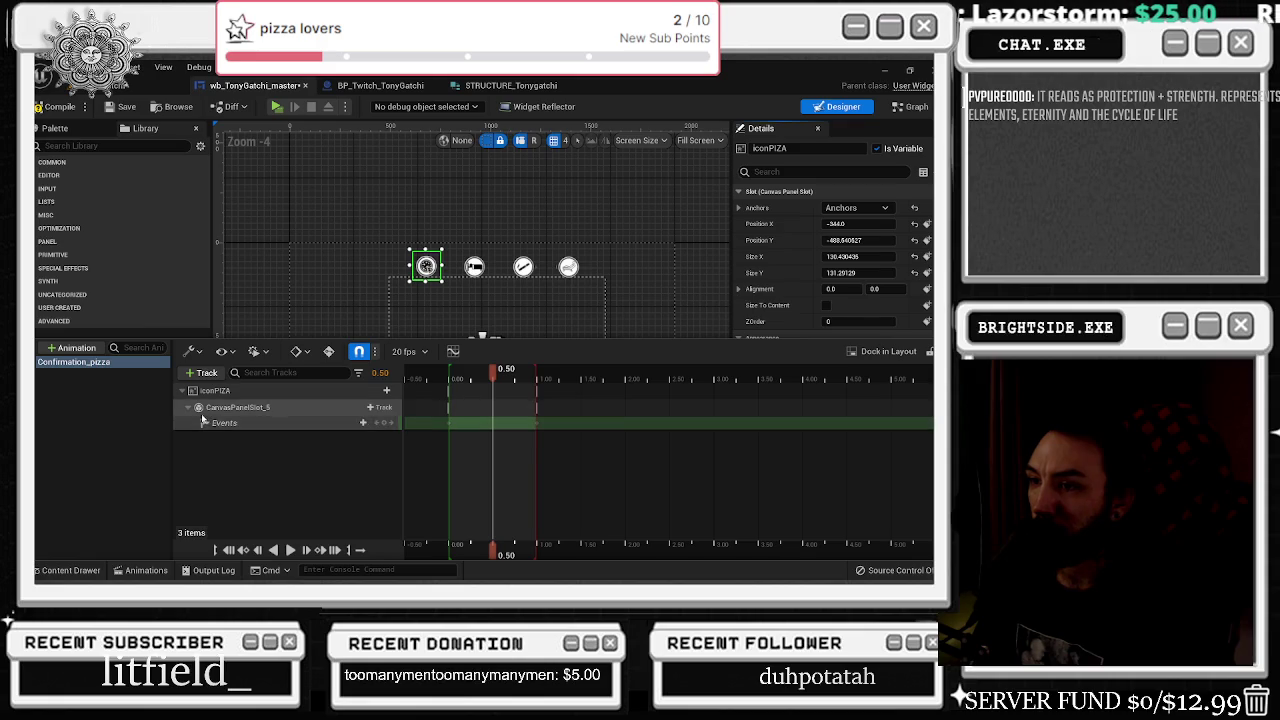
{"action": "left_click", "coordinate": [378, 390]}
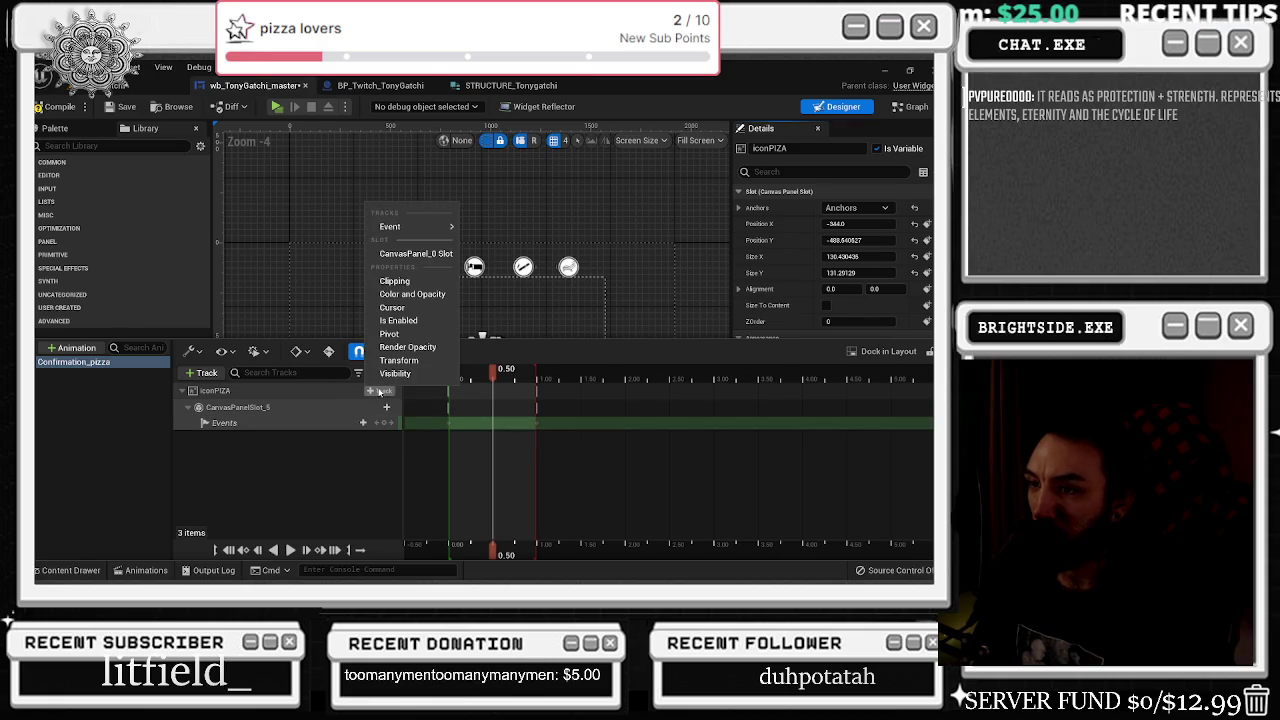
- Add a Color and Opacity track to iconPIZA and key its R, G, B channels at 0.00
{"action": "left_click", "coordinate": [405, 294]}
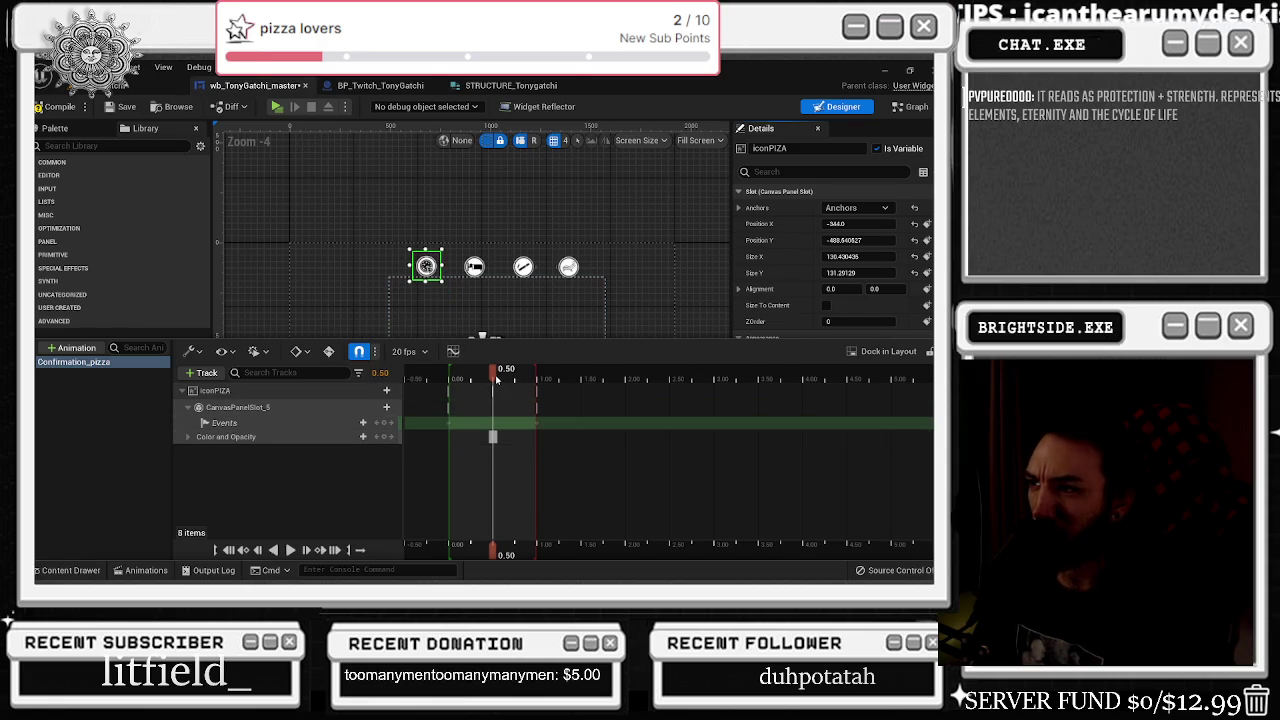
{"action": "left_click", "coordinate": [188, 438]}
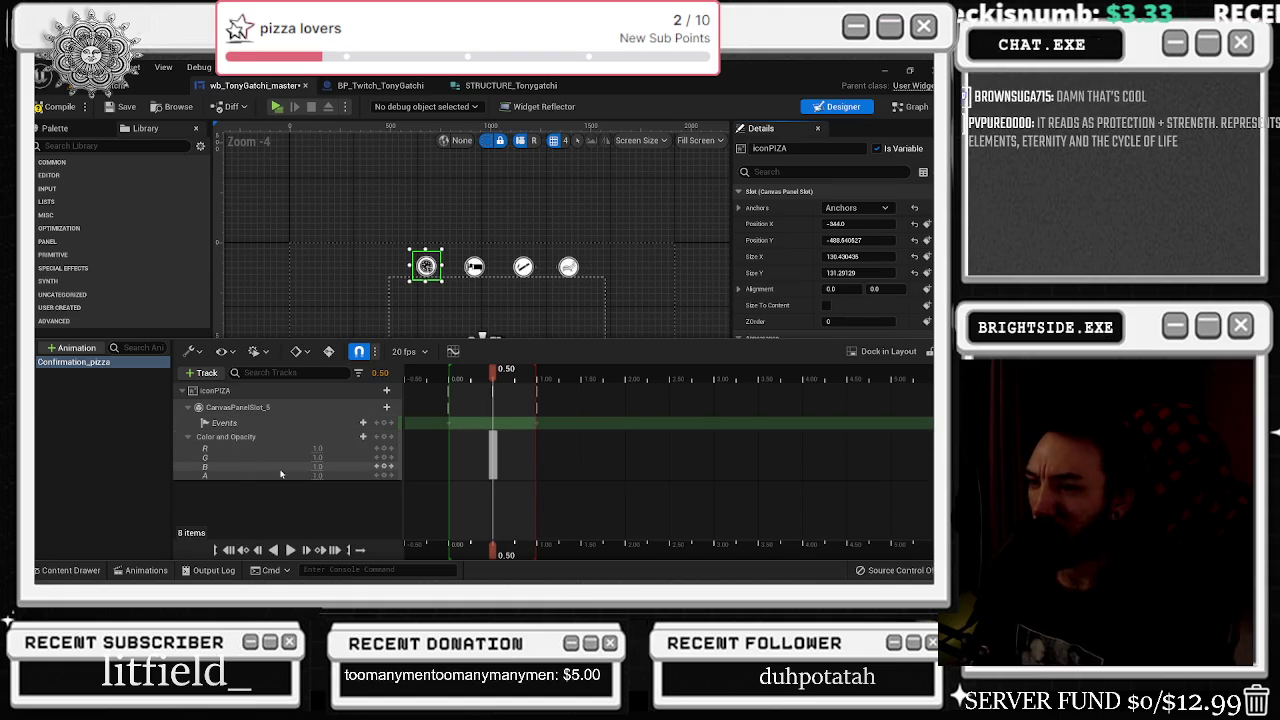
{"action": "key", "text": "Return"}
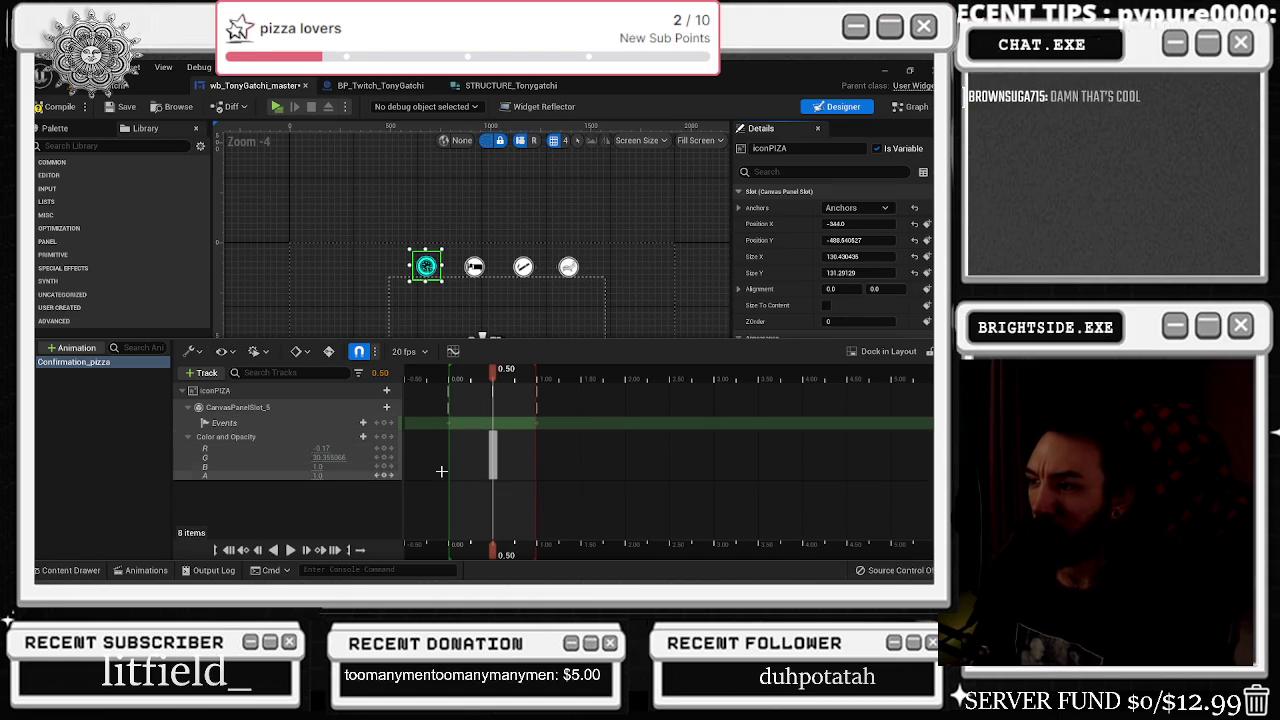
{"action": "left_click_drag", "start_coordinate": [492, 380], "coordinate": [449, 380]}
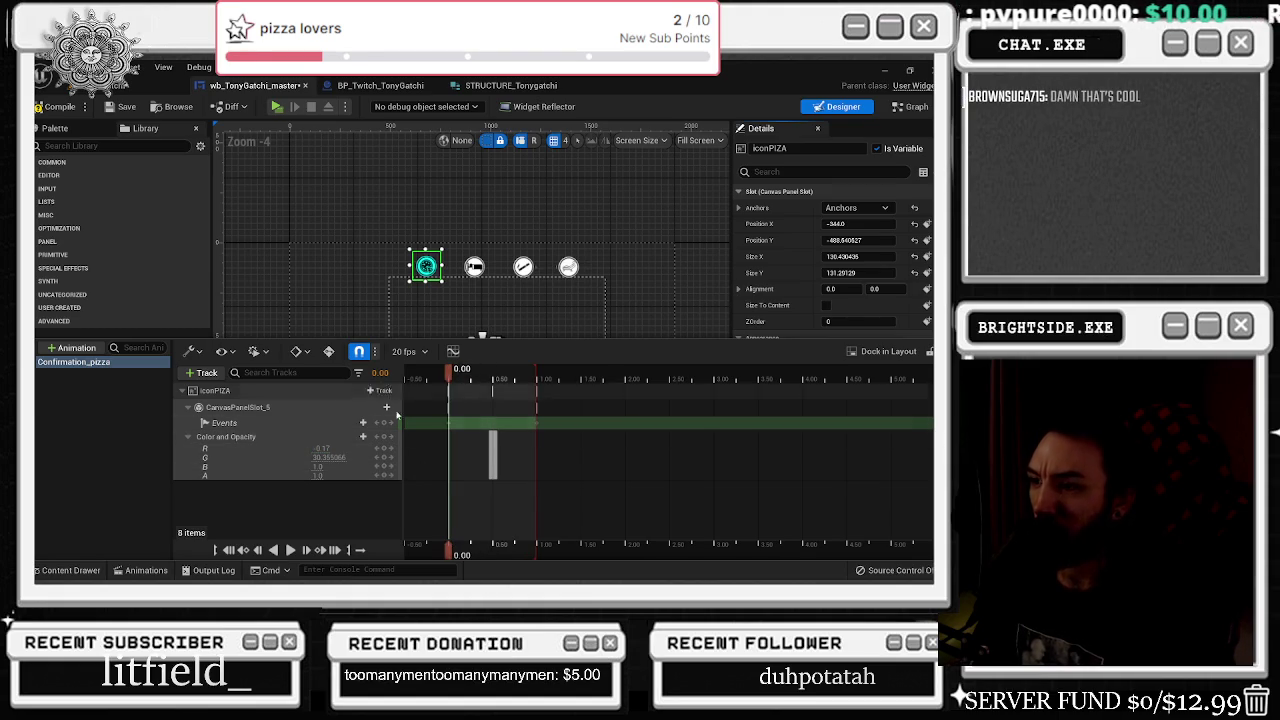
{"action": "double_click", "coordinate": [322, 448]}
{"action": "type", "text": "0"}
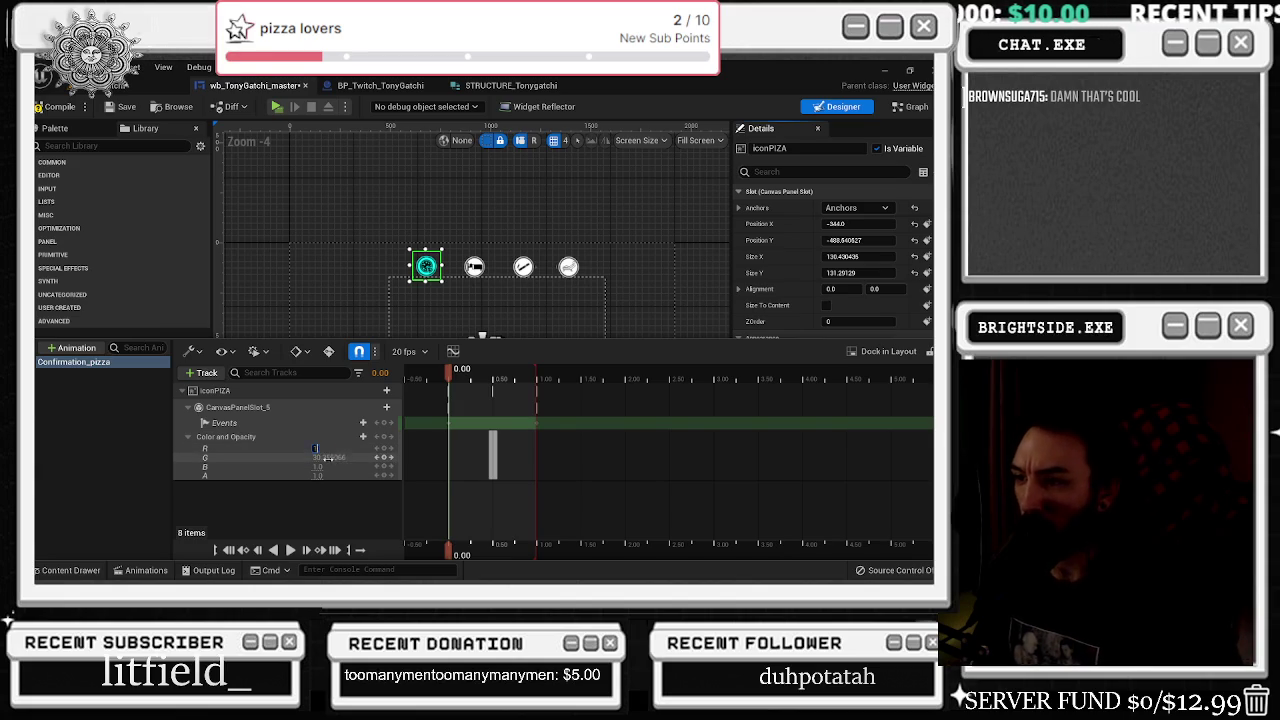
{"action": "double_click", "coordinate": [328, 457]}
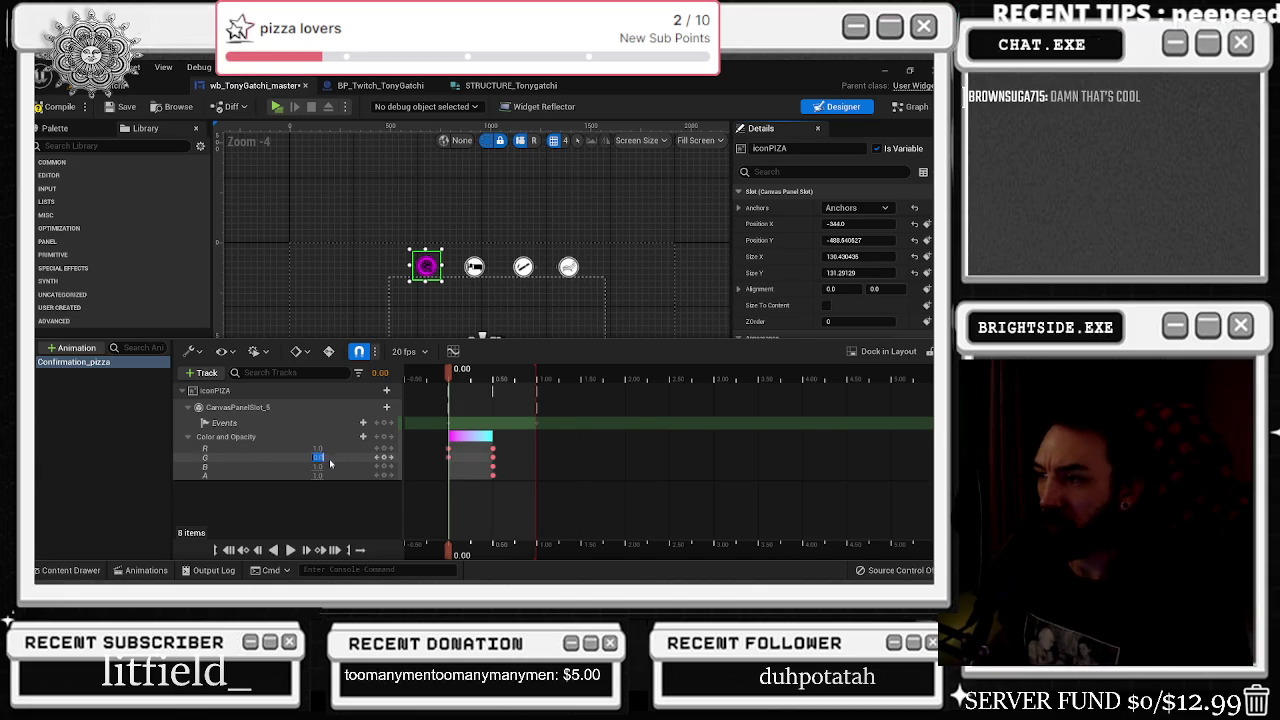
{"action": "double_click", "coordinate": [318, 449]}
{"action": "type", "text": "0"}
{"action": "key", "text": "Return"}
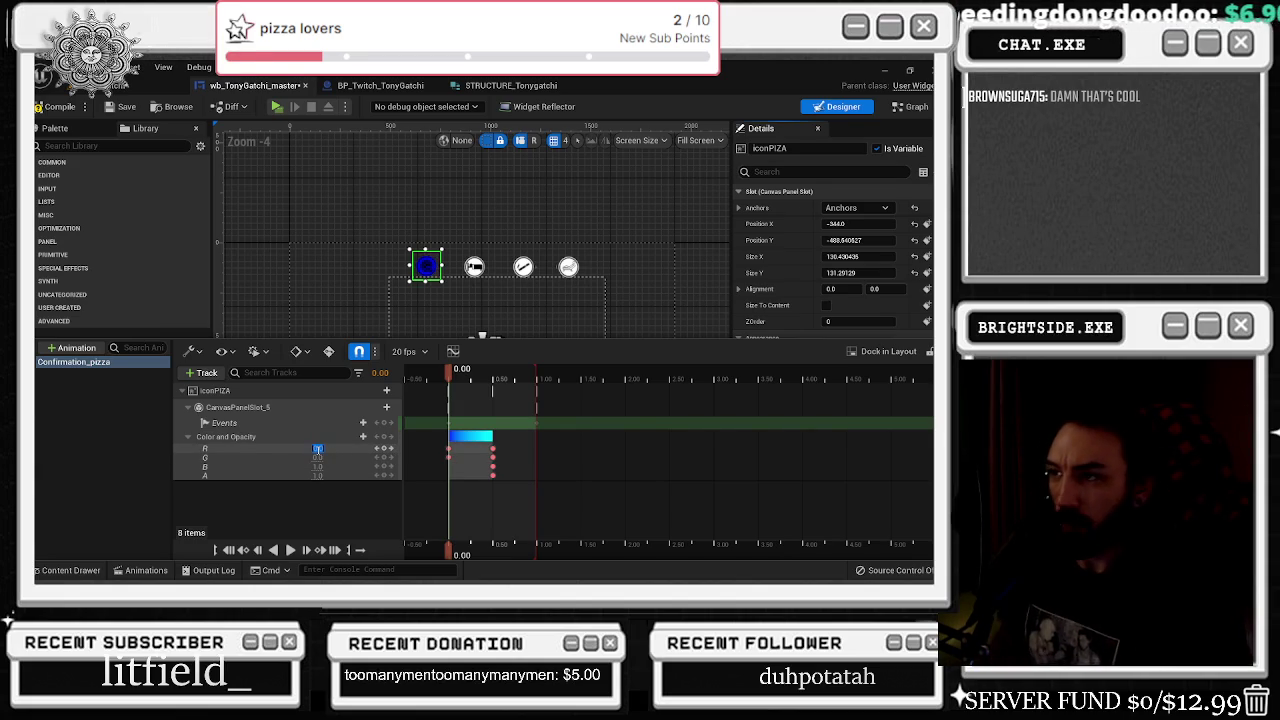
{"action": "key", "text": "ctrl+z"}
{"action": "key", "text": "ctrl+z"}
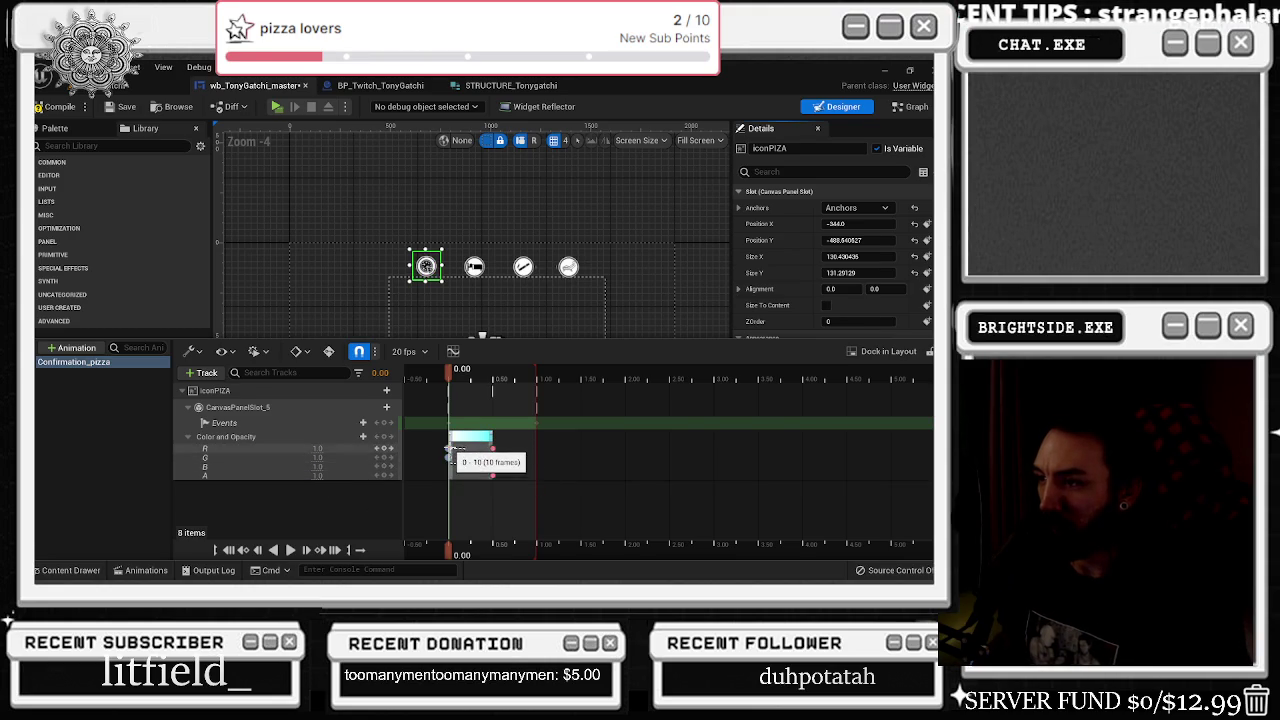
- Stretch the colour section to 1.00, preview it, then shorten it and key the channels at 0.55
{"action": "left_click_drag", "start_coordinate": [483, 379], "coordinate": [536, 379]}
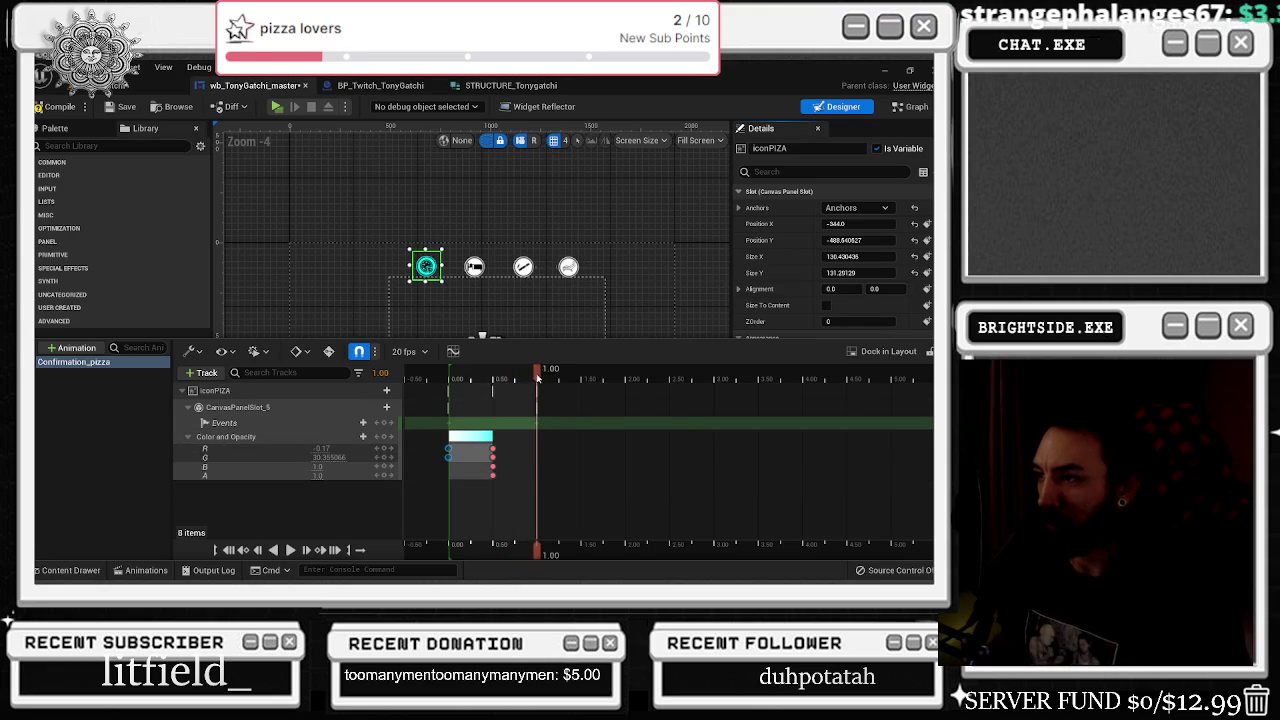
{"action": "key", "text": "space"}
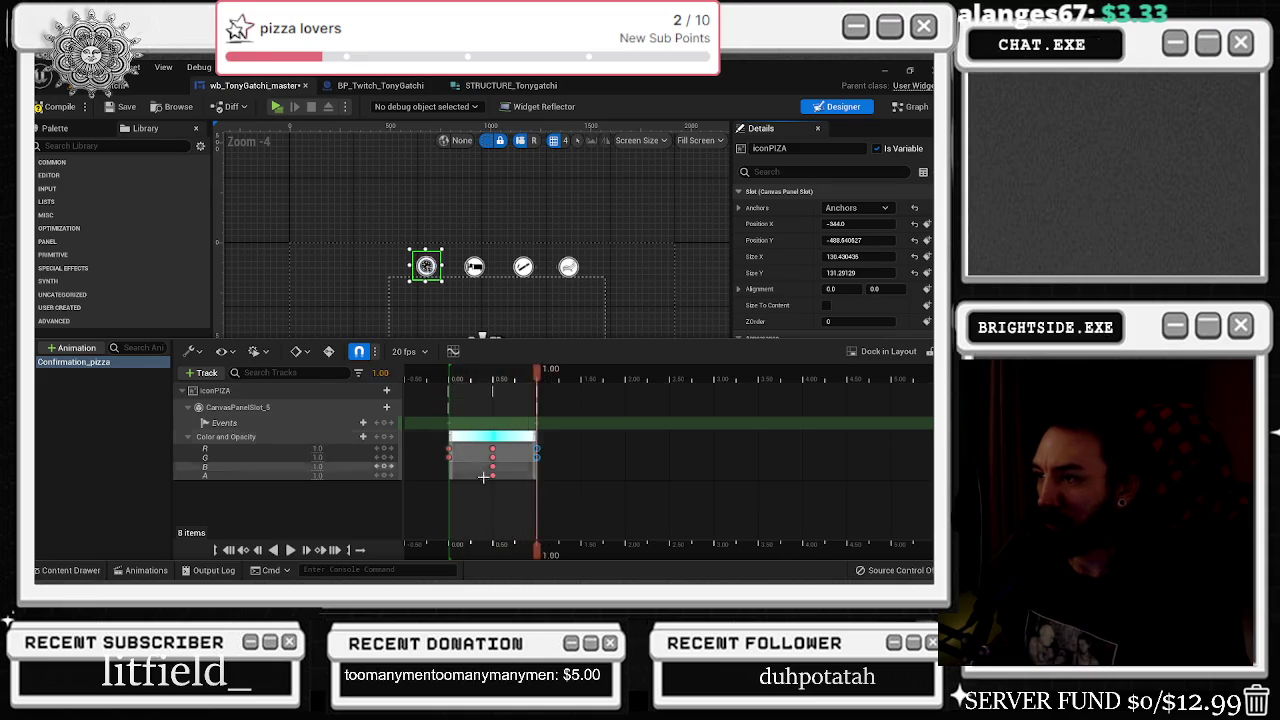
{"action": "key", "text": "space"}
{"action": "key", "text": "ctrl+z"}
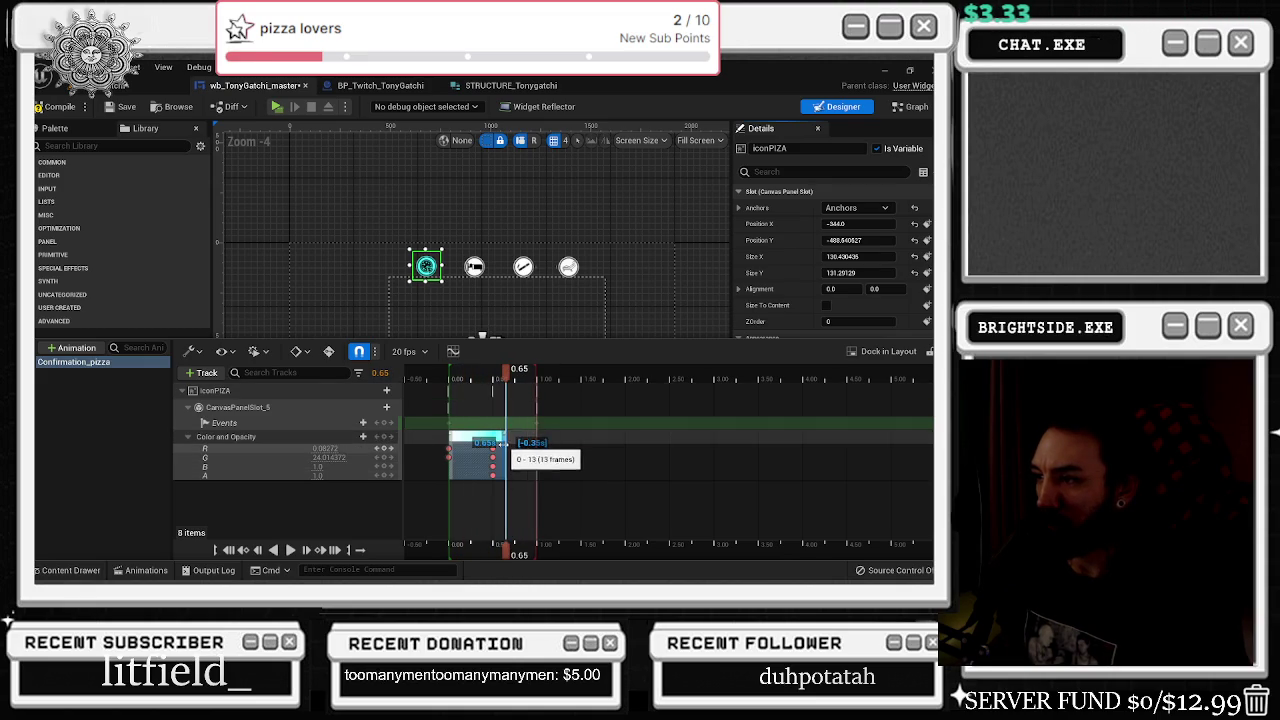
{"action": "key", "text": "ctrl+z"}
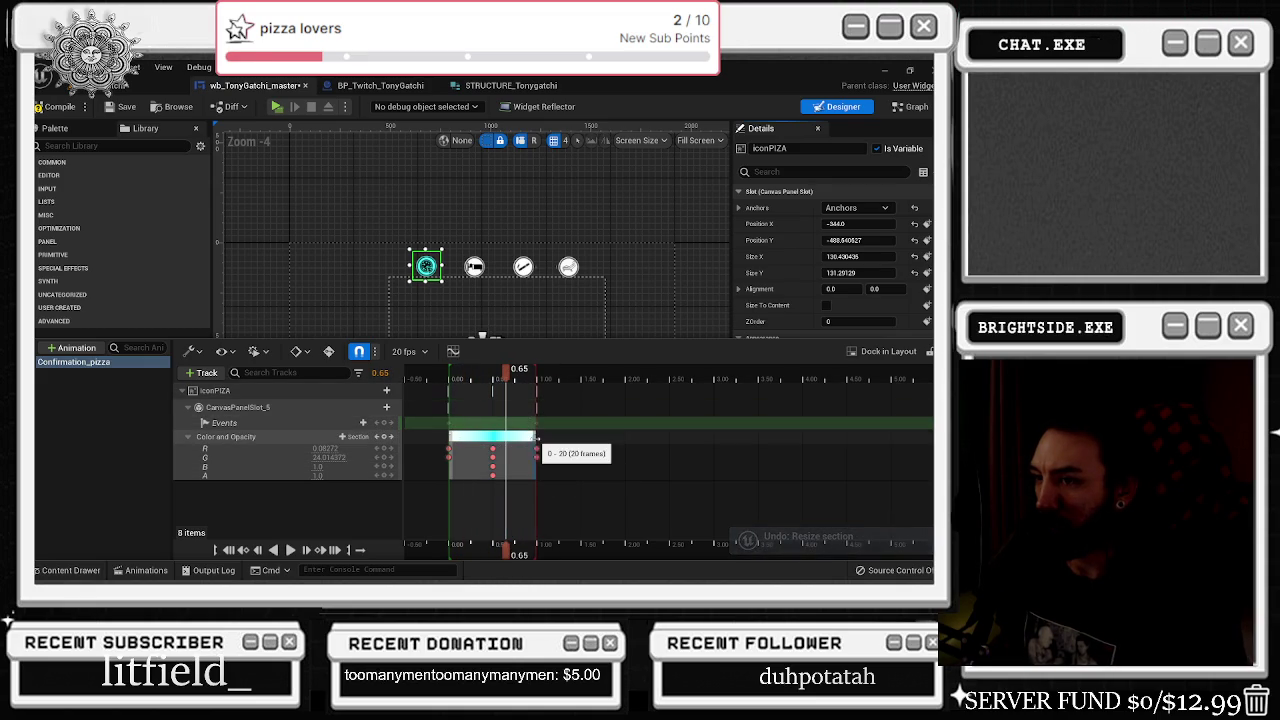
{"action": "left_click", "coordinate": [241, 439]}
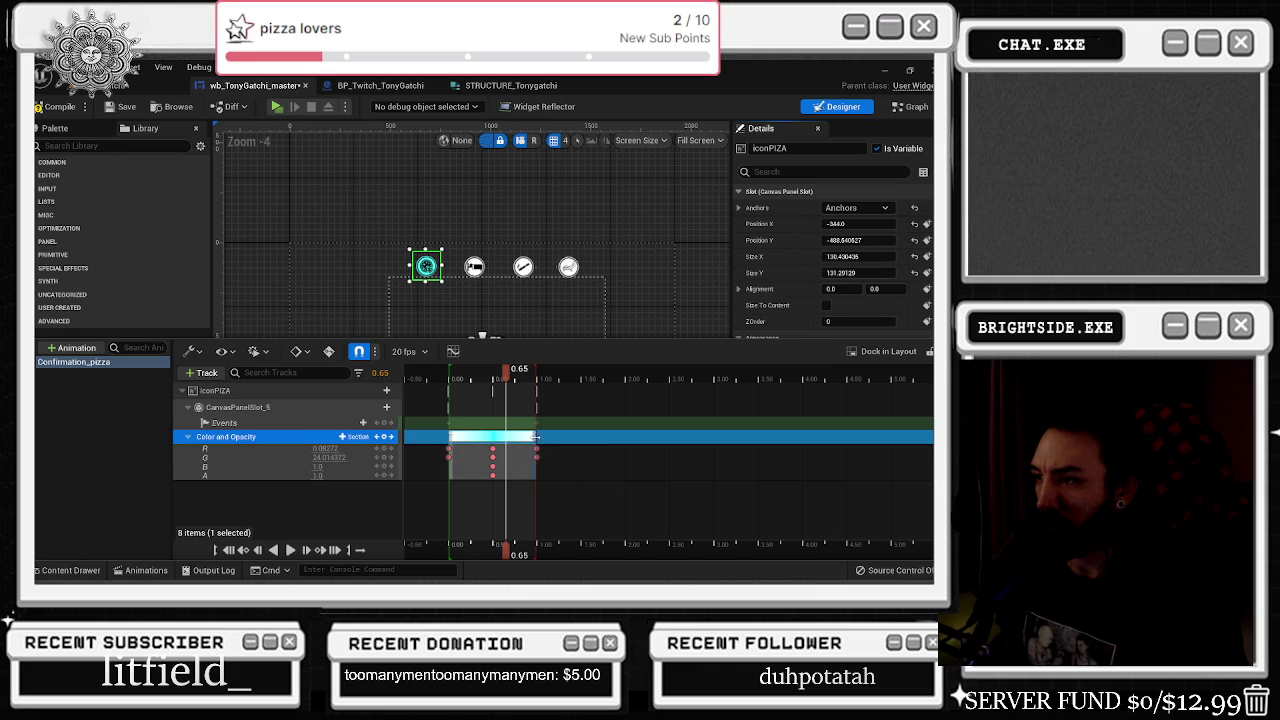
{"action": "mouse_move", "coordinate": [536, 437]}
{"action": "left_mouse_down"}
{"action": "mouse_move", "coordinate": [507, 438]}
{"action": "mouse_move", "coordinate": [537, 441]}
{"action": "mouse_move", "coordinate": [502, 457]}
{"action": "mouse_move", "coordinate": [474, 450]}
{"action": "left_mouse_up"}
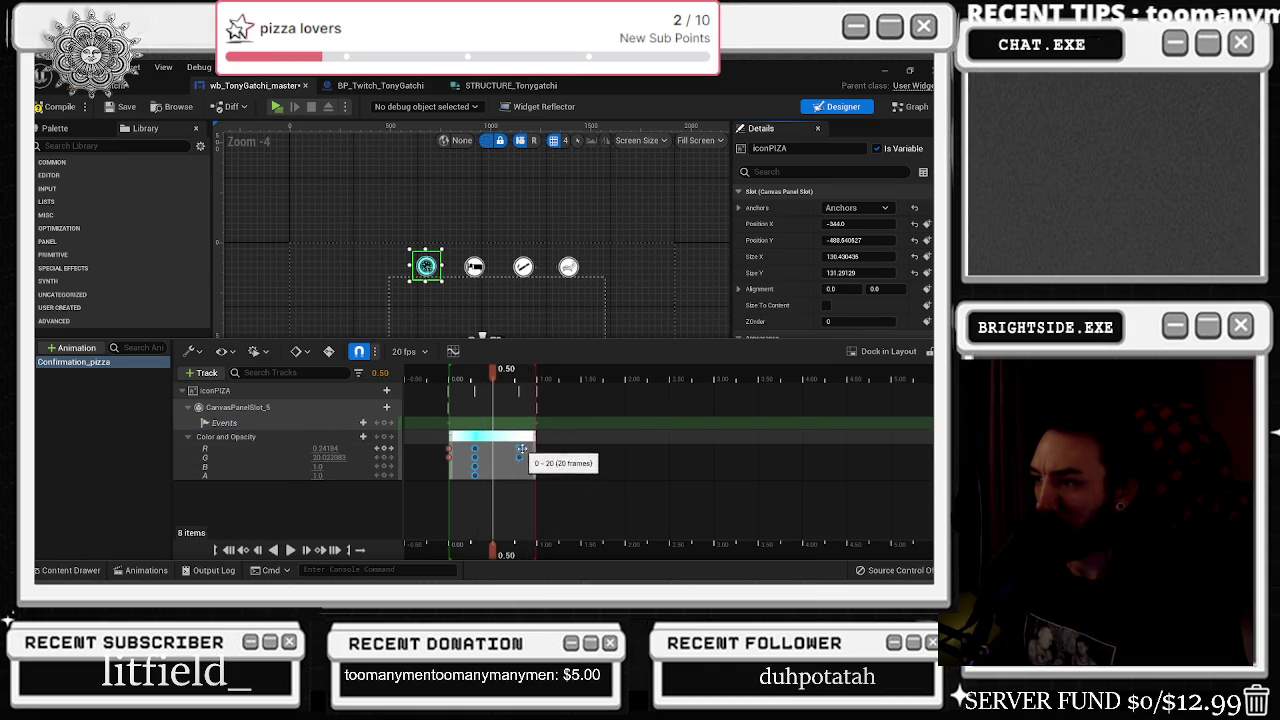
{"action": "key", "text": "Right"}
{"action": "key", "text": "Return"}
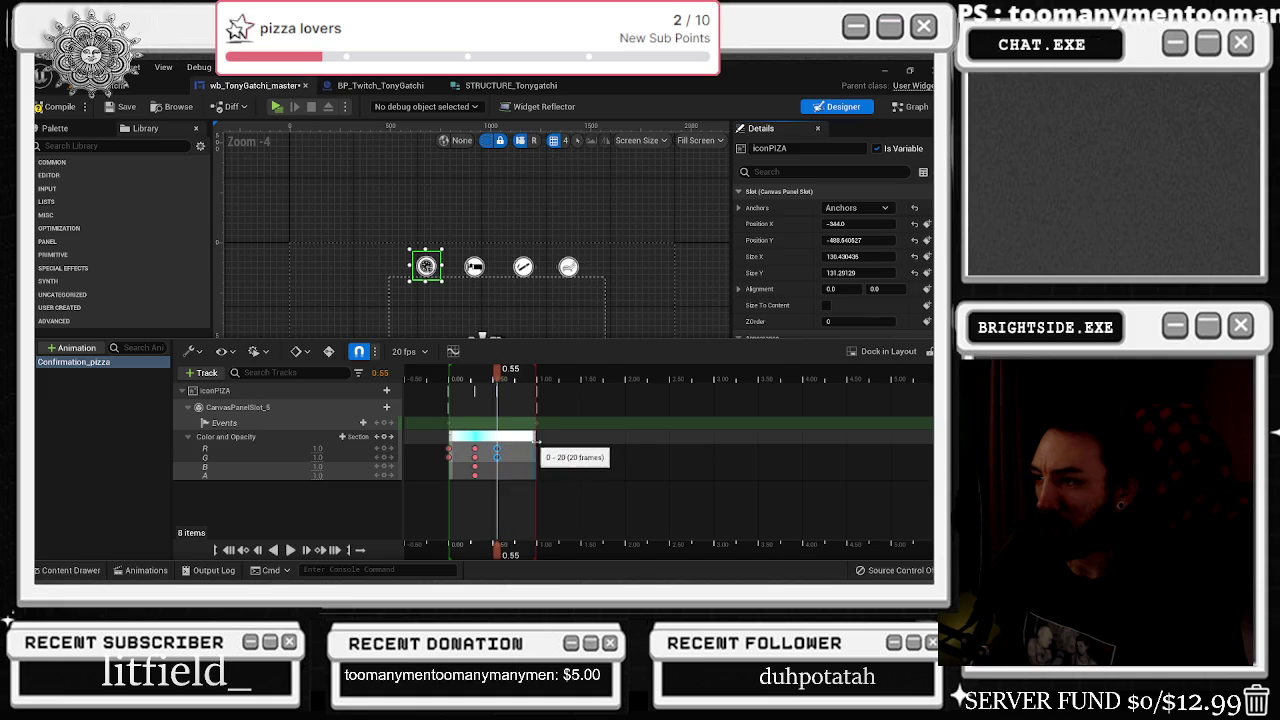
{"action": "left_click_drag", "start_coordinate": [535, 437], "coordinate": [505, 437]}
- Shorten the animation to end at 0.65 seconds, scrubbing to check the result
{"action": "left_click", "coordinate": [443, 386]}
{"action": "left_click_drag", "start_coordinate": [443, 386], "coordinate": [536, 390]}
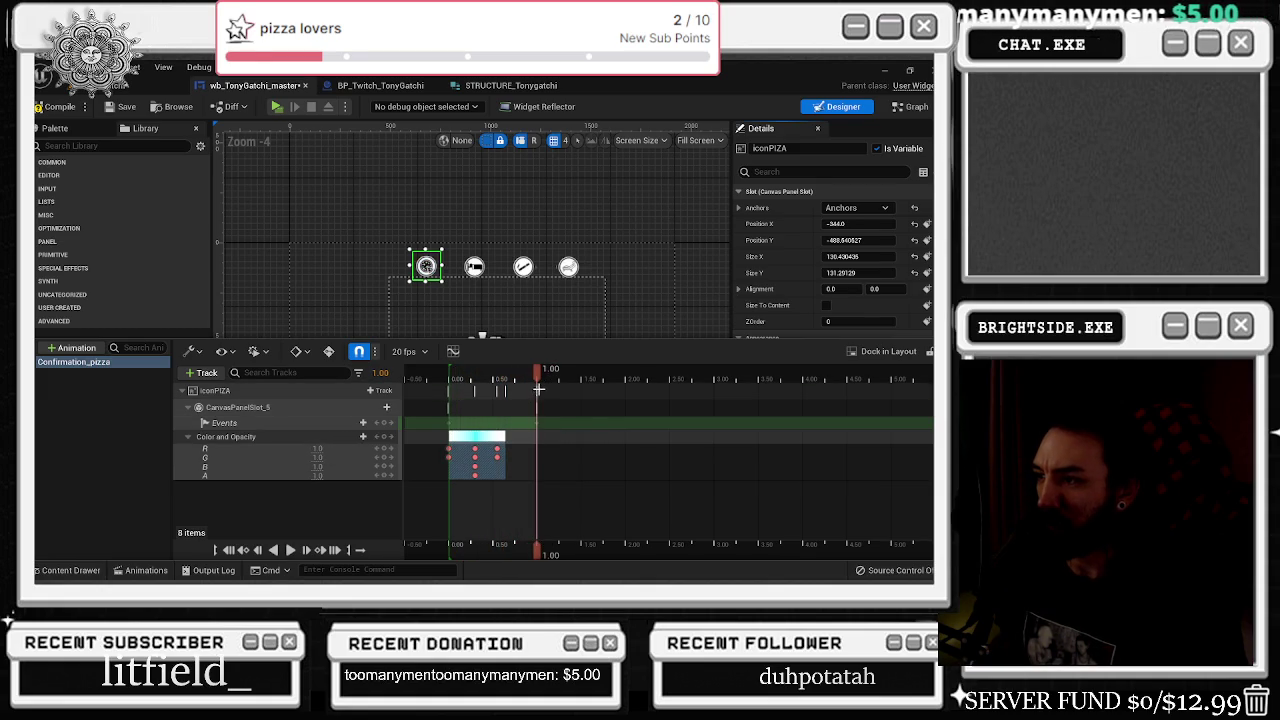
{"action": "key", "text": "Up"}
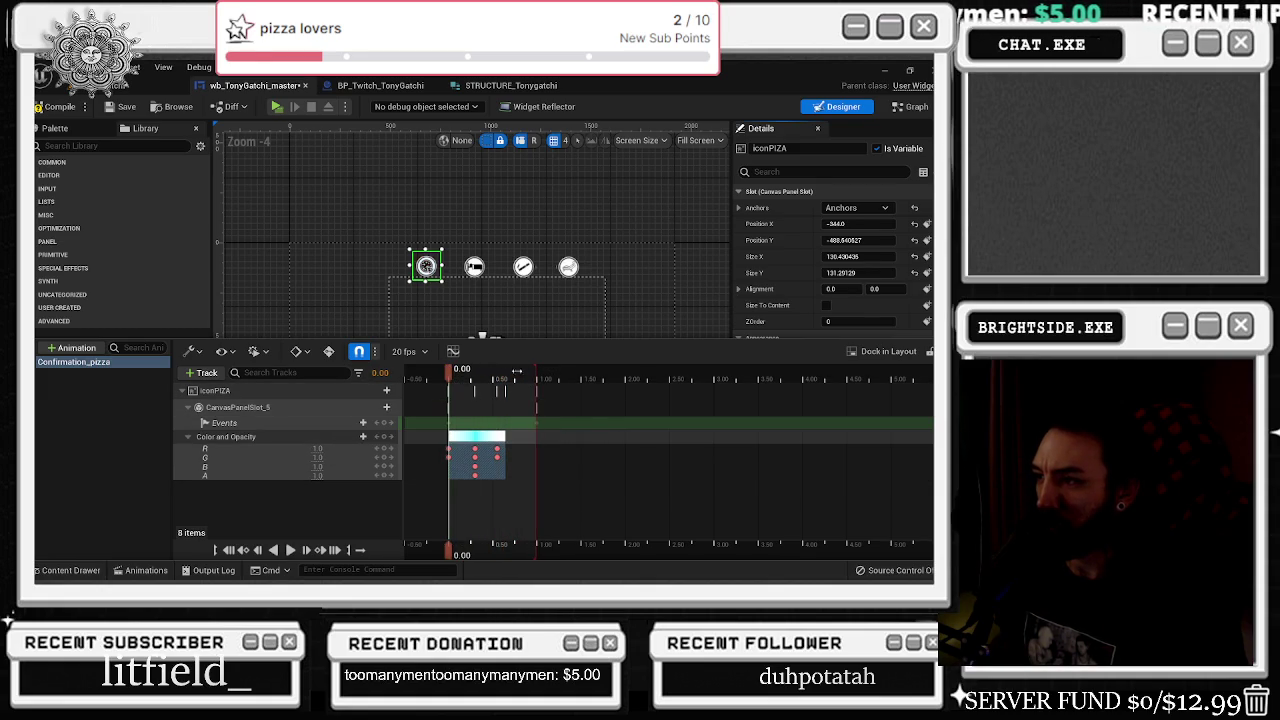
{"action": "scroll", "coordinate": [519, 399], "scroll_direction": "up", "scroll_amount": 2}
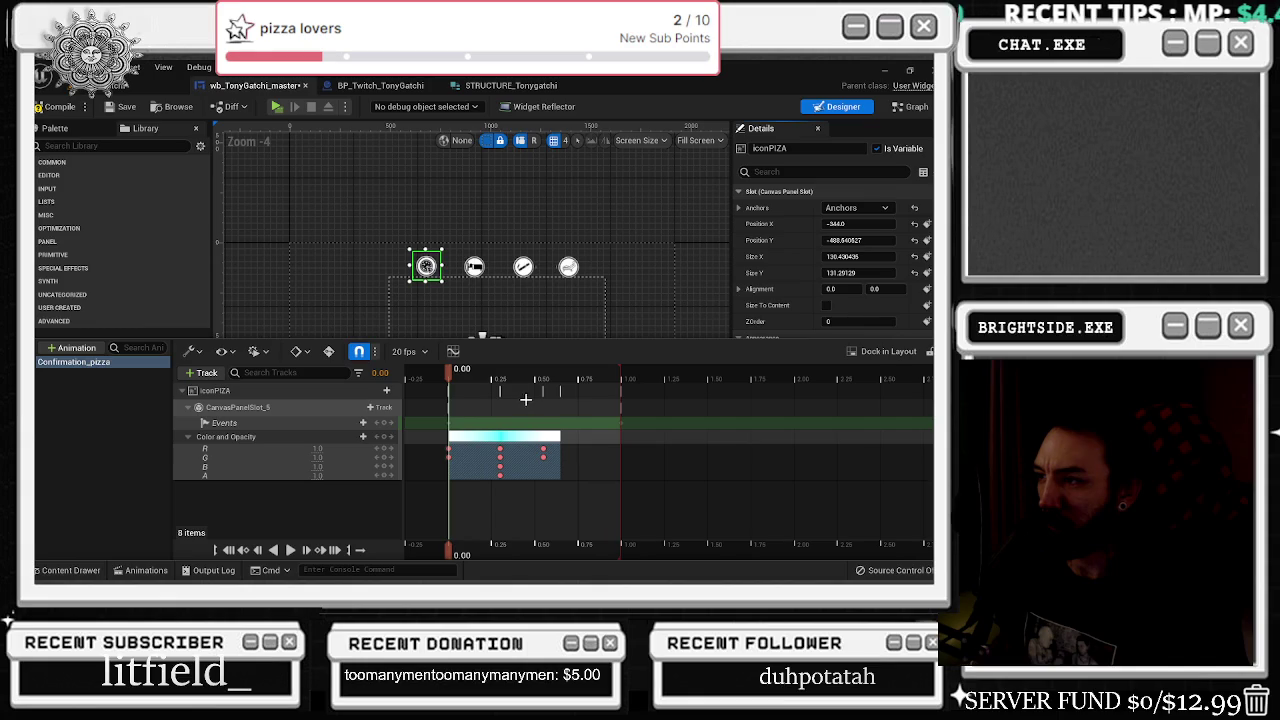
{"action": "left_click_drag", "start_coordinate": [621, 422], "coordinate": [563, 422]}
{"action": "left_click_drag", "start_coordinate": [560, 376], "coordinate": [450, 380]}
{"action": "key", "text": "space"}
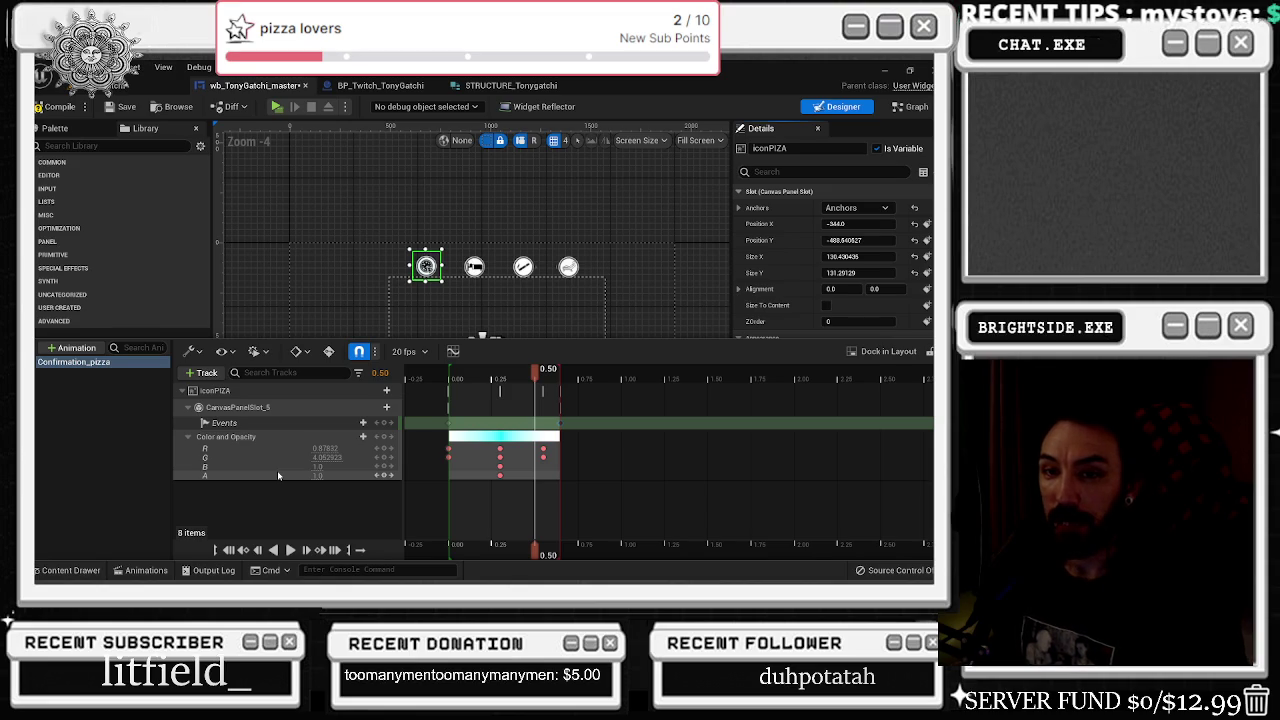
- Scrub through the colour fade and select the colour keys at 0.50 seconds
{"action": "mouse_move", "coordinate": [537, 374]}
{"action": "left_mouse_down"}
{"action": "mouse_move", "coordinate": [445, 378]}
{"action": "mouse_move", "coordinate": [537, 380]}
{"action": "mouse_move", "coordinate": [474, 385]}
{"action": "mouse_move", "coordinate": [450, 410]}
{"action": "mouse_move", "coordinate": [572, 410]}
{"action": "mouse_move", "coordinate": [440, 412]}
{"action": "left_mouse_up"}
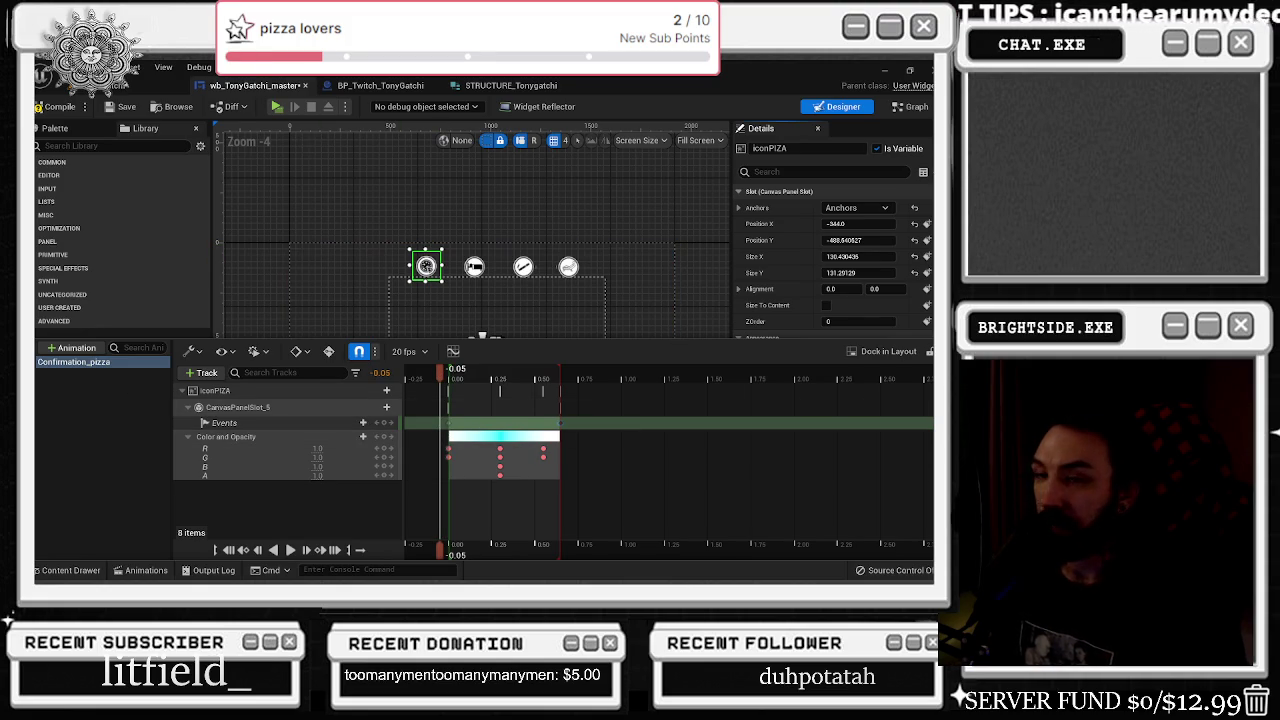
{"action": "mouse_move", "coordinate": [474, 368]}
{"action": "left_mouse_down"}
{"action": "mouse_move", "coordinate": [534, 385]}
{"action": "mouse_move", "coordinate": [466, 390]}
{"action": "mouse_move", "coordinate": [528, 396]}
{"action": "left_mouse_up"}
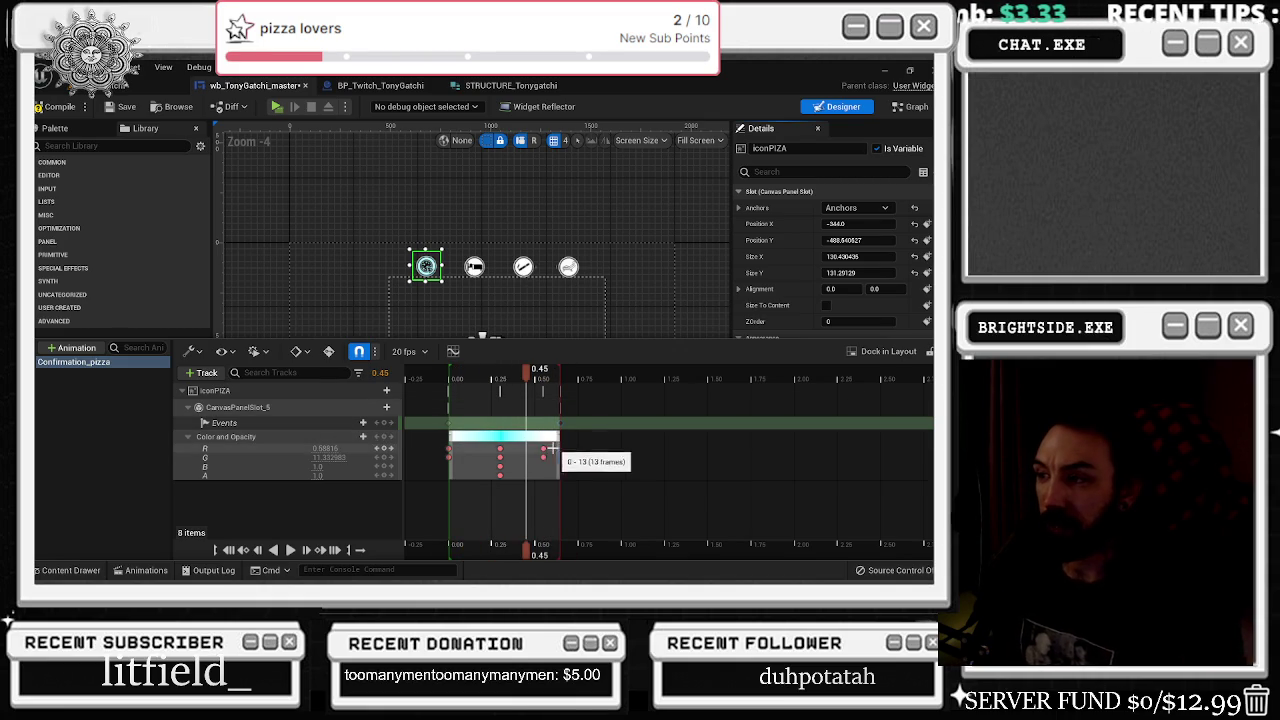
{"action": "left_click", "coordinate": [543, 451]}
{"action": "left_click", "coordinate": [474, 378]}
{"action": "mouse_move", "coordinate": [461, 378]}
{"action": "left_mouse_down"}
{"action": "mouse_move", "coordinate": [543, 384]}
{"action": "mouse_move", "coordinate": [450, 394]}
{"action": "left_mouse_up"}
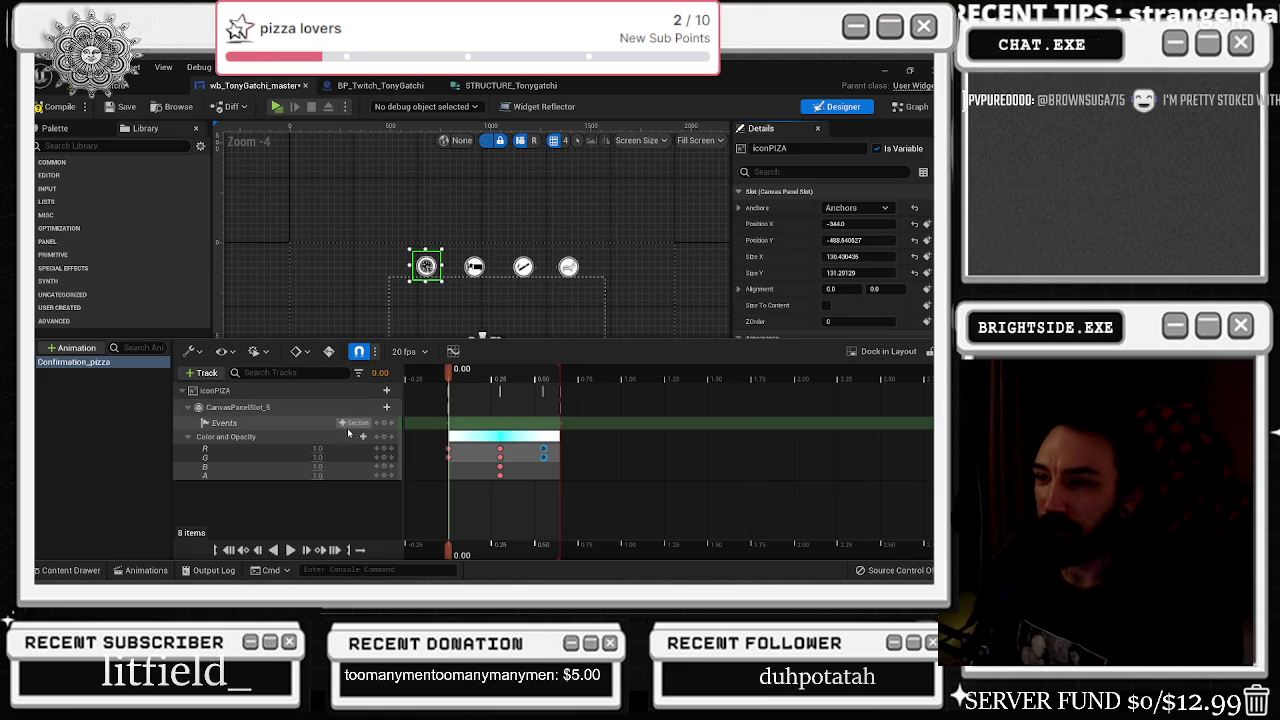
{"action": "left_click", "coordinate": [257, 392]}
{"action": "left_click", "coordinate": [208, 373]}
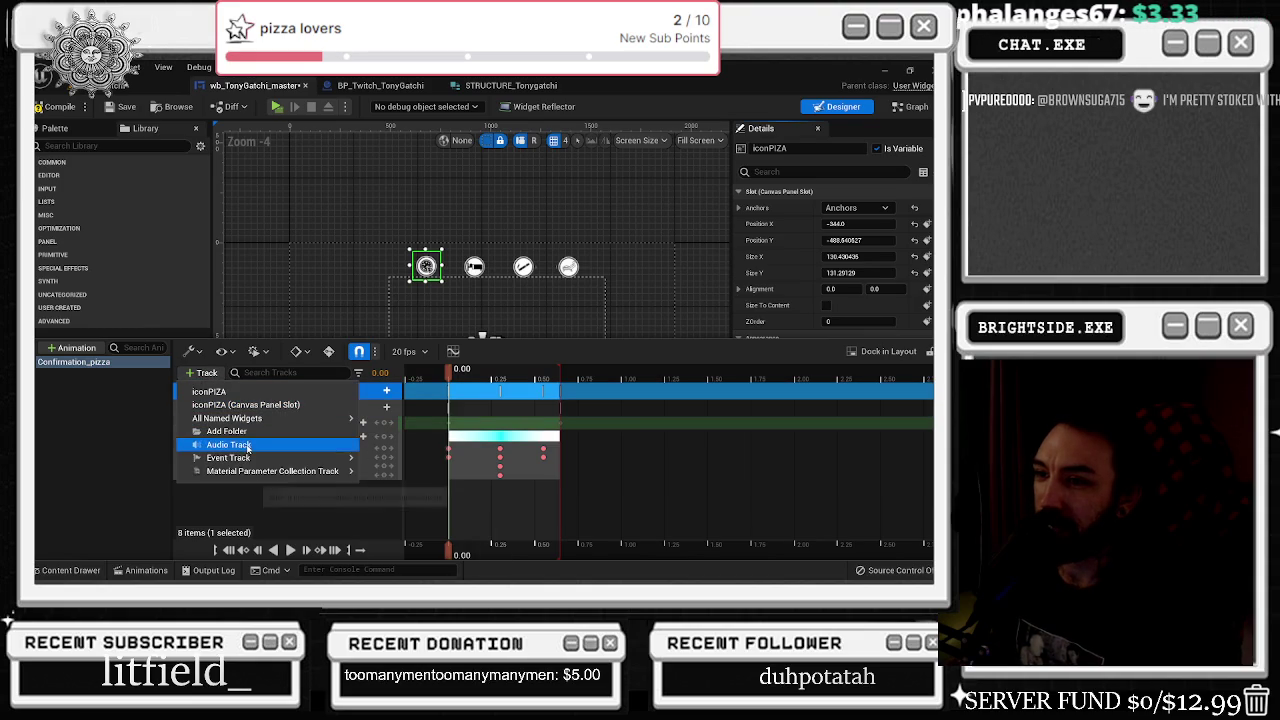
{"action": "mouse_move", "coordinate": [302, 458]}
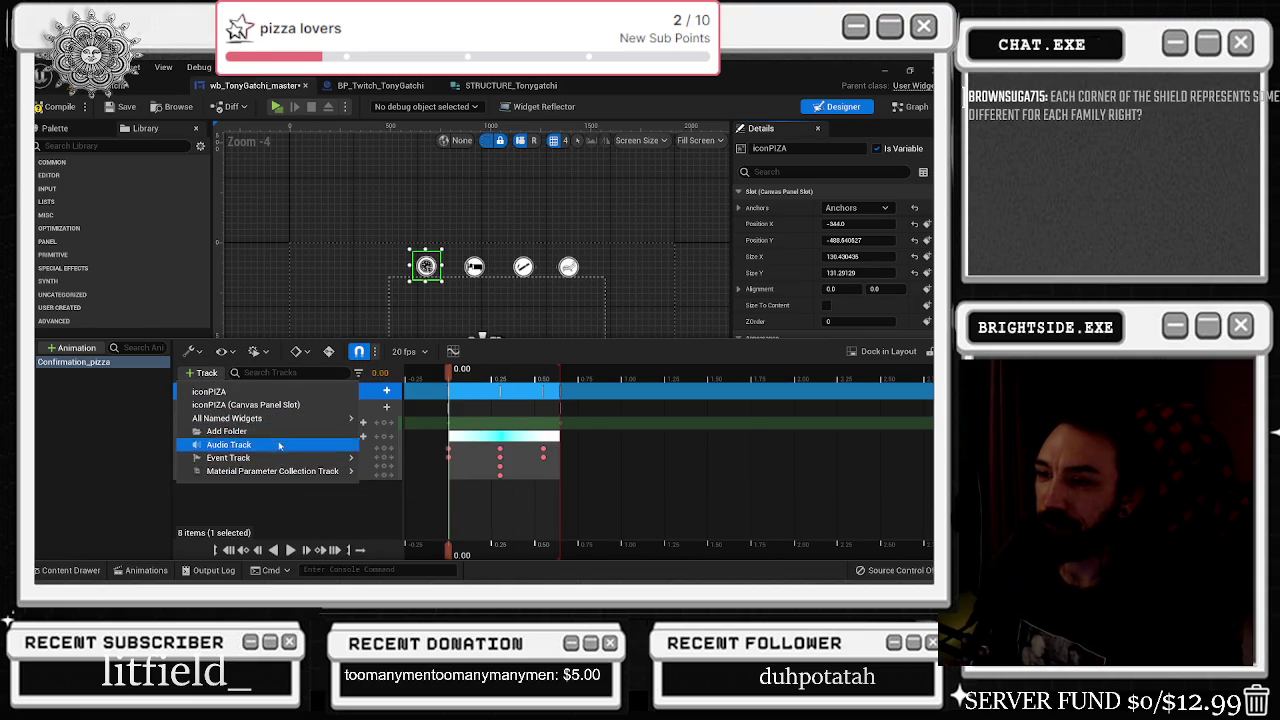
{"action": "left_click", "coordinate": [380, 524]}
{"action": "left_click", "coordinate": [386, 391]}
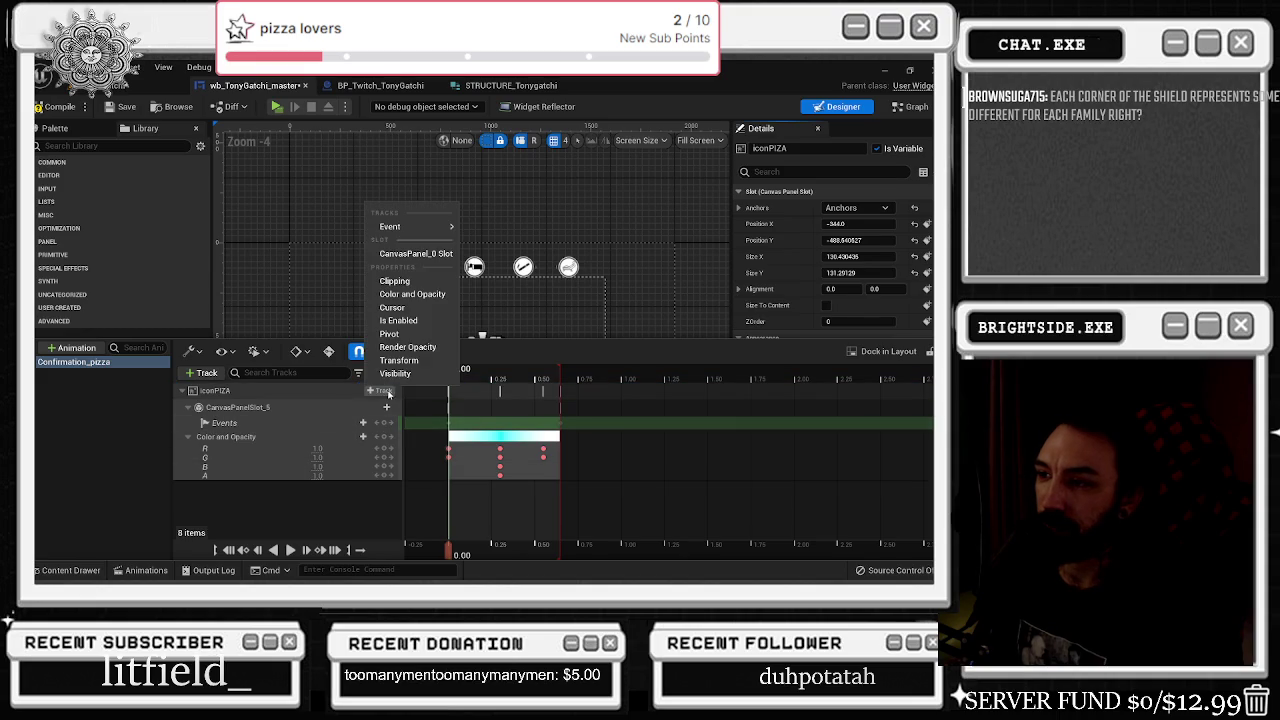
{"action": "left_click", "coordinate": [370, 391]}
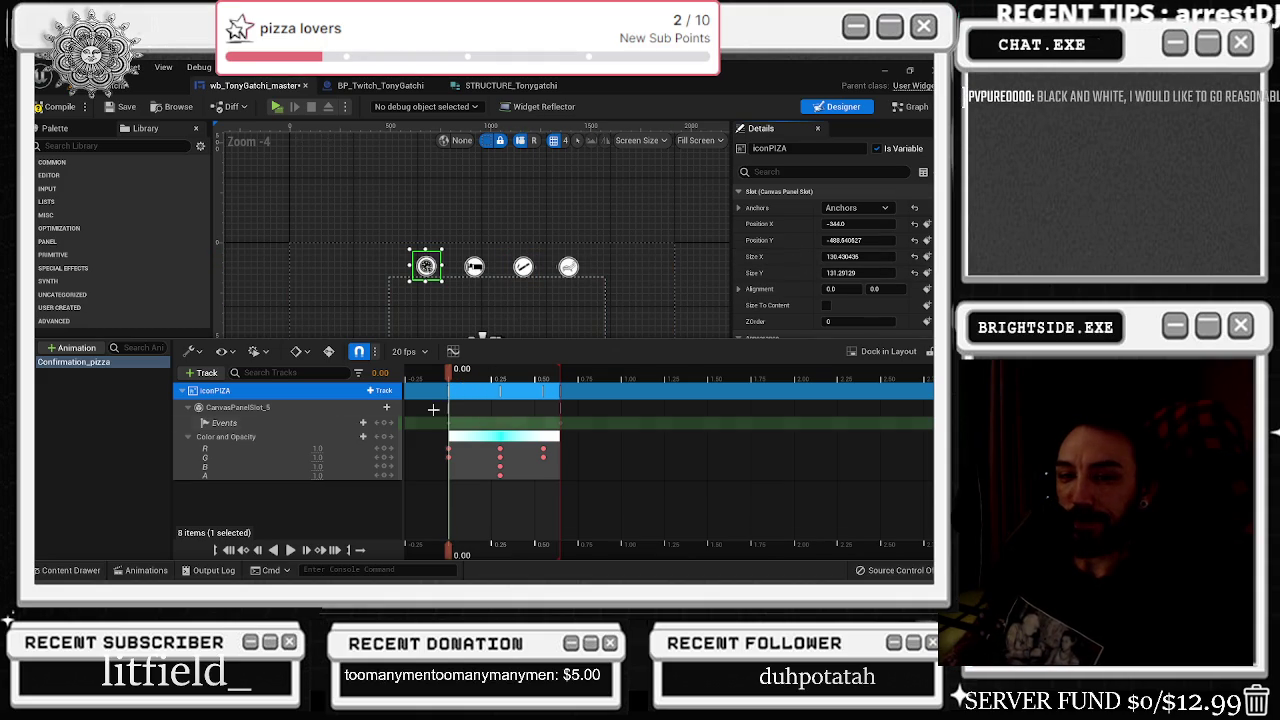
{"action": "left_click", "coordinate": [384, 393]}
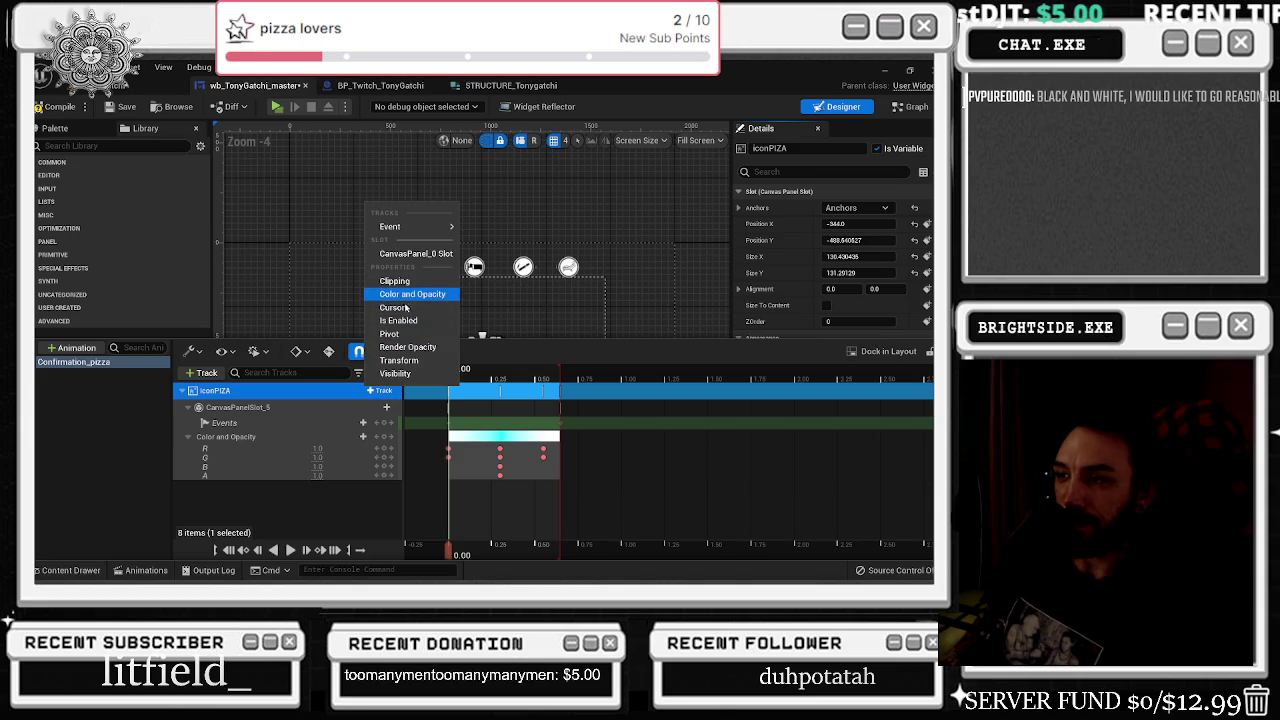
- Add a Transform track to iconPIZA and key it at 0 and 0.65 seconds
{"action": "left_click", "coordinate": [410, 360]}
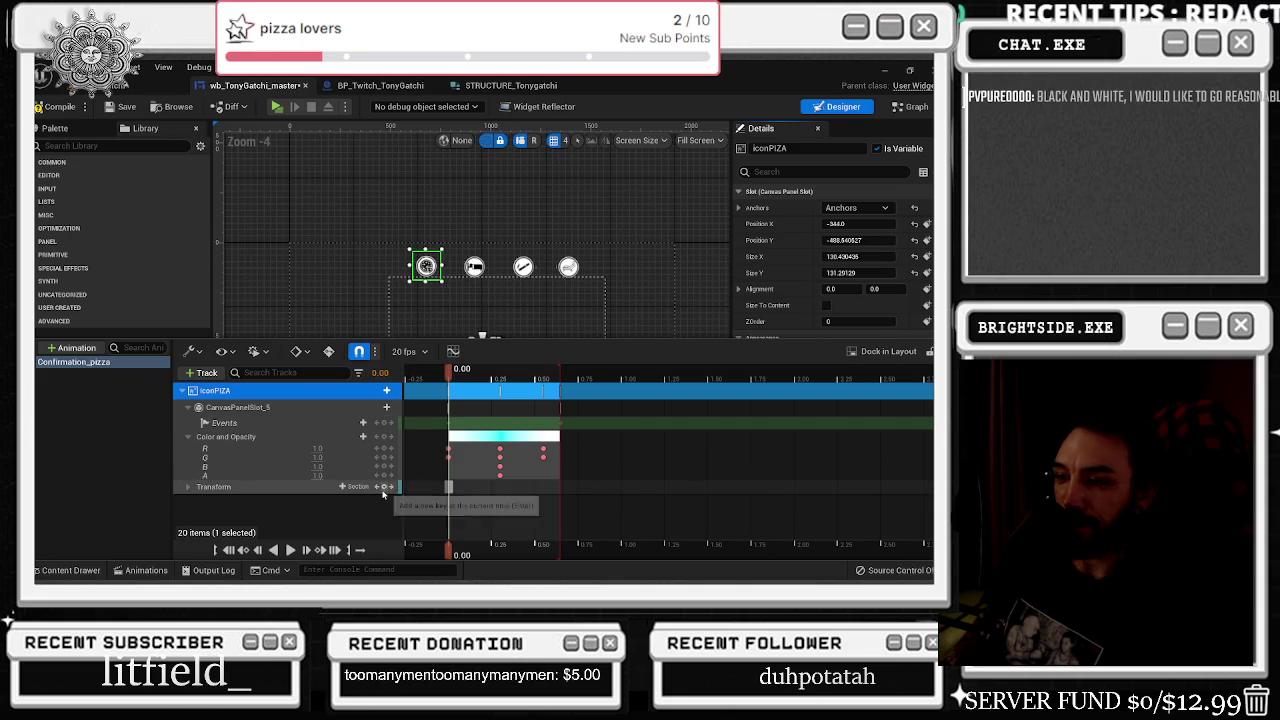
{"action": "double_click", "coordinate": [270, 487]}
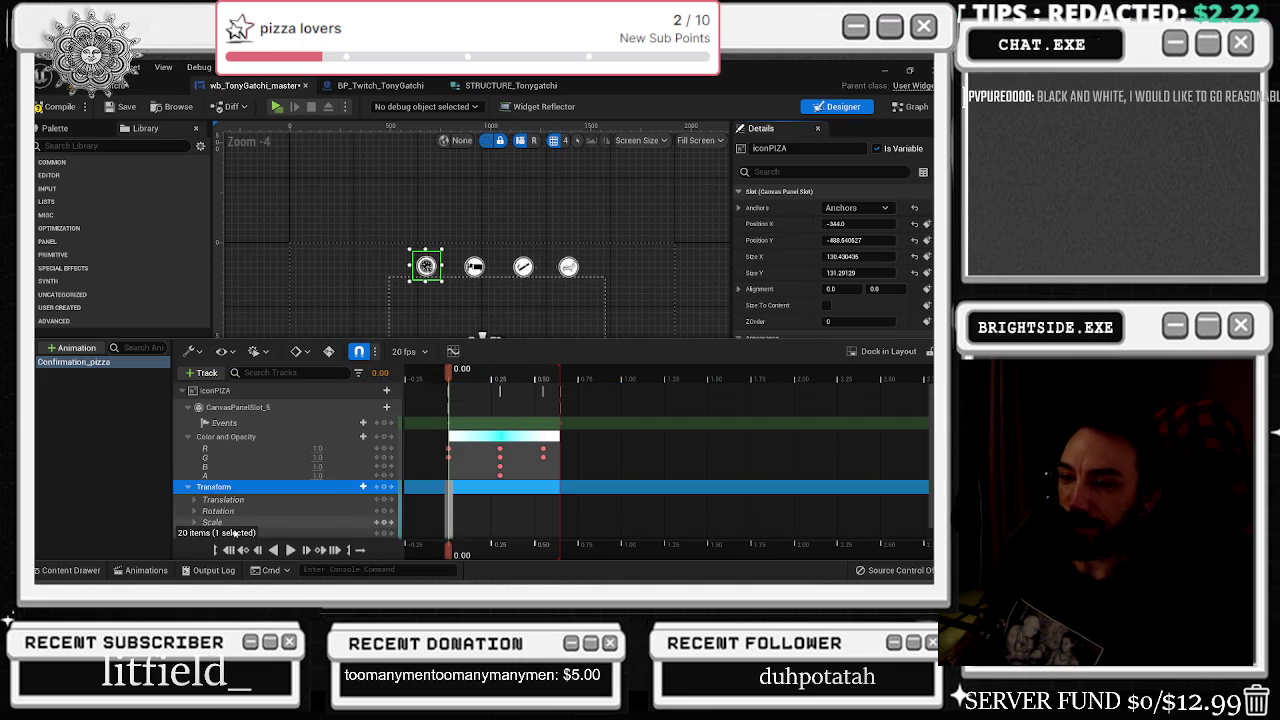
{"action": "scroll", "coordinate": [274, 504], "scroll_direction": "down", "scroll_amount": 1}
{"action": "left_click_drag", "start_coordinate": [449, 370], "coordinate": [560, 372]}
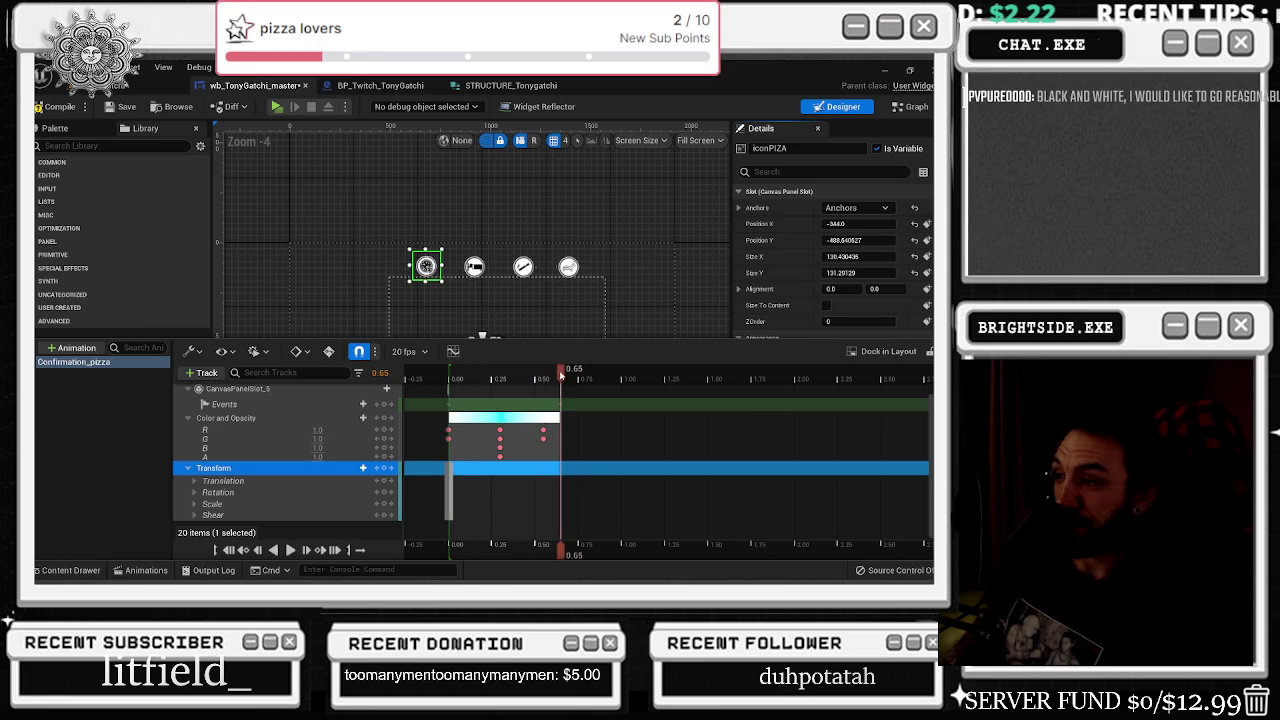
{"action": "left_click", "coordinate": [385, 492]}
{"action": "left_click", "coordinate": [385, 492]}
{"action": "left_click", "coordinate": [449, 378]}
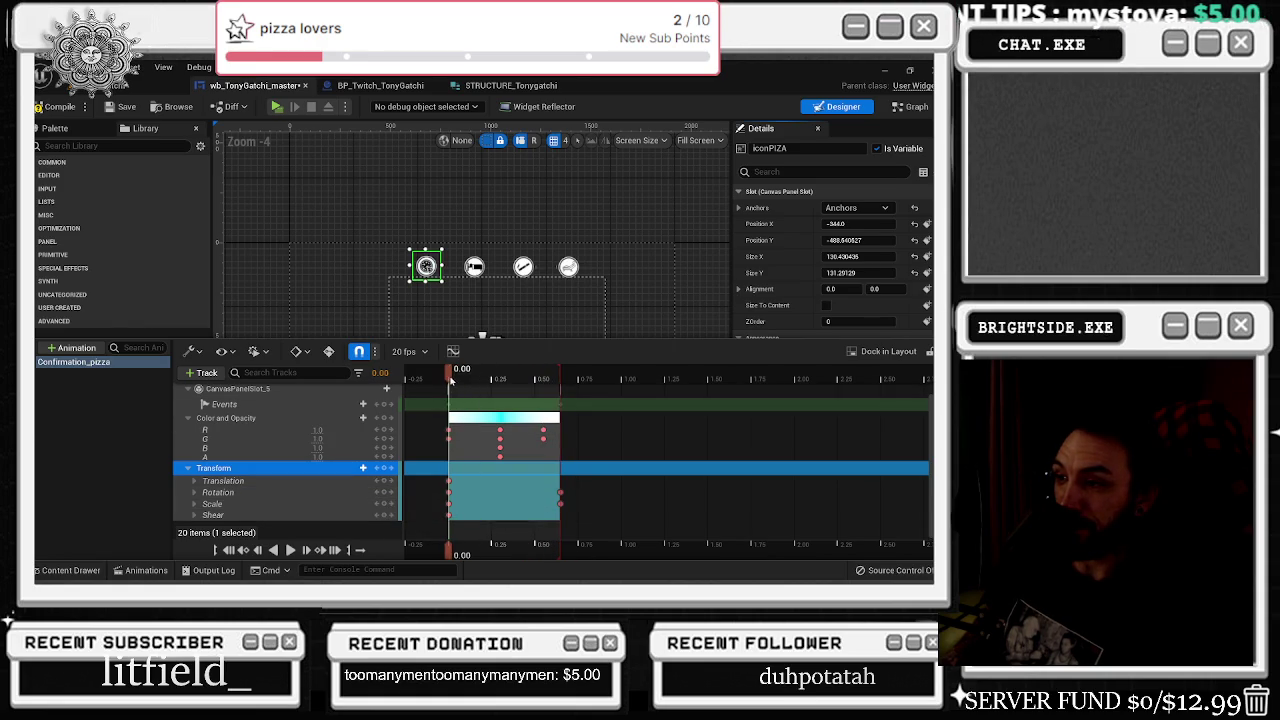
- At 0.30 s set Rotation Angle 10.78 and Scale X/Y 1.43, then preview the animation
{"action": "left_click", "coordinate": [501, 373]}
{"action": "left_click", "coordinate": [194, 492]}
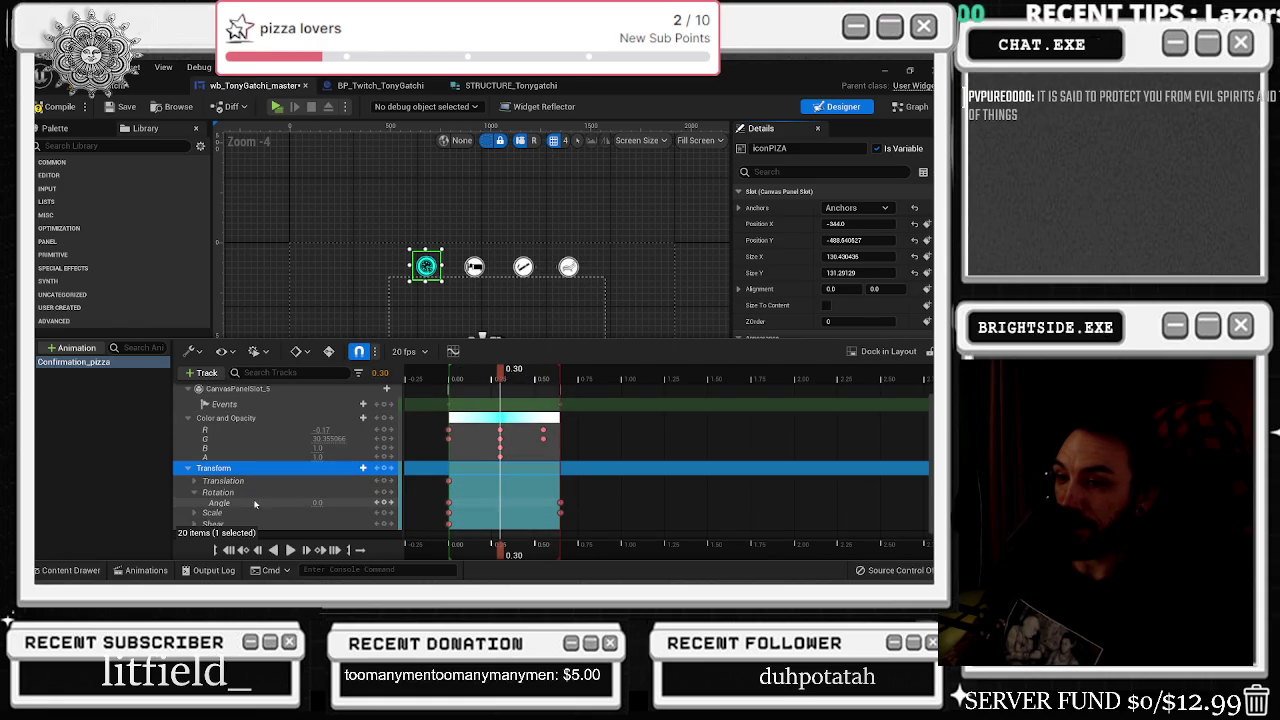
{"action": "left_click_drag", "start_coordinate": [318, 502], "coordinate": [338, 512]}
{"action": "left_click", "coordinate": [194, 513]}
{"action": "scroll", "coordinate": [260, 480], "scroll_direction": "down", "scroll_amount": 1}
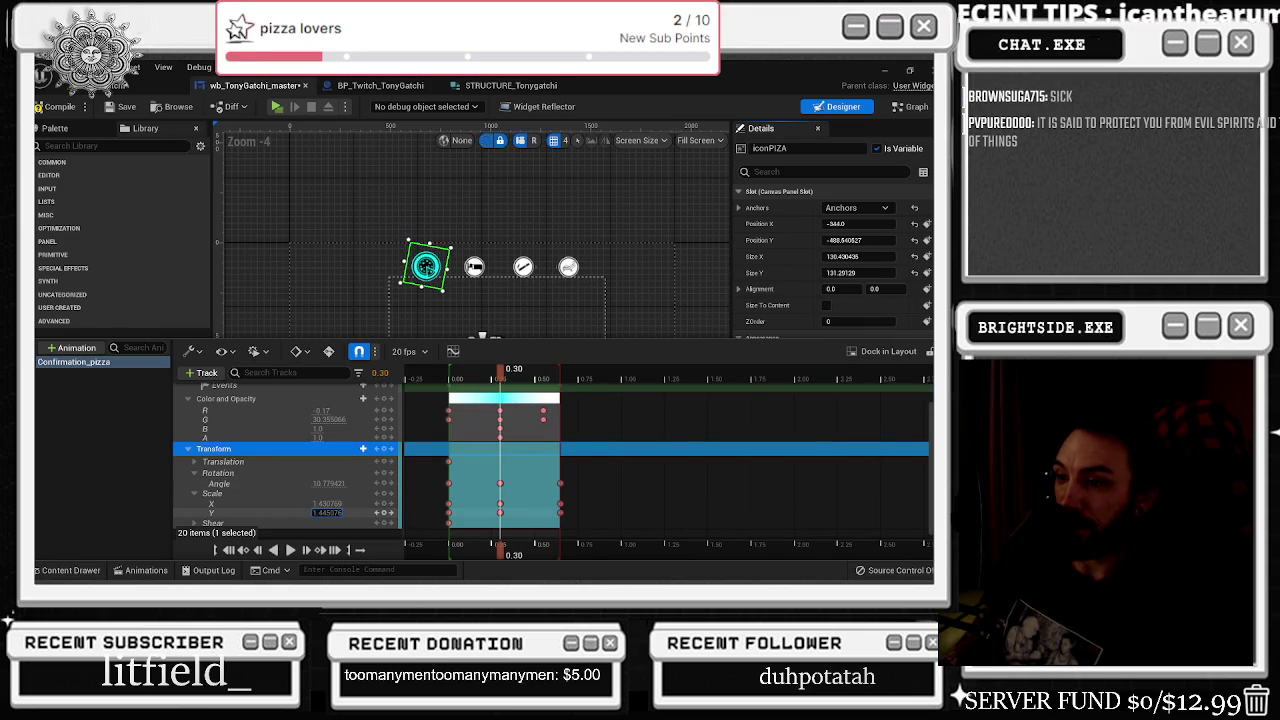
{"action": "left_click", "coordinate": [450, 377]}
{"action": "key", "text": "space"}
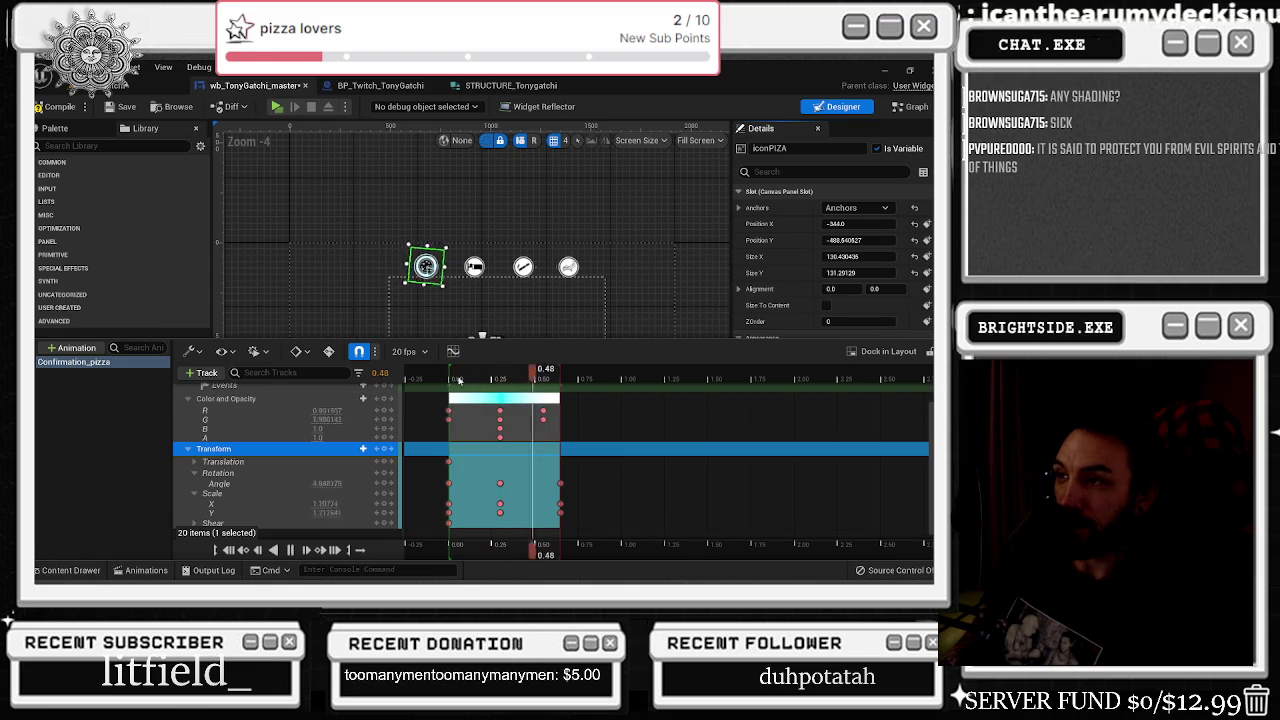
- Collapse the Color and Opacity and Transform tracks and select both of them
{"action": "scroll", "coordinate": [242, 441], "scroll_direction": "up", "scroll_amount": 2}
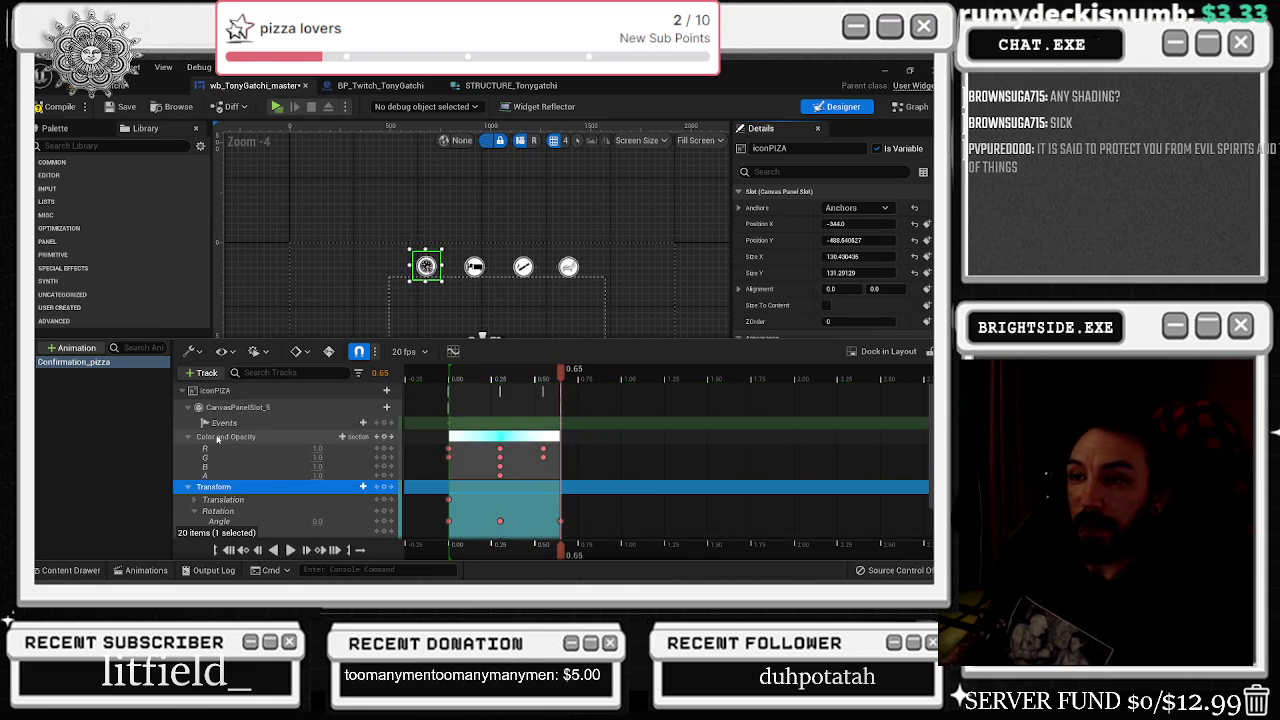
{"action": "left_click", "coordinate": [188, 438]}
{"action": "left_click", "coordinate": [188, 450]}
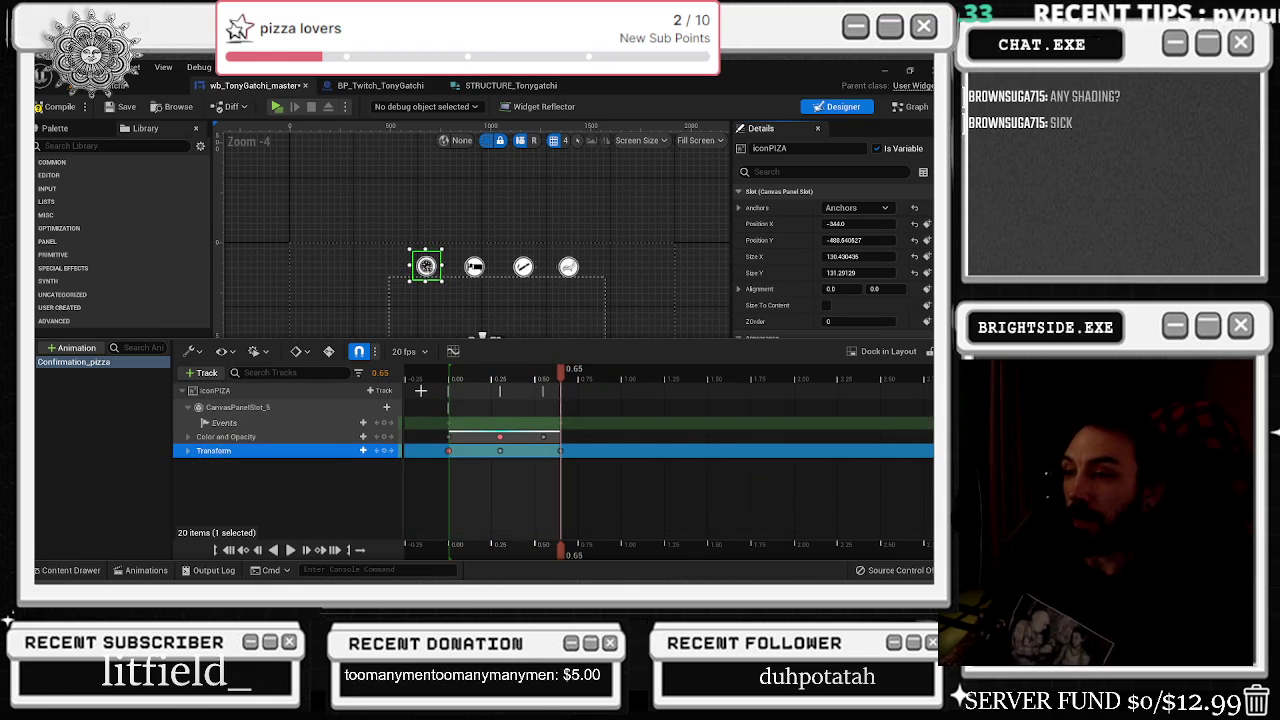
{"action": "left_click", "coordinate": [226, 437]}
{"action": "left_click", "coordinate": [230, 451], "text": "shift"}
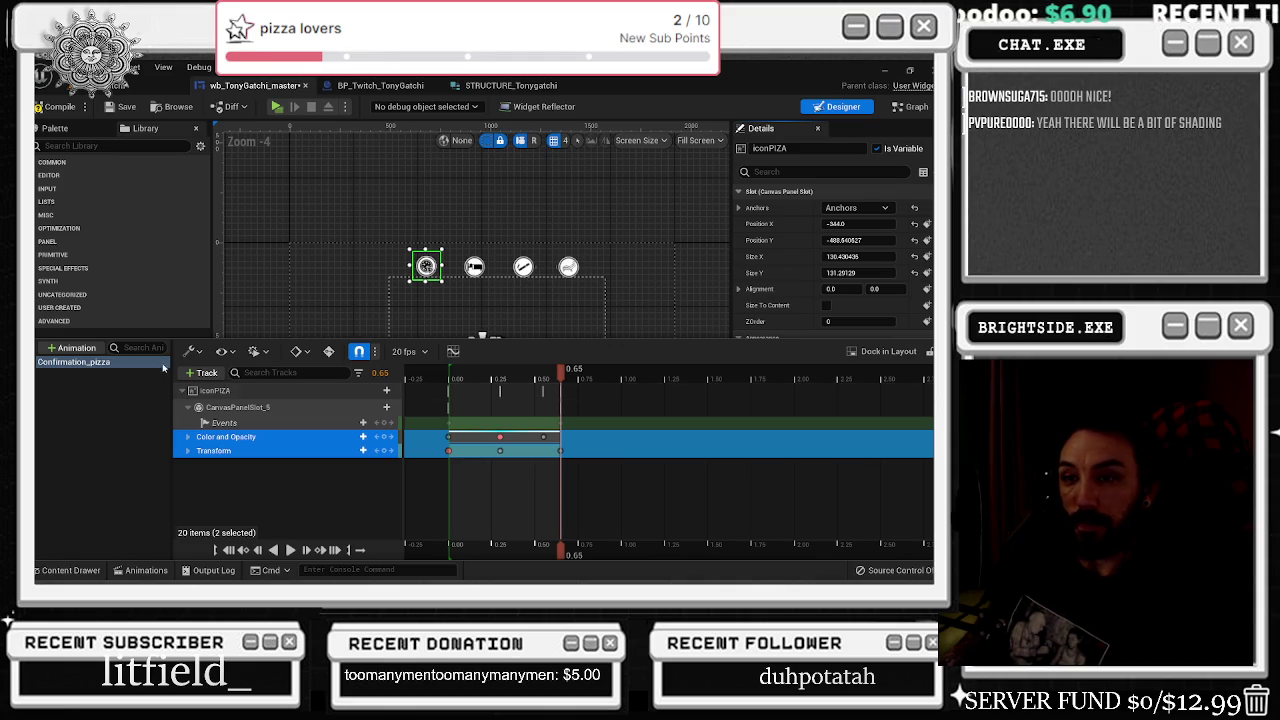
- Collapse the iconPIZA track in the Confirmation_pizza animation
{"action": "left_click", "coordinate": [156, 415]}
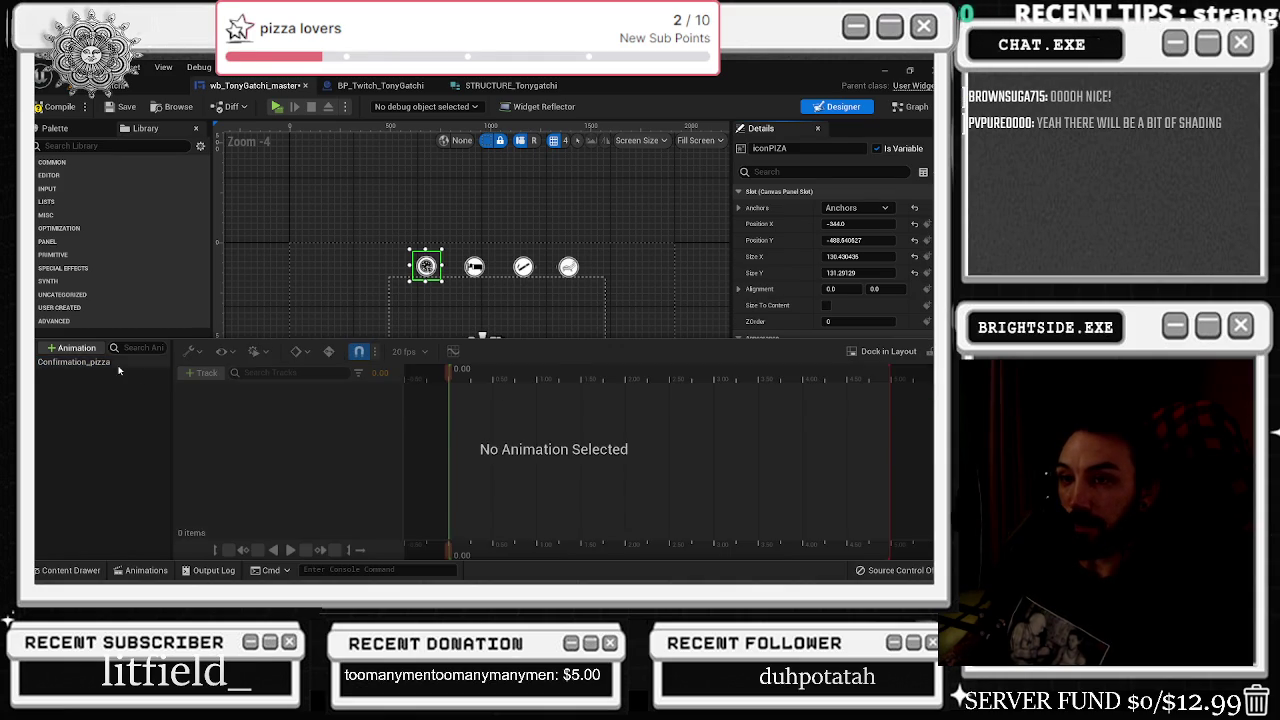
{"action": "left_click", "coordinate": [78, 361]}
{"action": "left_click", "coordinate": [184, 392]}
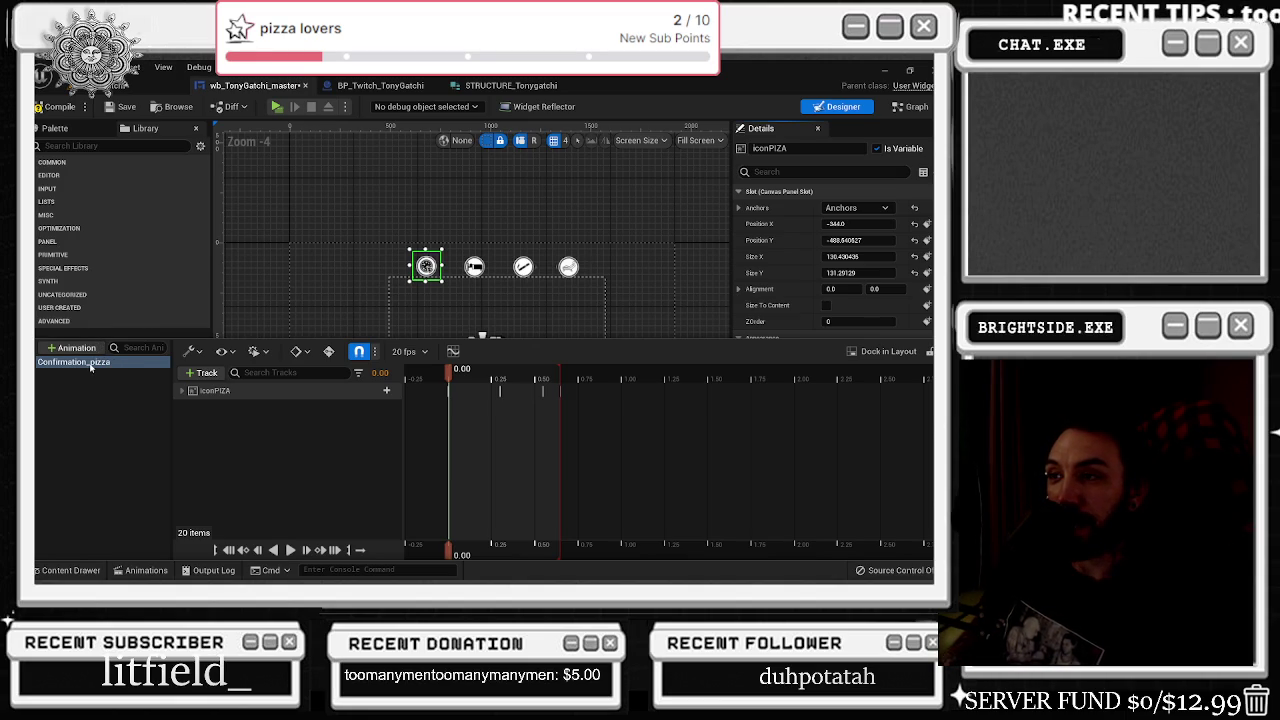
- Select iconSLEEP on the canvas and bring back the animation list with Confirmation_pizza selected
{"action": "left_click", "coordinate": [474, 266]}
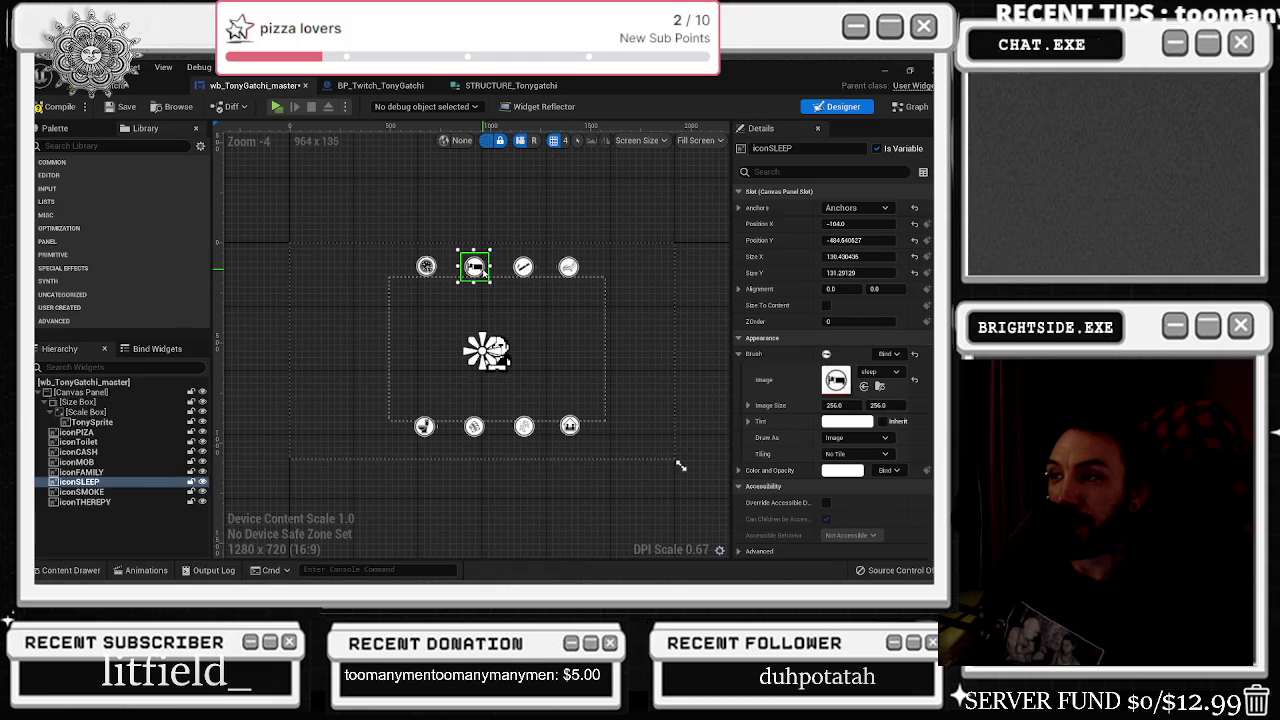
{"action": "left_click", "coordinate": [65, 570]}
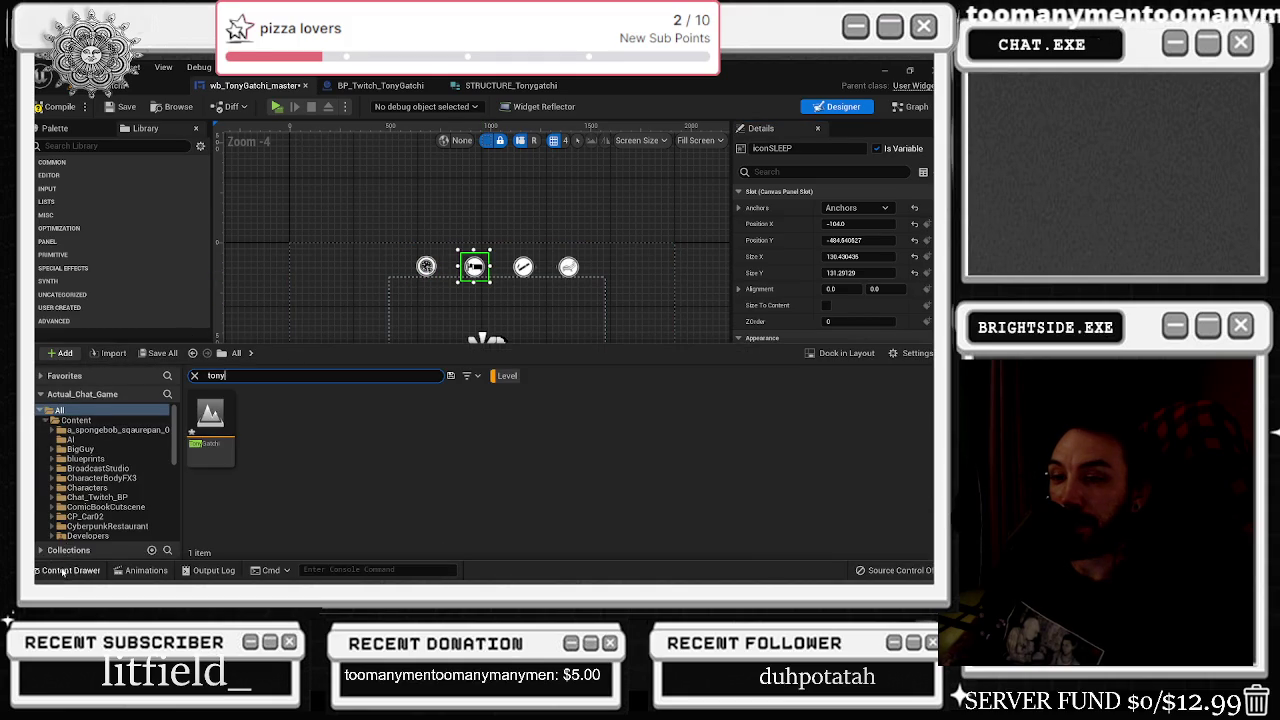
{"action": "left_click", "coordinate": [65, 570]}
{"action": "left_click", "coordinate": [146, 570]}
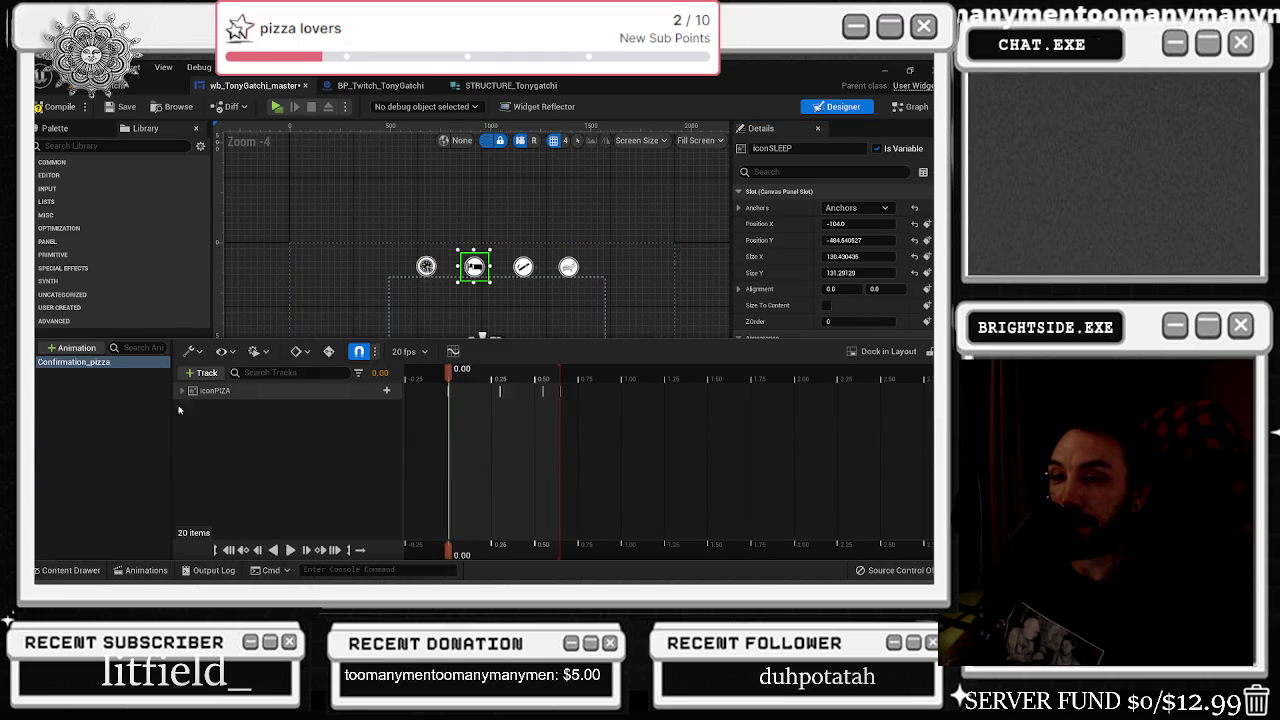
{"action": "left_click", "coordinate": [107, 362]}
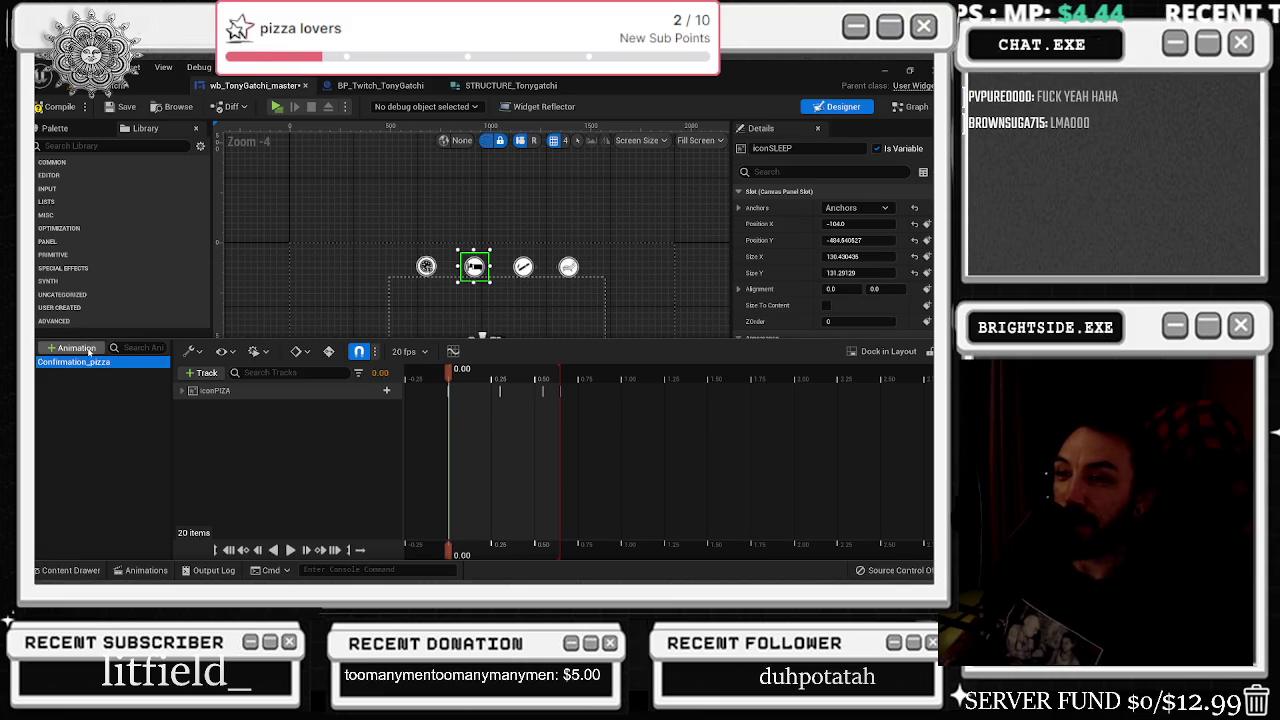
- Create Confirmation_Sleep with an iconSLEEP track, paste the copied keyframes and preview it
{"action": "left_click", "coordinate": [91, 349]}
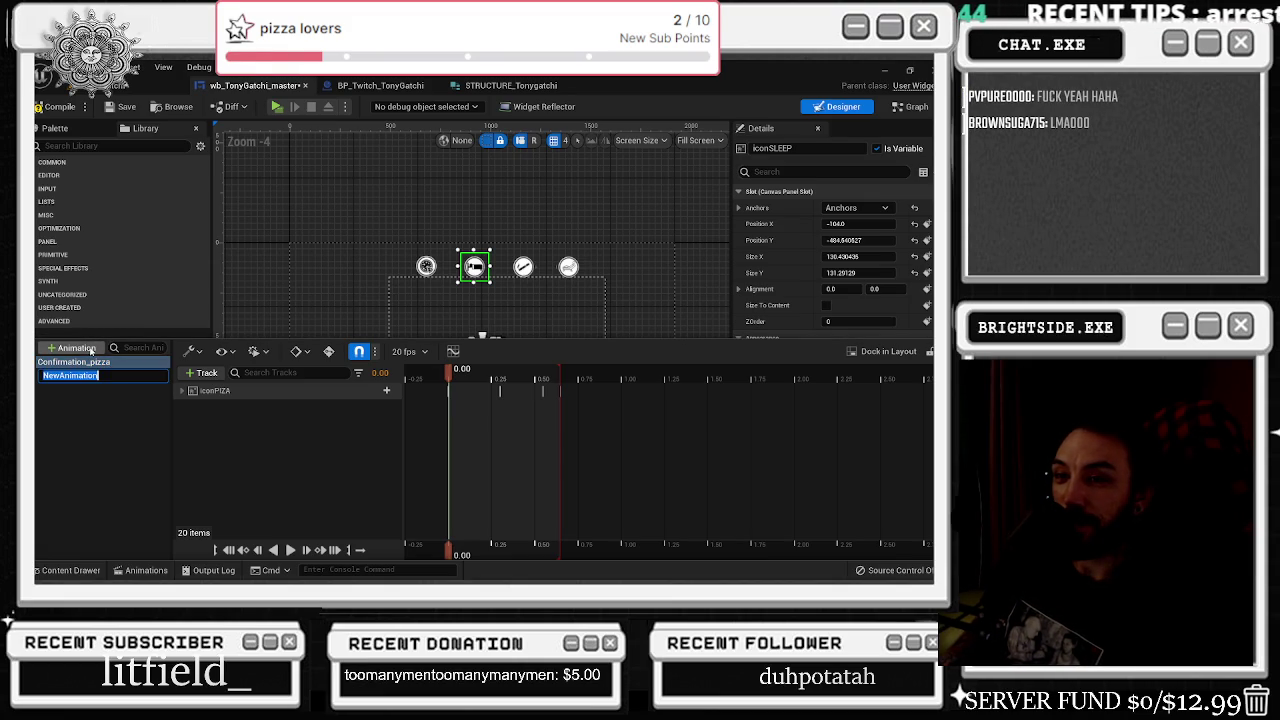
{"action": "type", "text": "Confir"}
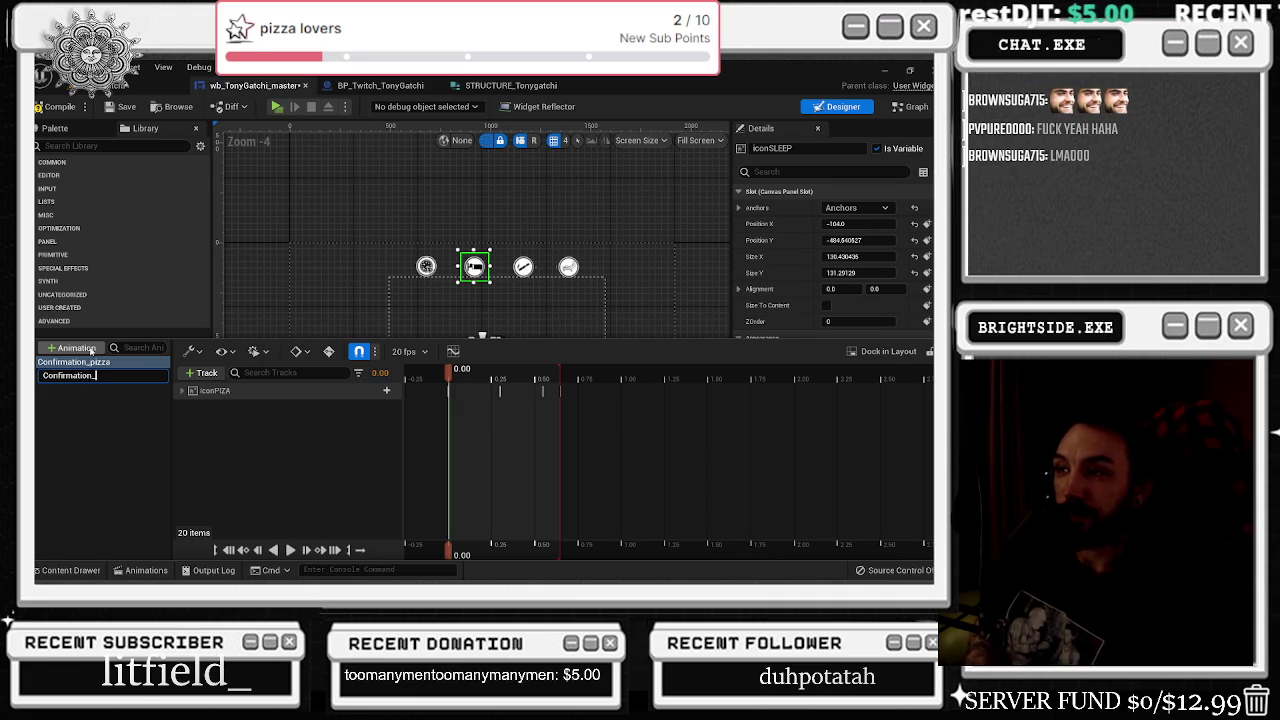
{"action": "type", "text": "Sleep"}
{"action": "key", "text": "Return"}
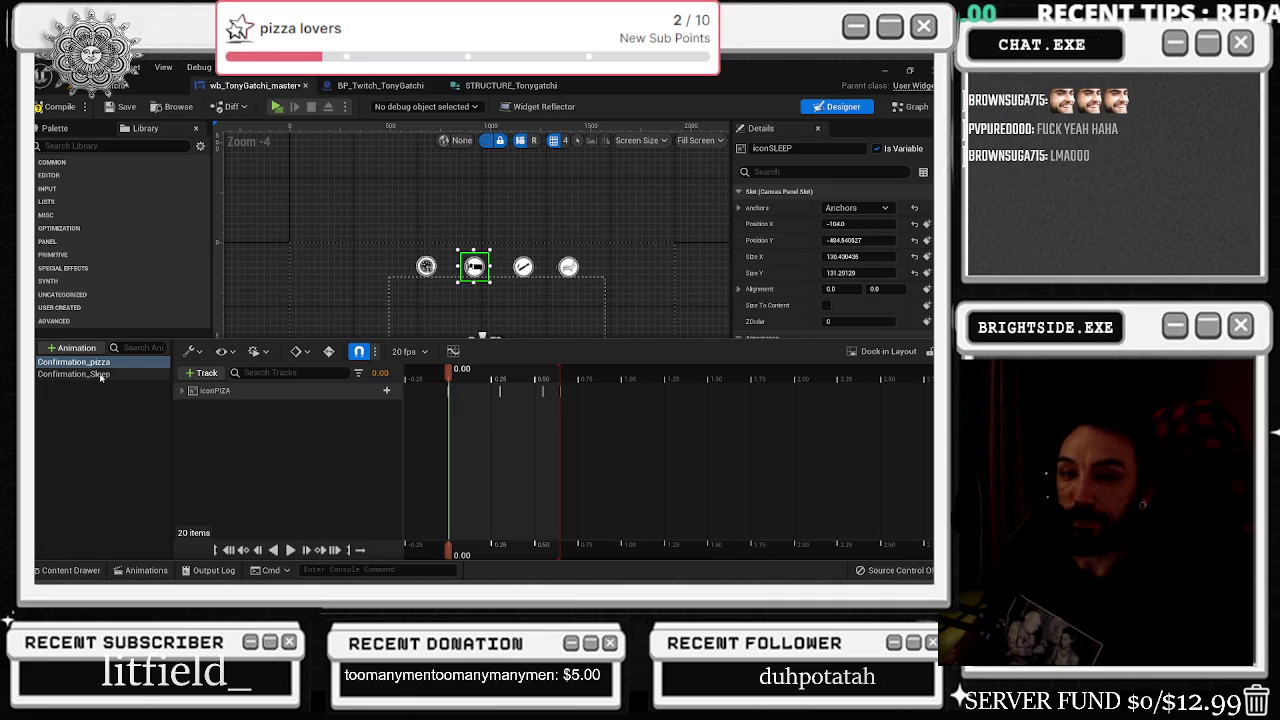
{"action": "key", "text": "Down"}
{"action": "left_click", "coordinate": [204, 373]}
{"action": "left_click", "coordinate": [272, 394]}
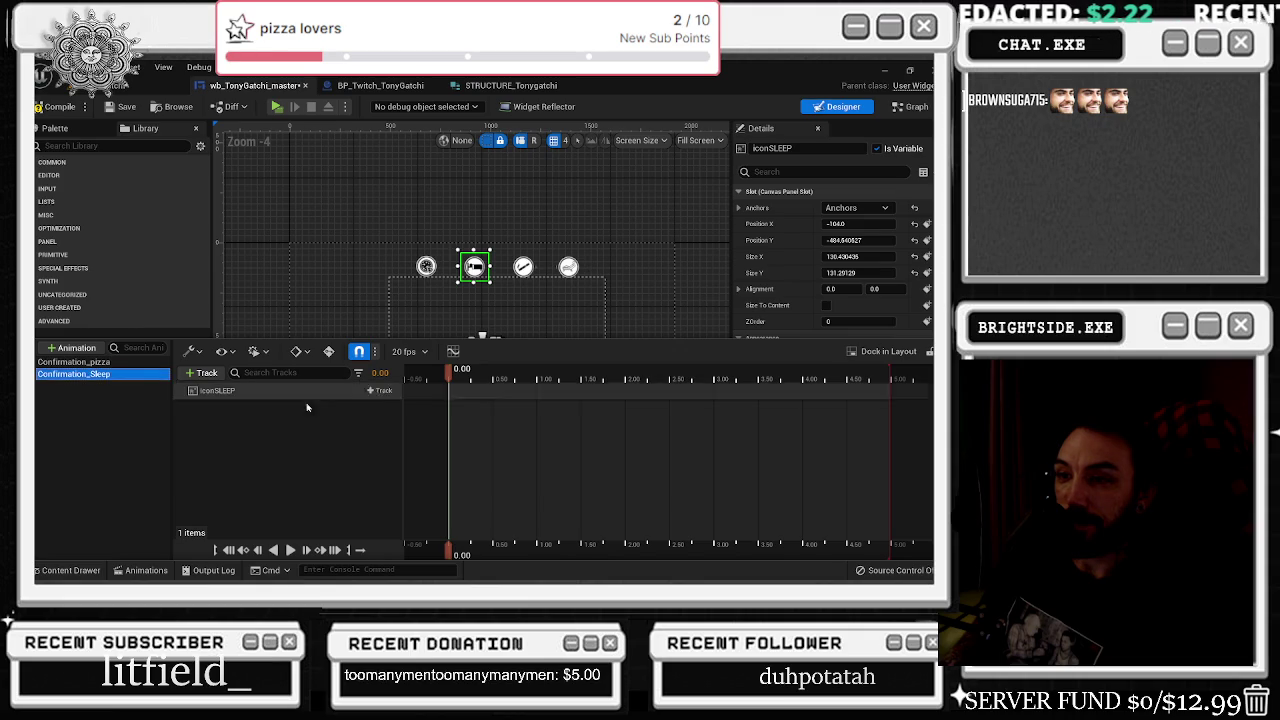
{"action": "key", "text": "ctrl+v"}
{"action": "key", "text": "space"}
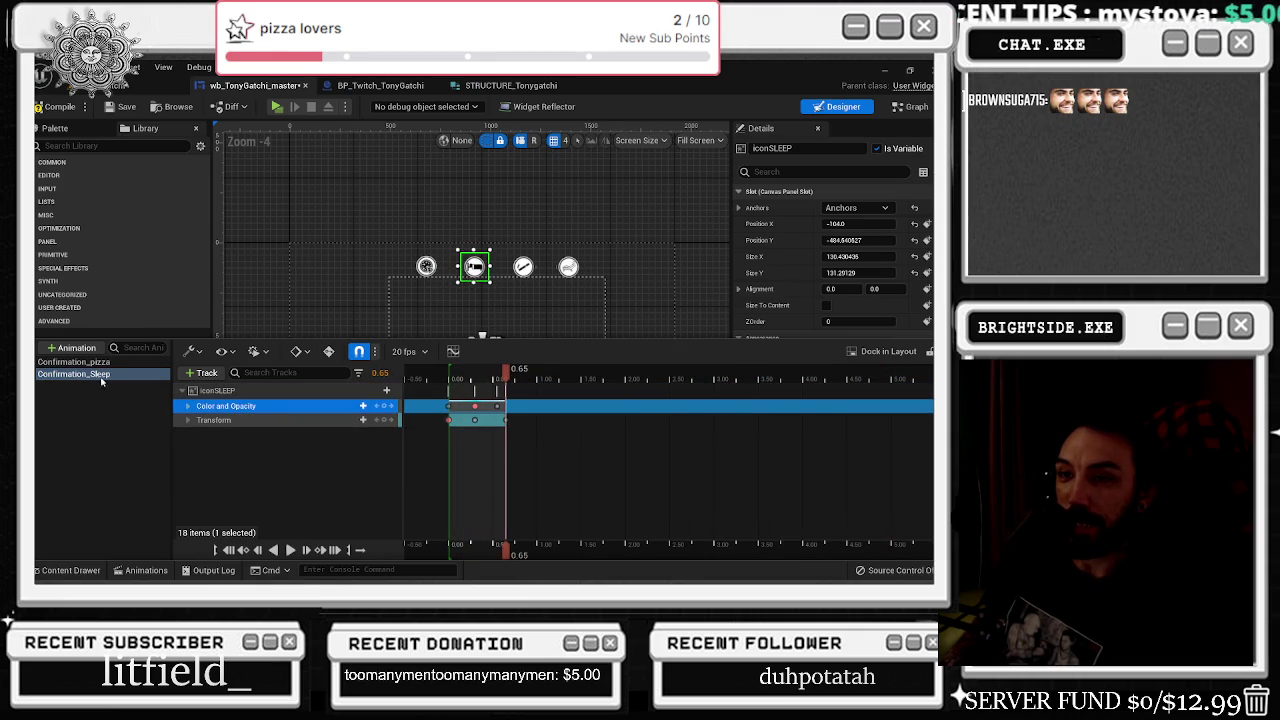
- Create Confirmation_Smoke and add an iconSMOKE track, selected for pasting keys
{"action": "left_click", "coordinate": [146, 570]}
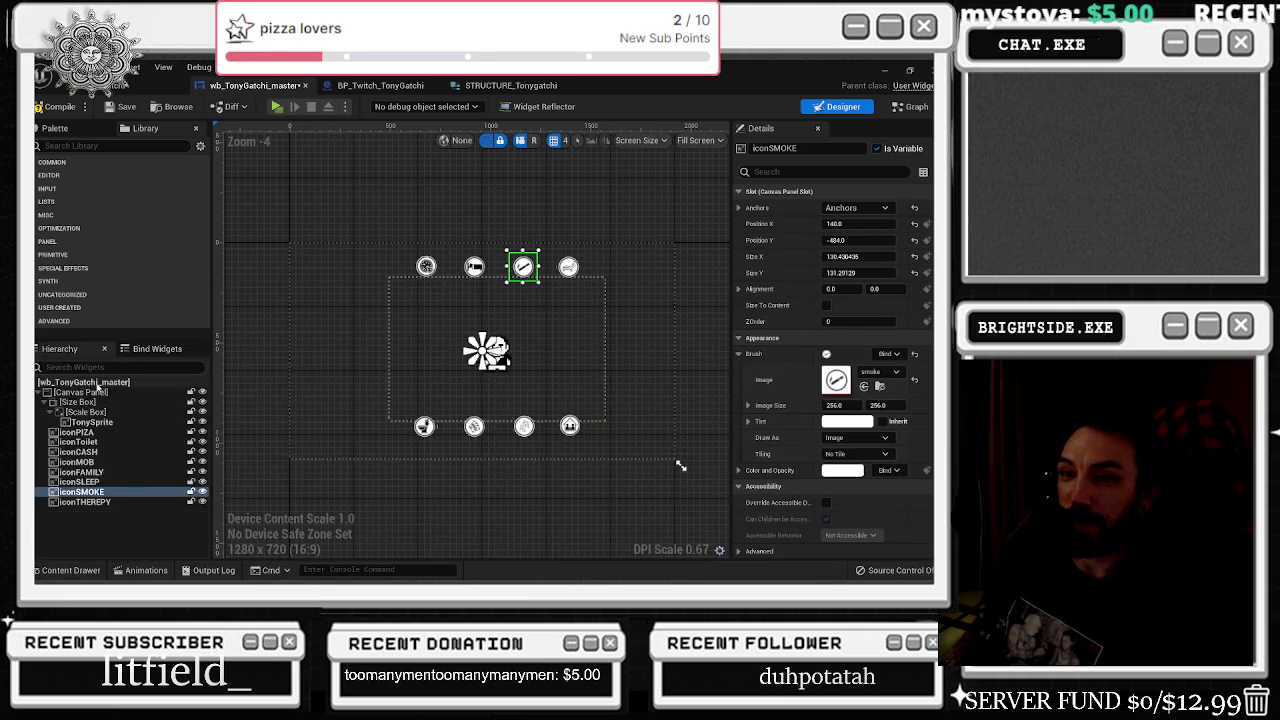
{"action": "left_click", "coordinate": [148, 571]}
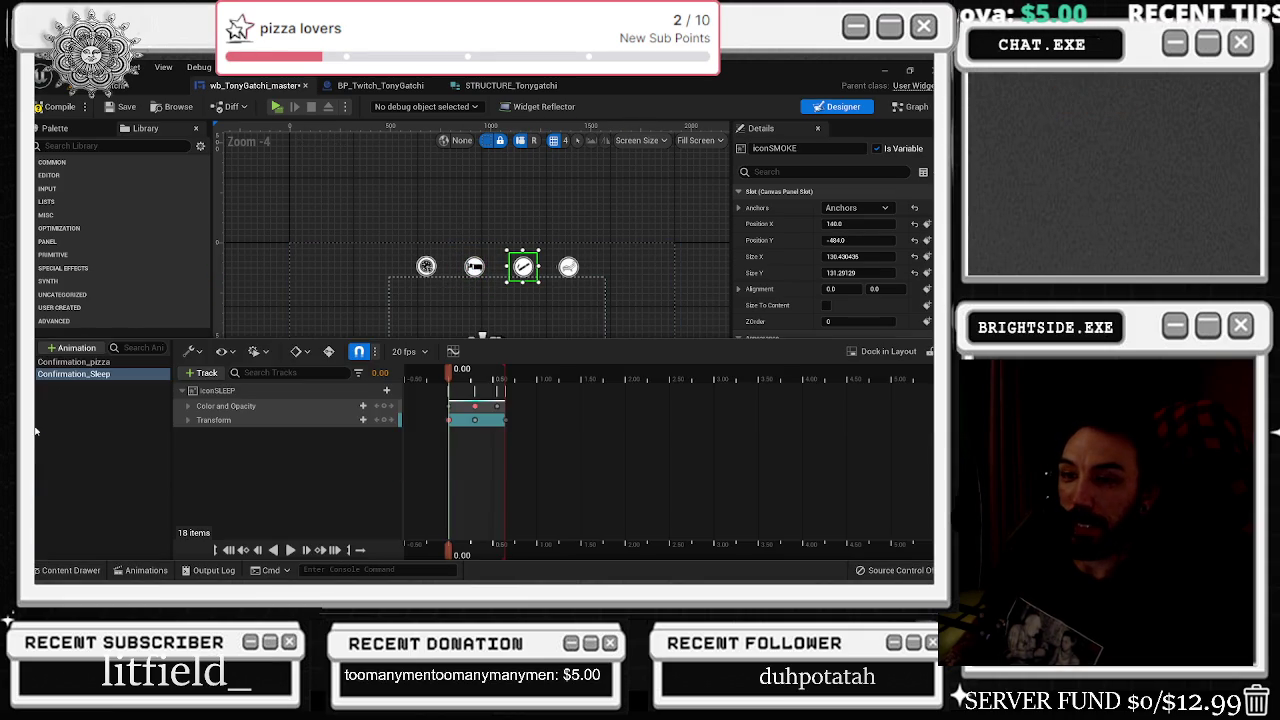
{"action": "left_click", "coordinate": [72, 347]}
{"action": "type", "text": "Confirmation_Smoke"}
{"action": "key", "text": "Return"}
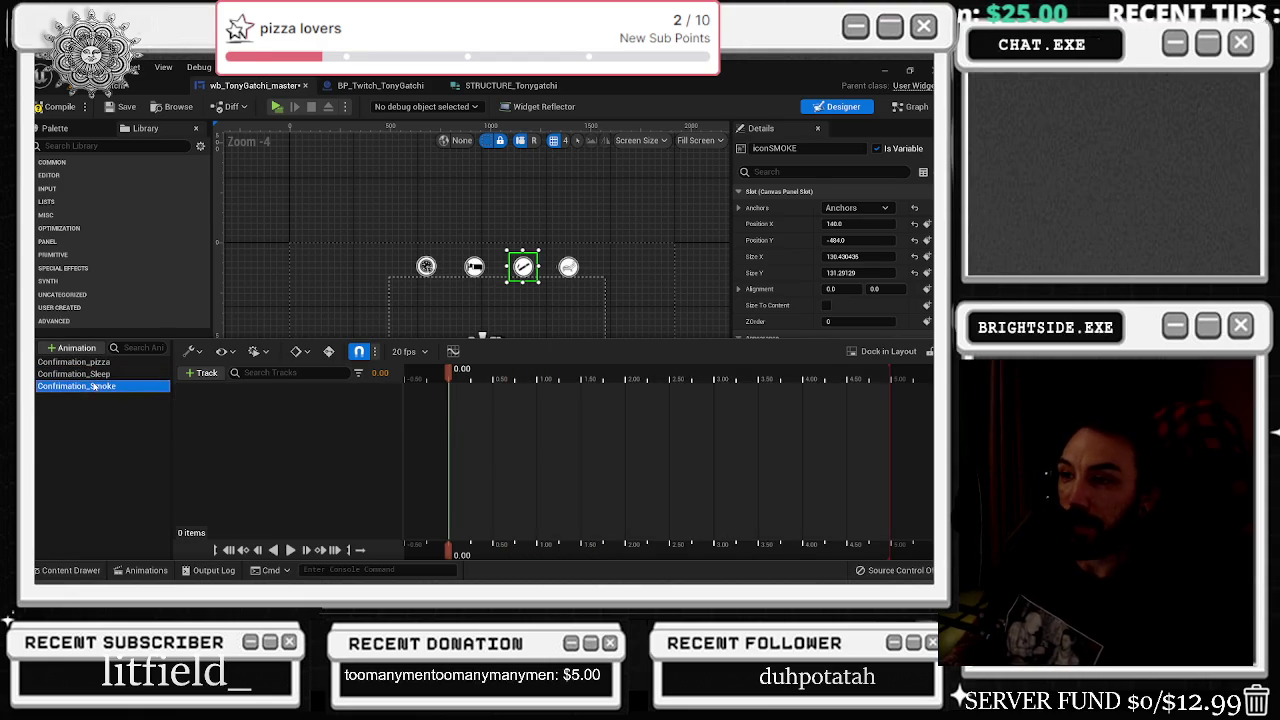
{"action": "left_click", "coordinate": [207, 373]}
{"action": "left_click", "coordinate": [240, 403]}
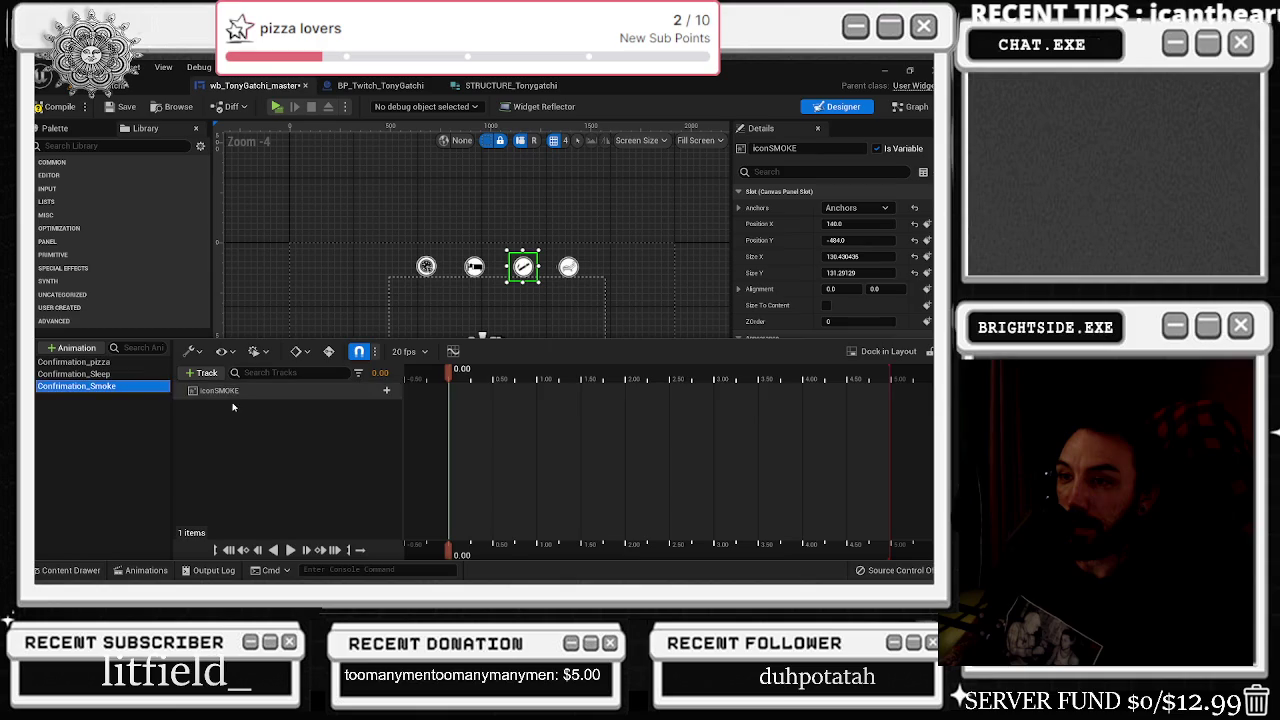
{"action": "left_click", "coordinate": [229, 391]}
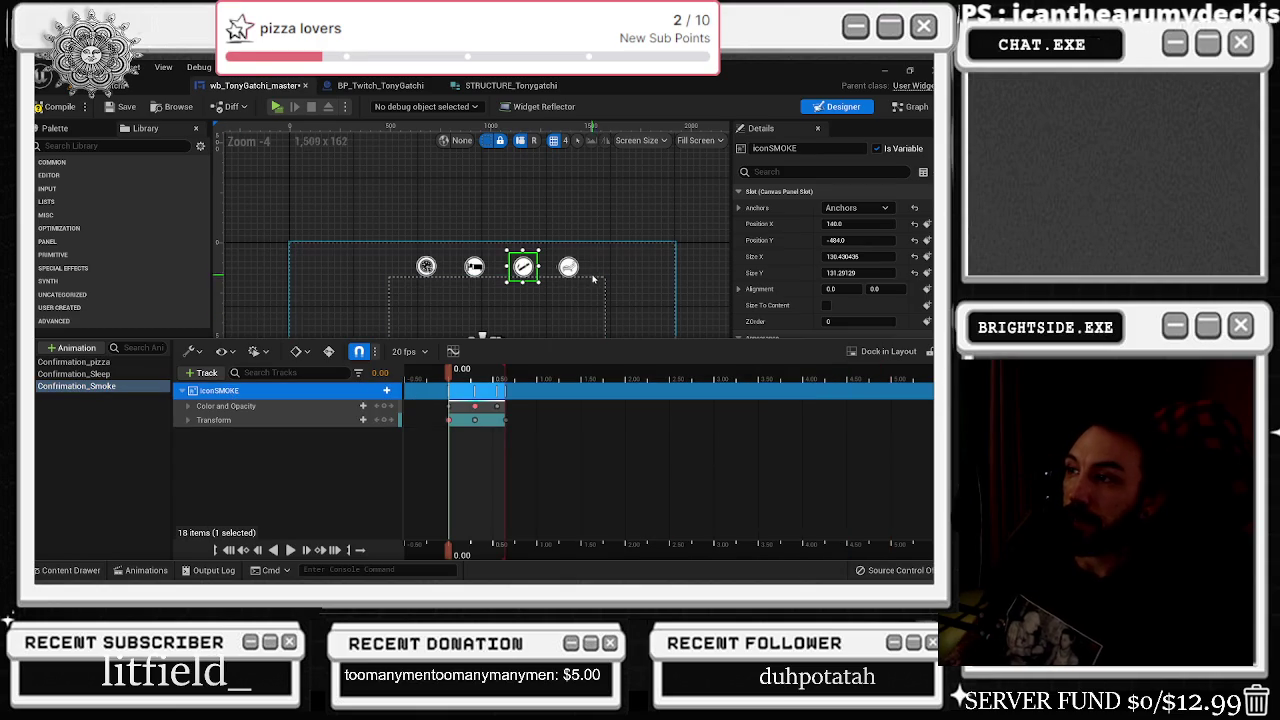
- Create Confirmation_Therepy with an iconTHEREPY track, paste the copied keyframes and preview it
{"action": "left_click", "coordinate": [568, 267]}
{"action": "left_click", "coordinate": [142, 570]}
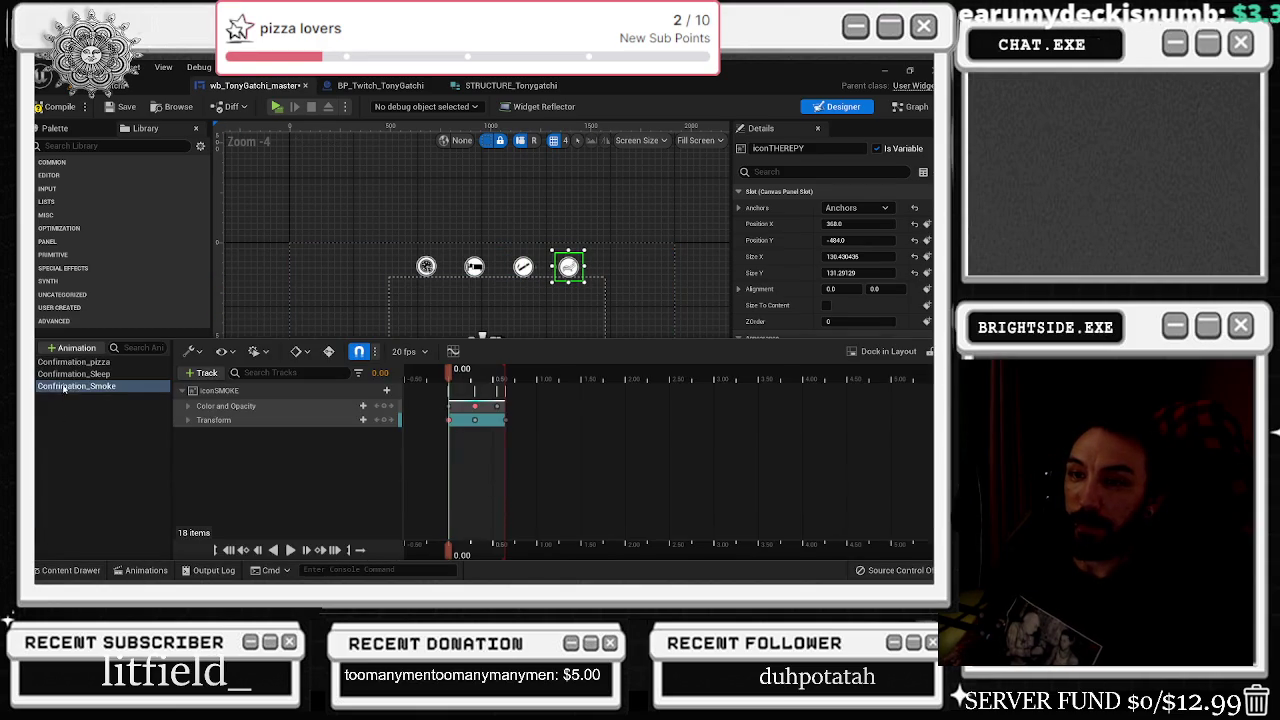
{"action": "left_click", "coordinate": [71, 347]}
{"action": "type", "text": "Co"}
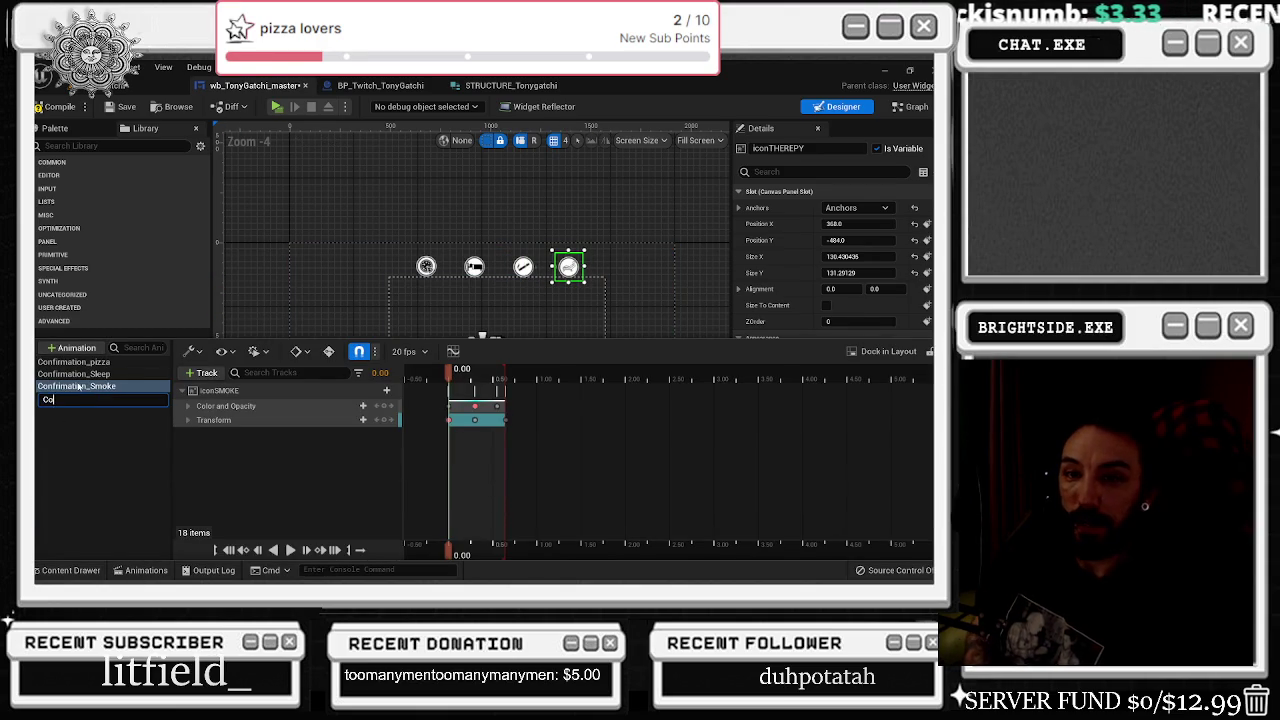
{"action": "type", "text": "nftimation_The"}
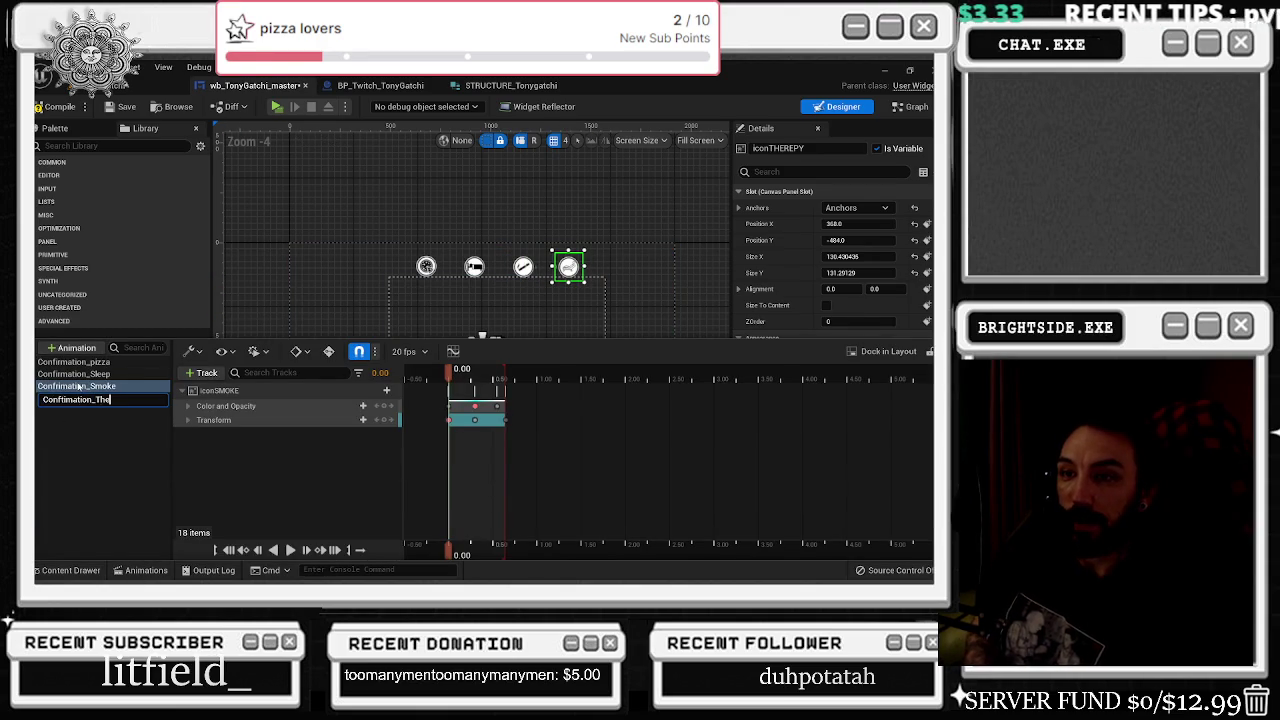
{"action": "type", "text": "repy"}
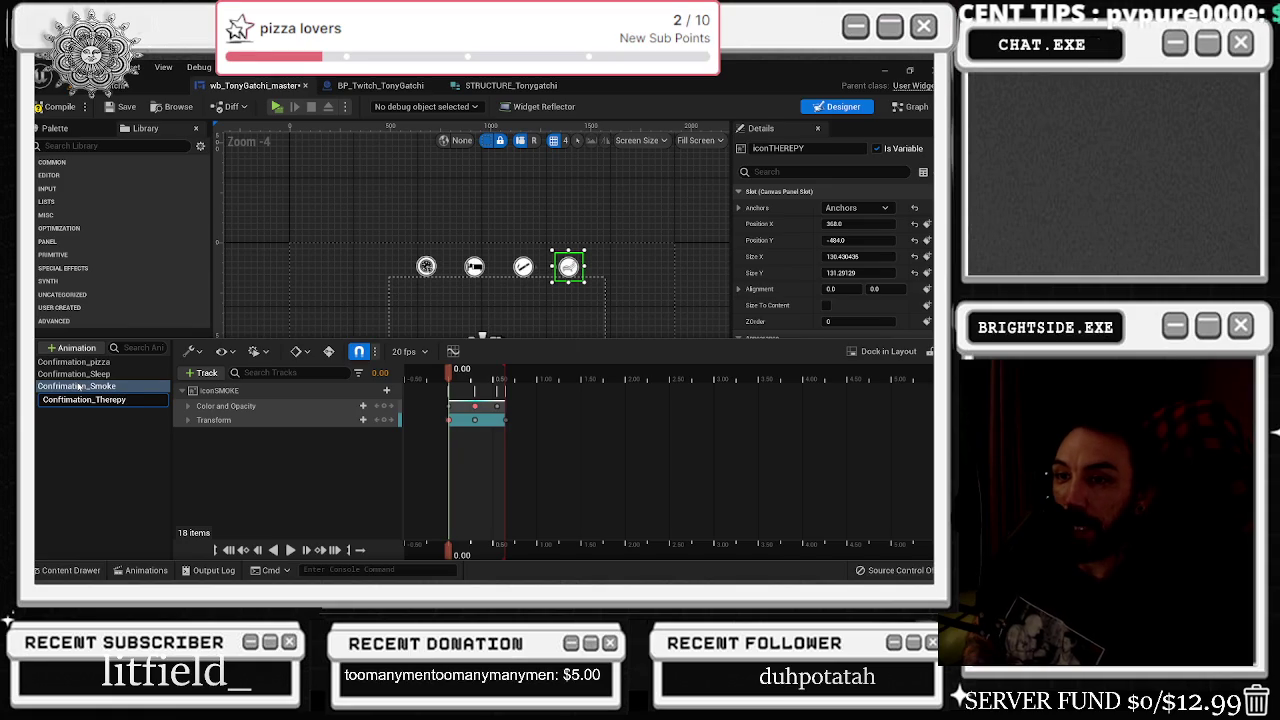
{"action": "key", "text": "Return"}
{"action": "left_click", "coordinate": [80, 398]}
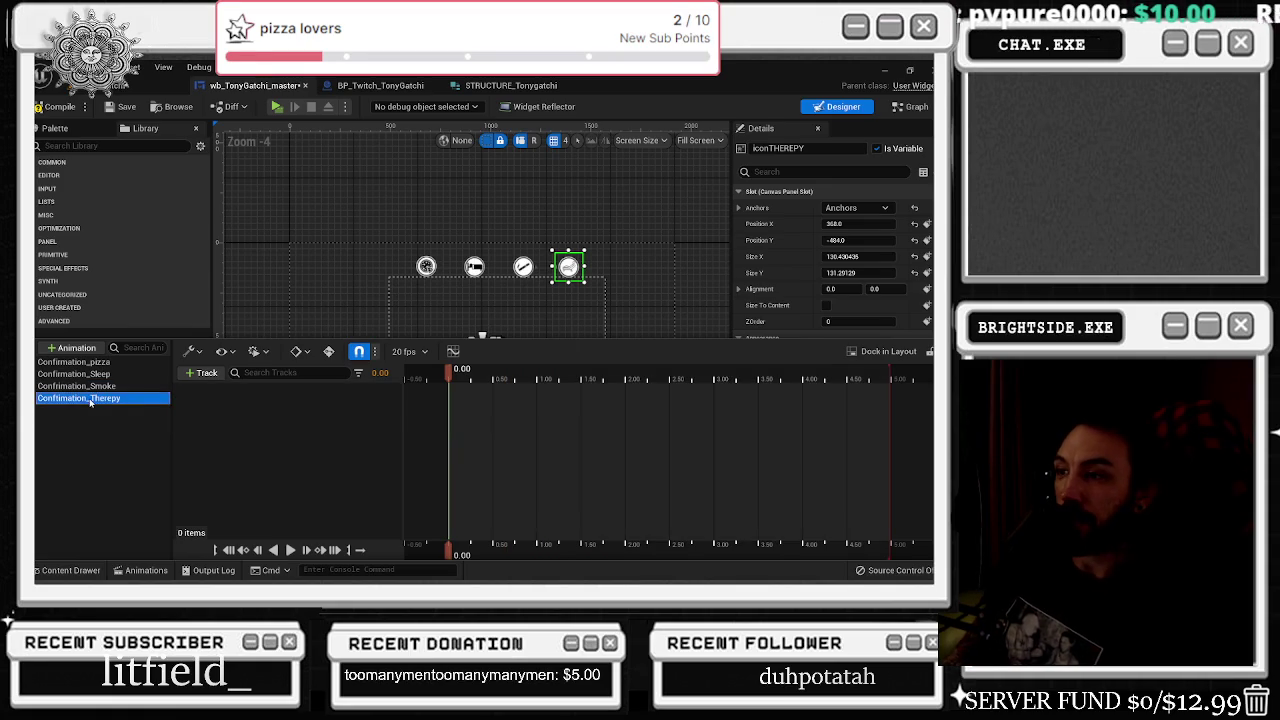
{"action": "left_click", "coordinate": [202, 372]}
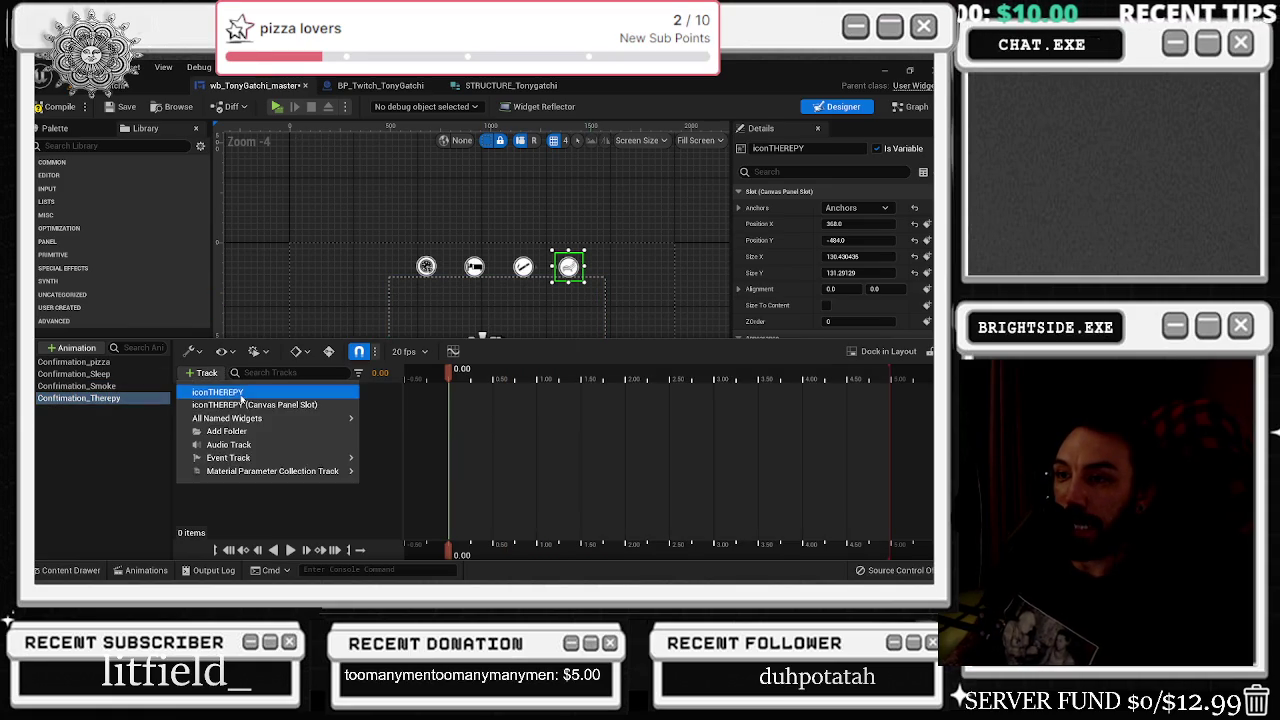
{"action": "left_click", "coordinate": [220, 392]}
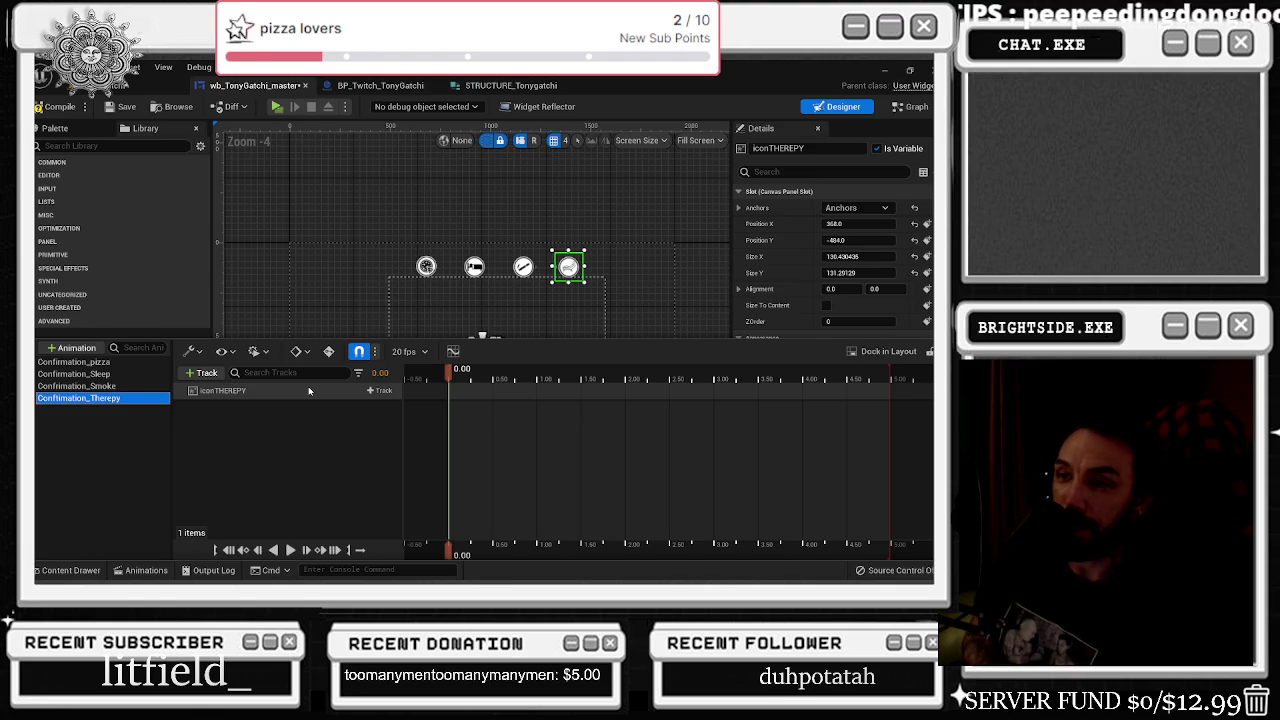
{"action": "left_click", "coordinate": [309, 391]}
{"action": "key", "text": "ctrl+v"}
{"action": "key", "text": "space"}
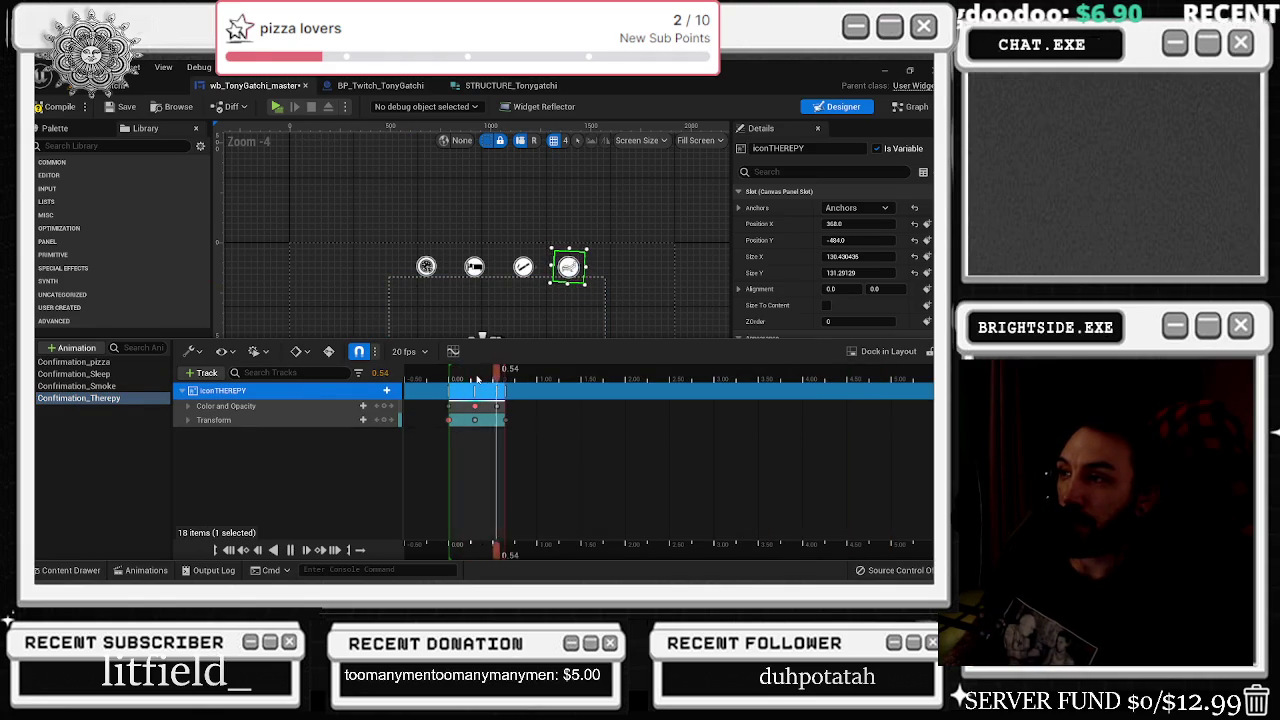
{"action": "scroll", "coordinate": [470, 300], "scroll_direction": "down", "scroll_amount": 3}
{"action": "left_click", "coordinate": [528, 208]}
- Zoom the designer canvas to show the full TonyGatchi widget layout
{"action": "scroll", "coordinate": [528, 212], "scroll_direction": "up", "scroll_amount": 4}
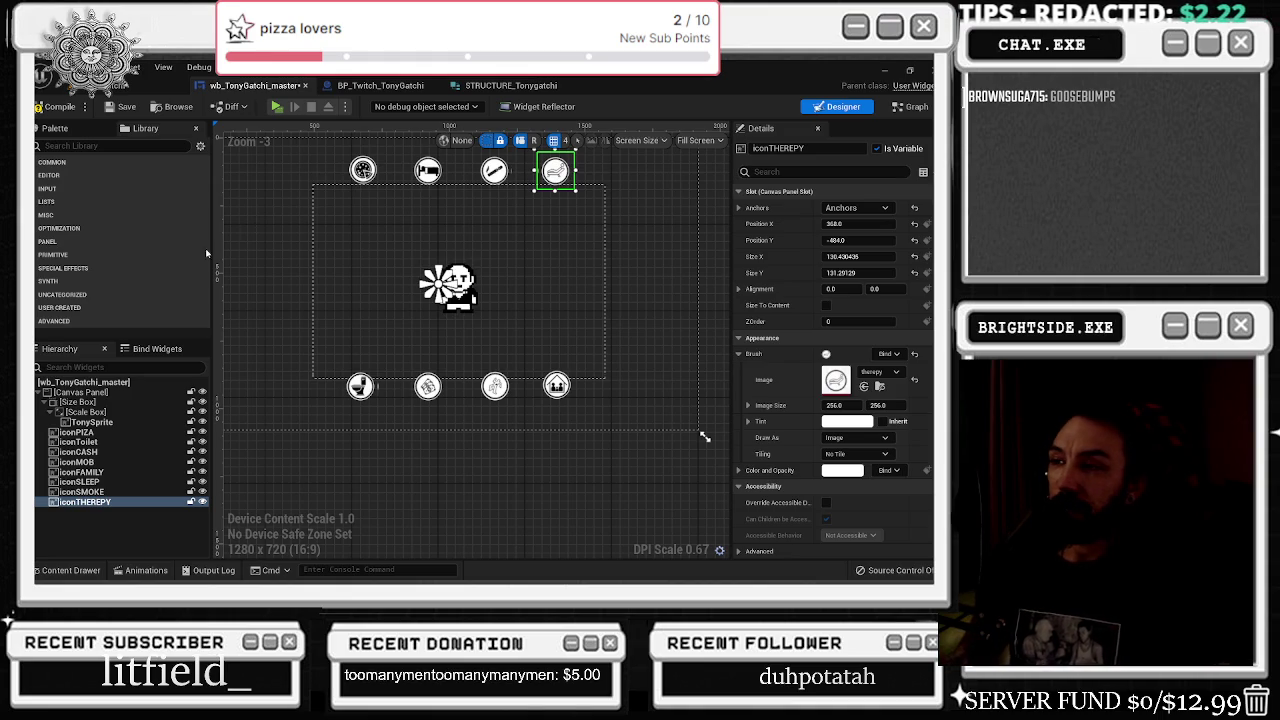
- Switch to the BP_Twitch_TonyGatchi tab to show its Event Graph with the Eating call
{"action": "left_click", "coordinate": [378, 85]}
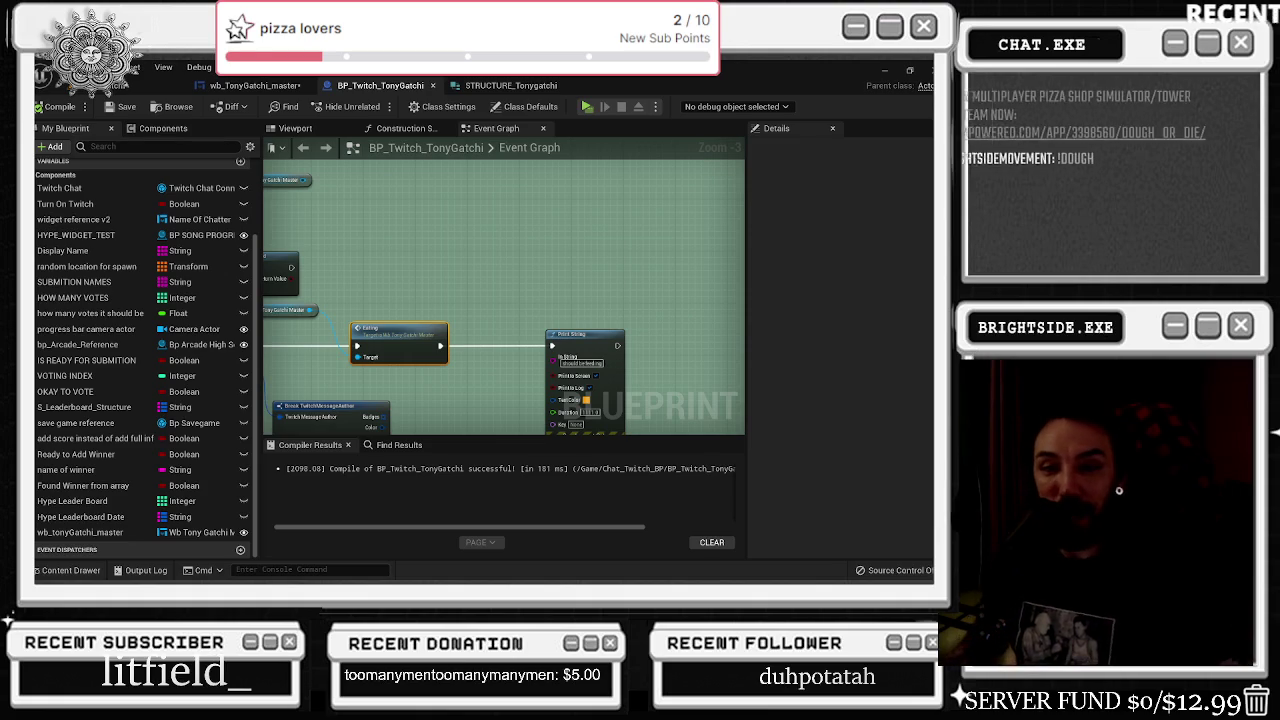
{"action": "key", "text": "alt+Tab"}
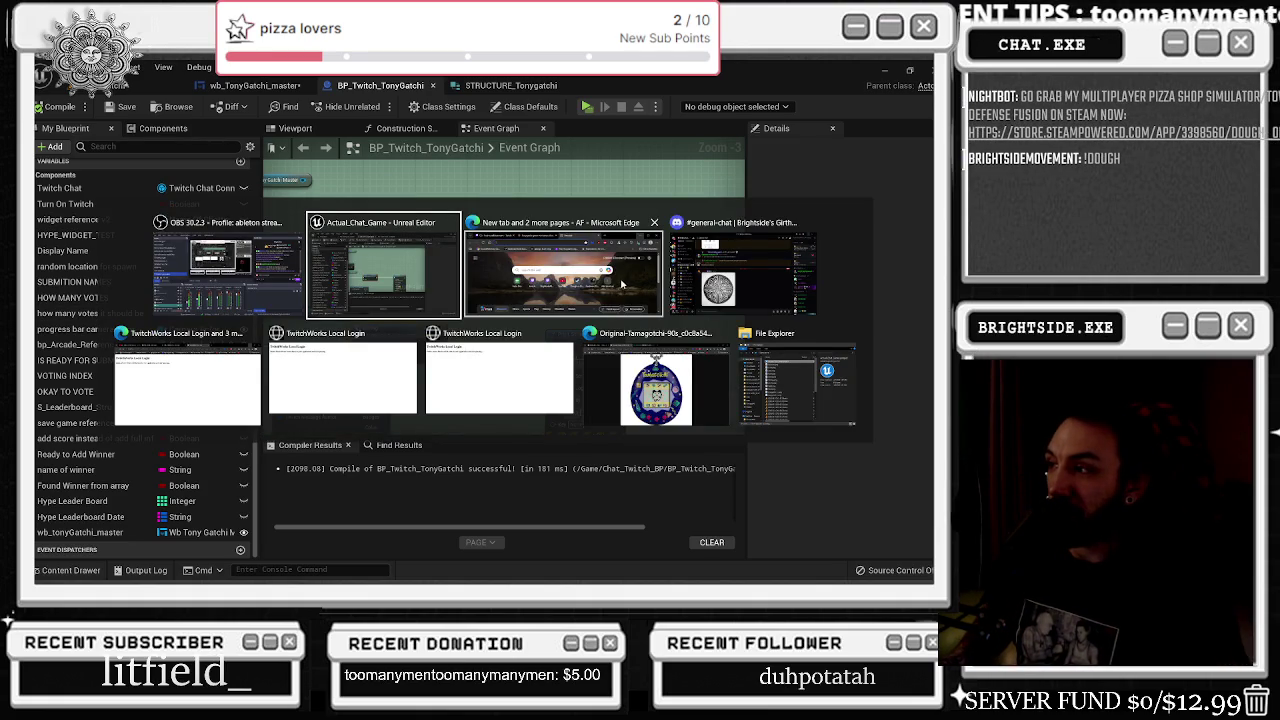
{"action": "left_click", "coordinate": [338, 216]}
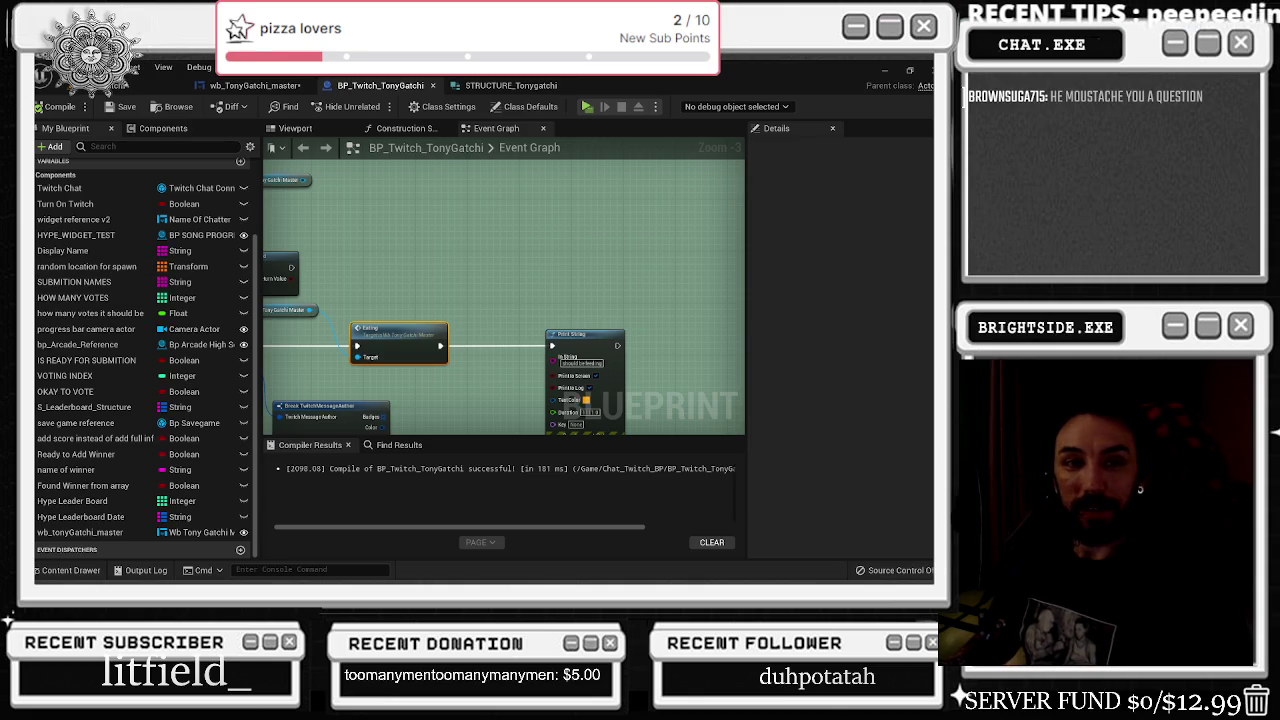
- Bring Edge forward, cancel the close-all-tabs prompt, and maximize the browser
{"action": "key", "text": "alt+Tab"}
{"action": "scroll", "coordinate": [381, 316], "scroll_direction": "down", "scroll_amount": 10}
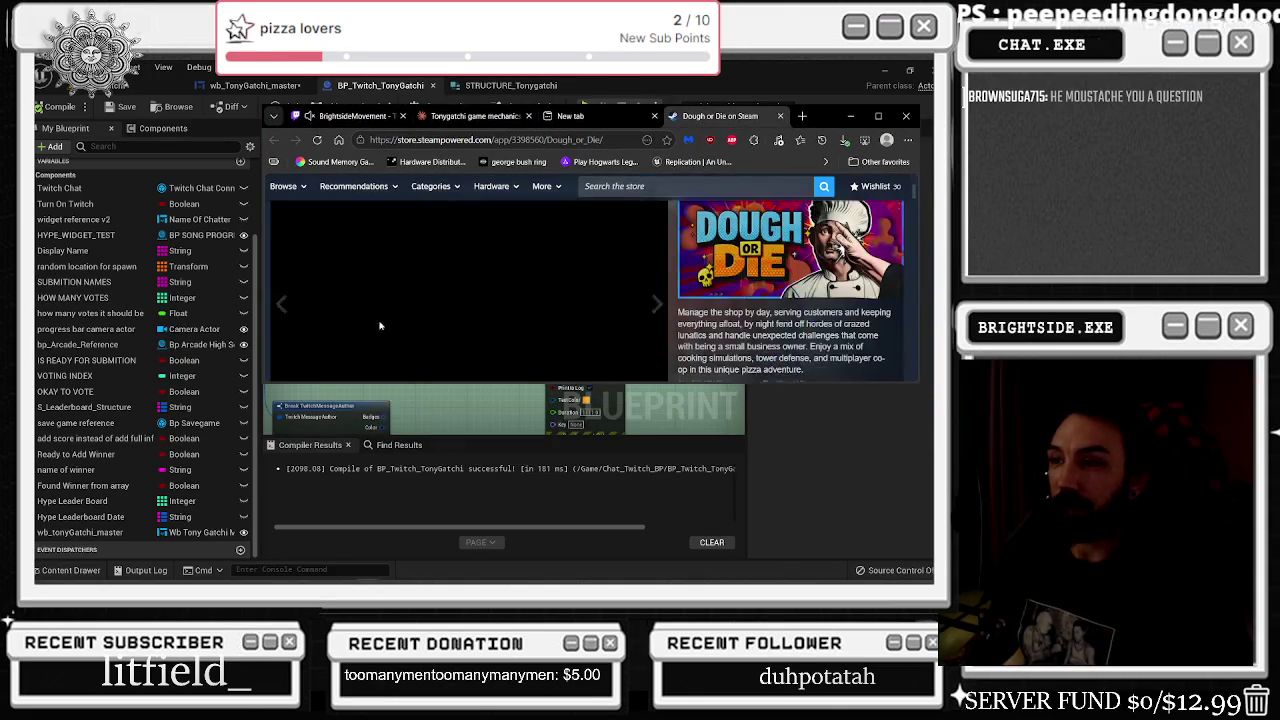
{"action": "scroll", "coordinate": [291, 285], "scroll_direction": "up", "scroll_amount": 6}
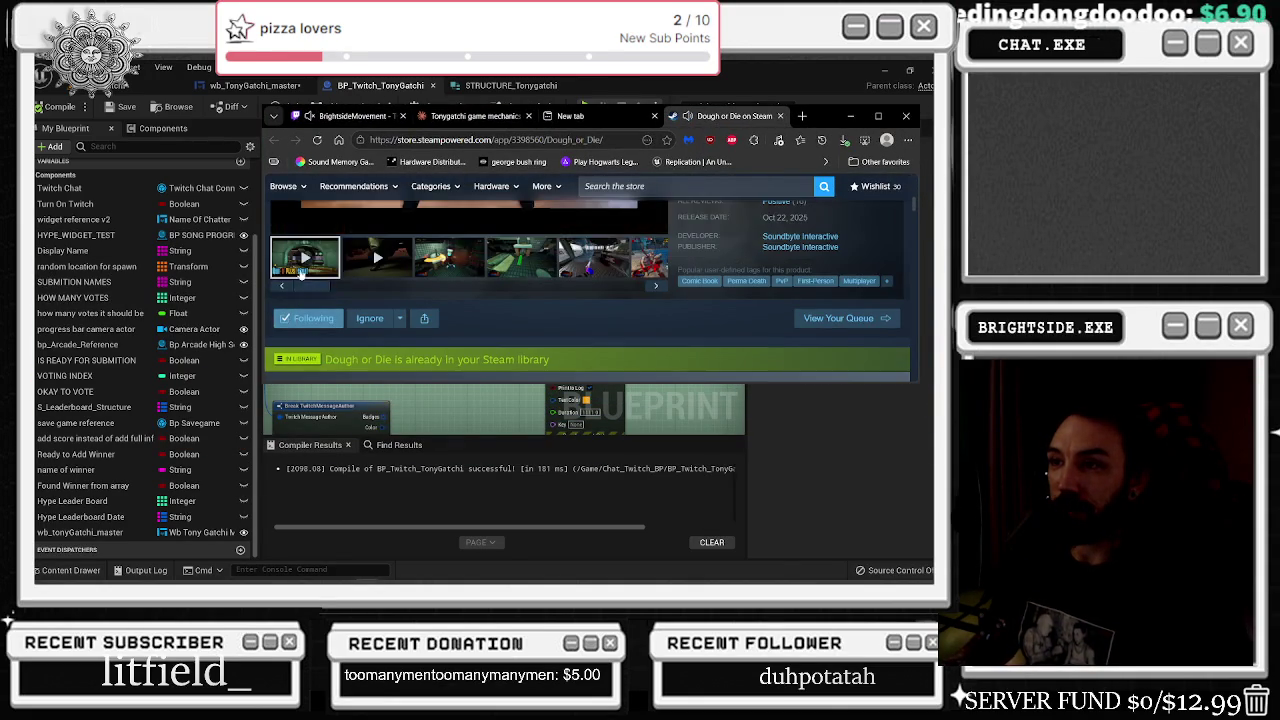
{"action": "left_click", "coordinate": [906, 116]}
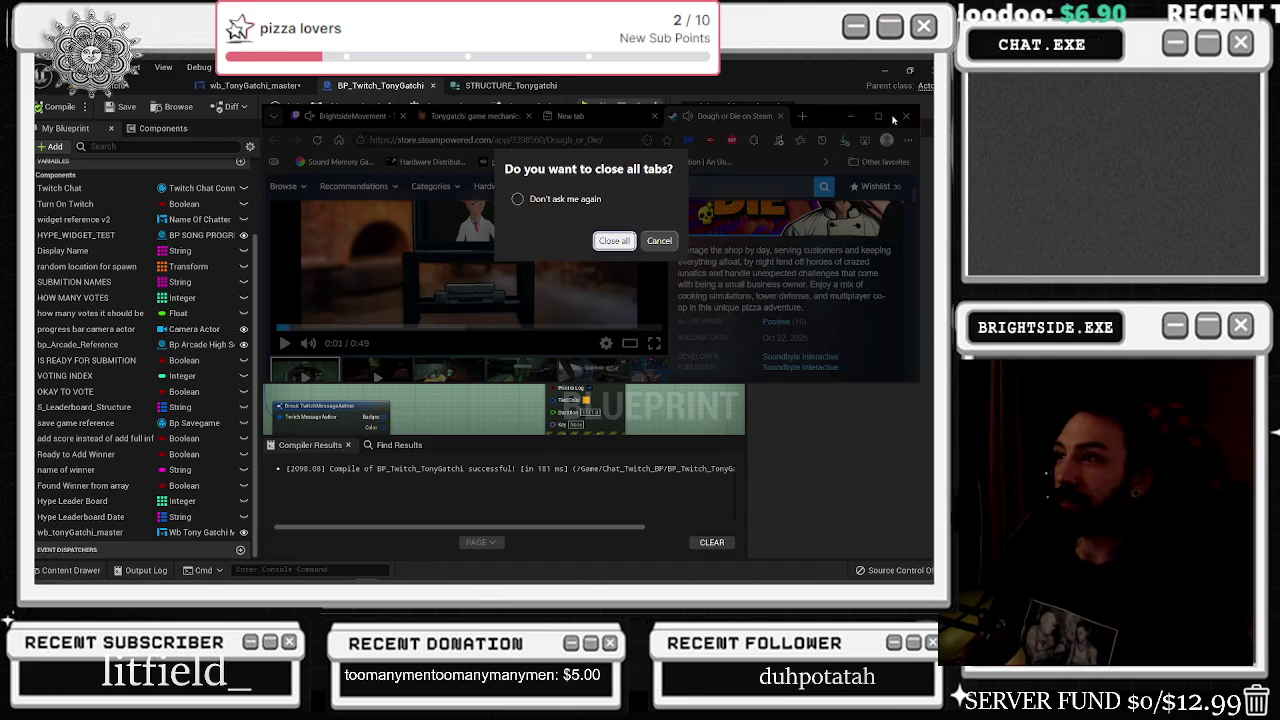
{"action": "left_click", "coordinate": [660, 241]}
{"action": "left_click", "coordinate": [878, 116]}
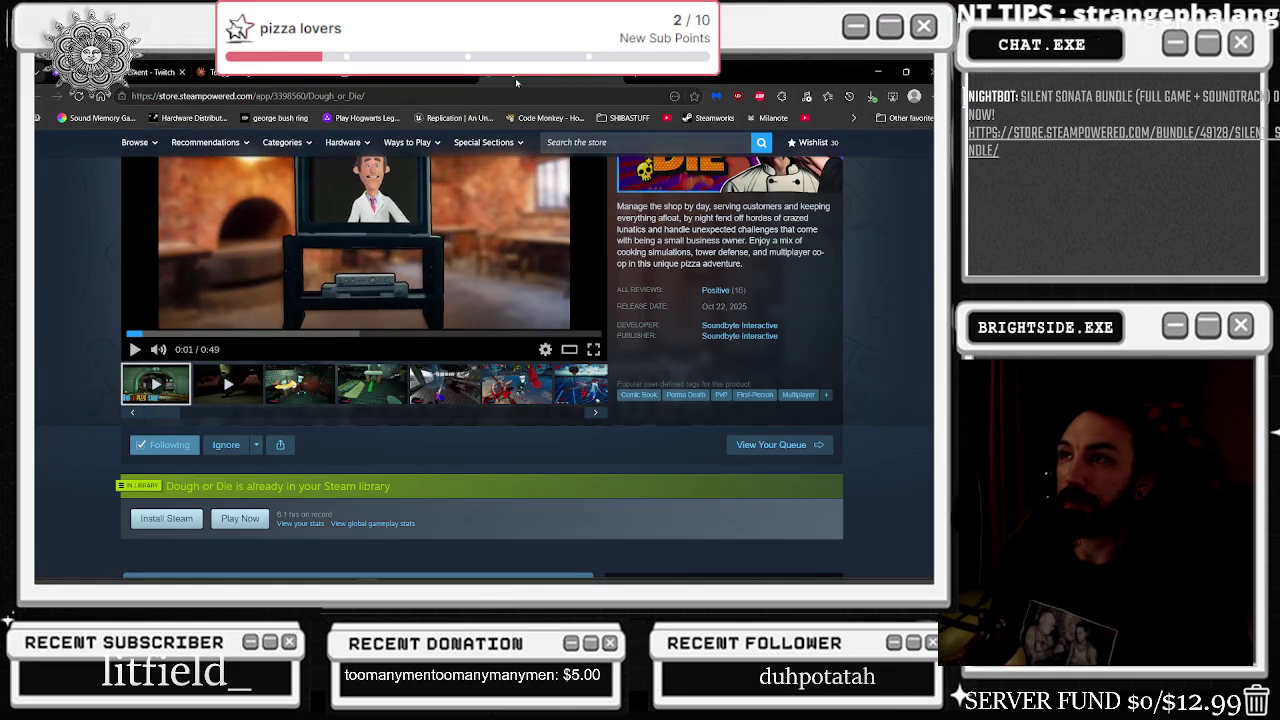
- Glance at the Tamagotchi image tabs, return to Dough or Die, and reposition the restored window
{"action": "key", "text": "alt+Tab"}
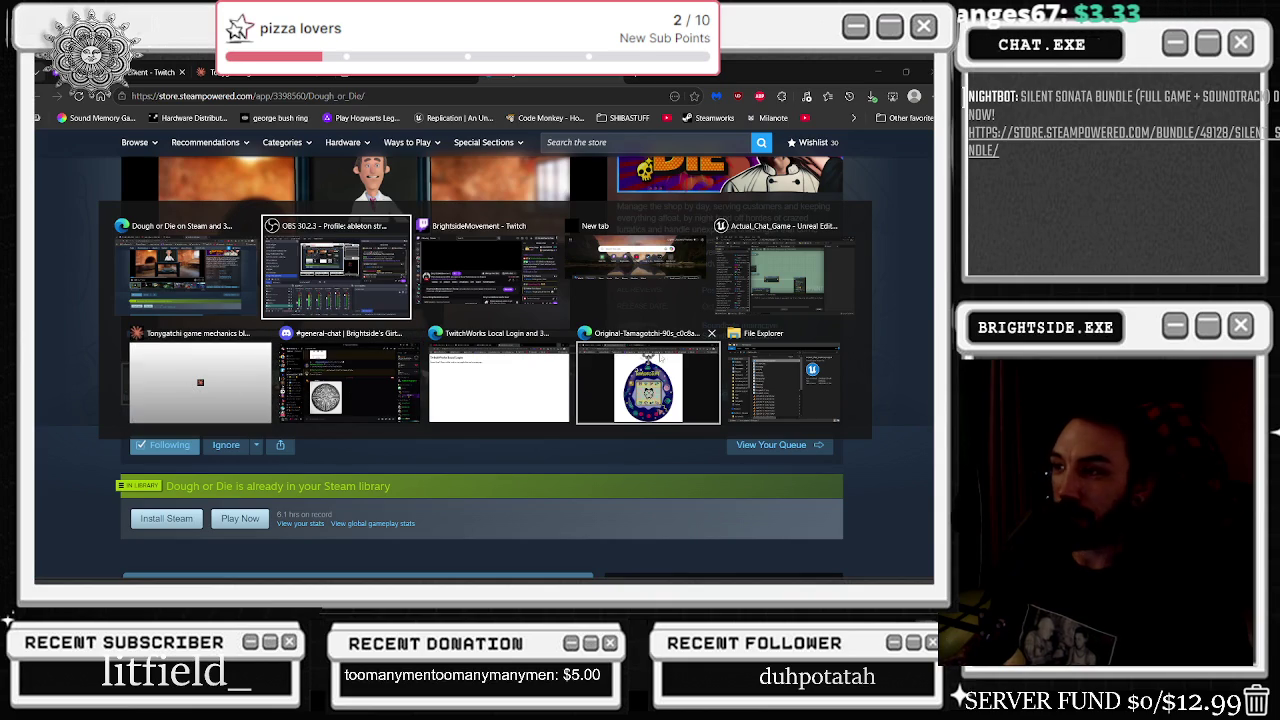
{"action": "left_click", "coordinate": [660, 370]}
{"action": "left_click", "coordinate": [150, 72]}
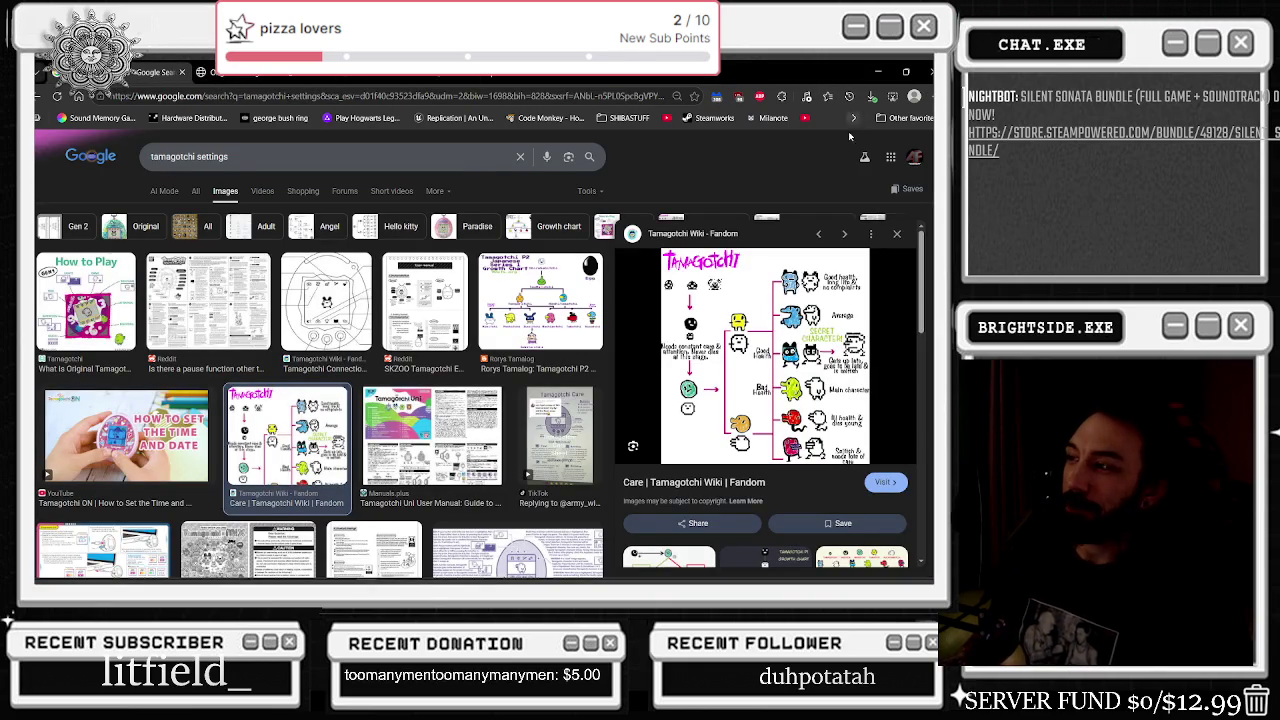
{"action": "key", "text": "ctrl+Tab"}
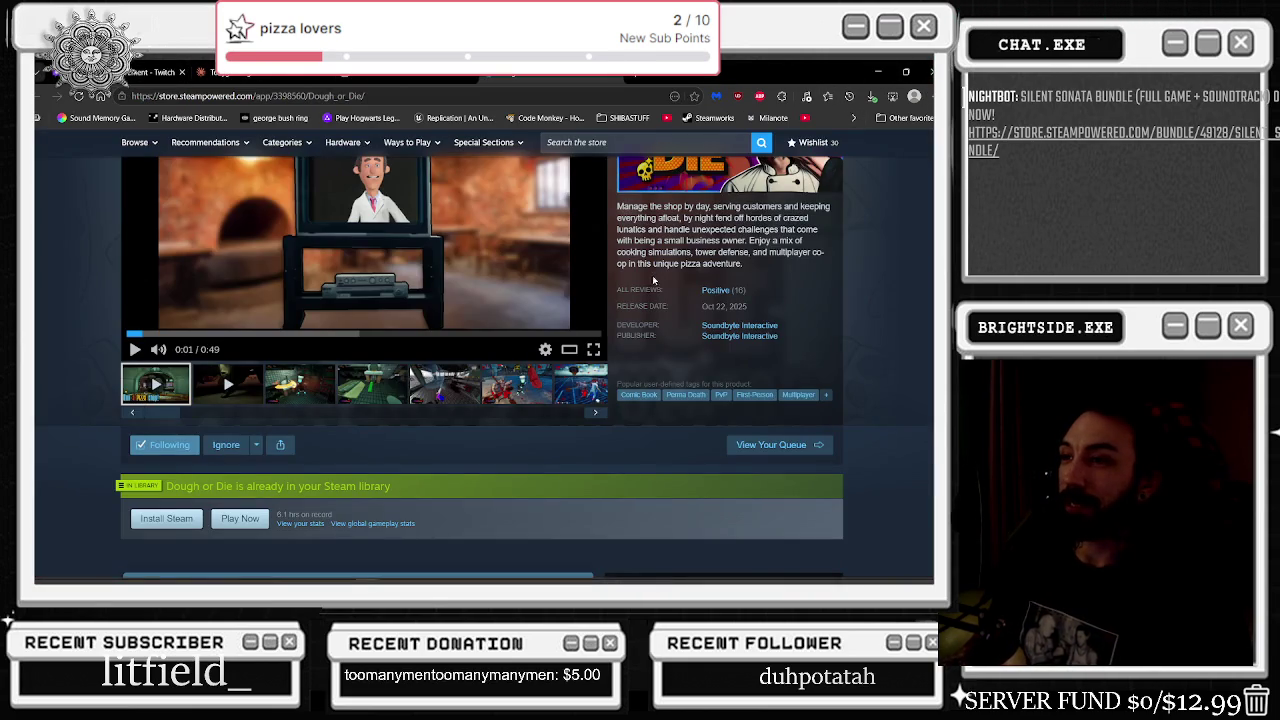
{"action": "scroll", "coordinate": [380, 250], "scroll_direction": "up", "scroll_amount": 2}
{"action": "left_click", "coordinate": [906, 72]}
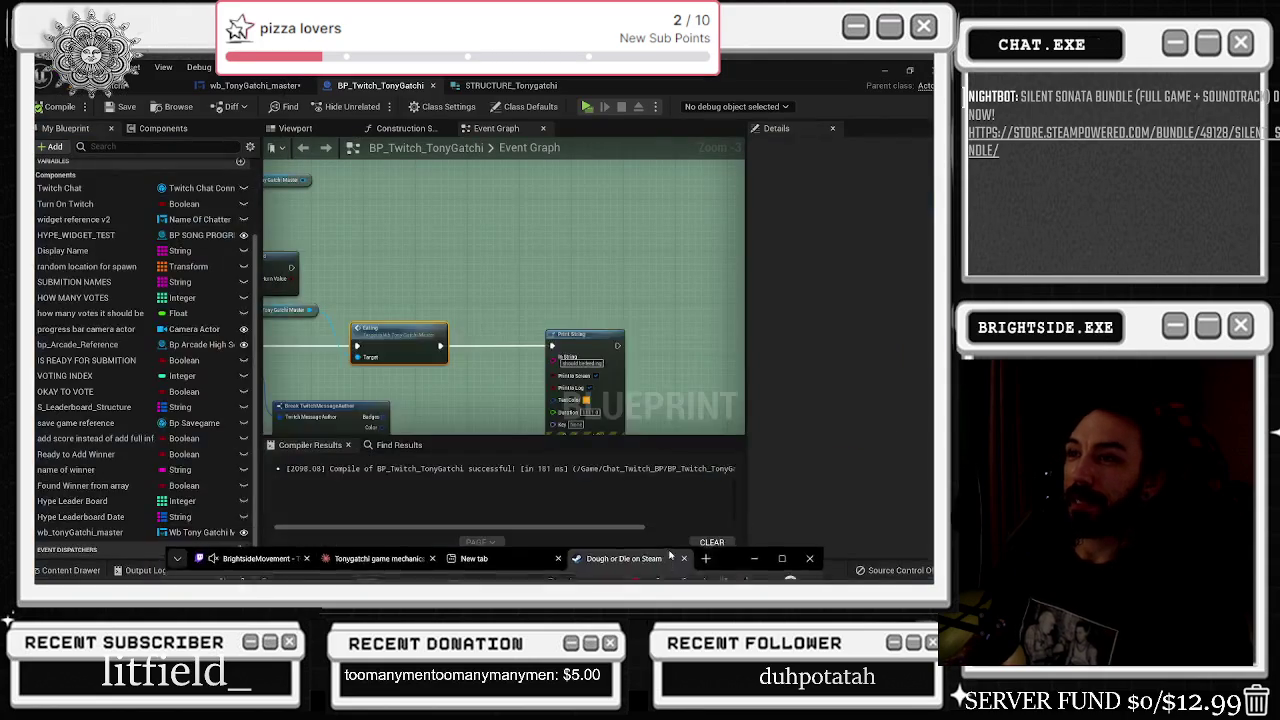
{"action": "left_click", "coordinate": [884, 66]}
{"action": "left_click_drag", "start_coordinate": [690, 330], "coordinate": [674, 176]}
- Close the empty new tab and cycle windows to the TwitchWorks login page
{"action": "key", "text": "alt+Tab"}
{"action": "key", "text": "alt+Tab"}
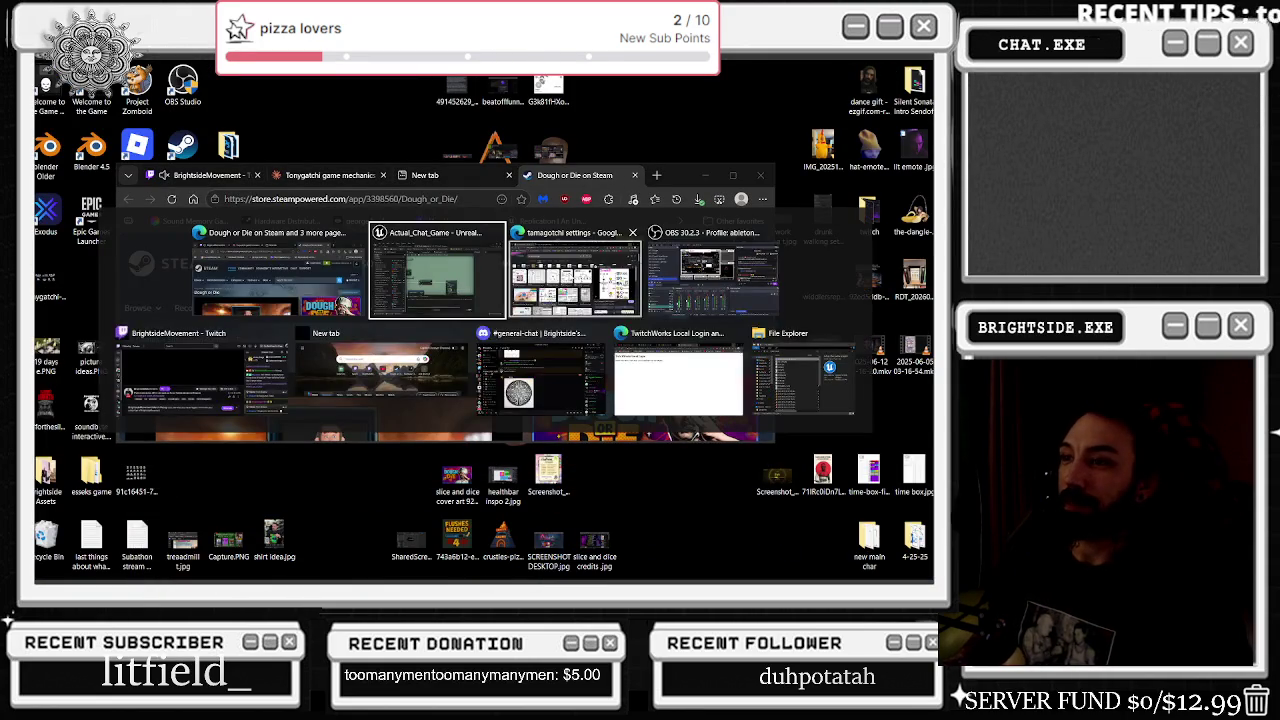
{"action": "left_click", "coordinate": [508, 175]}
{"action": "key", "text": "alt+Tab"}
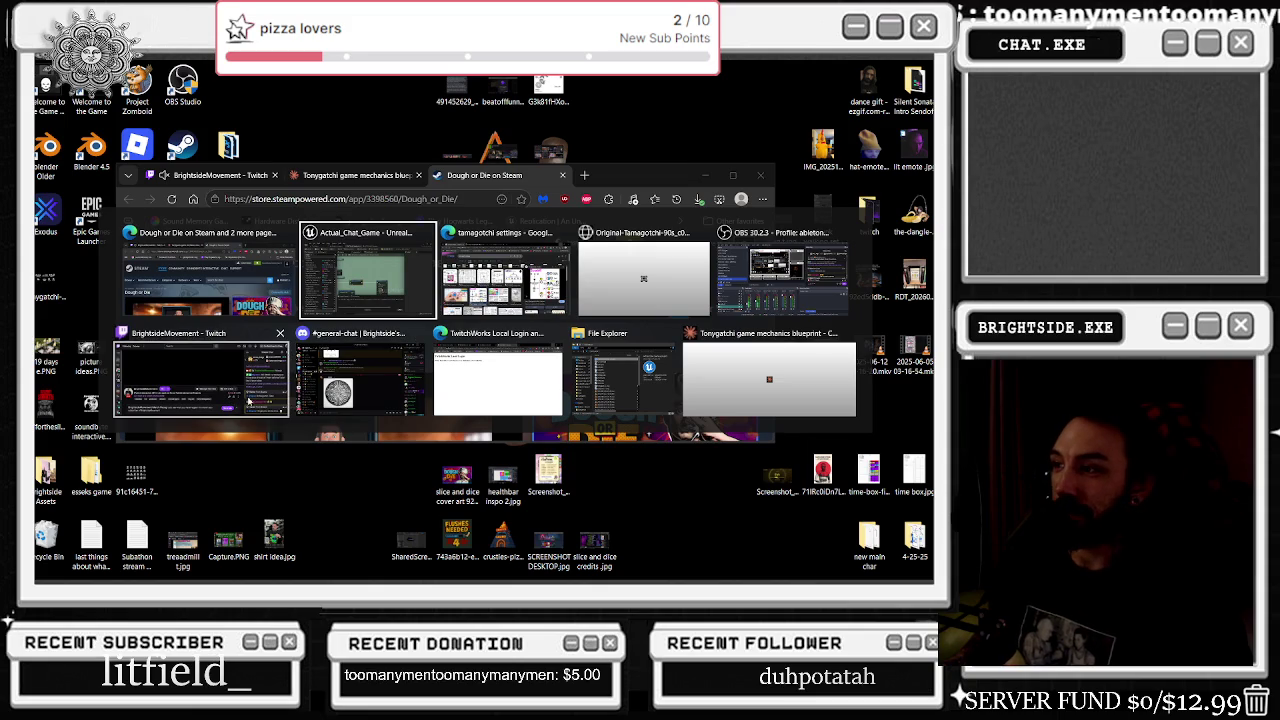
{"action": "left_click", "coordinate": [769, 380]}
{"action": "key", "text": "alt+Tab"}
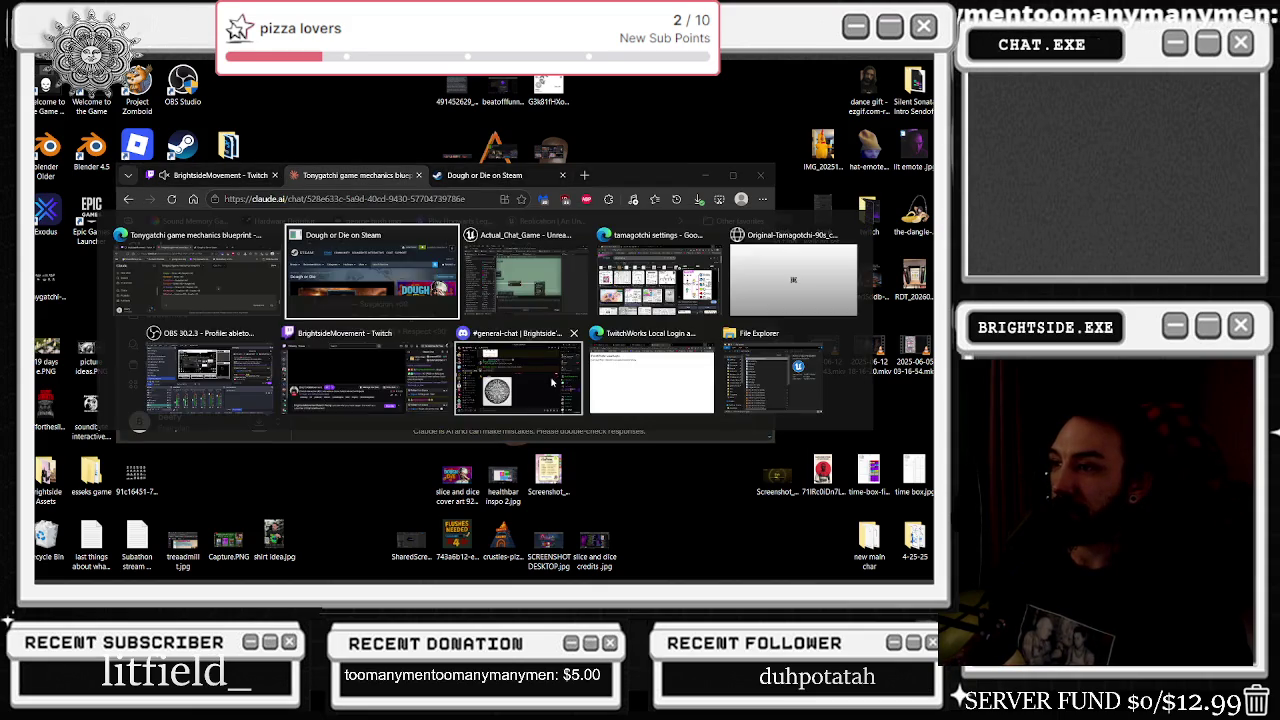
{"action": "left_click", "coordinate": [551, 381]}
{"action": "key", "text": "alt+Tab"}
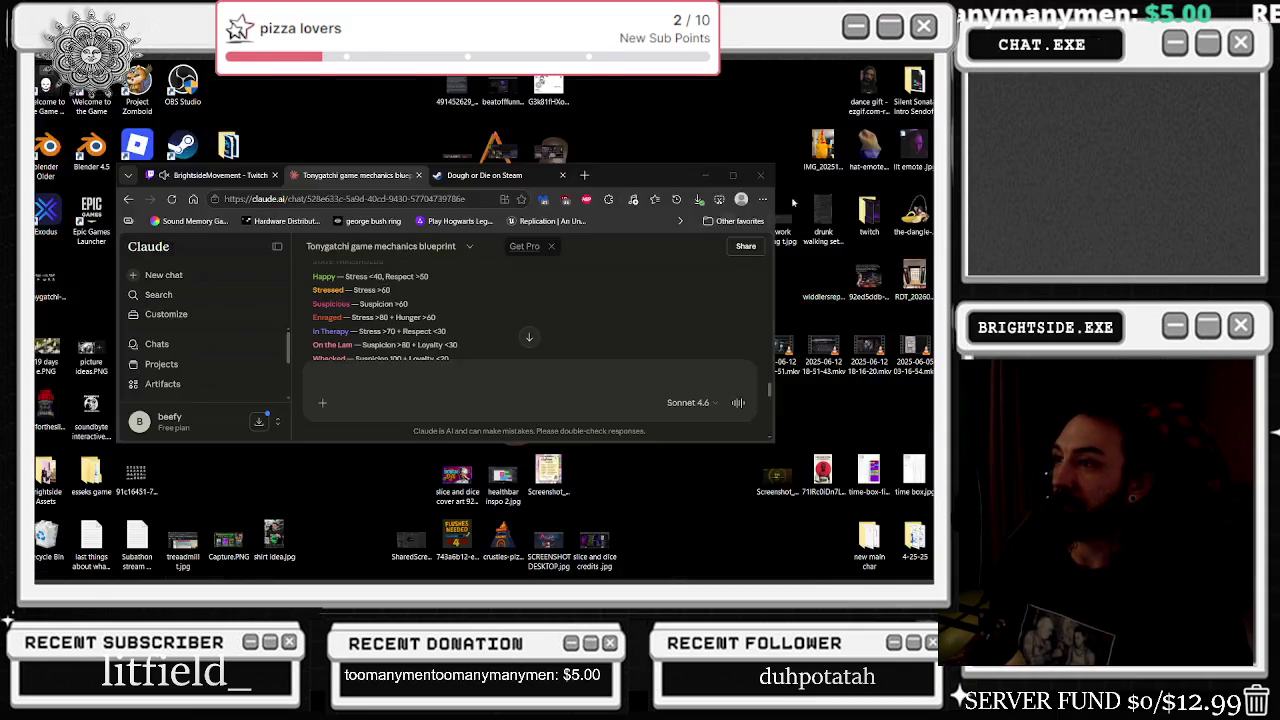
{"action": "key", "text": "alt+Tab"}
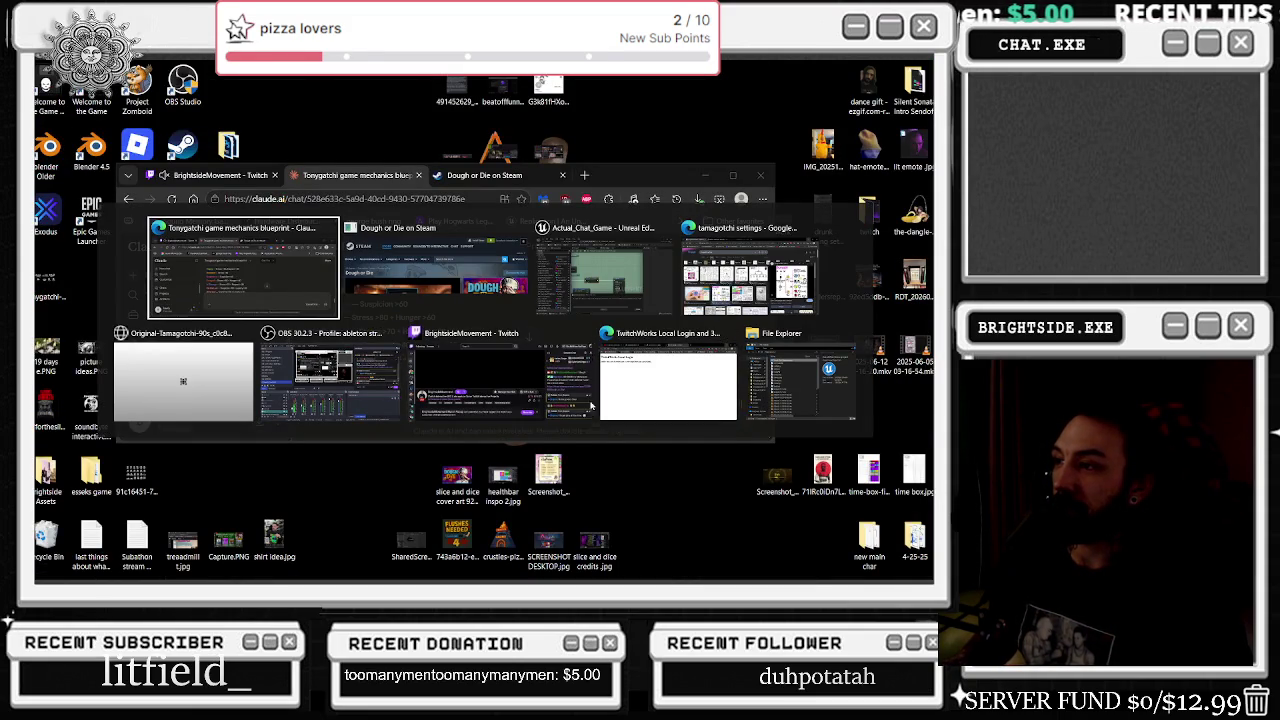
{"action": "left_click", "coordinate": [607, 401]}
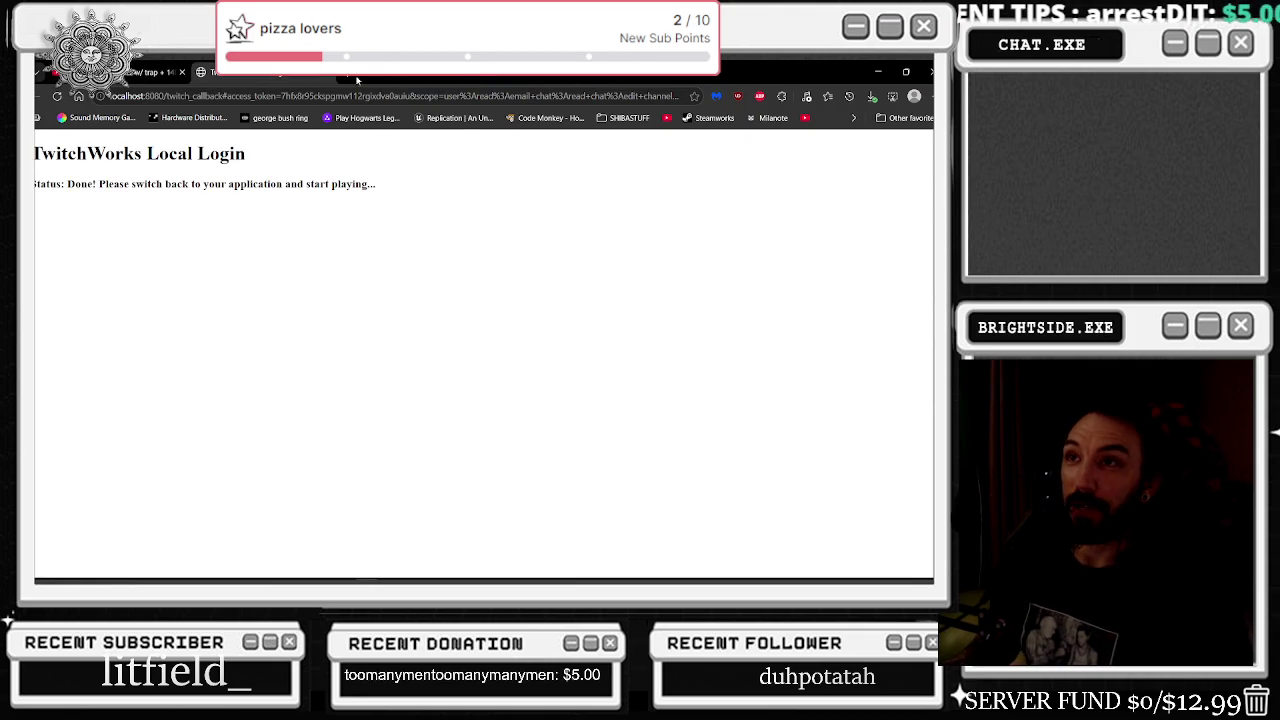
- Switch to the Dough or Die Steam tab, maximize Edge, and enlarge the trailer full screen
{"action": "left_click", "coordinate": [140, 72]}
{"action": "mouse_move", "coordinate": [204, 123]}
{"action": "left_mouse_down"}
{"action": "mouse_move", "coordinate": [204, 267]}
{"action": "mouse_move", "coordinate": [34, 270]}
{"action": "left_mouse_up"}
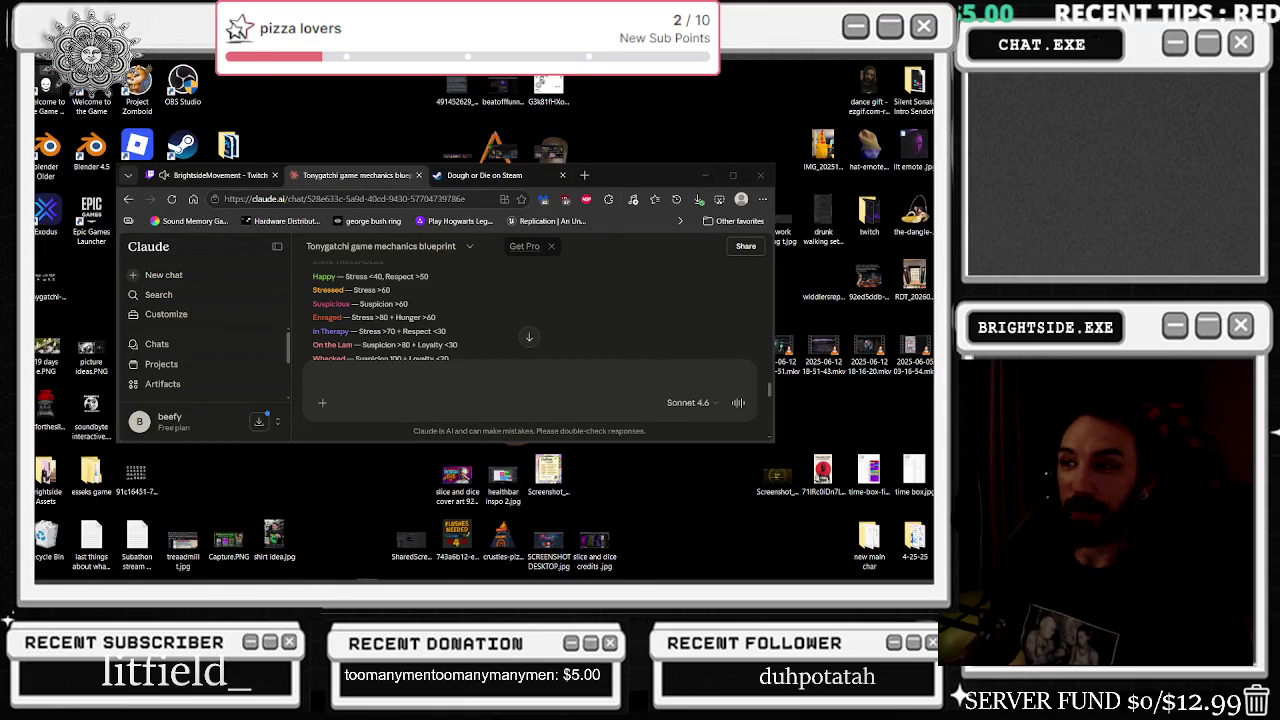
{"action": "left_click", "coordinate": [484, 175]}
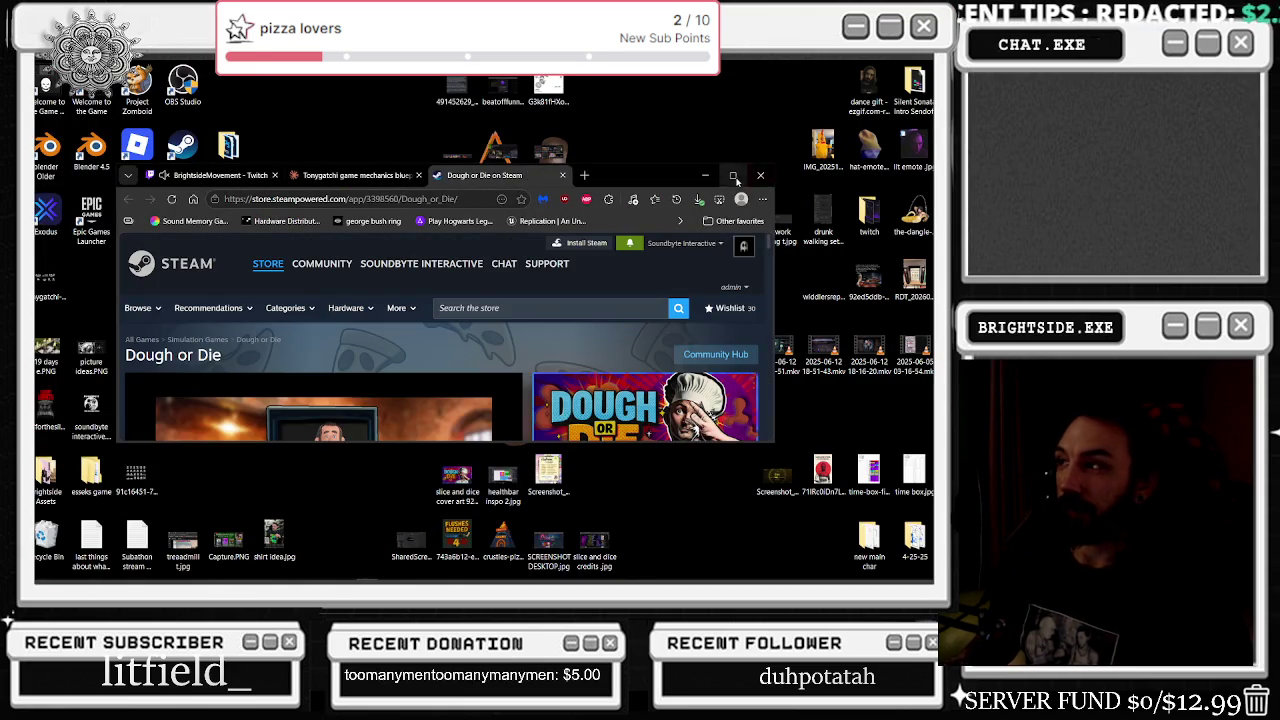
{"action": "left_click", "coordinate": [733, 176]}
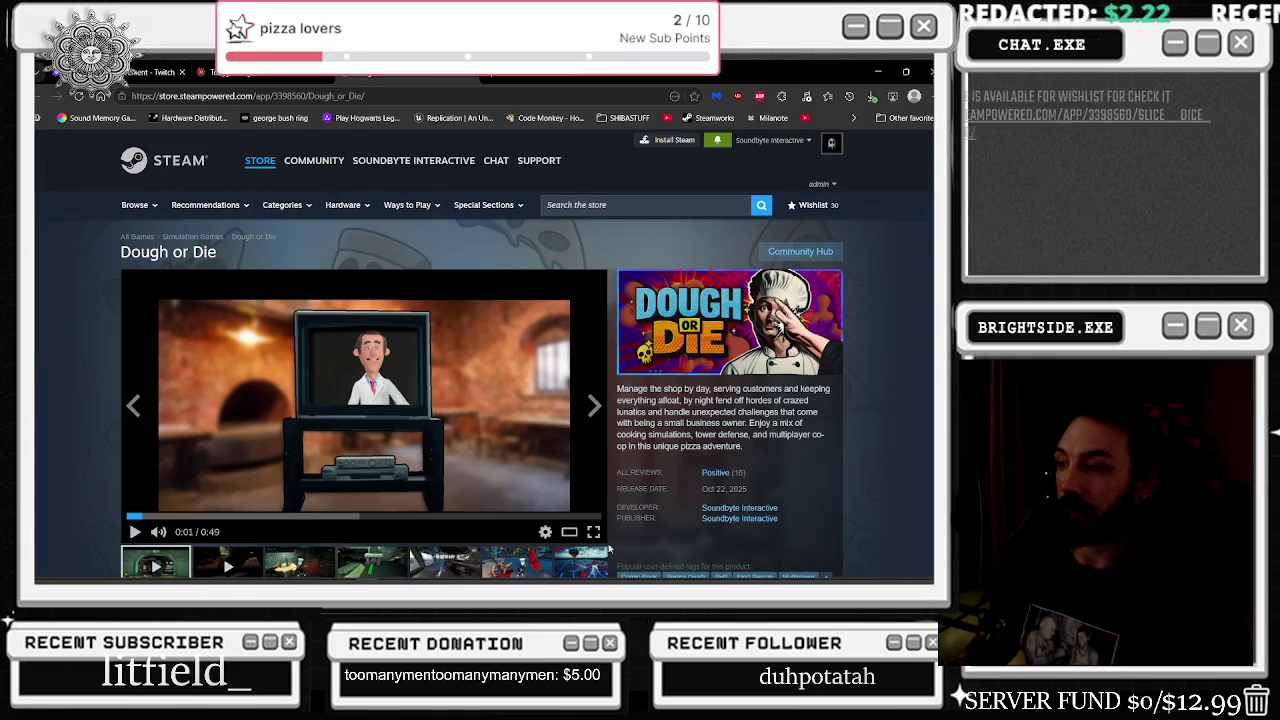
{"action": "double_click", "coordinate": [320, 490]}
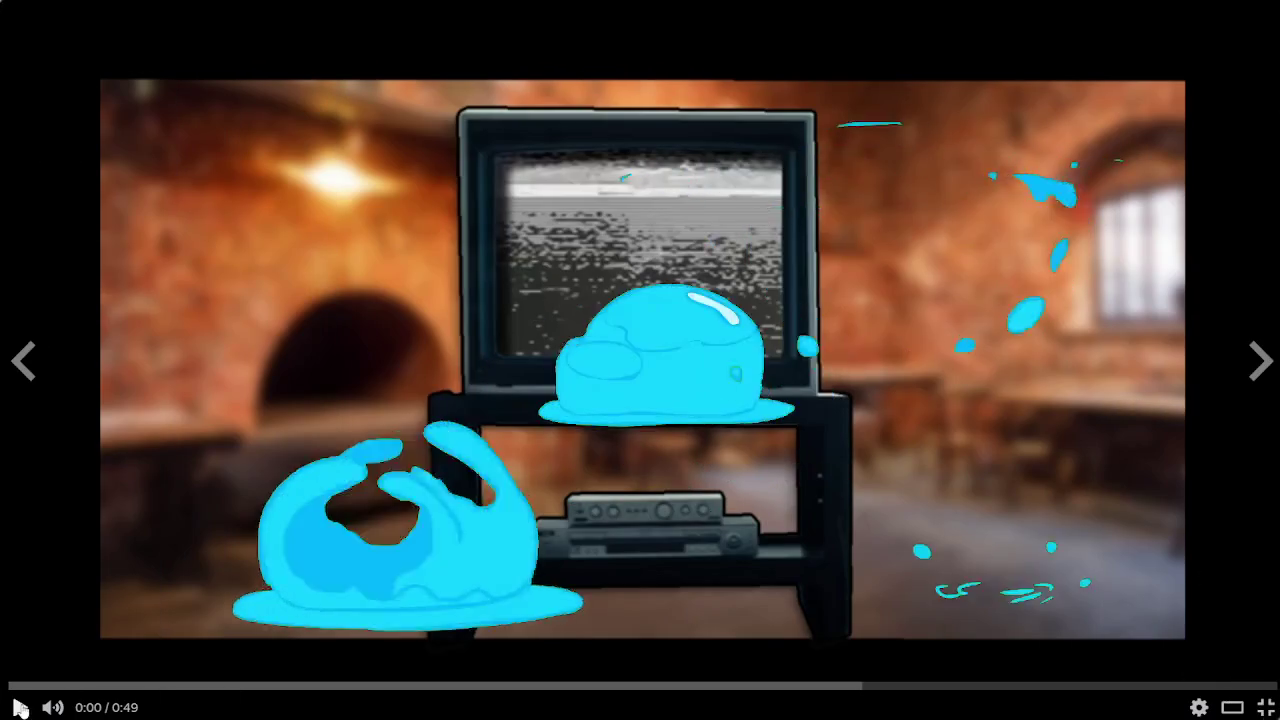
- Start the Dough or Die trailer and watch it play through full screen
{"action": "left_click", "coordinate": [20, 707]}
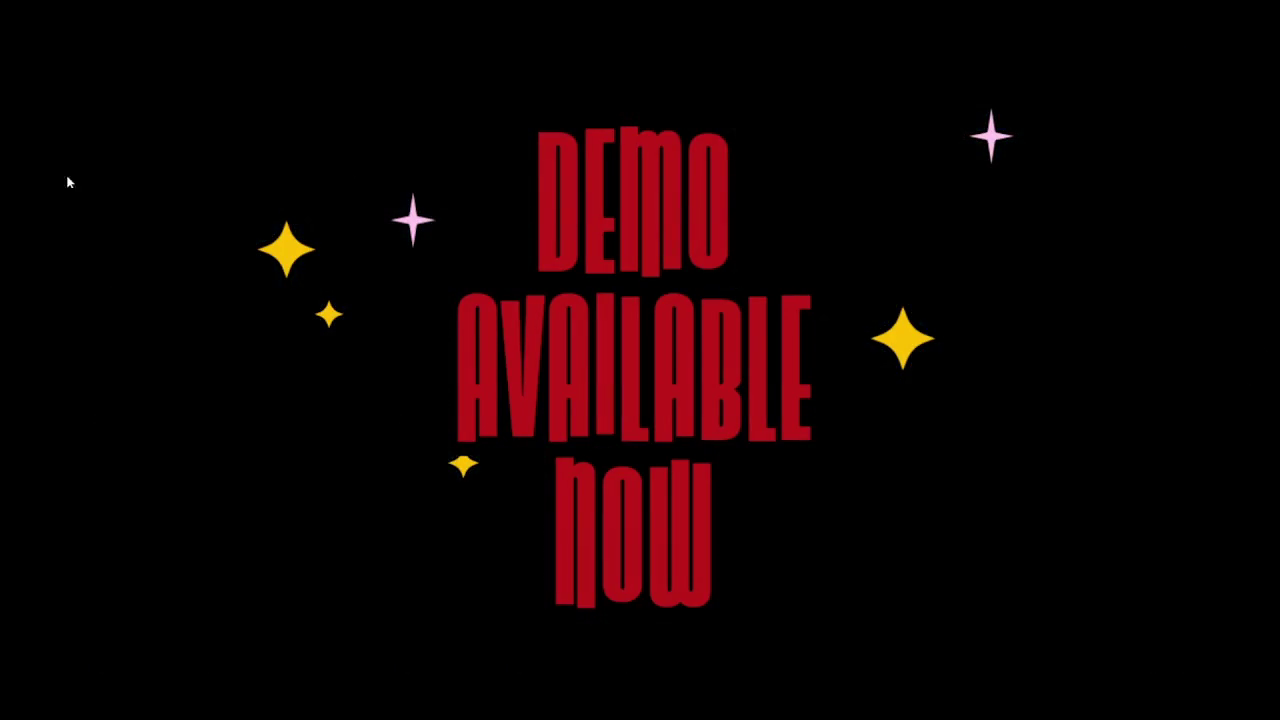
{"action": "mouse_move", "coordinate": [810, 30]}
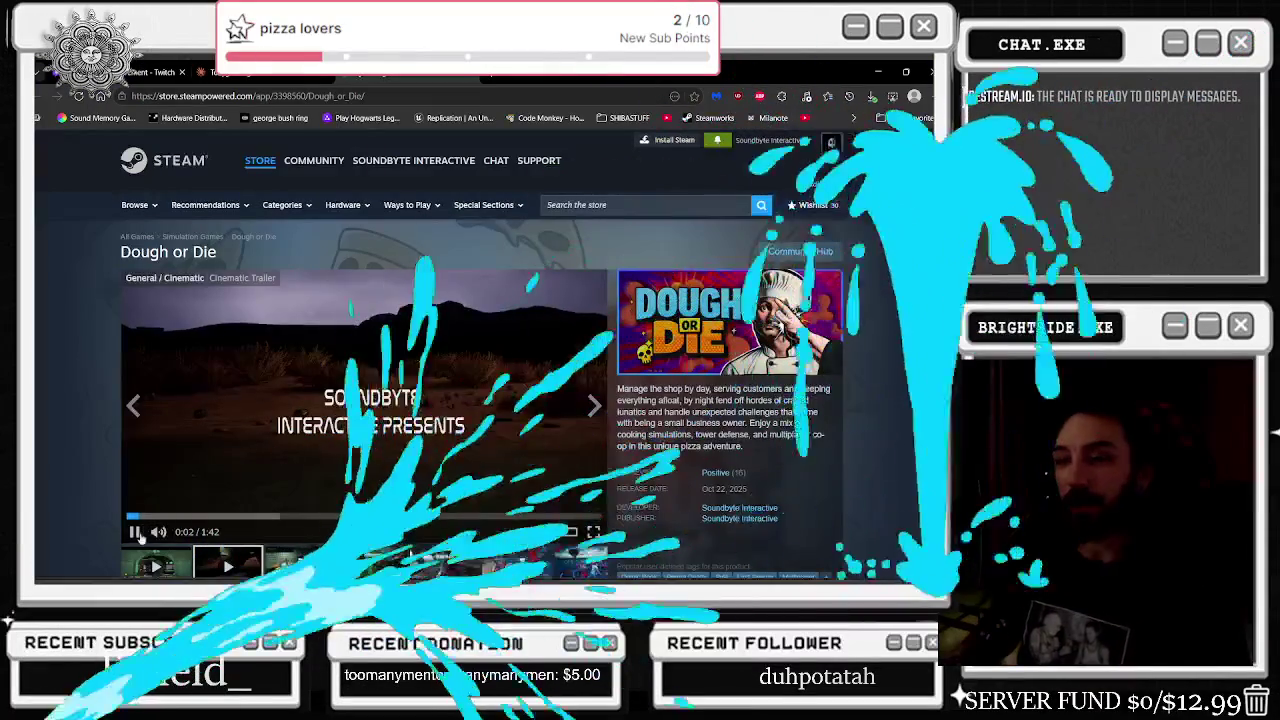
- Show the desktop, dismiss the window switcher, and return to the Unreal blueprint editor
{"action": "key", "text": "super+d"}
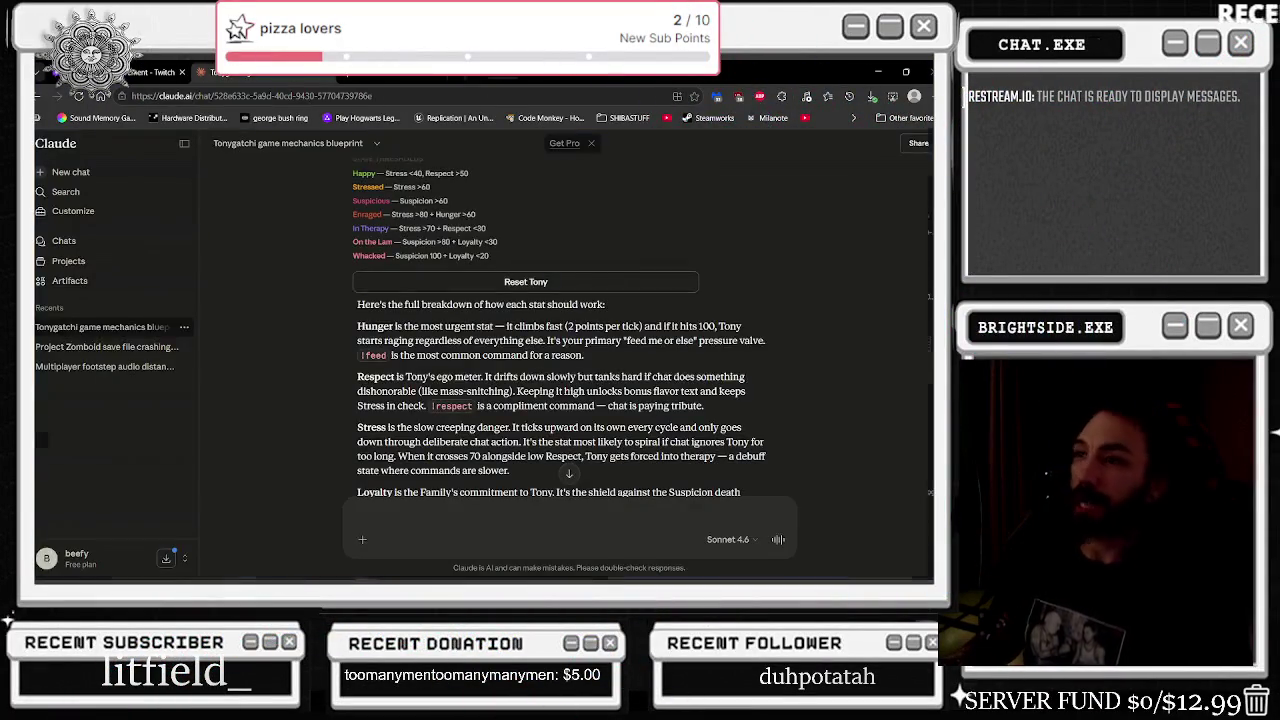
{"action": "key", "text": "alt+Tab"}
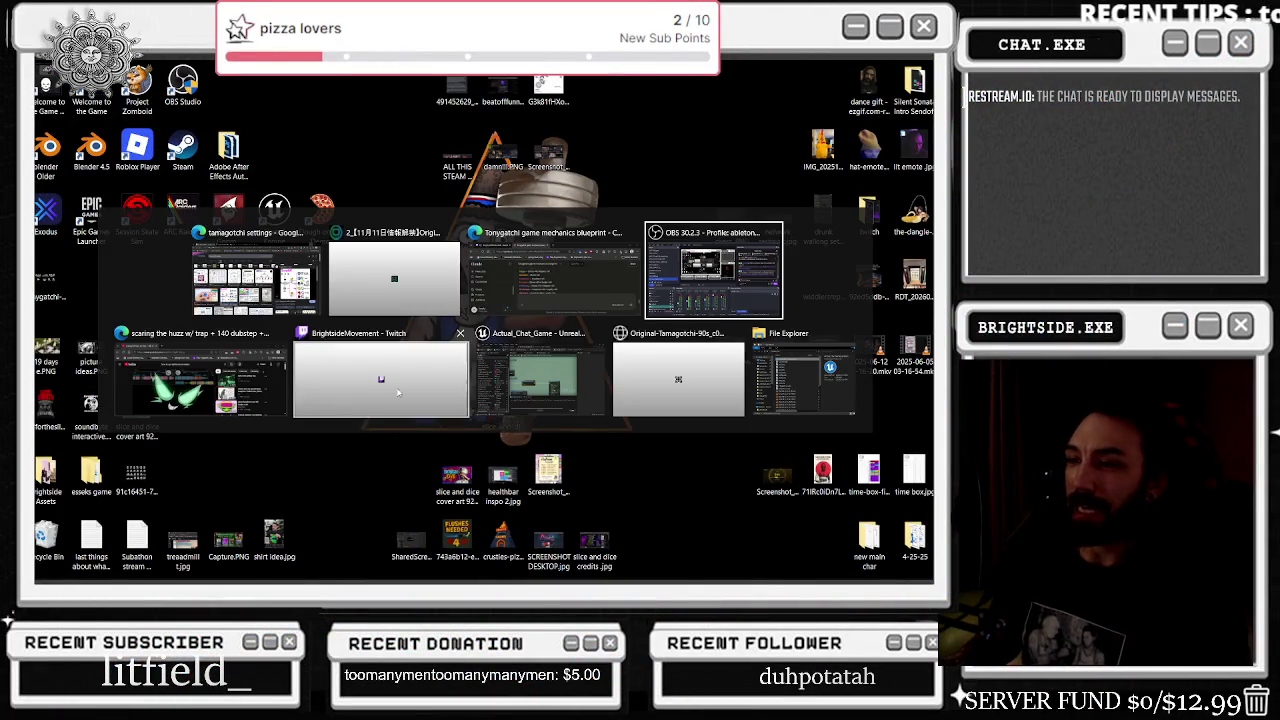
{"action": "key", "text": "alt+Tab"}
{"action": "key", "text": "Escape"}
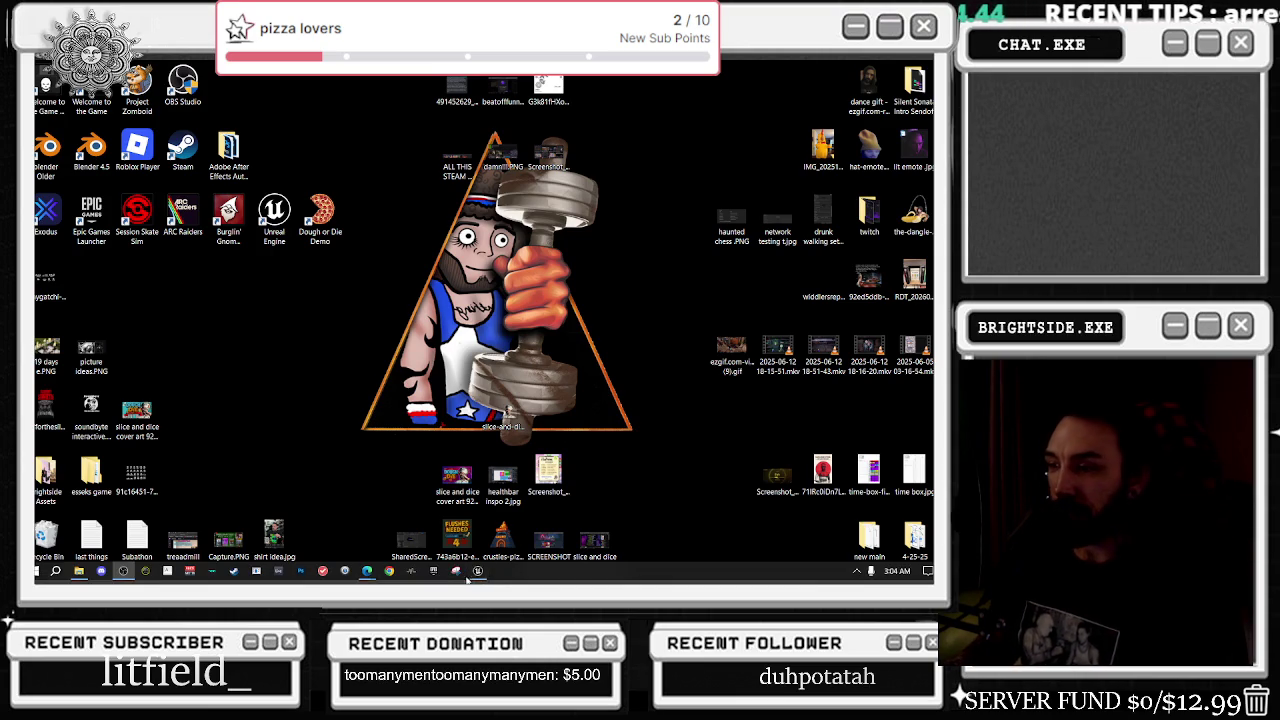
{"action": "left_click", "coordinate": [477, 571]}
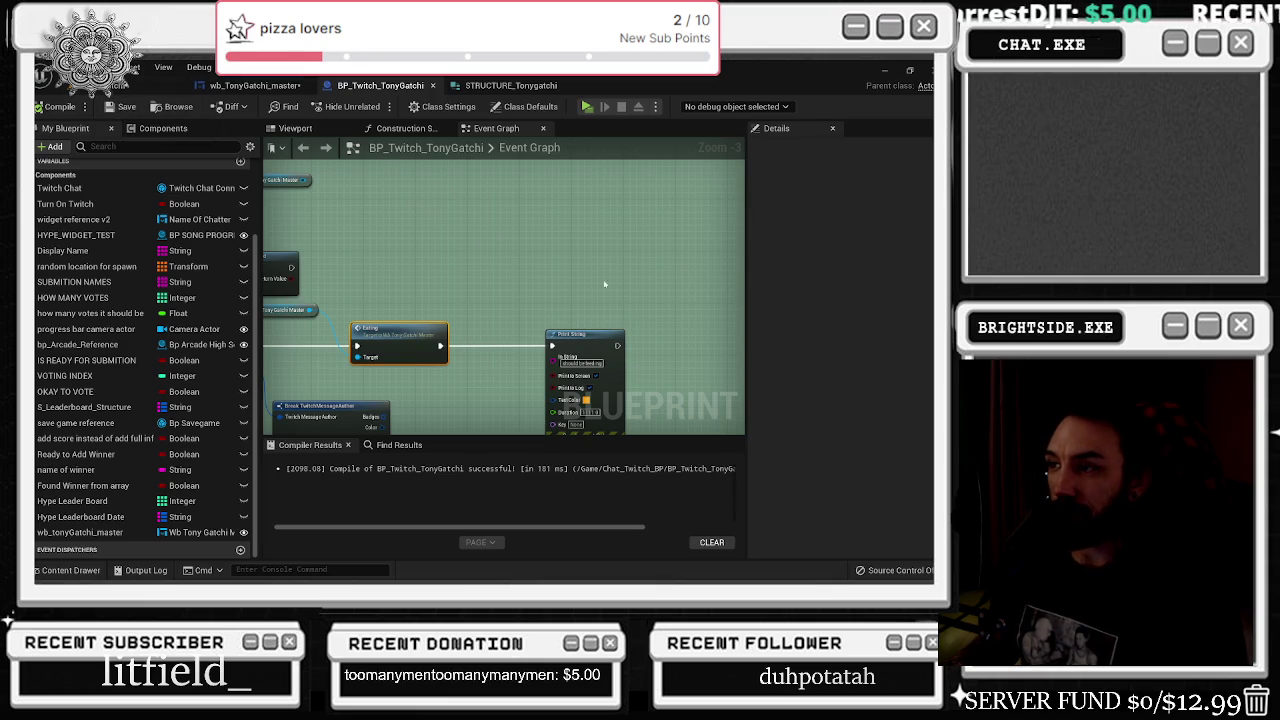
- Shift the Eating call and widget reference nodes right, then open the widget's Designer view
{"action": "left_click_drag", "start_coordinate": [406, 339], "coordinate": [452, 339]}
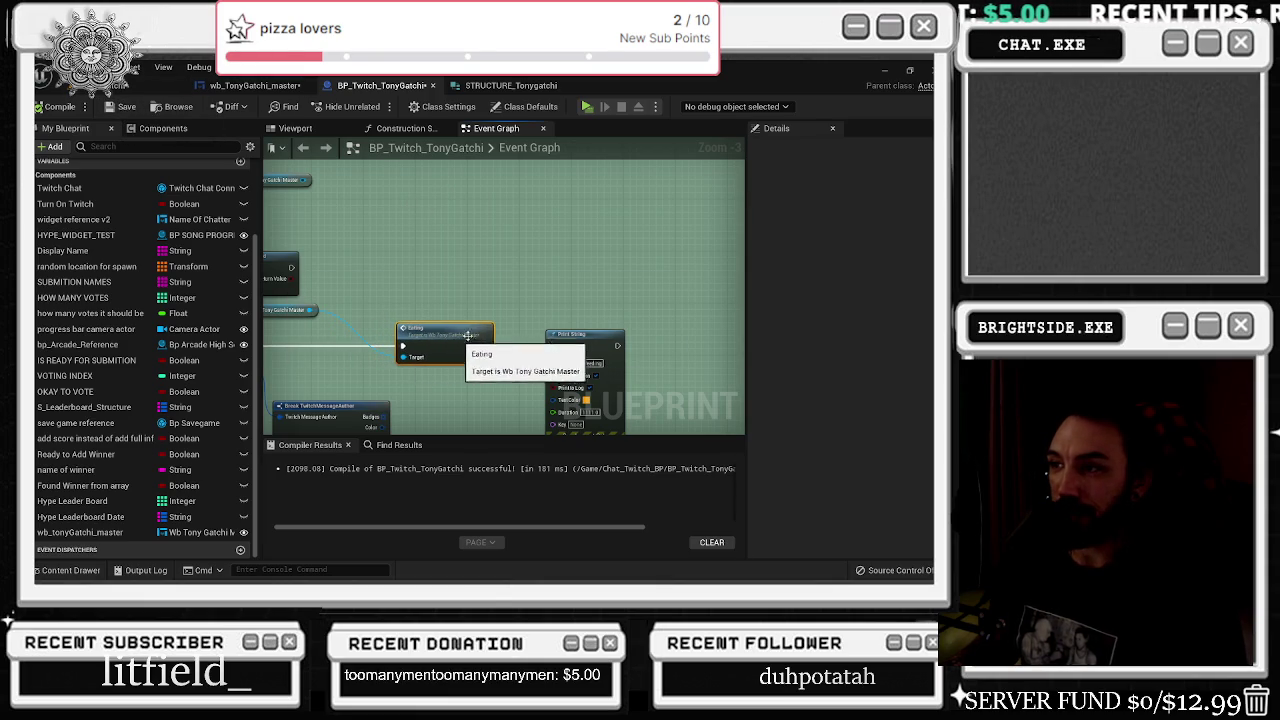
{"action": "left_click", "coordinate": [585, 335]}
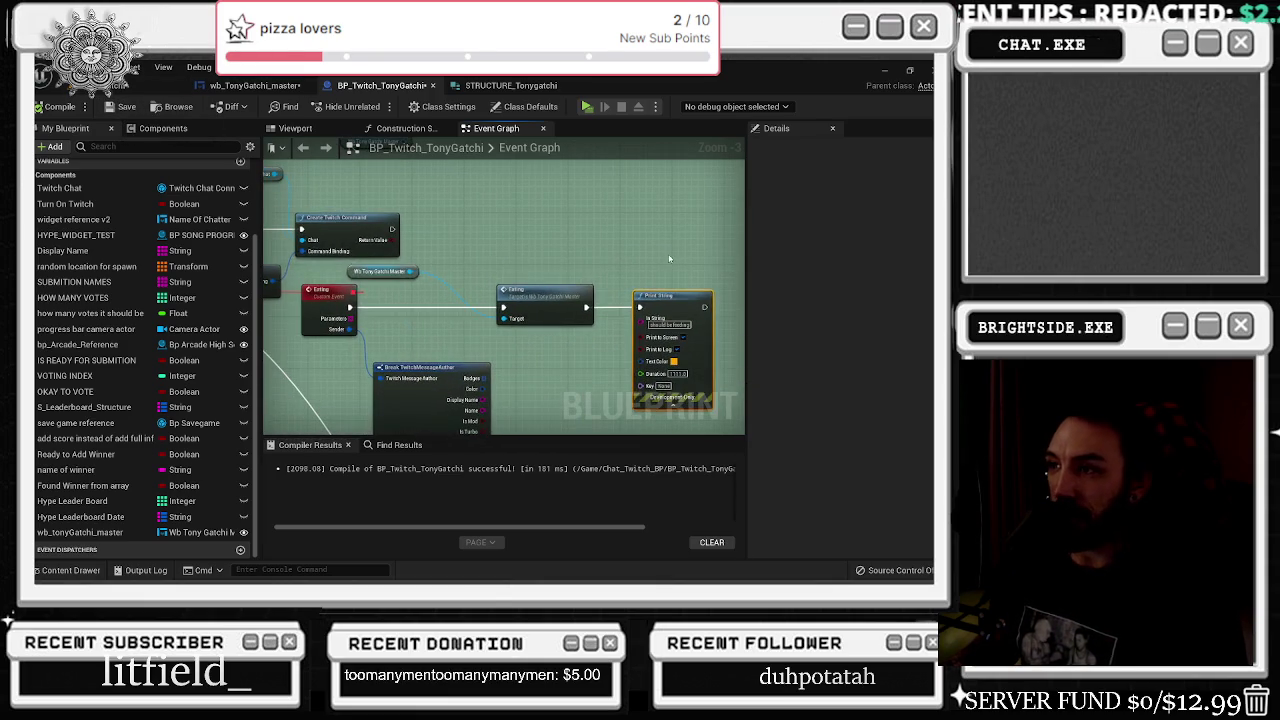
{"action": "left_click_drag", "start_coordinate": [354, 276], "coordinate": [434, 263]}
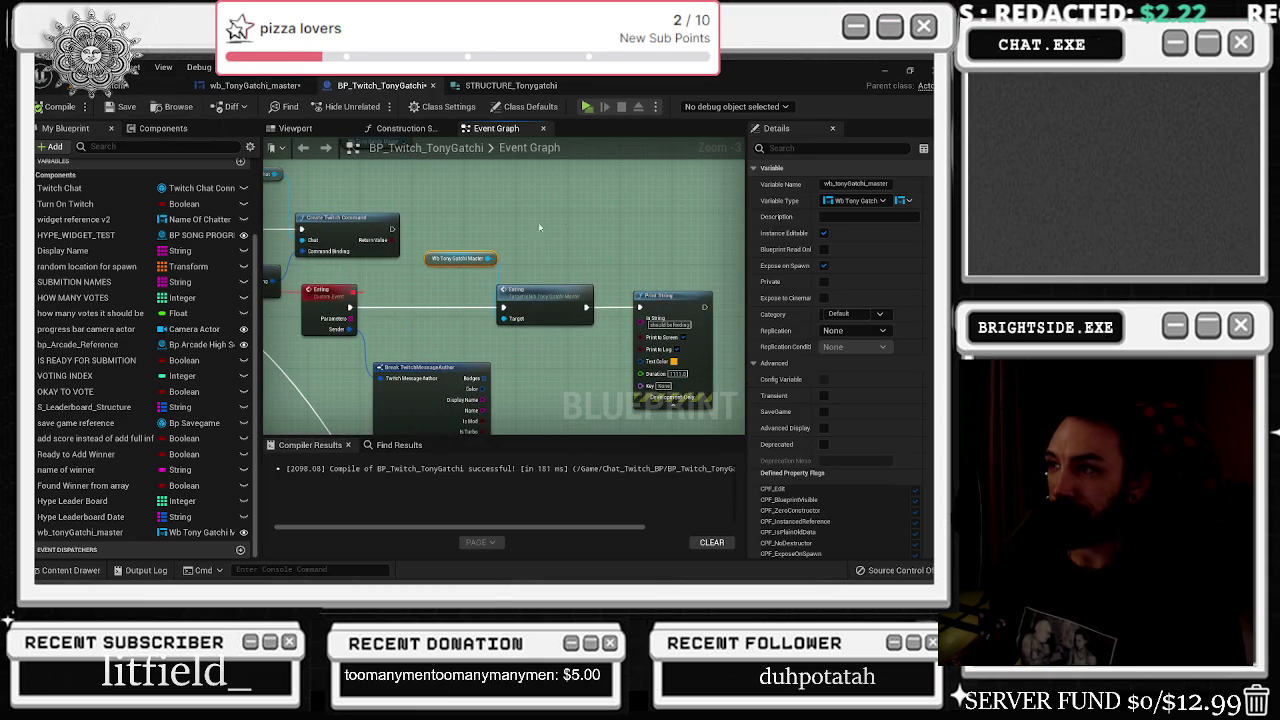
{"action": "double_click", "coordinate": [565, 290]}
{"action": "scroll", "coordinate": [569, 257], "scroll_direction": "up", "scroll_amount": 8}
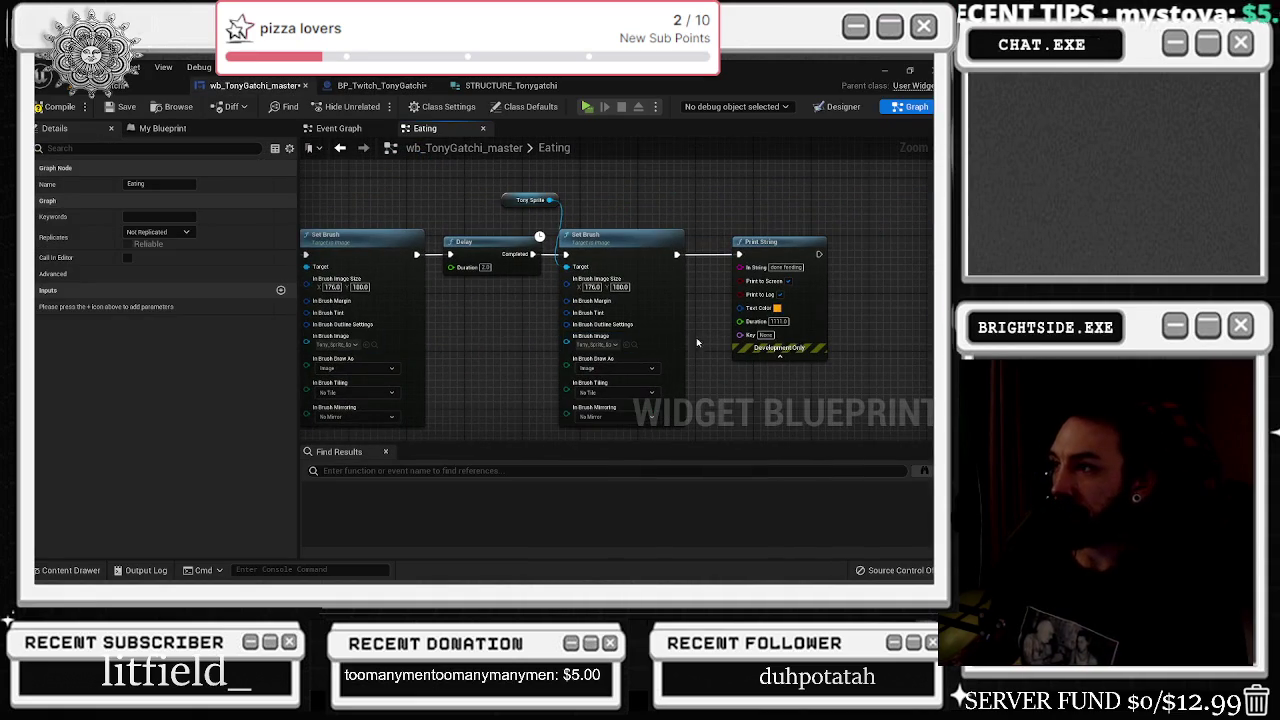
{"action": "left_click", "coordinate": [833, 110]}
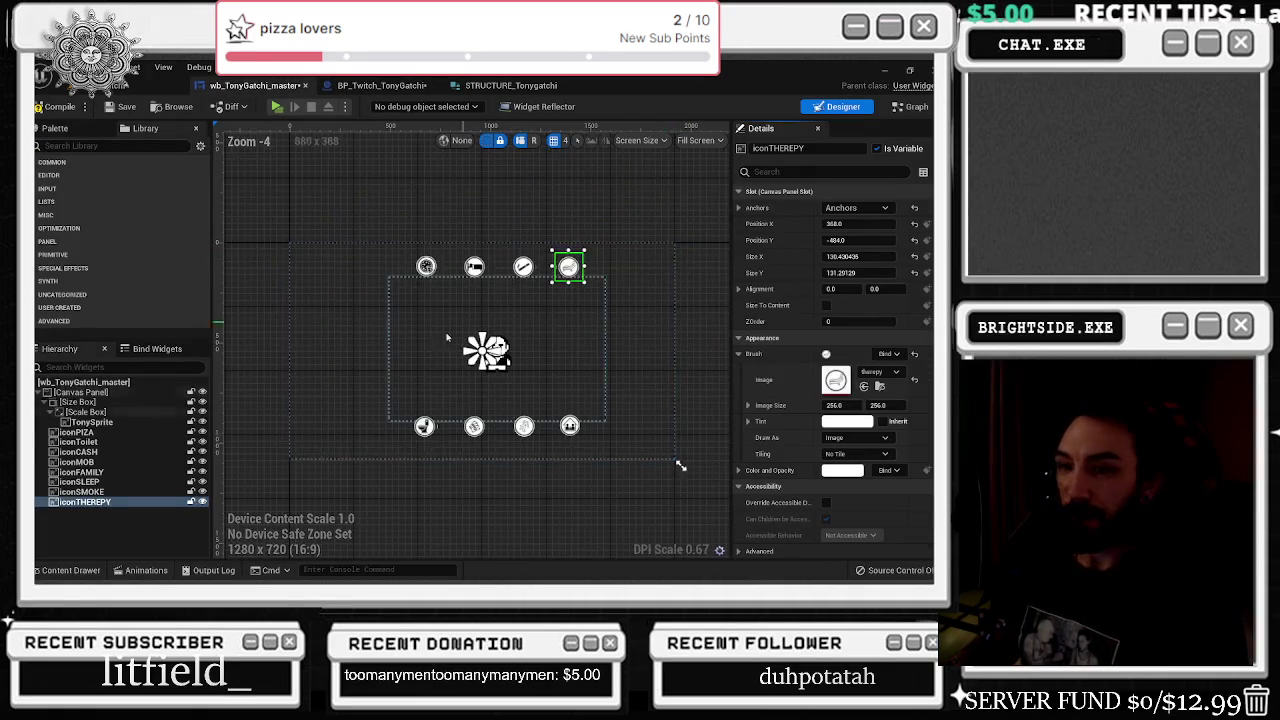
- Review the Confirmation_Therapy tracks and select the iconToilet widget
{"action": "left_click", "coordinate": [141, 570]}
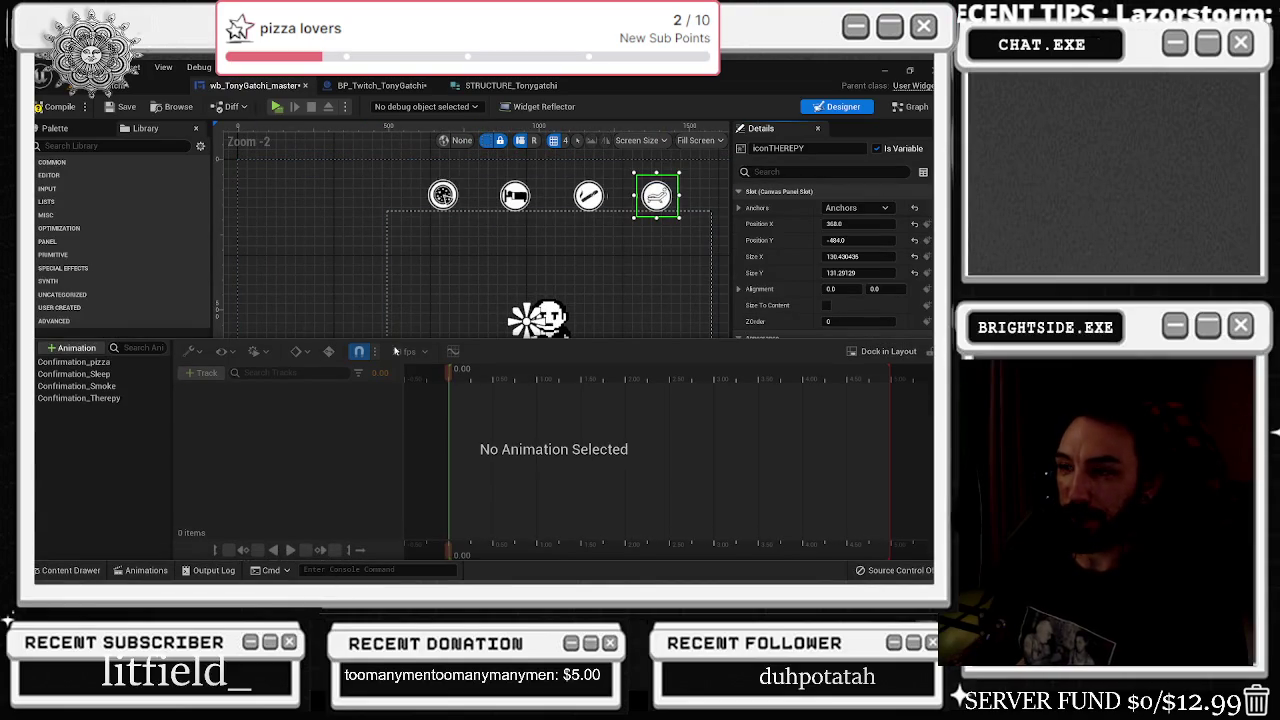
{"action": "left_click", "coordinate": [104, 398]}
{"action": "left_click", "coordinate": [262, 406]}
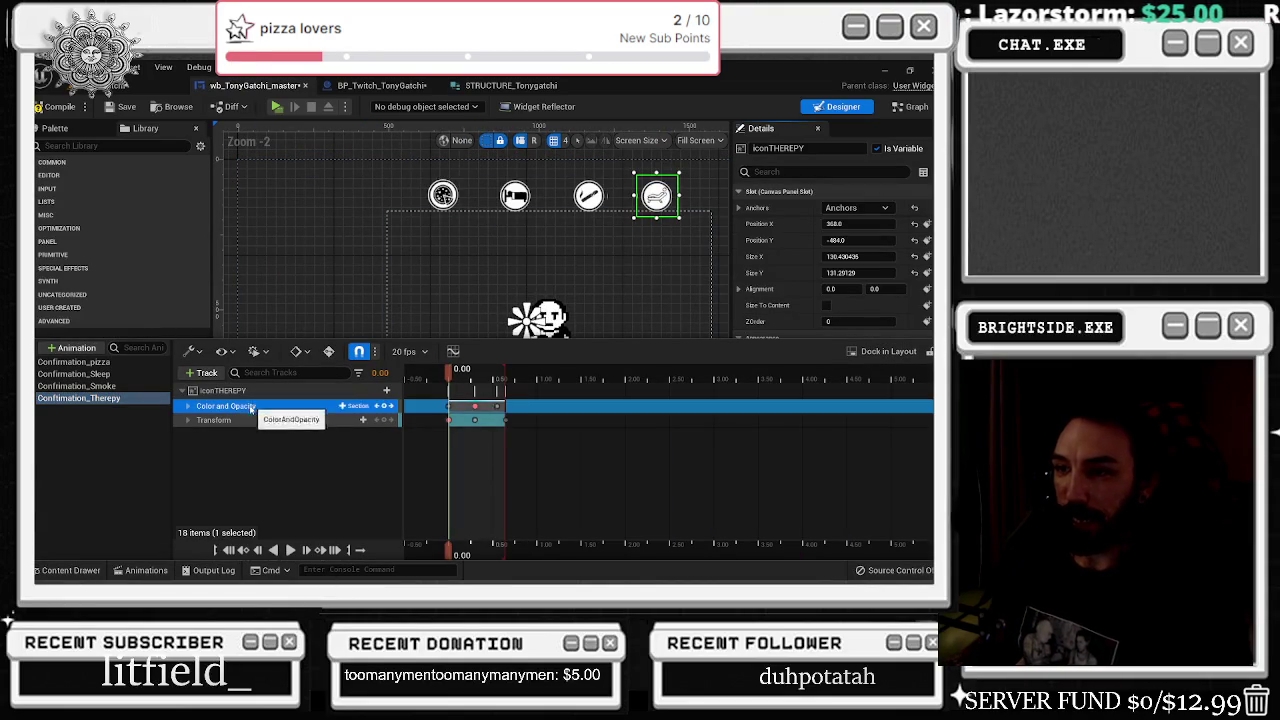
{"action": "left_click", "coordinate": [266, 418], "text": "shift"}
{"action": "left_click", "coordinate": [346, 285]}
{"action": "left_click", "coordinate": [78, 441]}
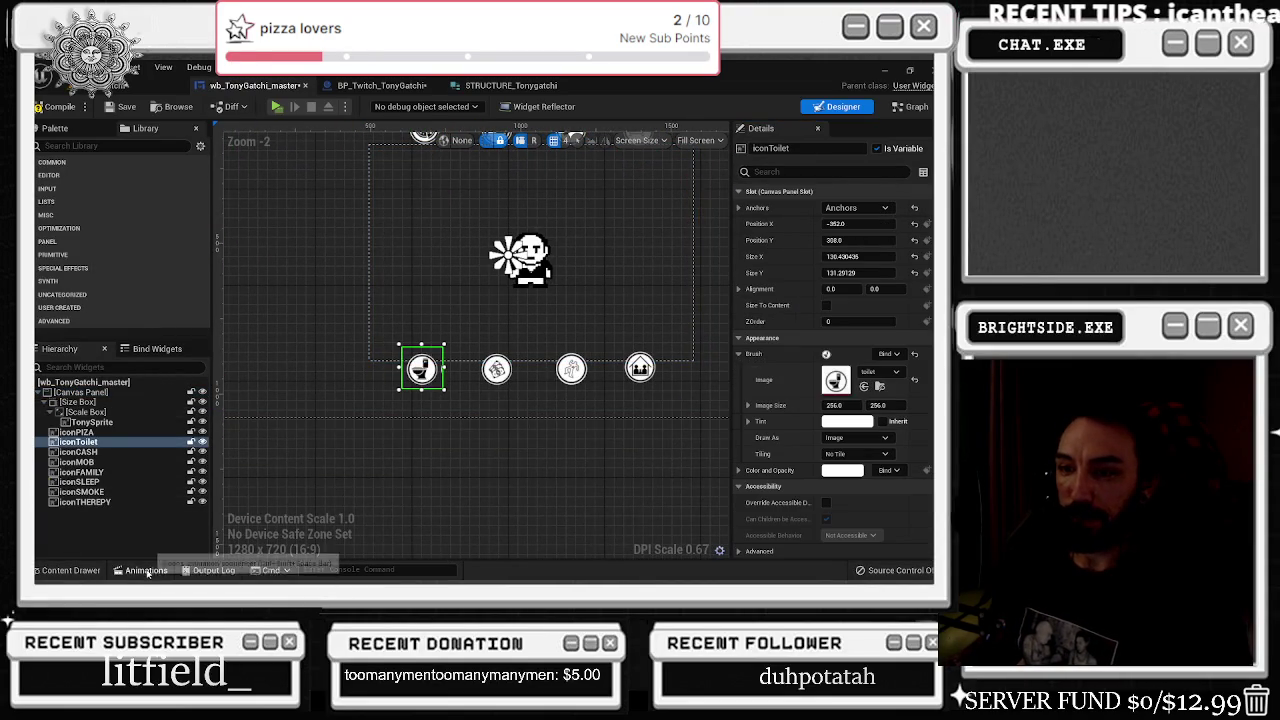
{"action": "left_click", "coordinate": [146, 570]}
- Create a Confirmation_toilet animation with an iconToilet track
{"action": "left_click", "coordinate": [72, 349]}
{"action": "type", "text": "Confirmation_toi"}
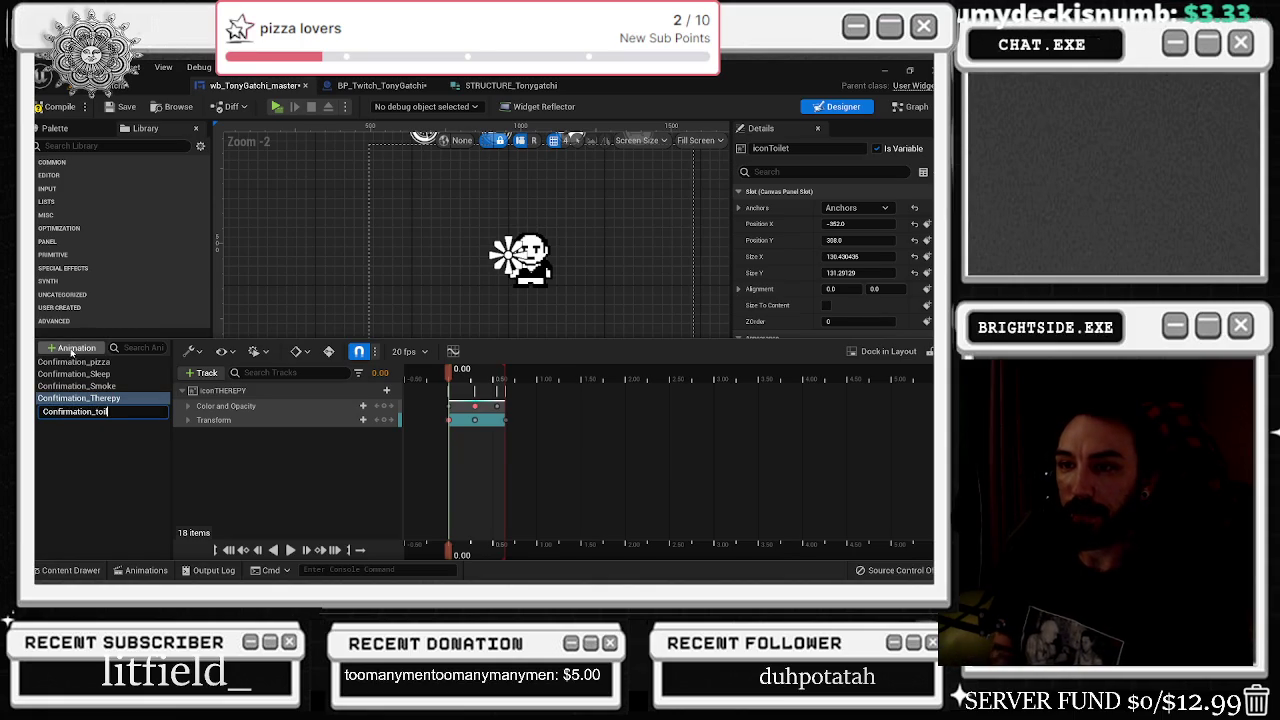
{"action": "type", "text": "et"}
{"action": "key", "text": "Return"}
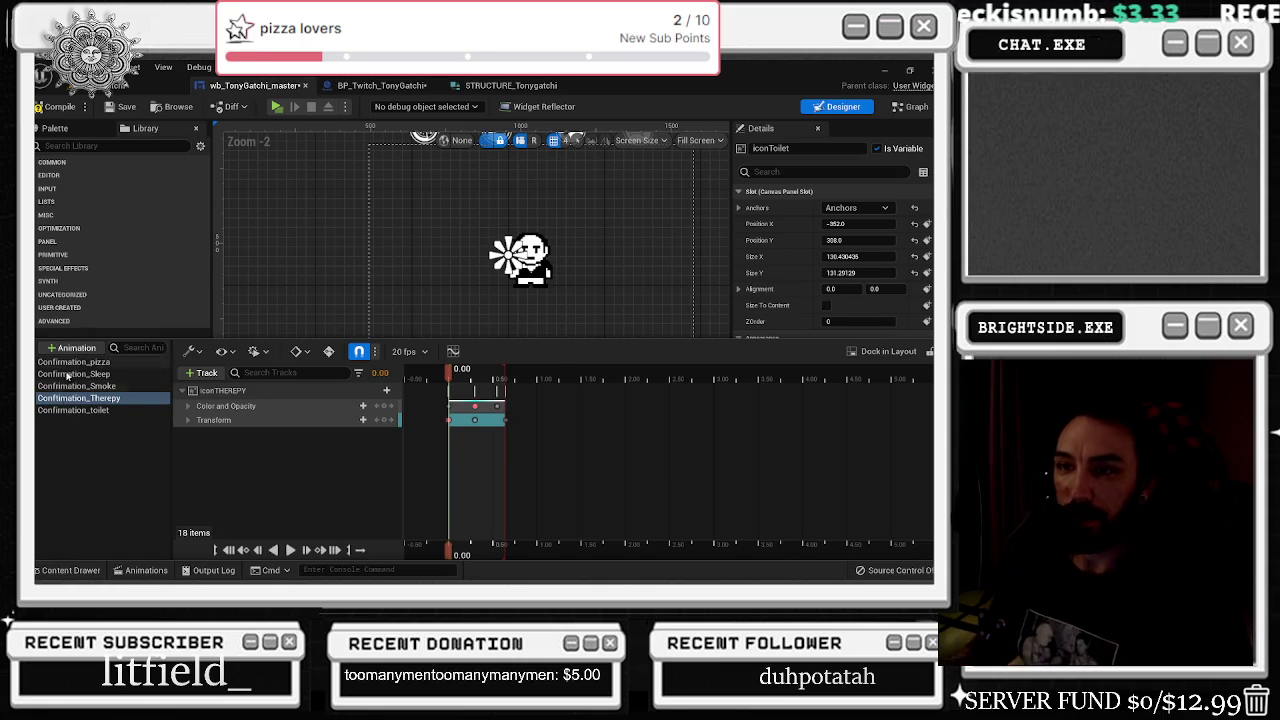
{"action": "left_click", "coordinate": [113, 409]}
{"action": "left_click", "coordinate": [205, 373]}
{"action": "left_click", "coordinate": [245, 391]}
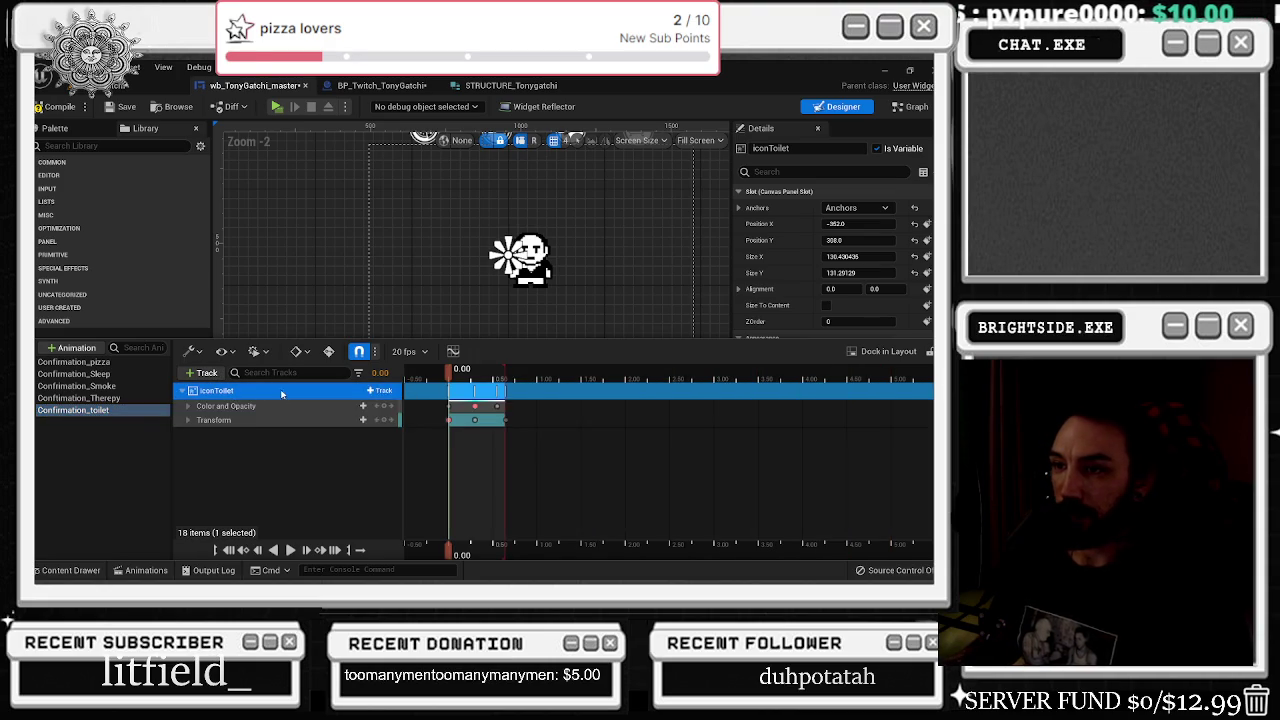
- Create a Confirmation_money animation with an iconCASH track, then start another new animation
{"action": "left_click", "coordinate": [78, 451]}
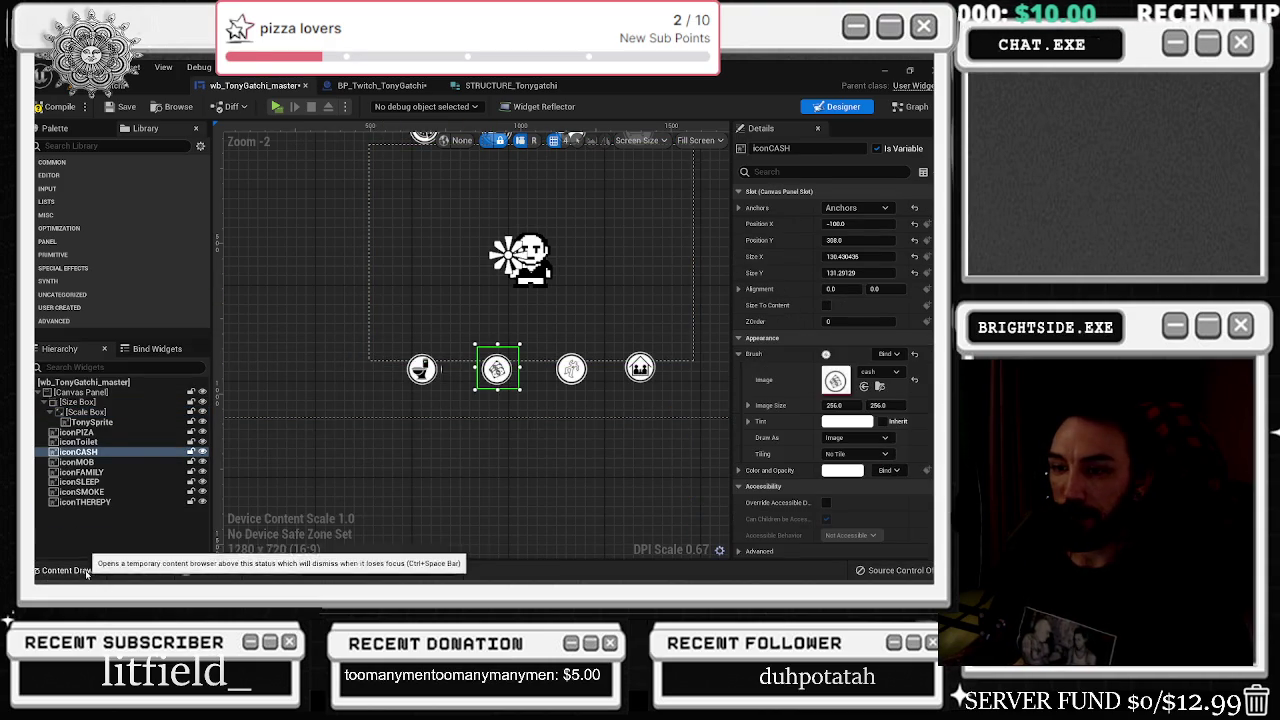
{"action": "left_click", "coordinate": [146, 570]}
{"action": "left_click", "coordinate": [72, 348]}
{"action": "type", "text": "Confirmation_mon"}
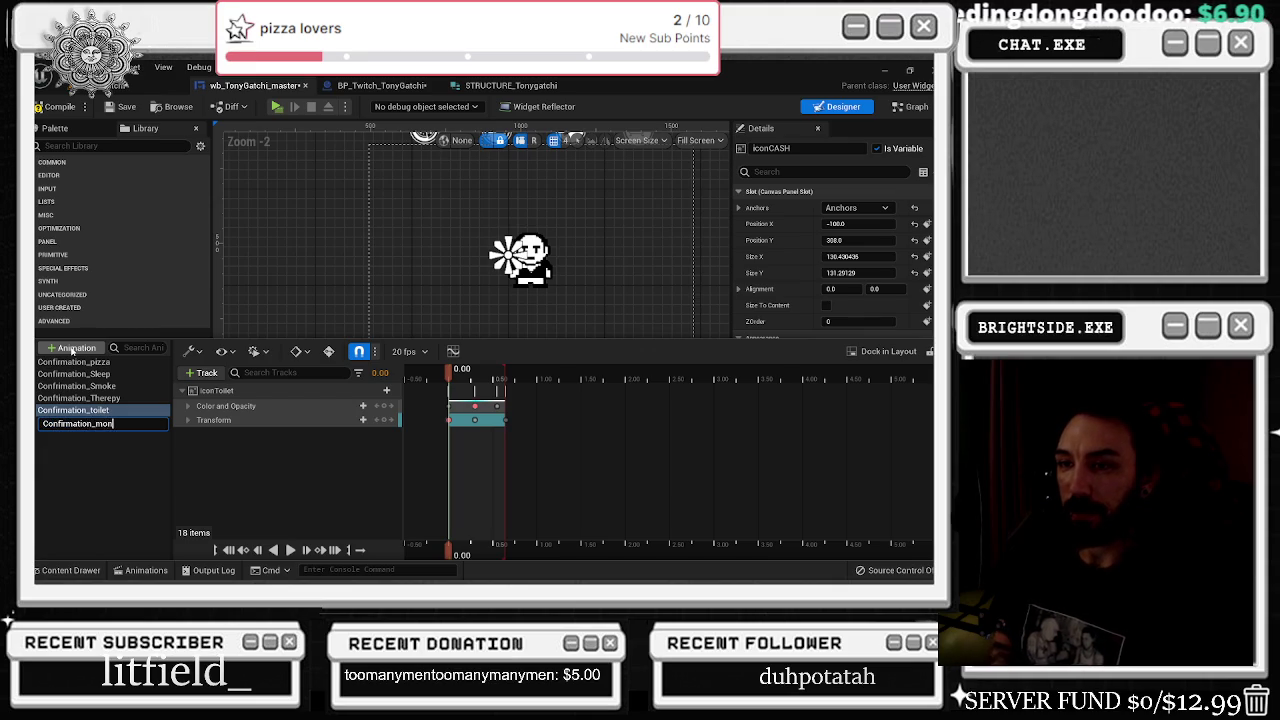
{"action": "type", "text": "ey"}
{"action": "key", "text": "Return"}
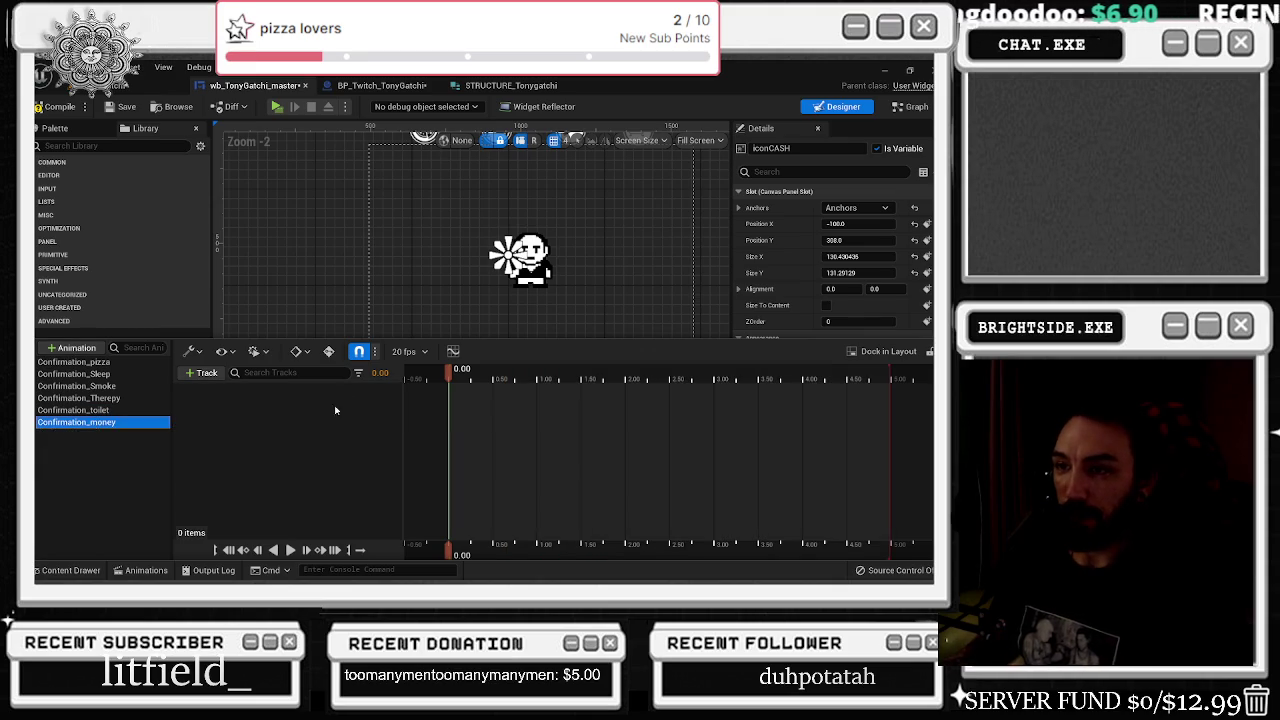
{"action": "left_click", "coordinate": [203, 372]}
{"action": "left_click", "coordinate": [243, 392]}
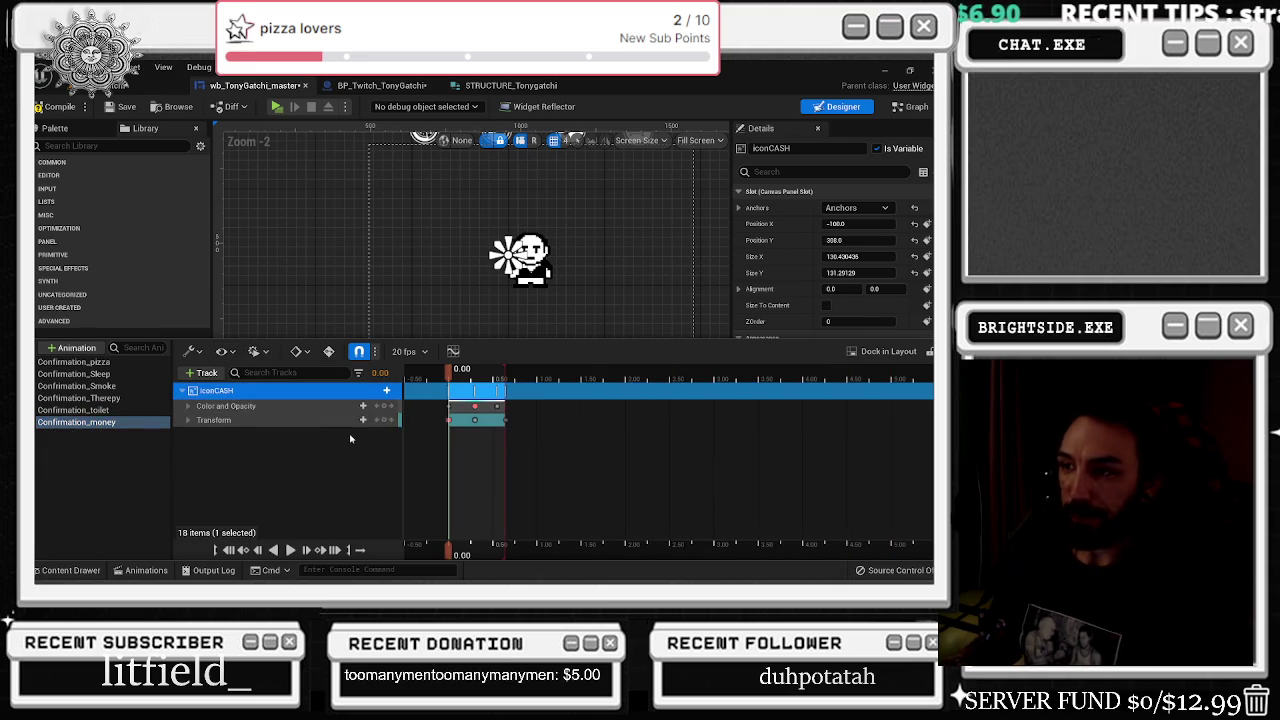
{"action": "left_click", "coordinate": [56, 352]}
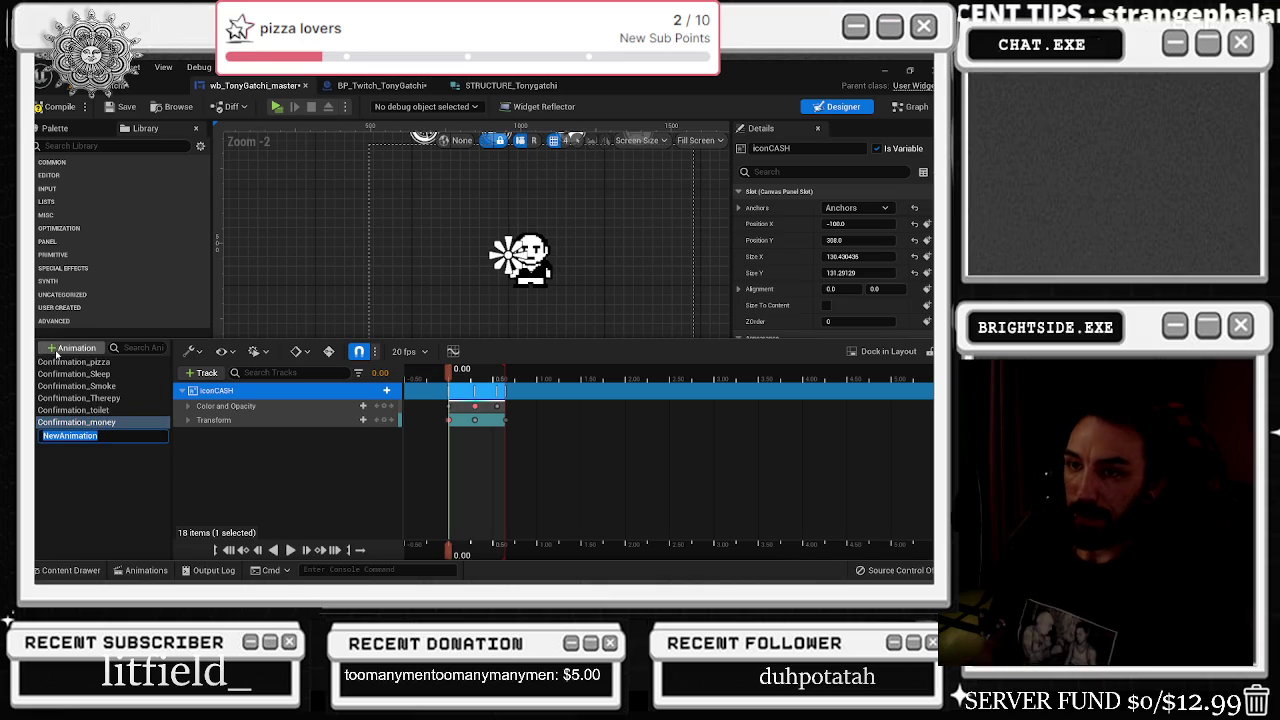
{"action": "left_click", "coordinate": [95, 571]}
{"action": "left_click", "coordinate": [494, 368]}
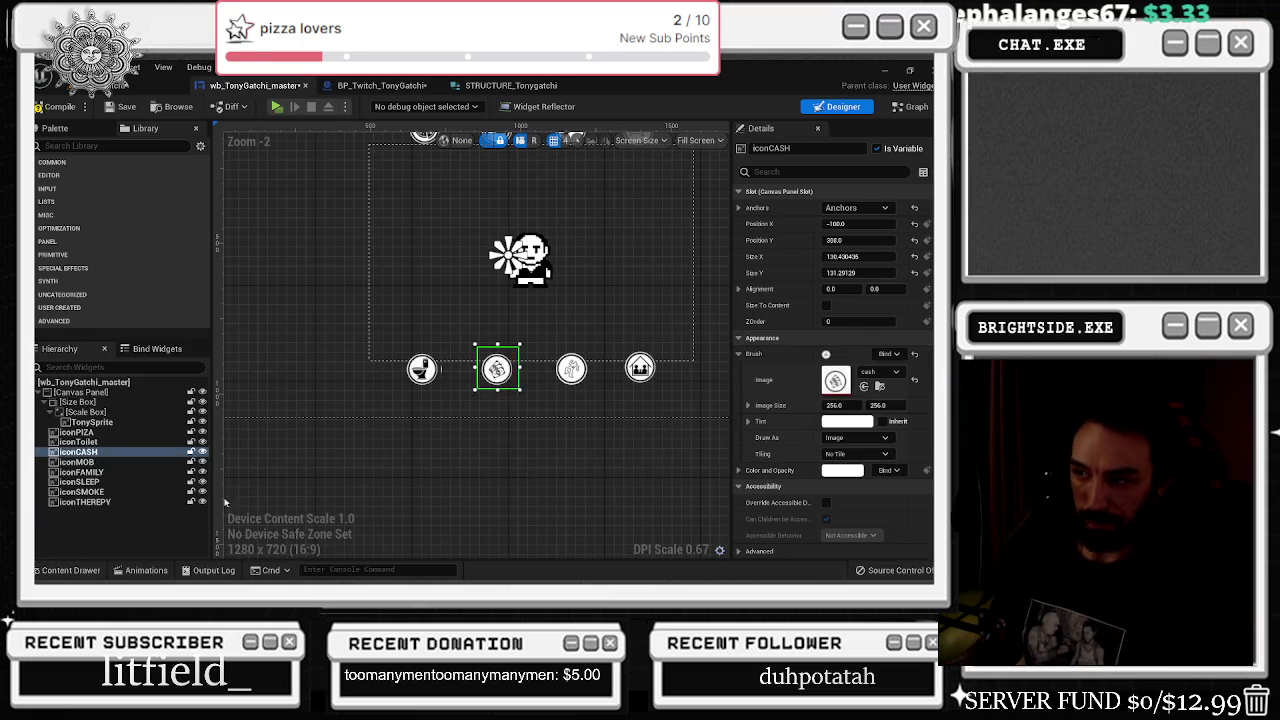
- Select iconMOB and rename NewAnimation to Confirmation_mob
{"action": "left_click", "coordinate": [582, 364]}
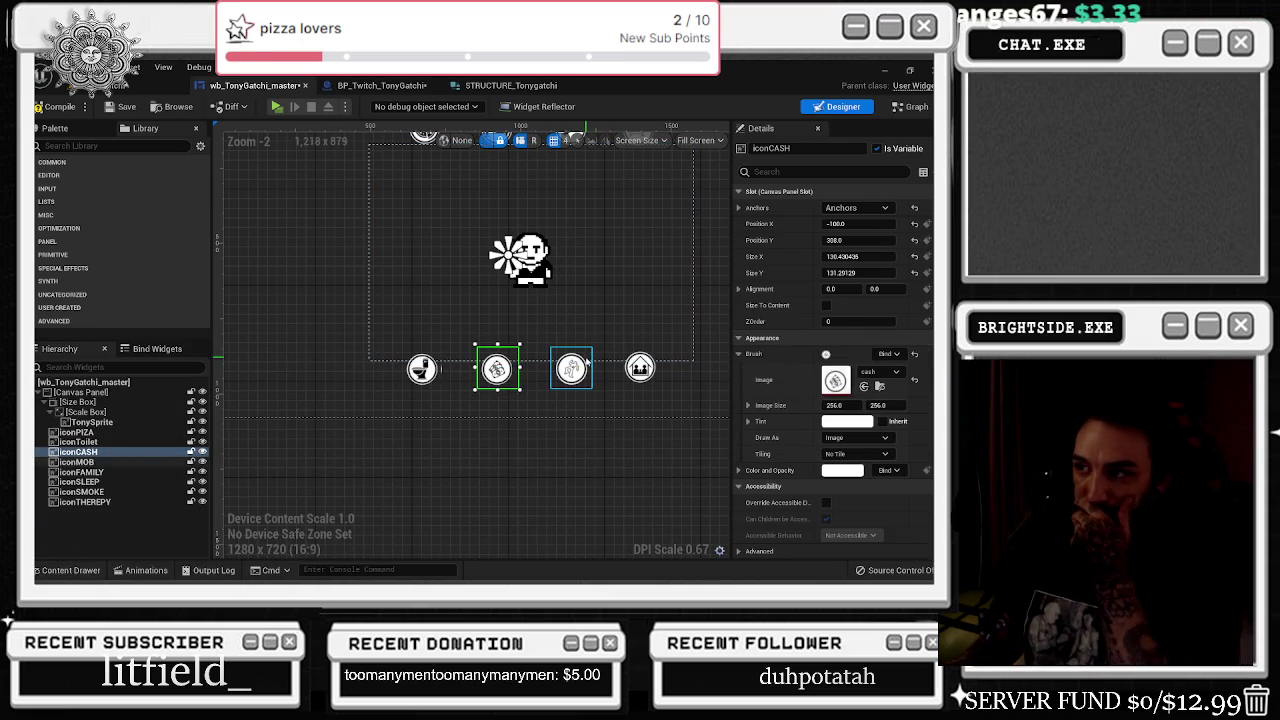
{"action": "left_click", "coordinate": [150, 571]}
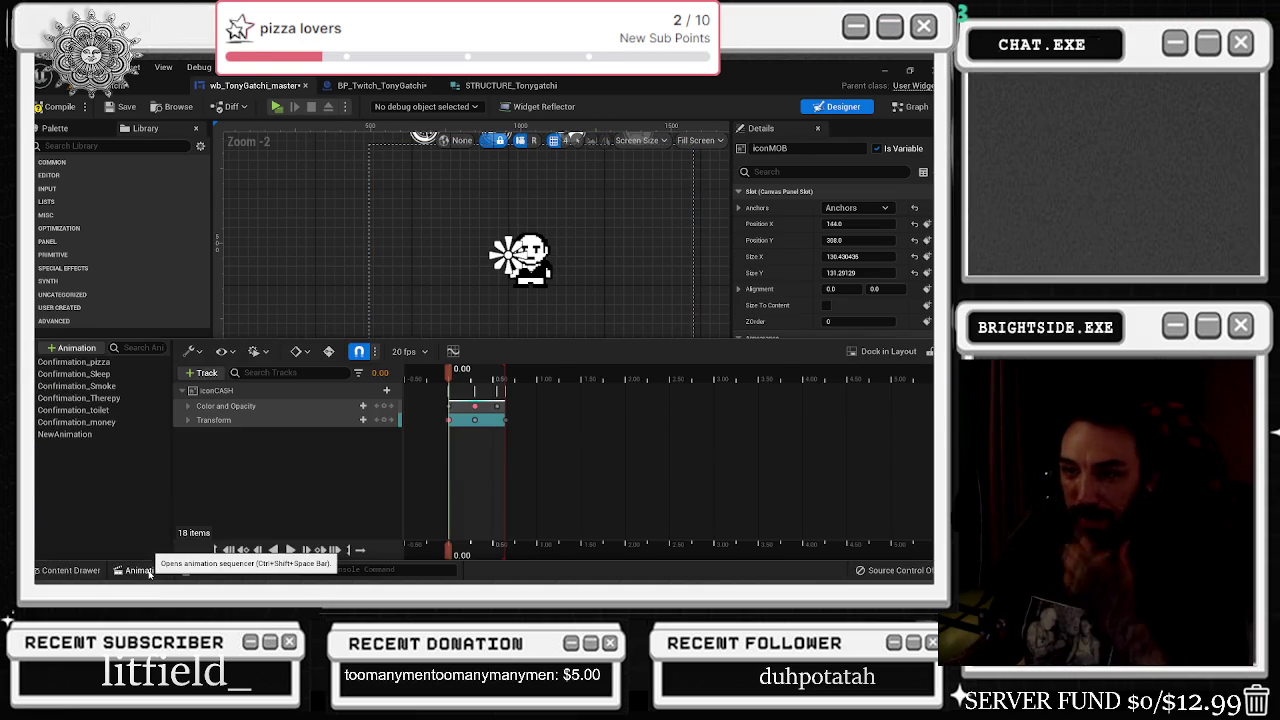
{"action": "left_click", "coordinate": [56, 435]}
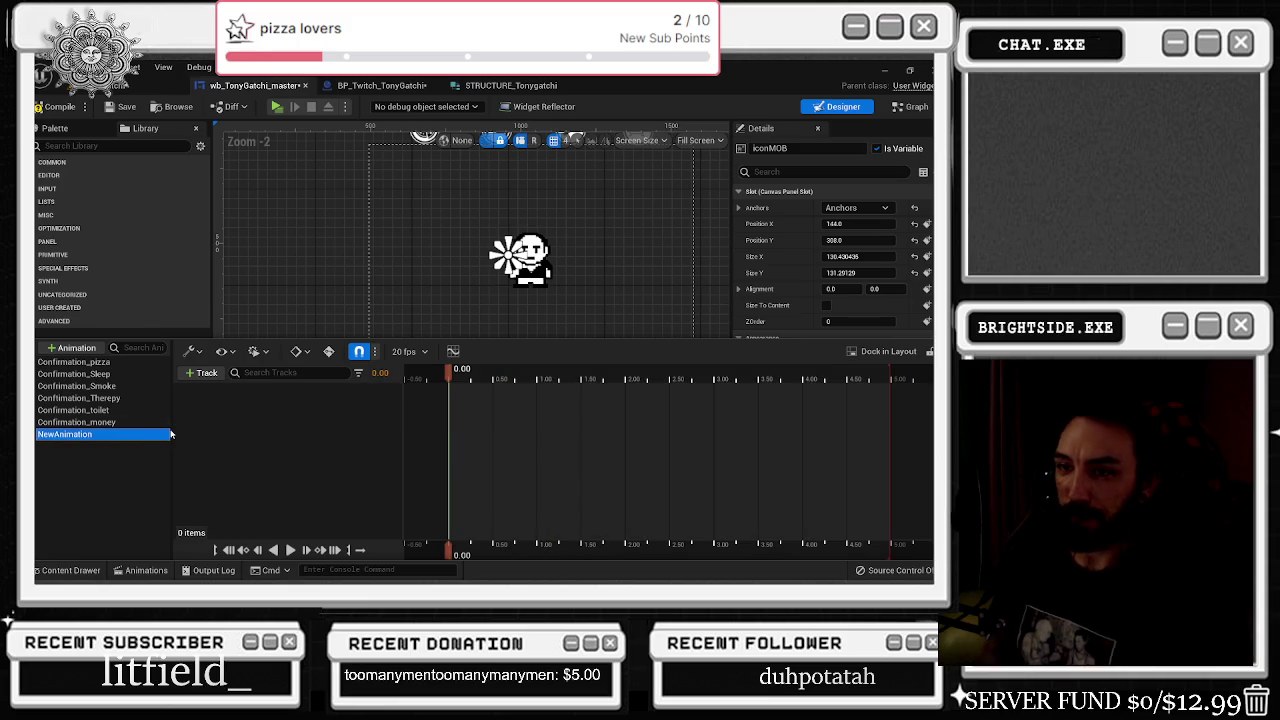
{"action": "key", "text": "F2"}
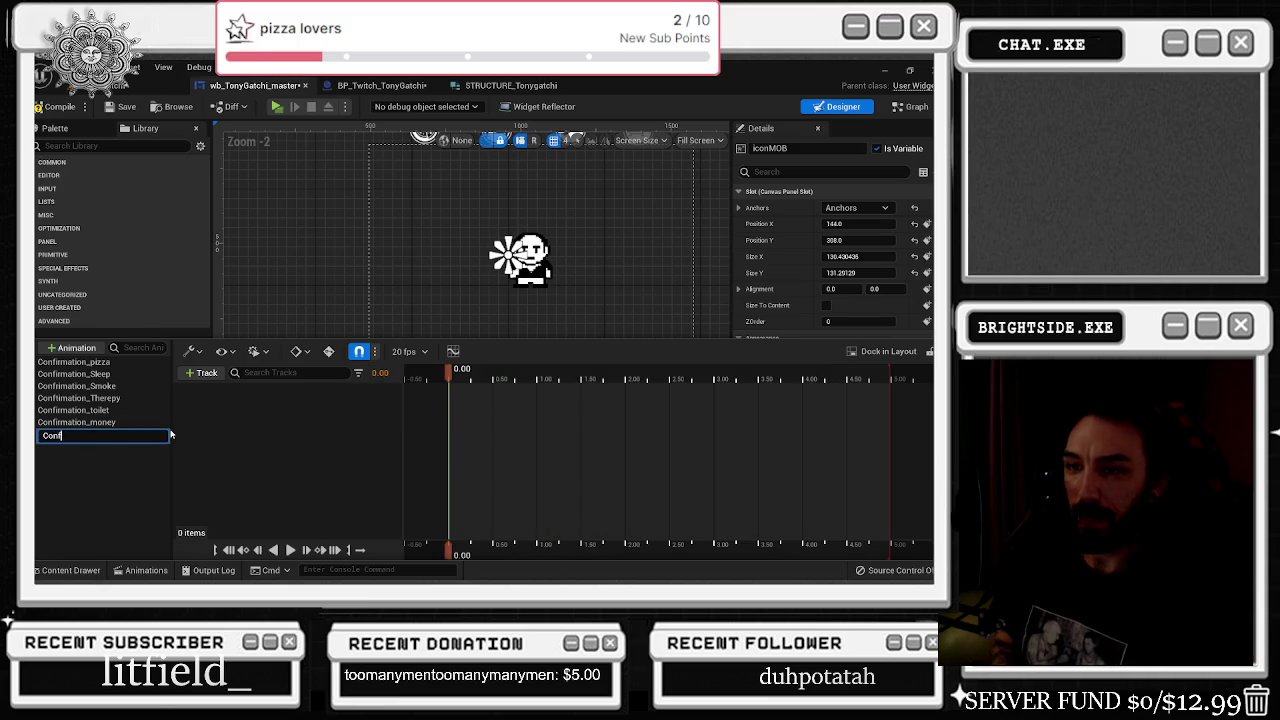
{"action": "type", "text": "b"}
{"action": "key", "text": "Return"}
{"action": "left_click", "coordinate": [153, 465]}
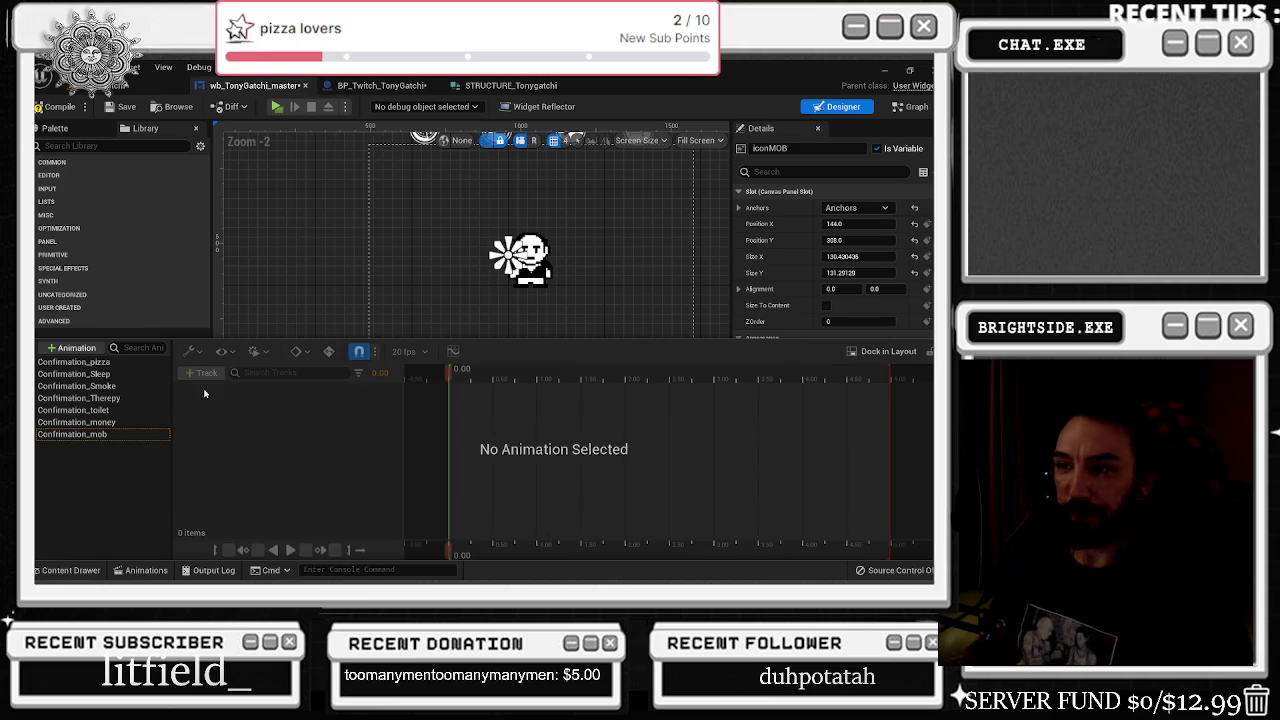
{"action": "left_click", "coordinate": [72, 434]}
- Add an iconMOB track, paste the copied fade and transform keyframes, then select iconFAMILY
{"action": "left_click", "coordinate": [200, 372]}
{"action": "left_click", "coordinate": [230, 390]}
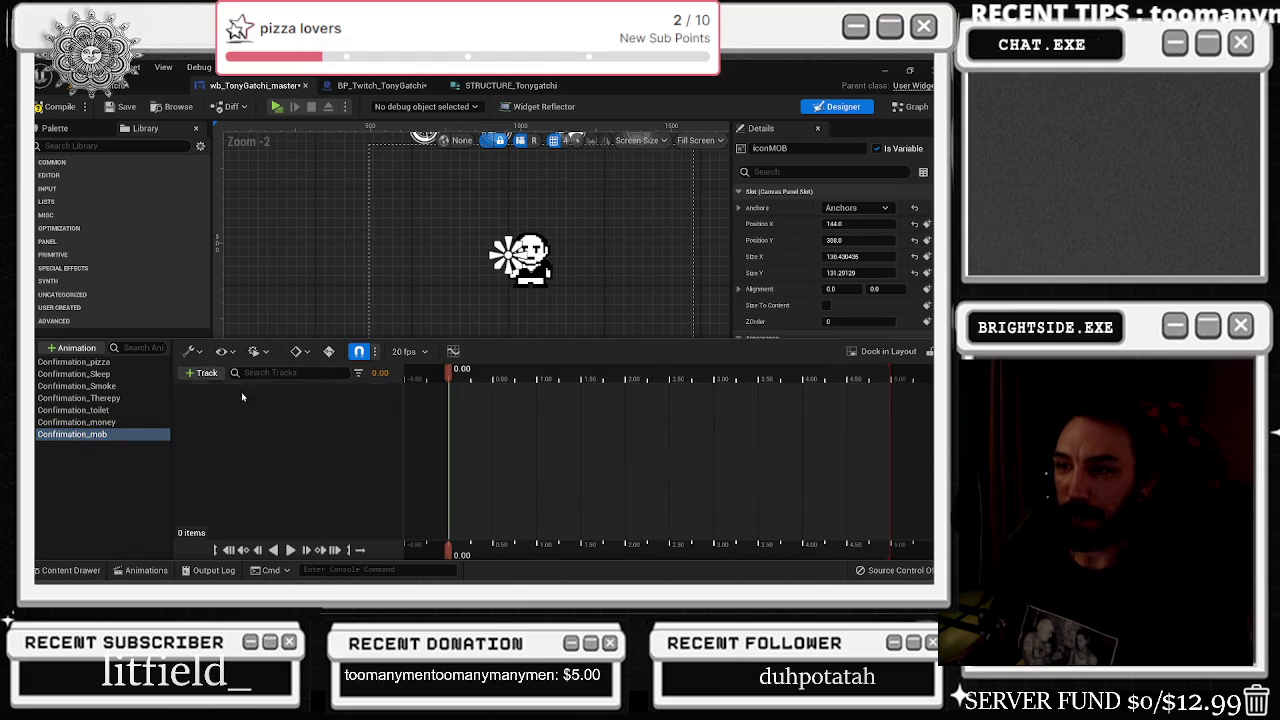
{"action": "left_click", "coordinate": [330, 390]}
{"action": "key", "text": "ctrl+v"}
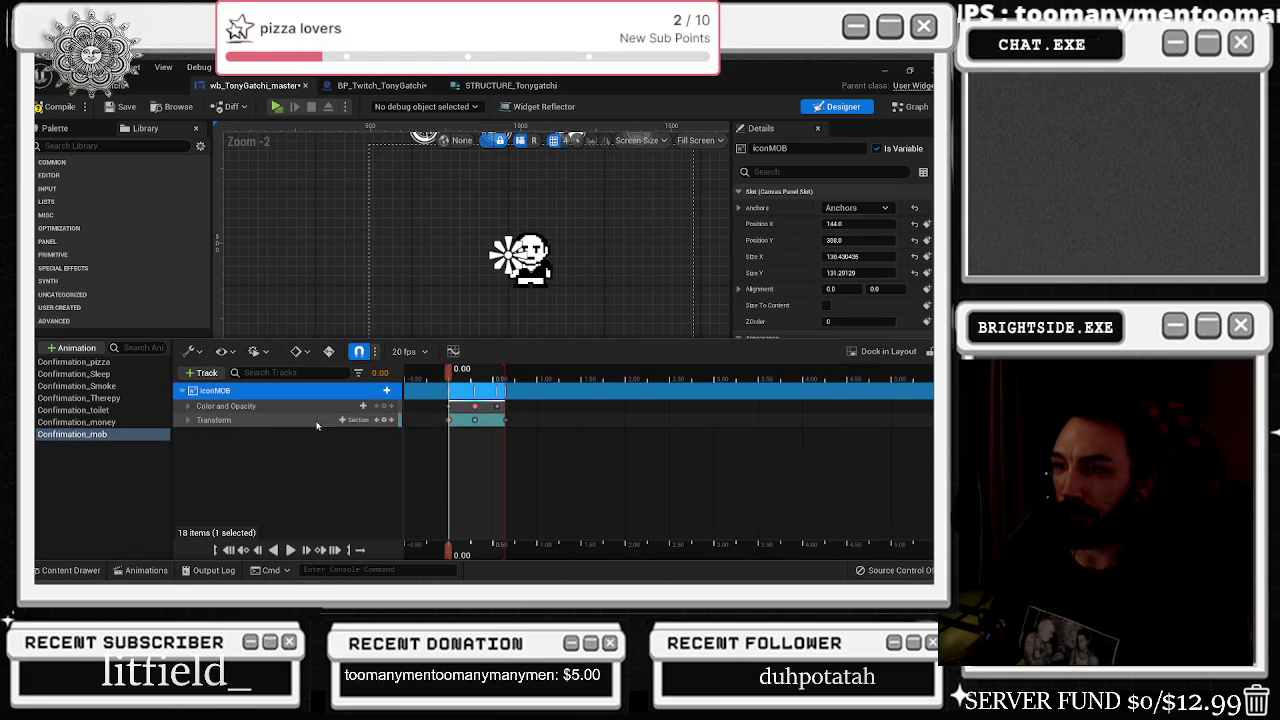
{"action": "left_click", "coordinate": [78, 570]}
{"action": "left_click", "coordinate": [71, 570]}
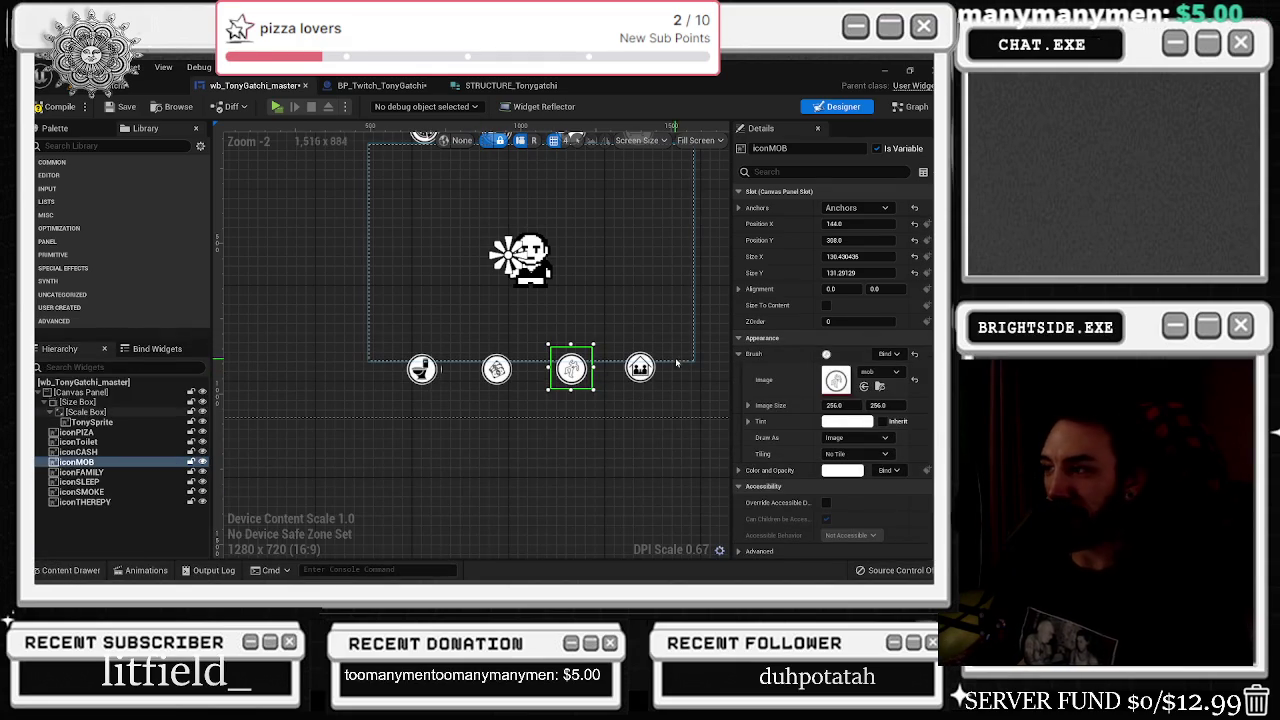
{"action": "left_click", "coordinate": [82, 472]}
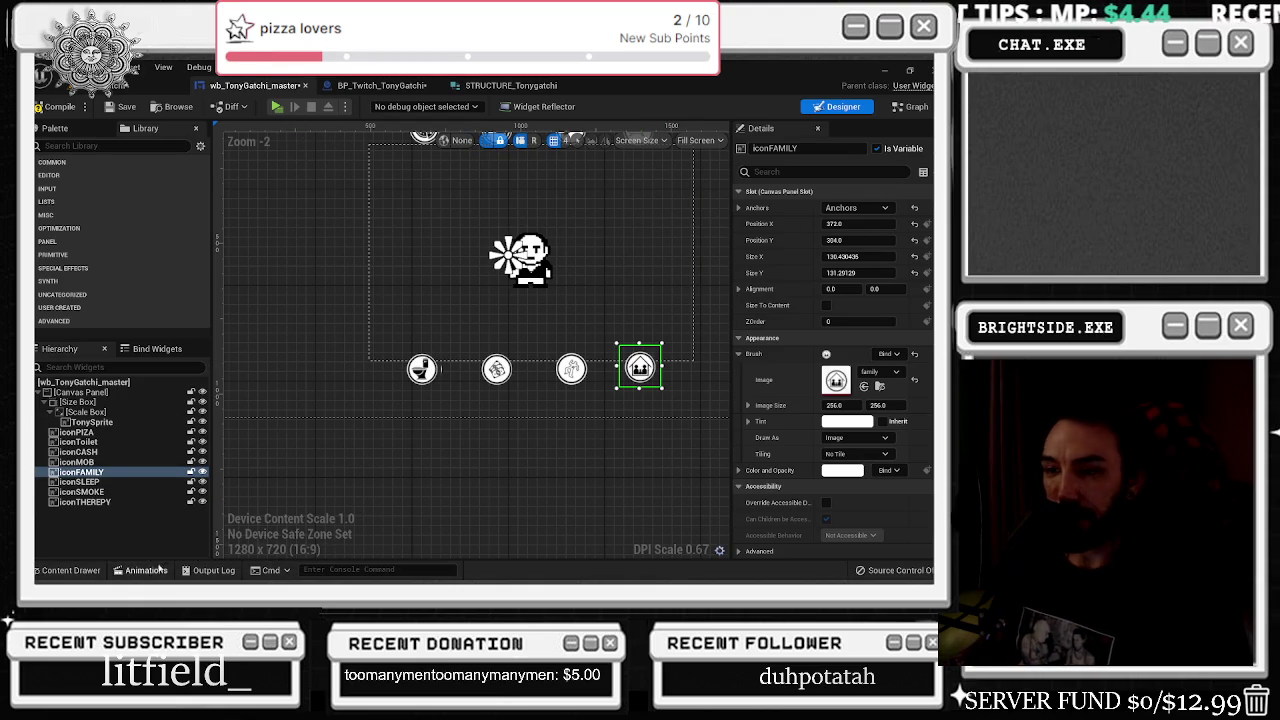
- Search the asset browser for 'famil' assets, then bring the animation list back up
{"action": "left_click", "coordinate": [160, 568]}
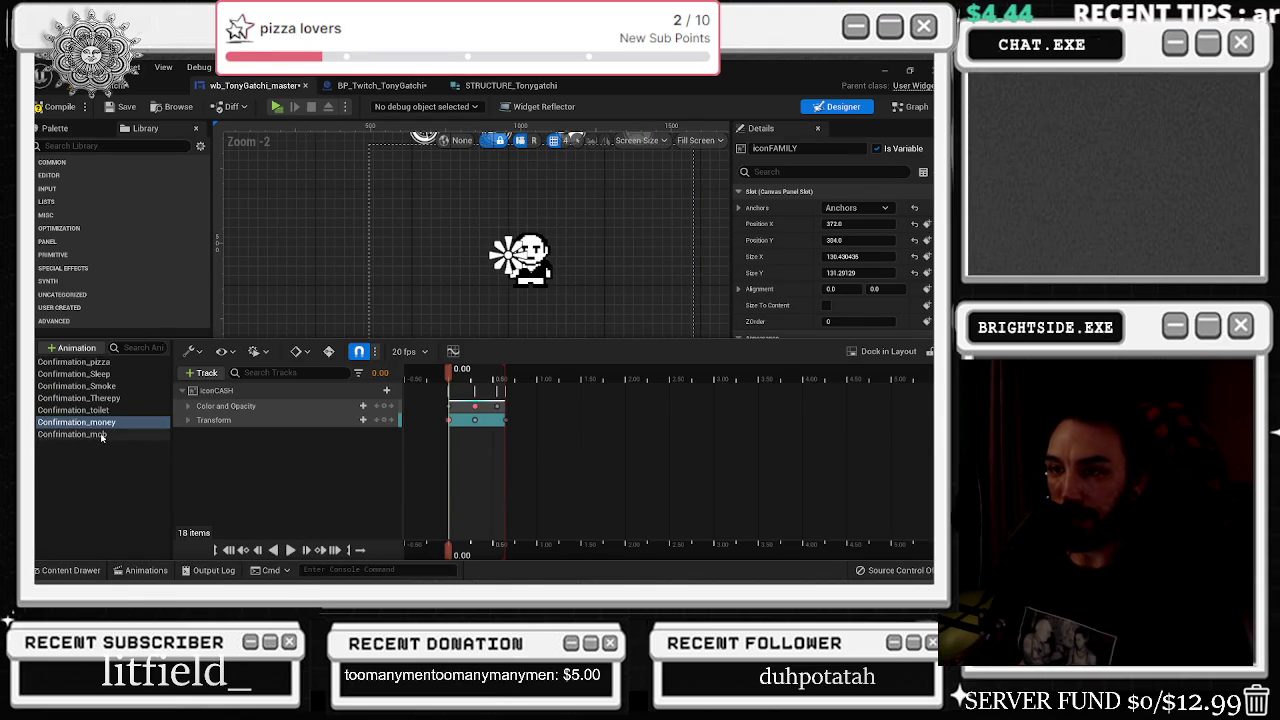
{"action": "left_click", "coordinate": [78, 571]}
{"action": "left_click", "coordinate": [78, 571]}
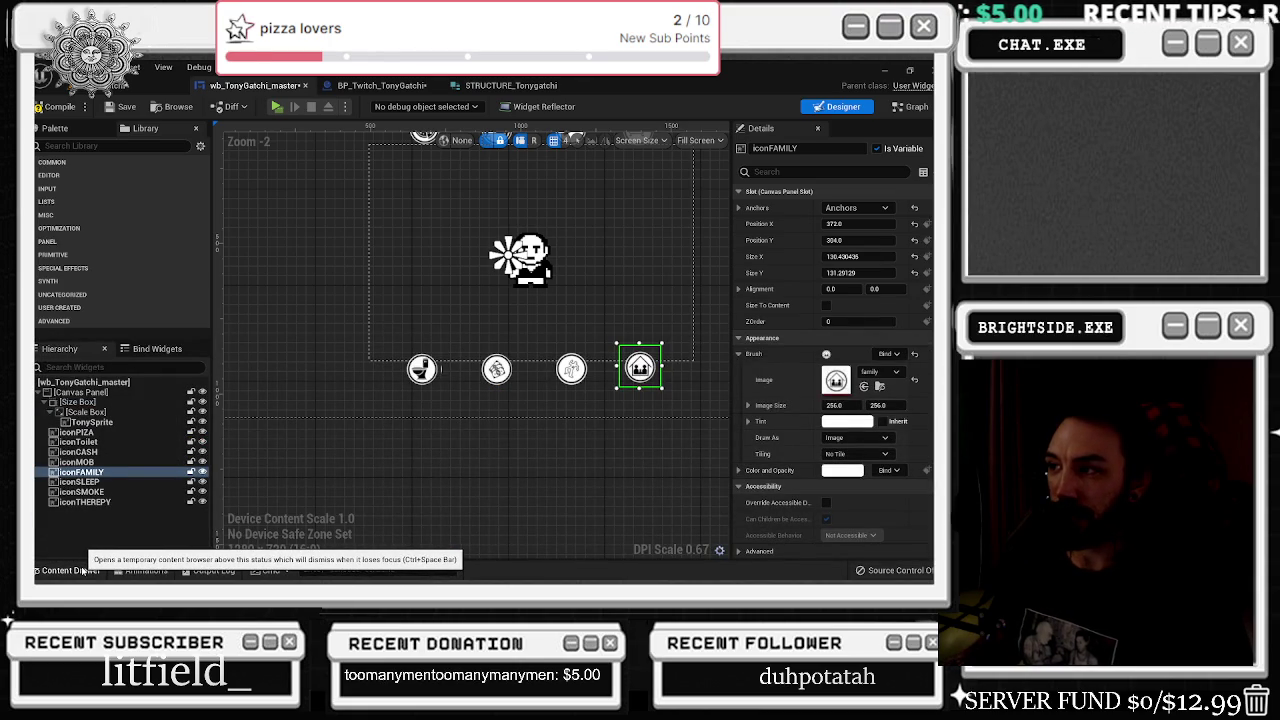
{"action": "left_click", "coordinate": [83, 571]}
{"action": "type", "text": "famil"}
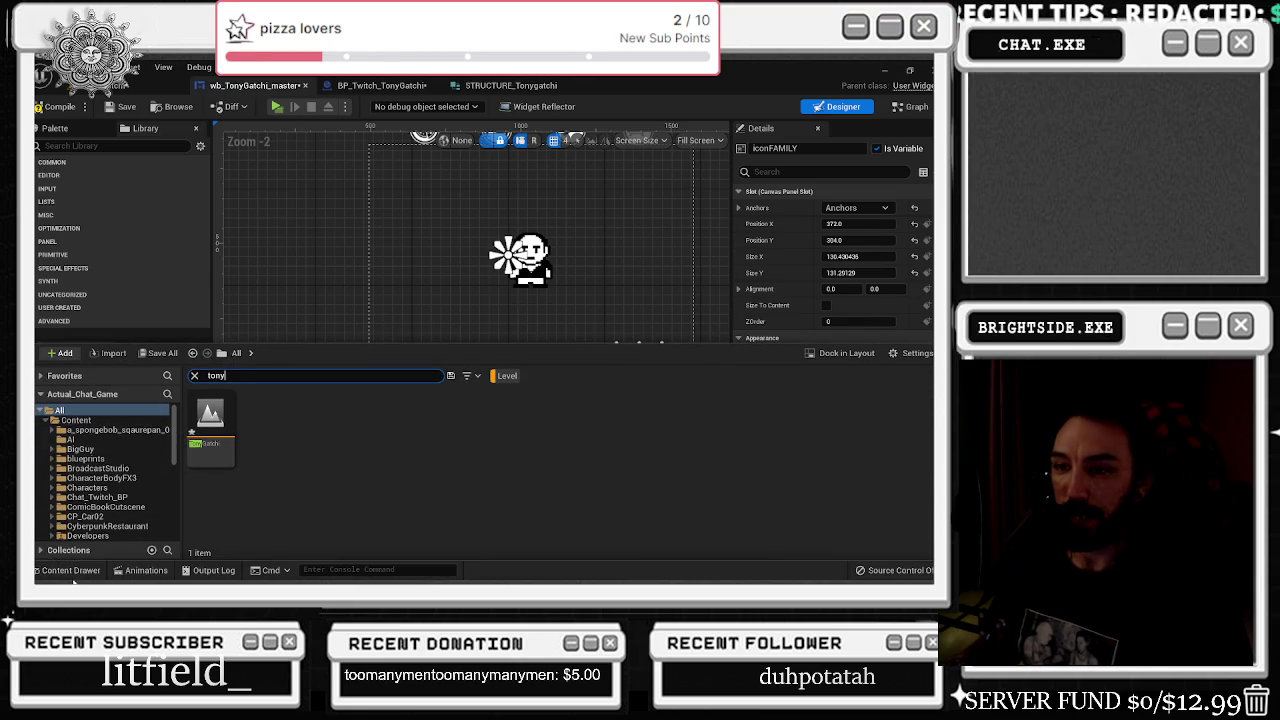
{"action": "left_click", "coordinate": [147, 580]}
{"action": "left_click", "coordinate": [147, 576]}
- Create confirmation_Family, add an iconFAMILY track, and paste the copied keyframes onto it
{"action": "left_click", "coordinate": [70, 347]}
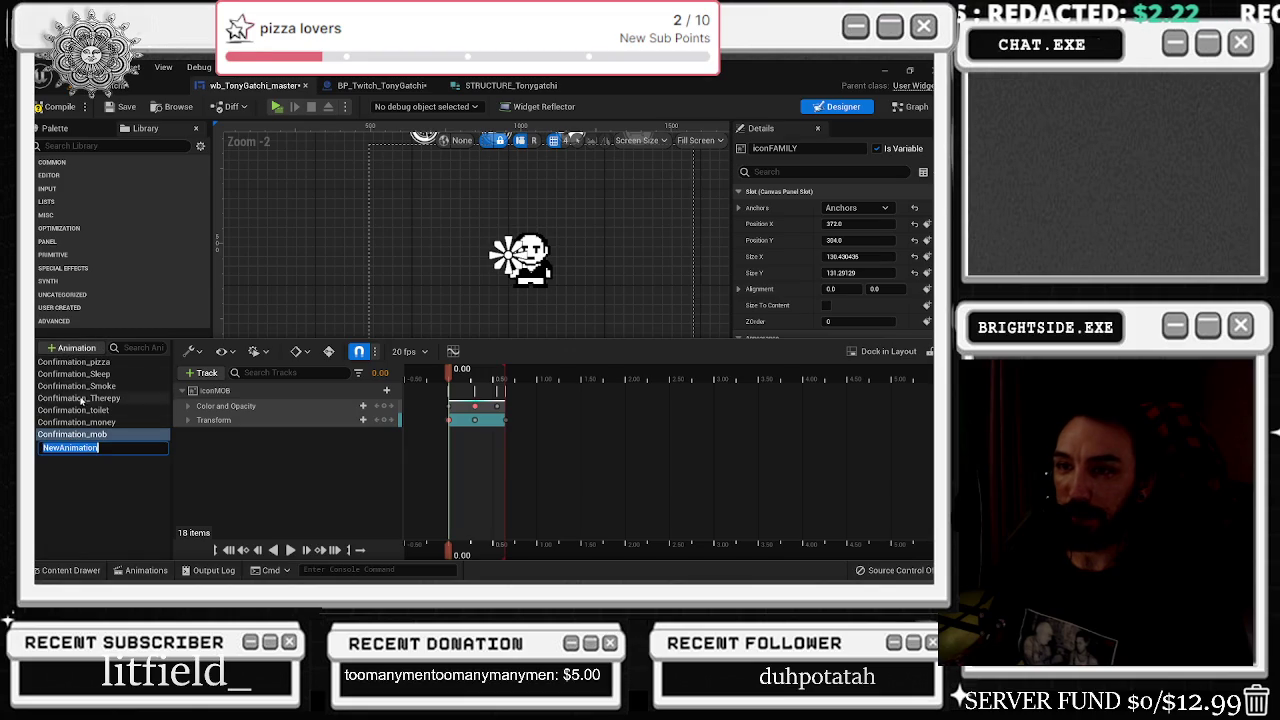
{"action": "type", "text": "confir"}
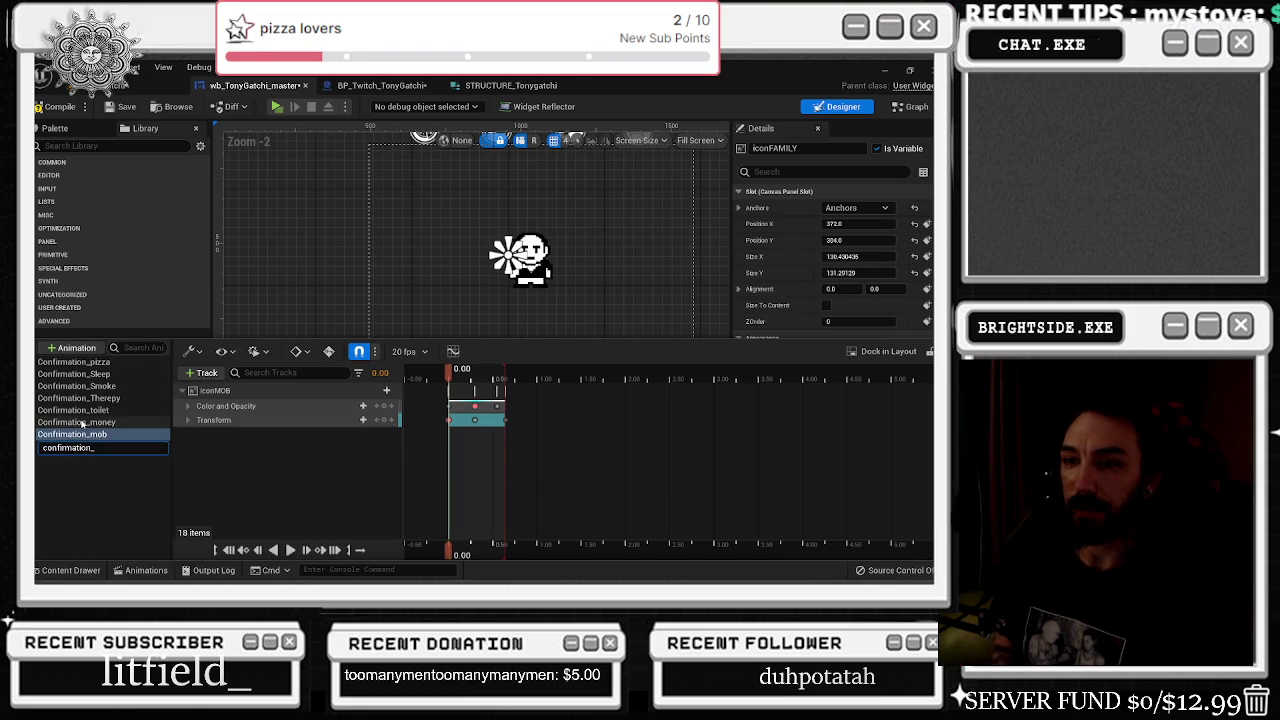
{"action": "type", "text": "Family"}
{"action": "key", "text": "Return"}
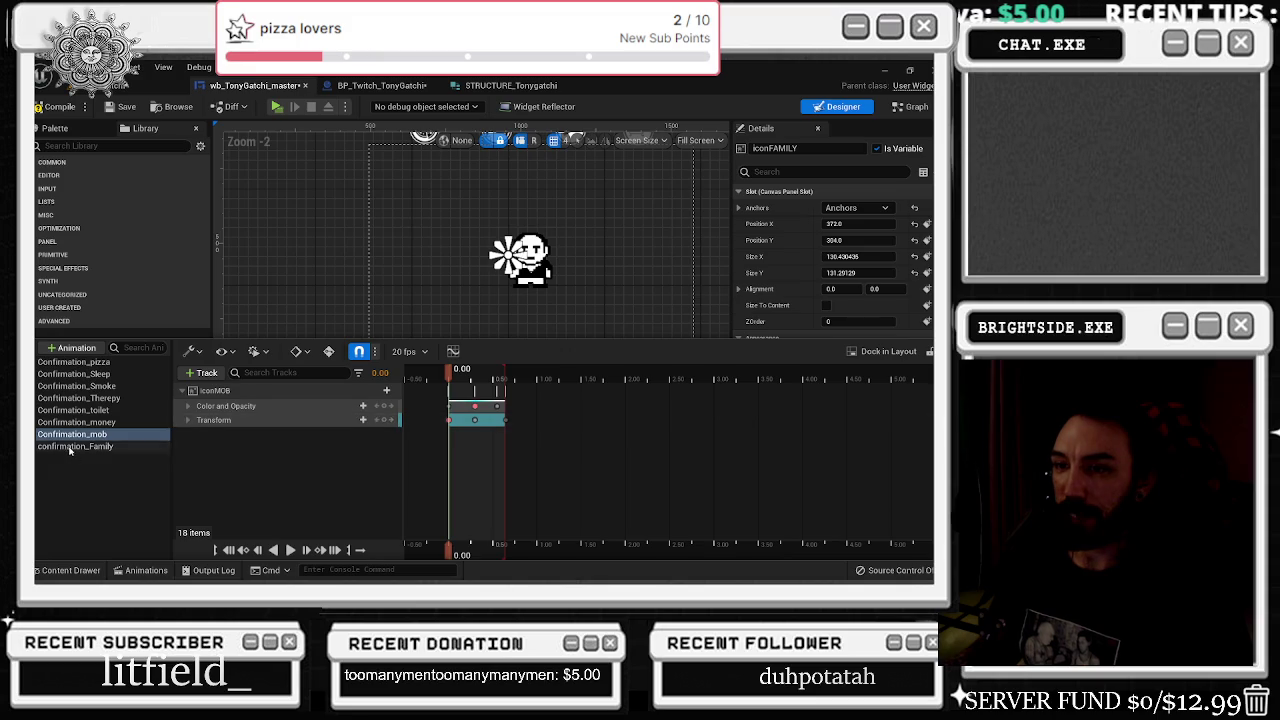
{"action": "left_click", "coordinate": [72, 446]}
{"action": "left_click", "coordinate": [203, 372]}
{"action": "left_click", "coordinate": [215, 391]}
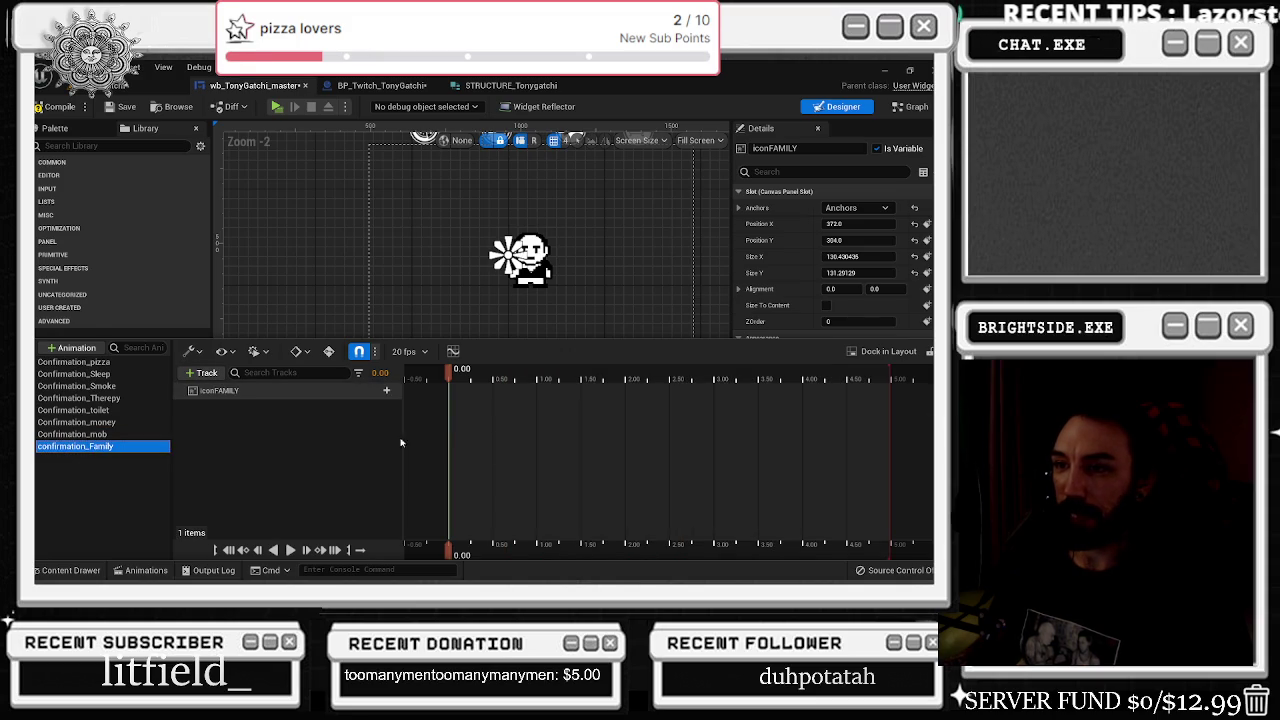
{"action": "left_click", "coordinate": [262, 391]}
{"action": "key", "text": "ctrl+v"}
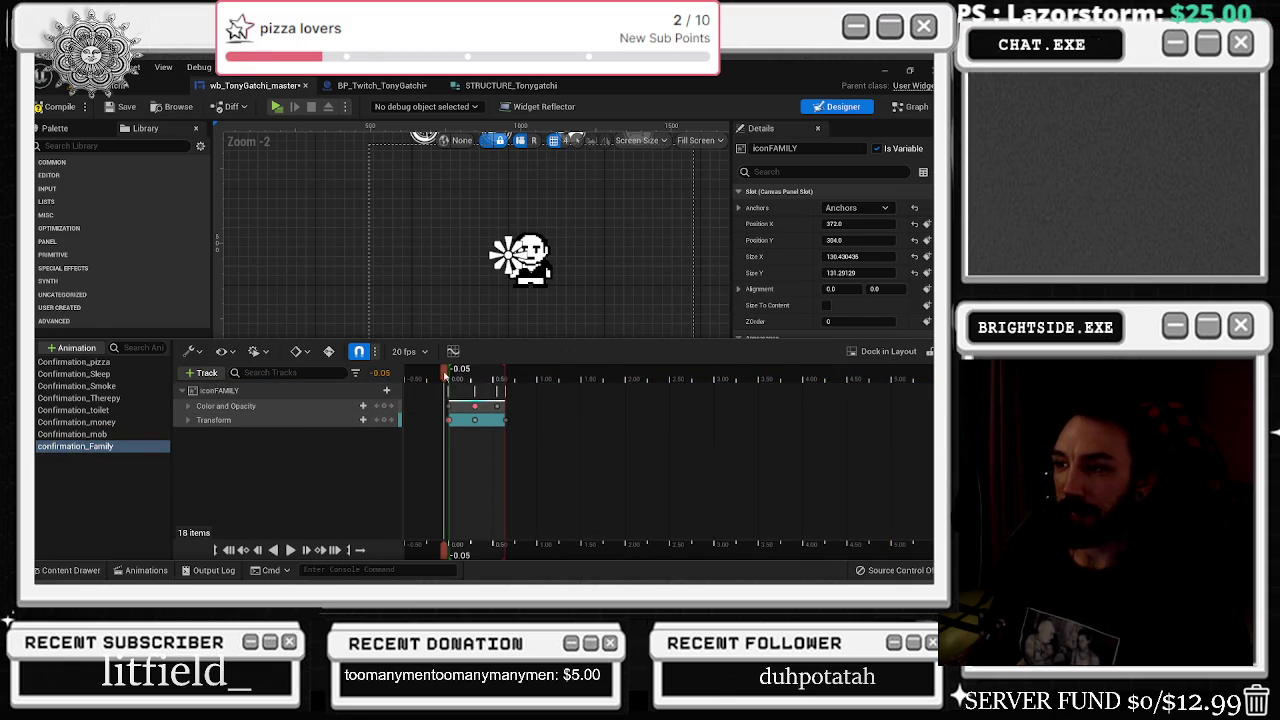
{"action": "left_click", "coordinate": [528, 258]}
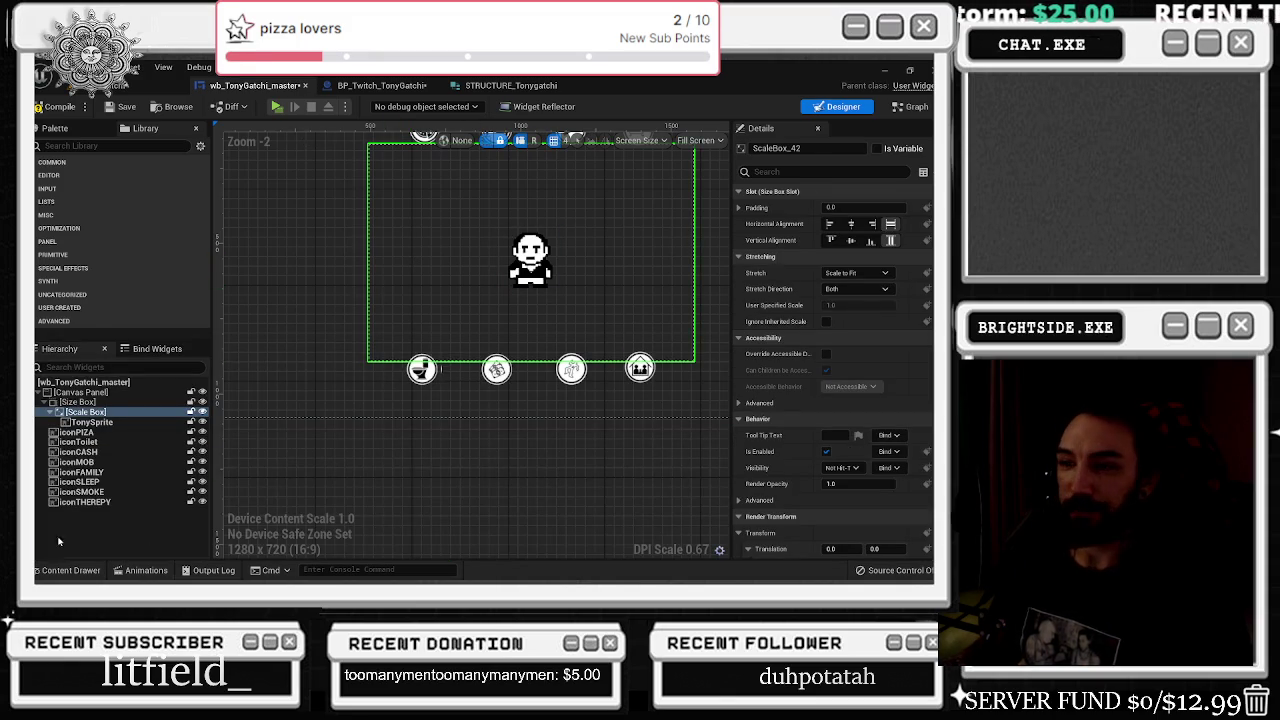
- Play the Confirmation_mob animation preview and scrub it back to about 0.35 seconds
{"action": "left_click", "coordinate": [140, 570]}
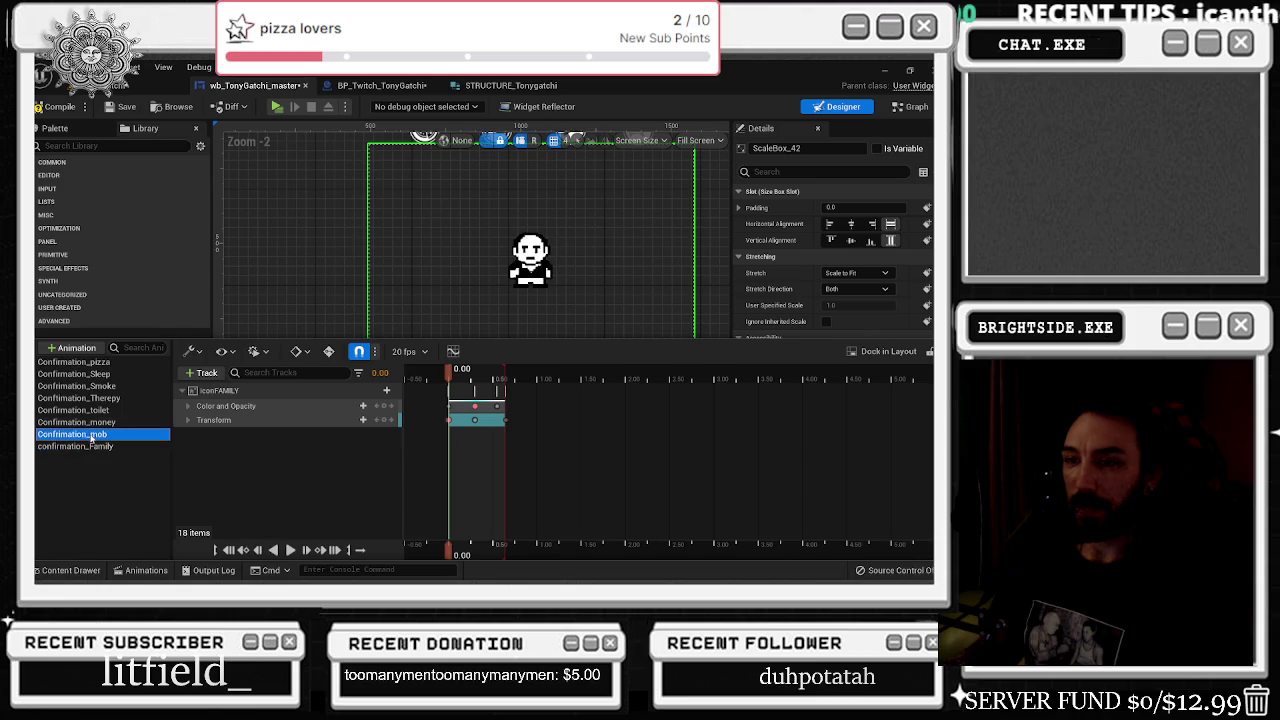
{"action": "left_click", "coordinate": [130, 571]}
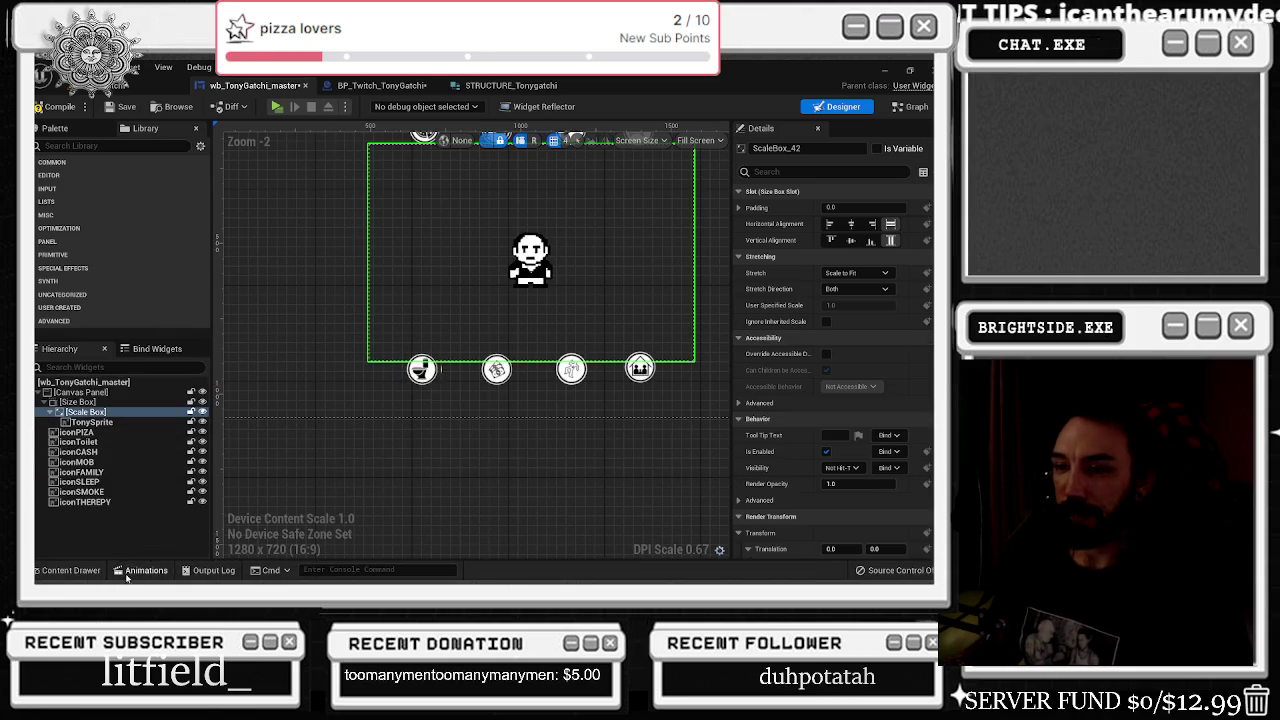
{"action": "left_click", "coordinate": [125, 572]}
{"action": "key", "text": "space"}
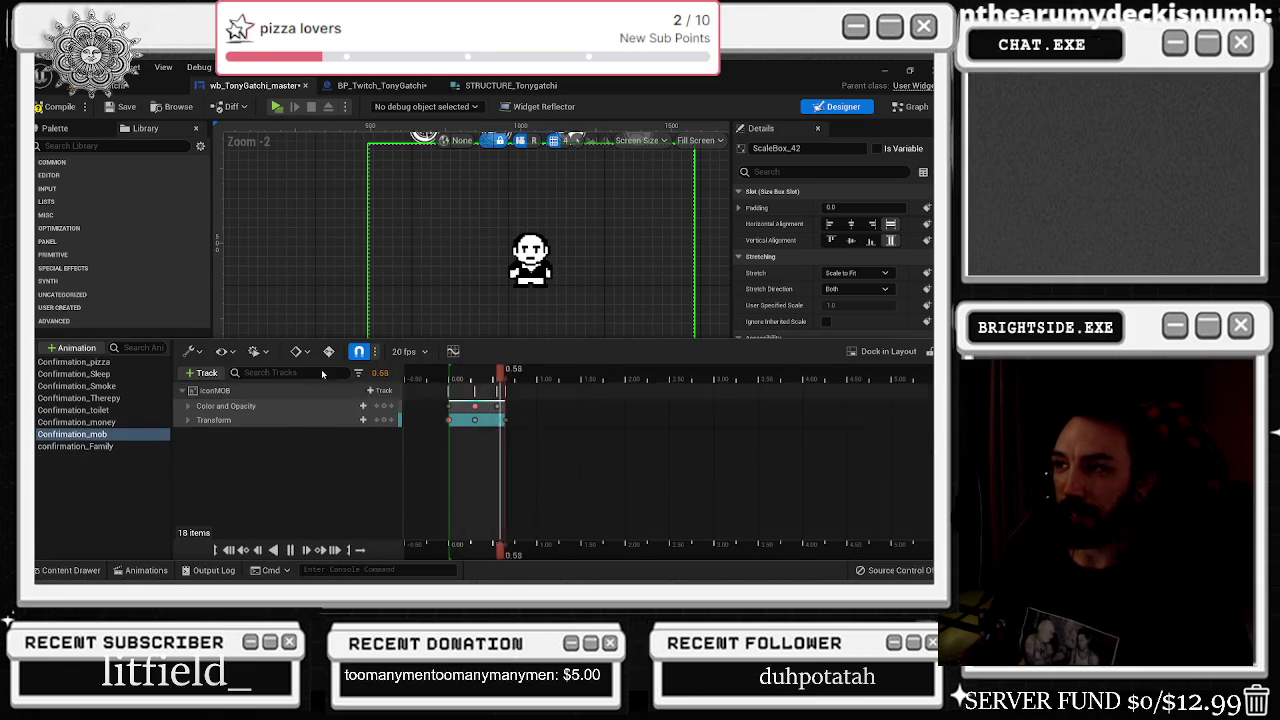
{"action": "mouse_move", "coordinate": [371, 337]}
{"action": "left_mouse_down"}
{"action": "mouse_move", "coordinate": [371, 435]}
{"action": "mouse_move", "coordinate": [371, 400]}
{"action": "left_mouse_up"}
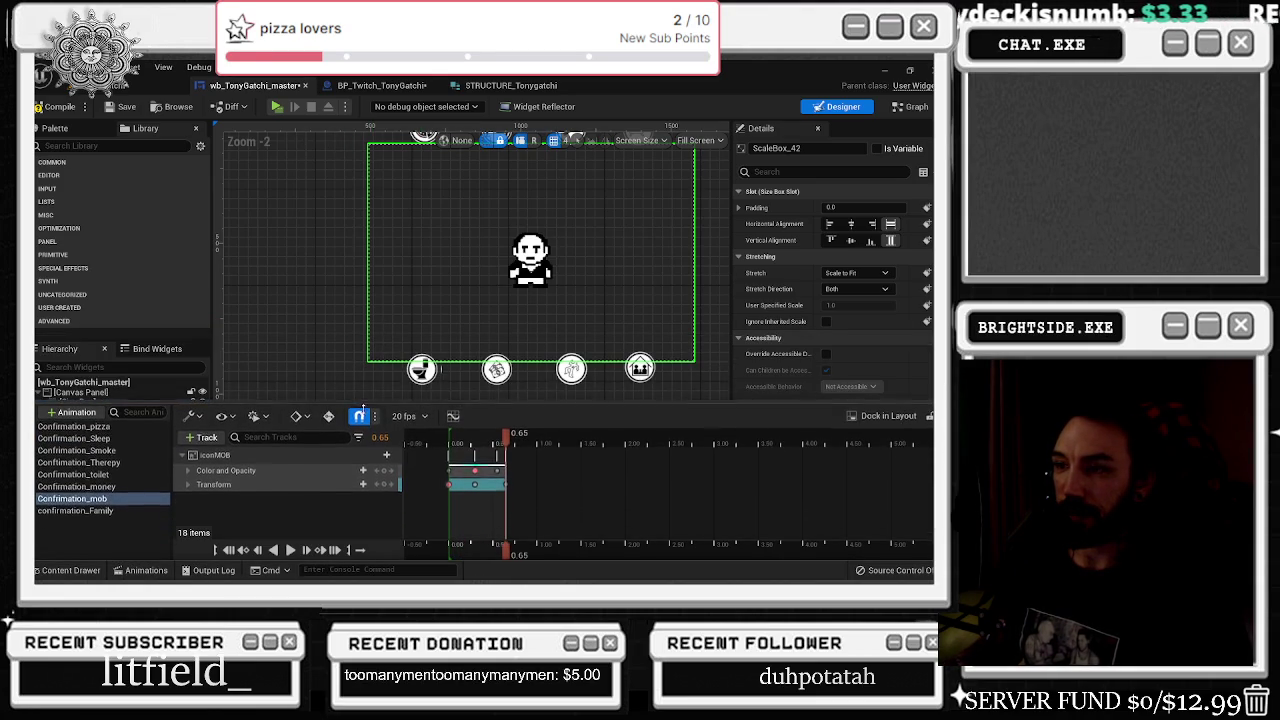
{"action": "left_click", "coordinate": [155, 573]}
{"action": "left_click", "coordinate": [145, 570]}
{"action": "left_click_drag", "start_coordinate": [454, 435], "coordinate": [517, 422]}
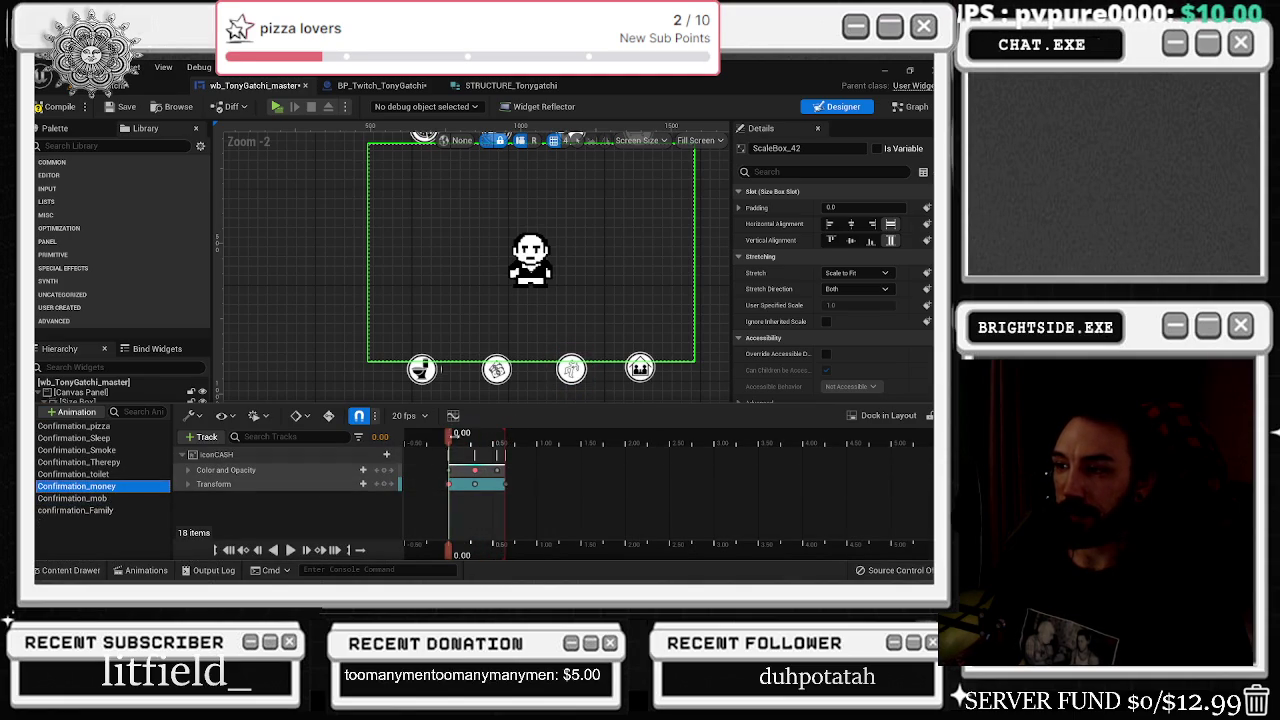
- Preview Confirmation_toilet and Confirmation_Therepy, close the animation drawer, and switch windows with Alt+Tab
{"action": "left_click", "coordinate": [136, 473]}
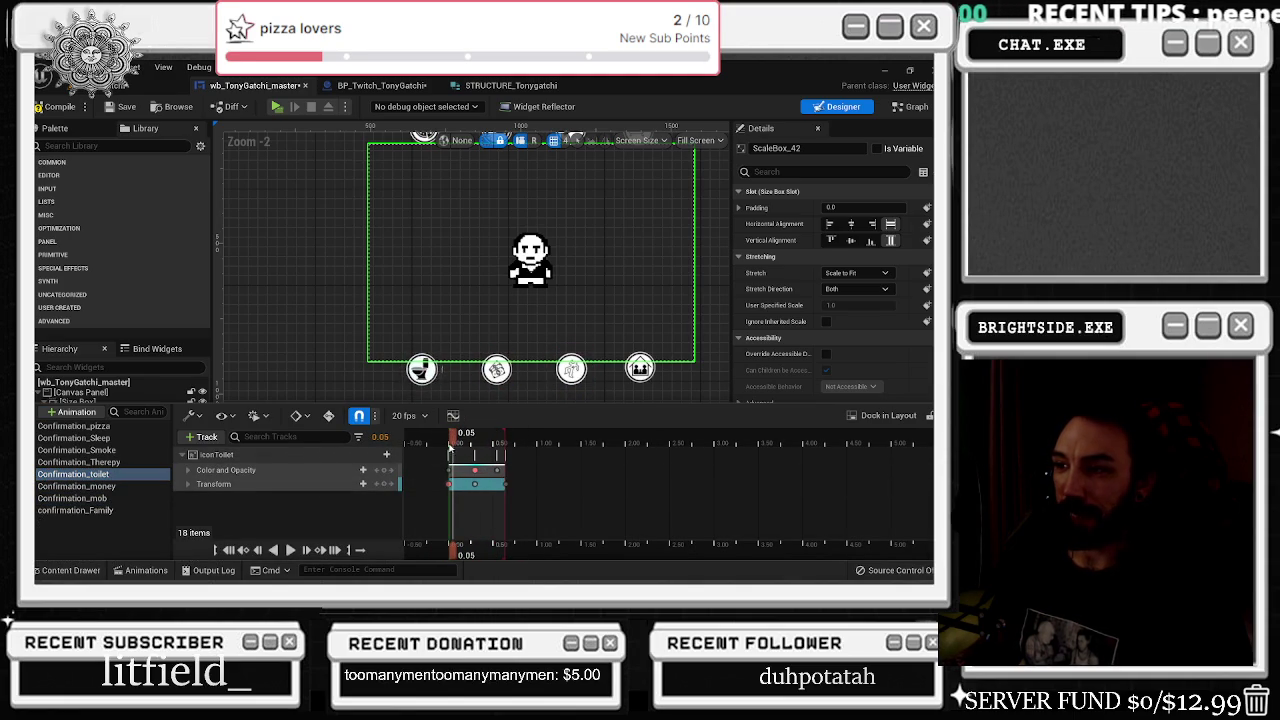
{"action": "left_click", "coordinate": [96, 462]}
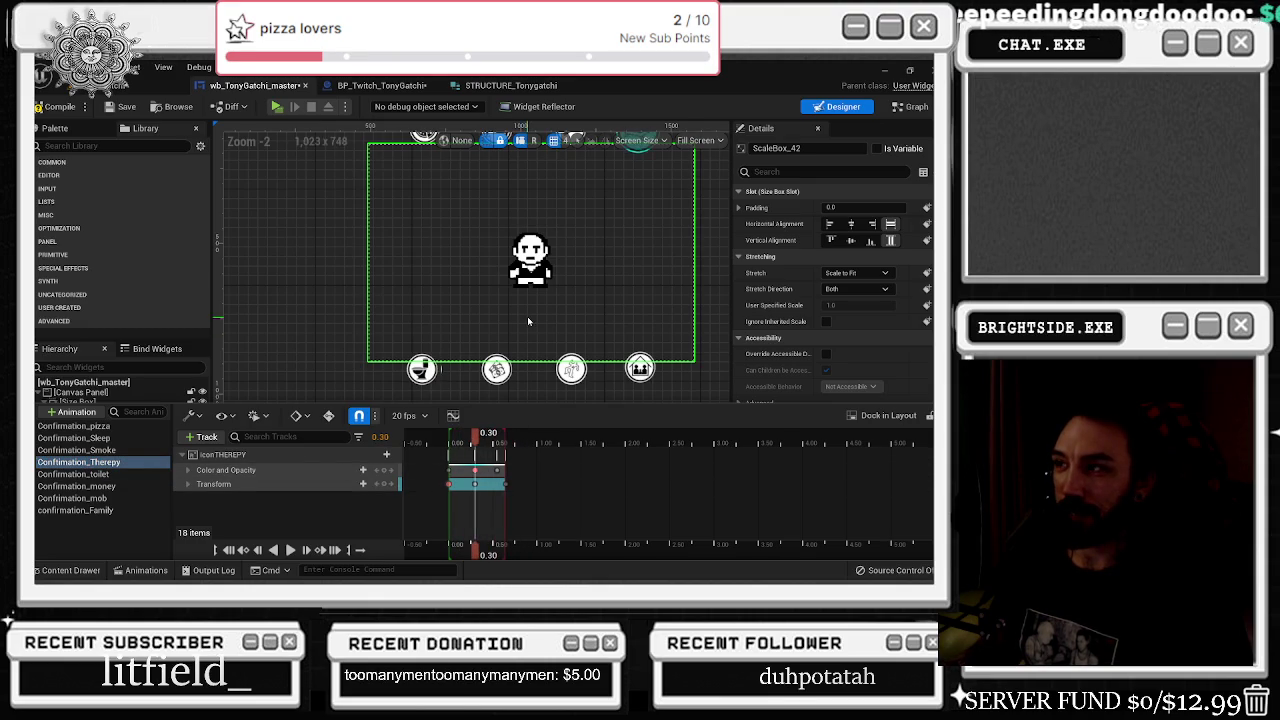
{"action": "scroll", "coordinate": [565, 295], "scroll_direction": "down", "scroll_amount": 3}
{"action": "left_click", "coordinate": [118, 570]}
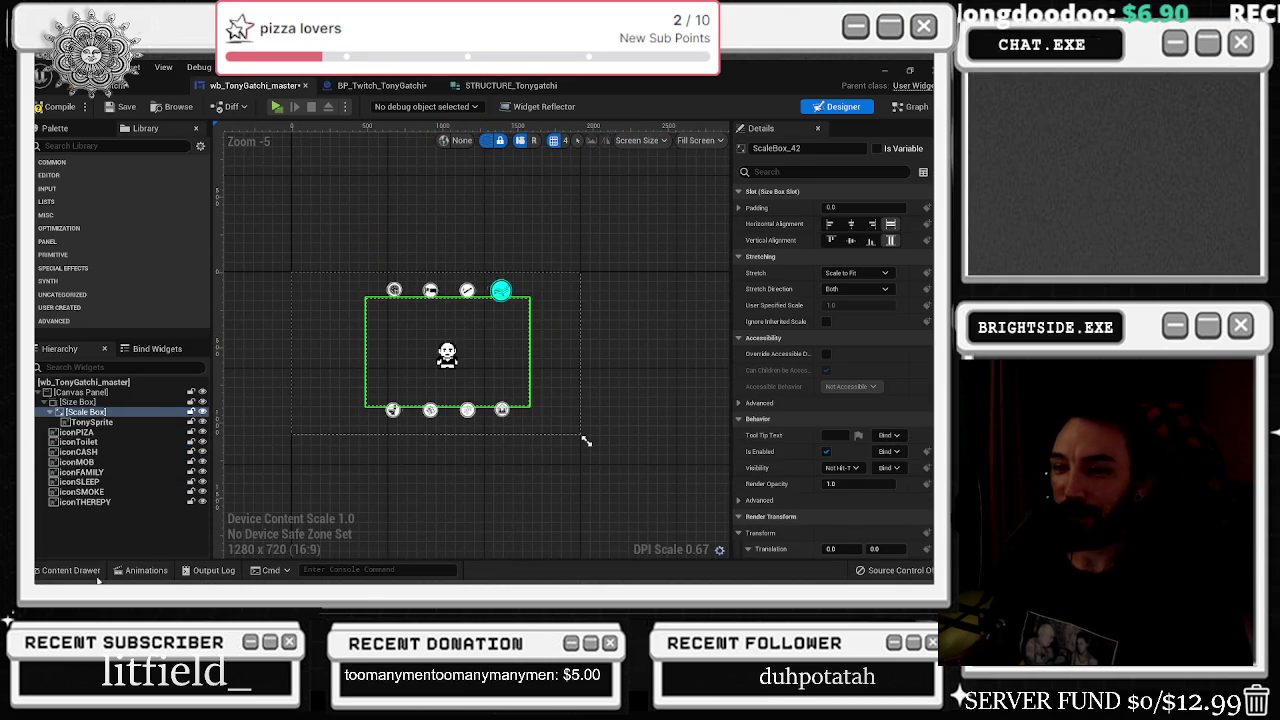
{"action": "key", "text": "alt+Tab"}
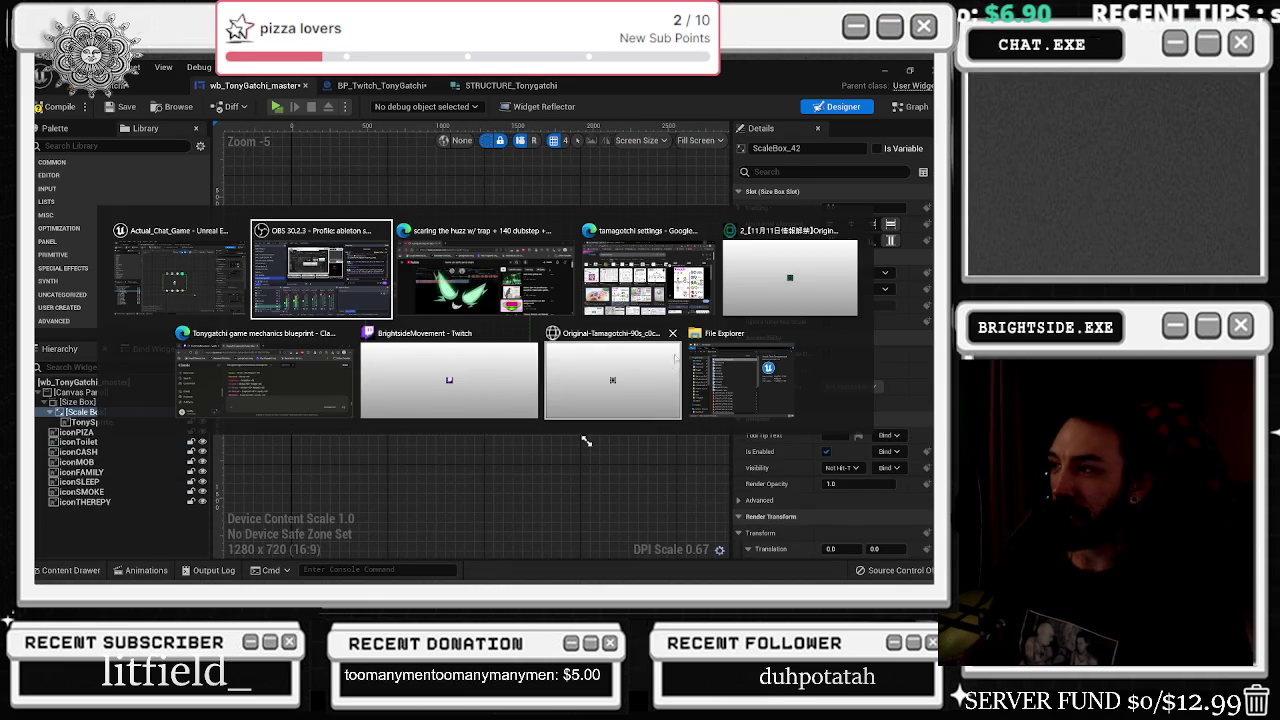
- View the full-size Tamagotchi image and the original How to Play chart, then minimize Chrome
{"action": "left_click", "coordinate": [648, 272]}
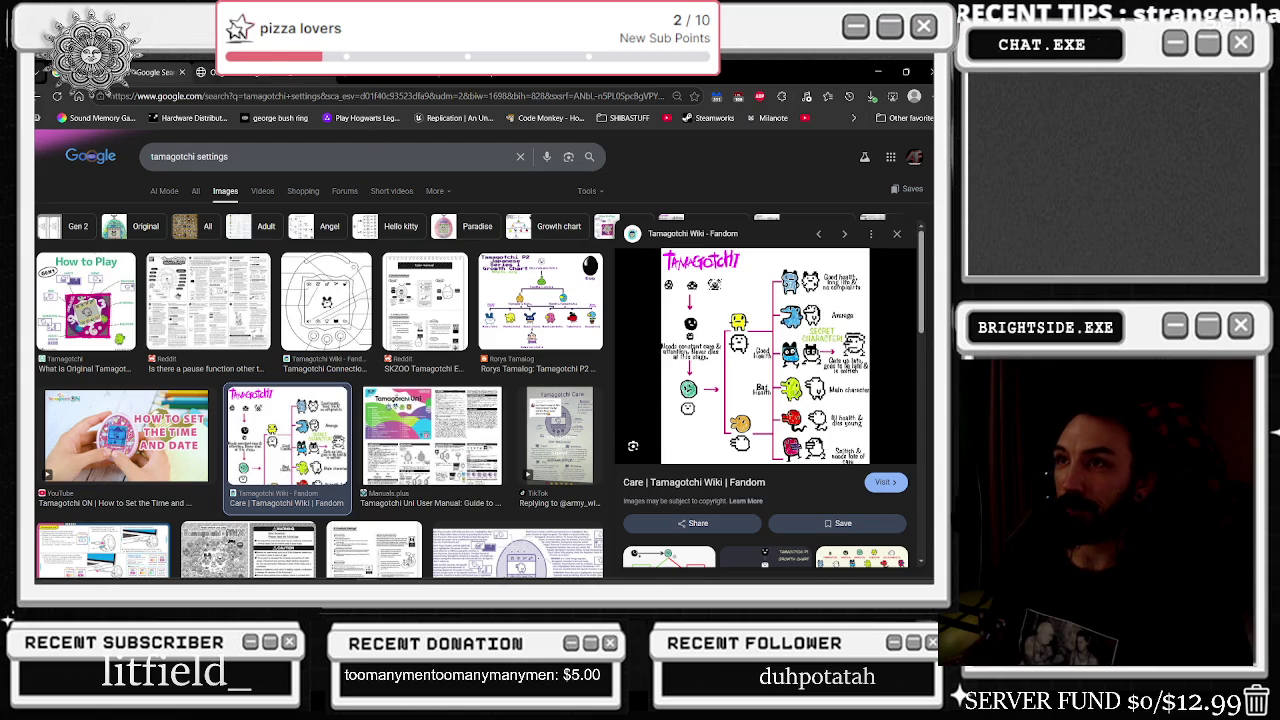
{"action": "left_click", "coordinate": [250, 72]}
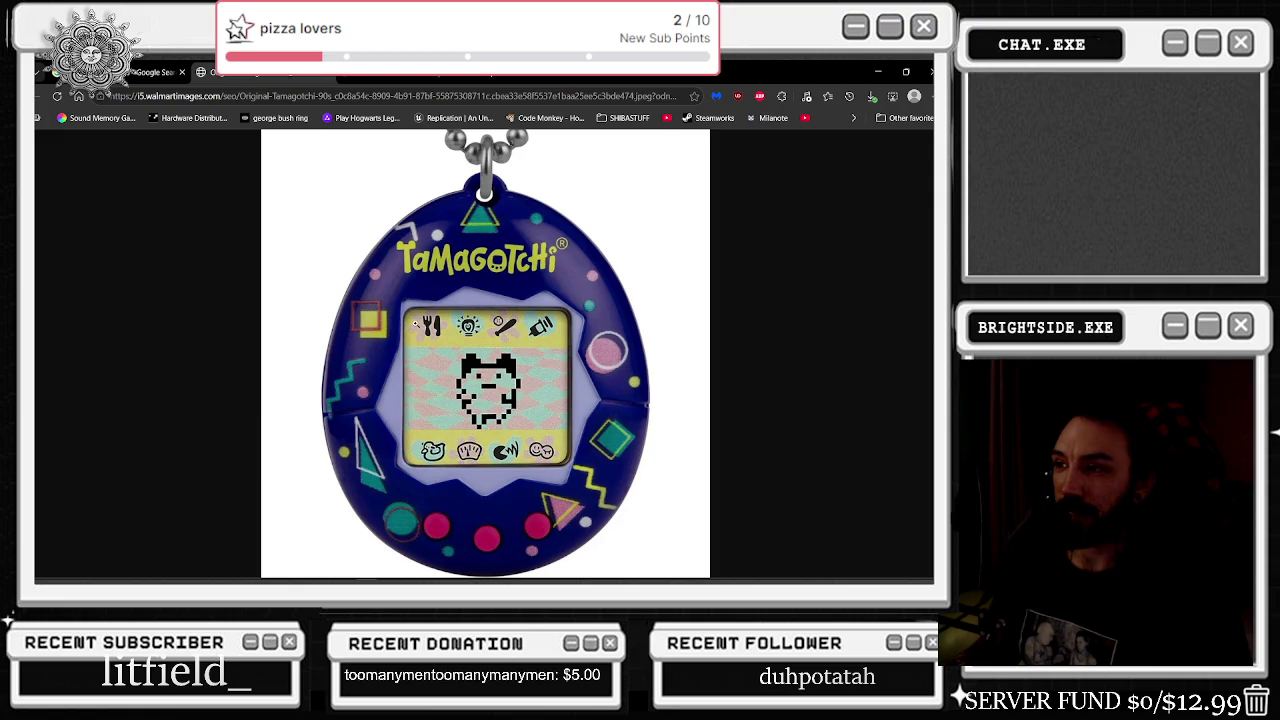
{"action": "left_click", "coordinate": [150, 70]}
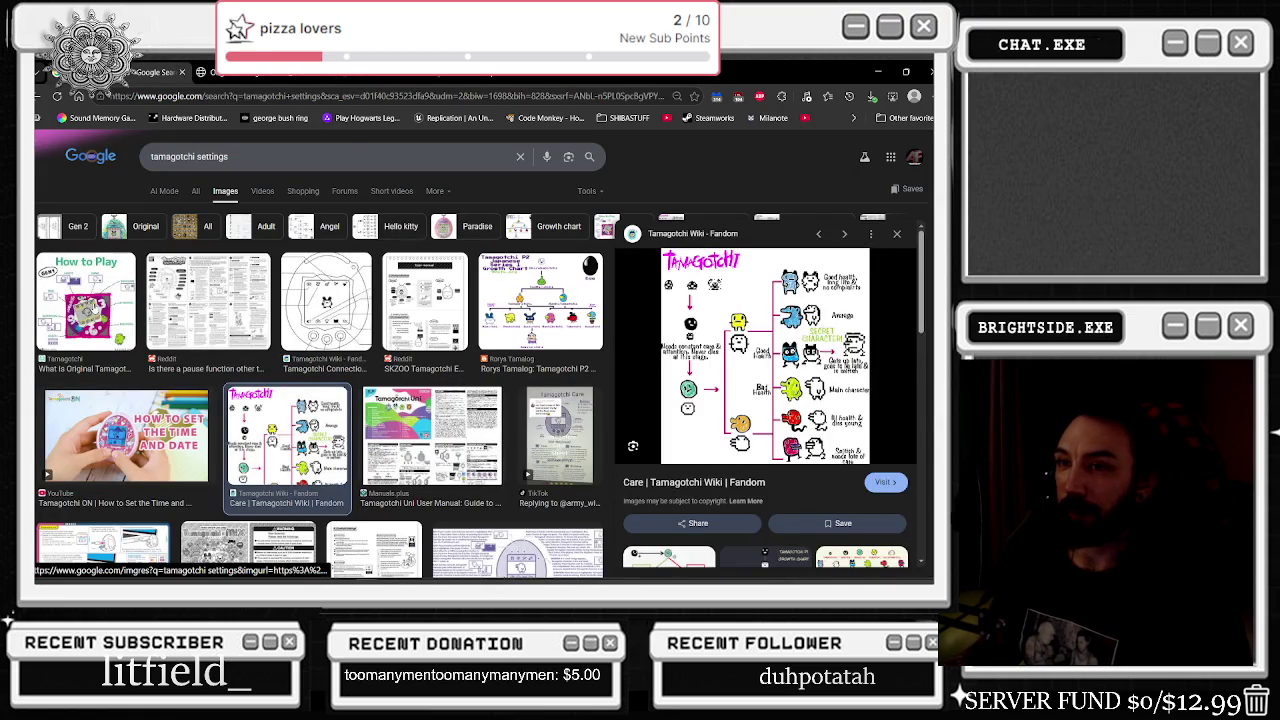
{"action": "left_click", "coordinate": [89, 307]}
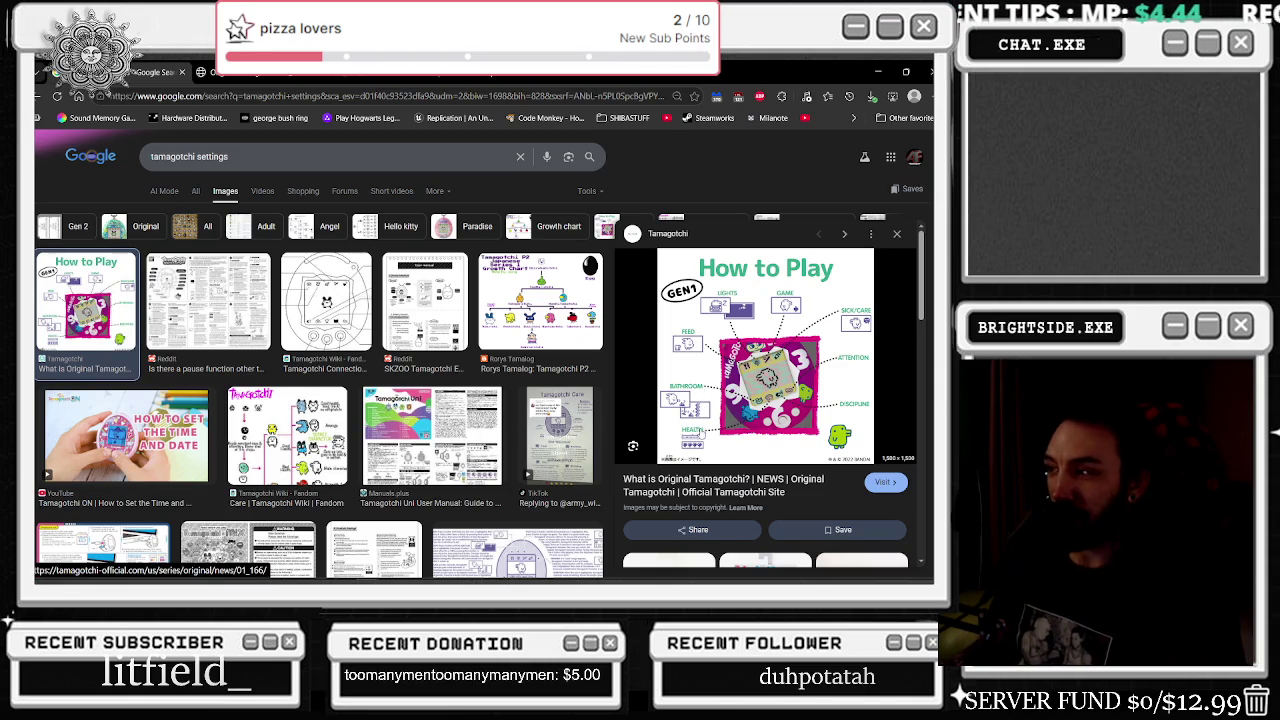
{"action": "left_click", "coordinate": [878, 72]}
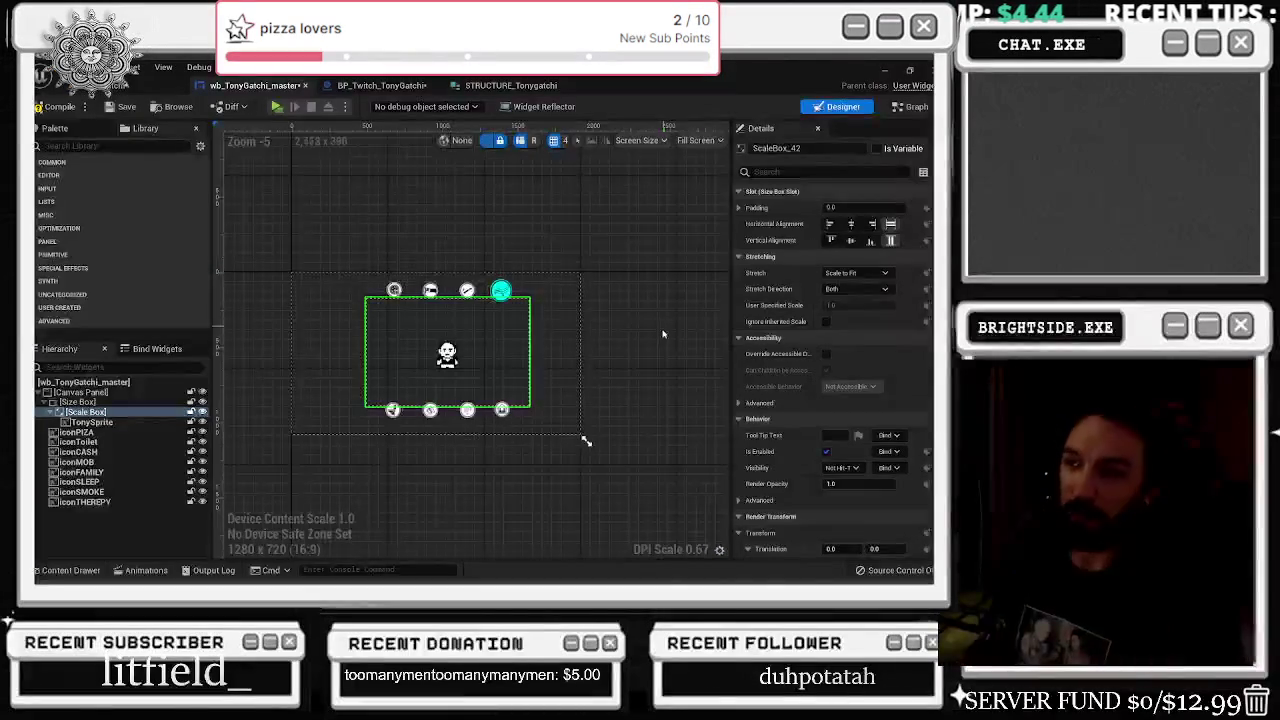
- Select Confirmation_pizza in the widget's animations and play its preview
{"action": "scroll", "coordinate": [570, 331], "scroll_direction": "up", "scroll_amount": 3}
{"action": "scroll", "coordinate": [570, 331], "scroll_direction": "down", "scroll_amount": 2}
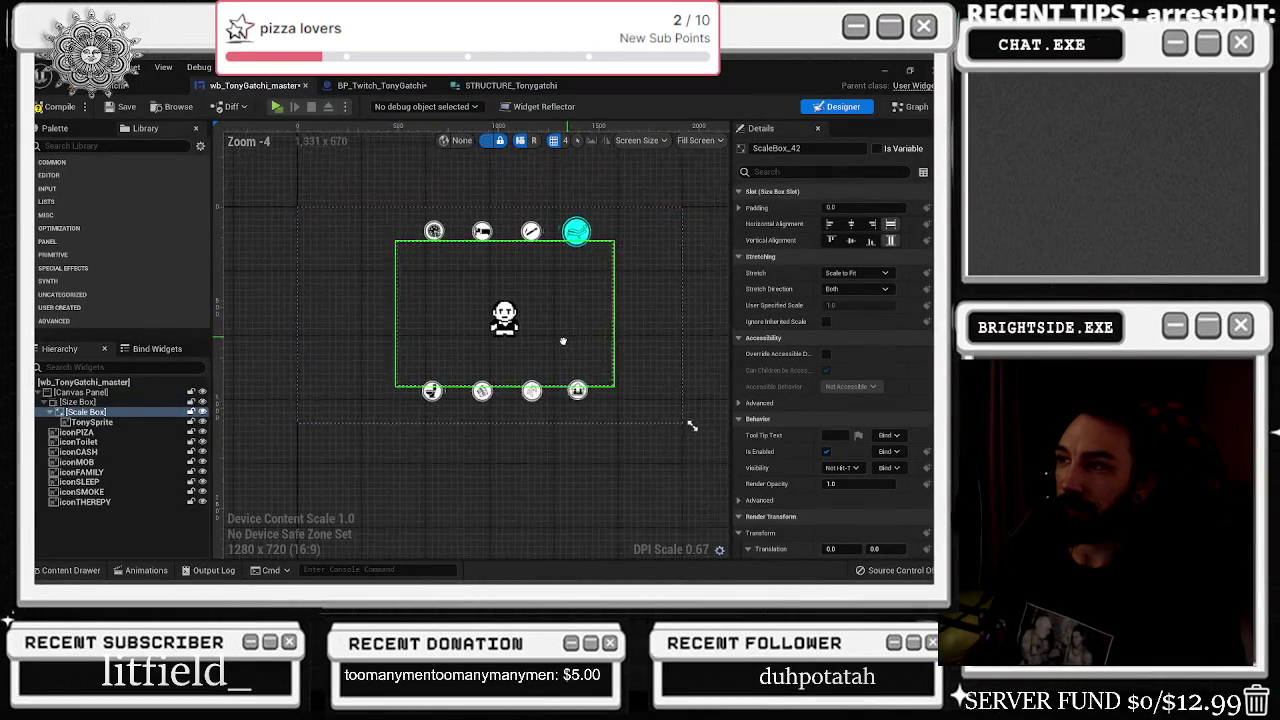
{"action": "scroll", "coordinate": [570, 331], "scroll_direction": "down", "scroll_amount": 1}
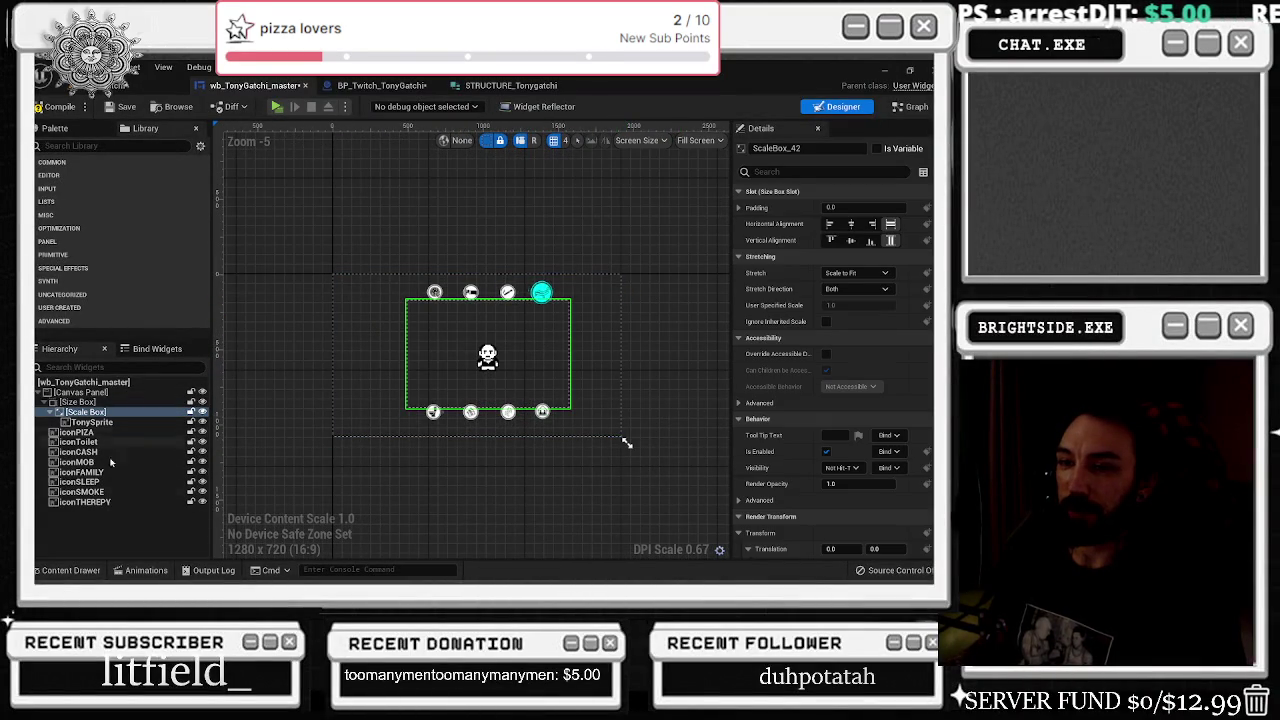
{"action": "left_click", "coordinate": [146, 570]}
{"action": "left_click", "coordinate": [88, 428]}
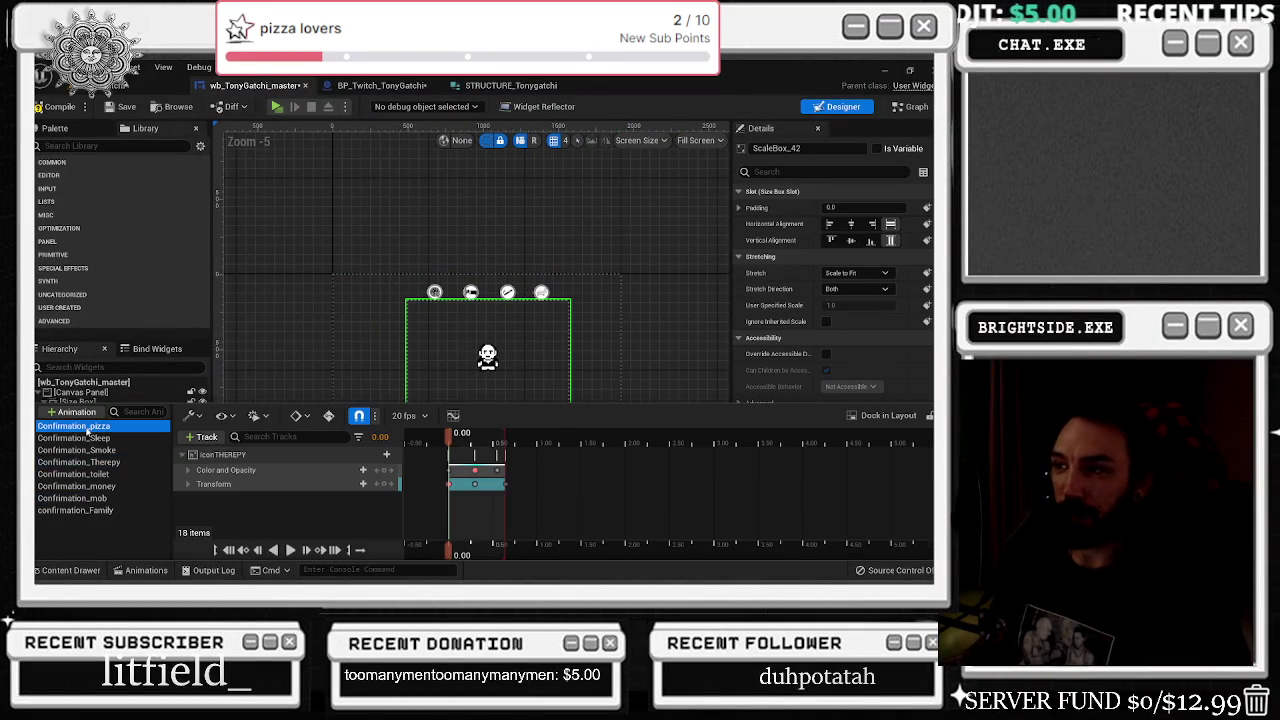
{"action": "left_click", "coordinate": [90, 440]}
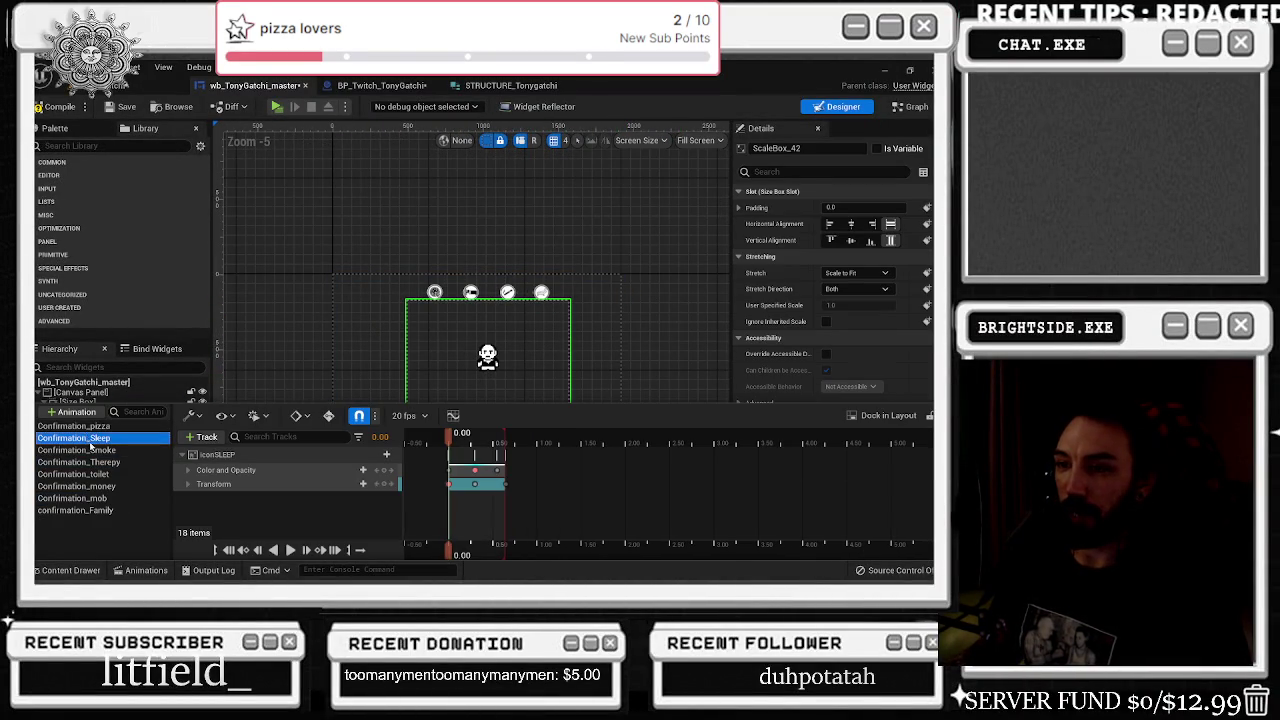
{"action": "left_click", "coordinate": [85, 426]}
{"action": "key", "text": "space"}
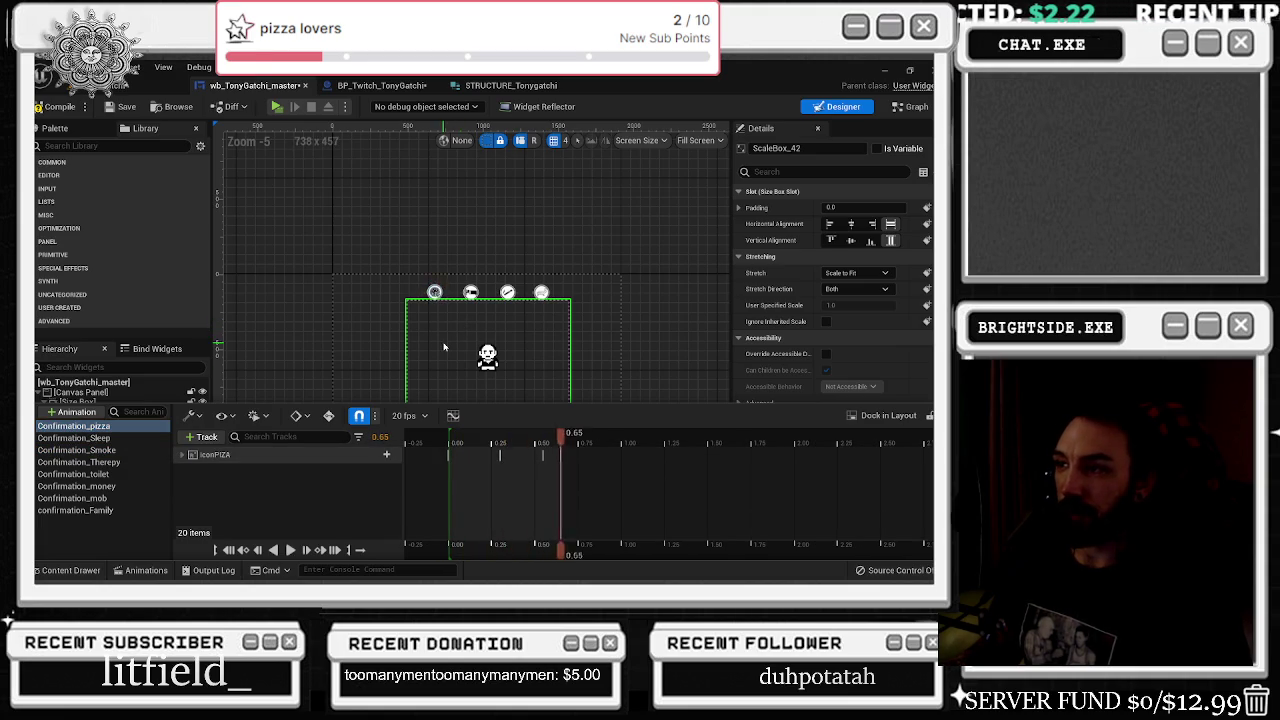
- Close the timeline and start Play from the level editor to test the widget
{"action": "left_click", "coordinate": [120, 106]}
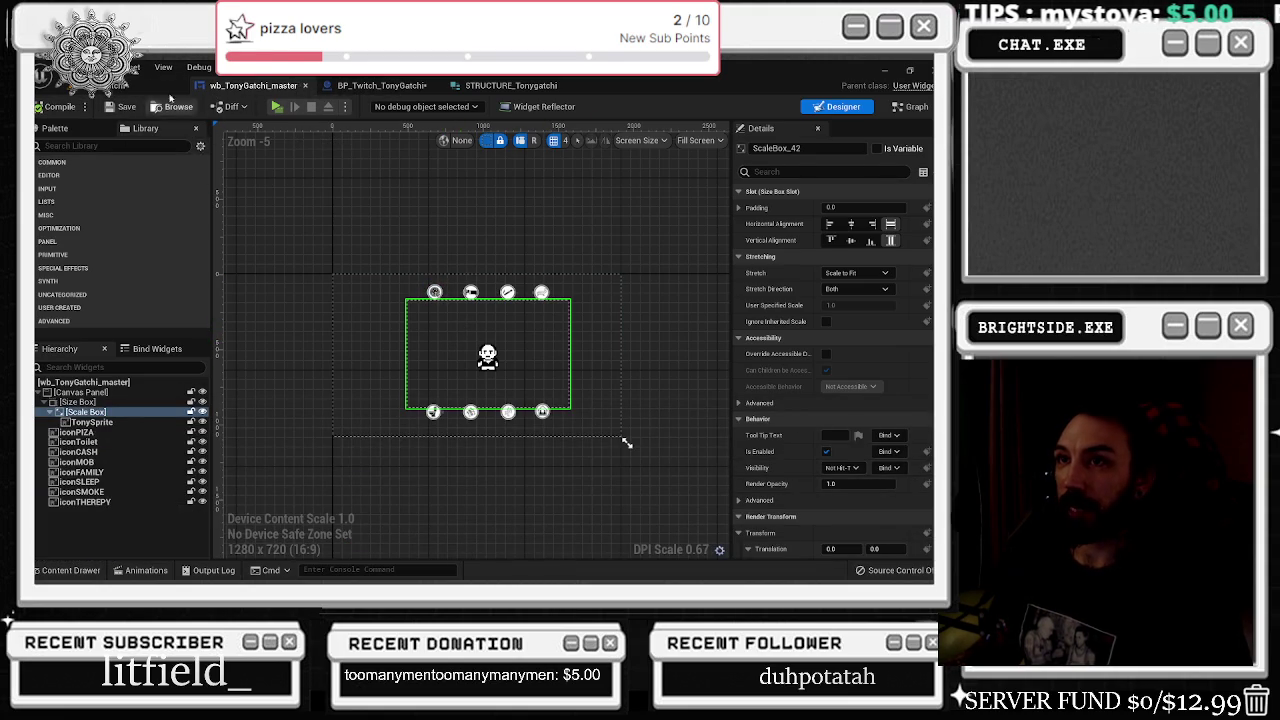
{"action": "left_click", "coordinate": [139, 69]}
{"action": "left_click", "coordinate": [283, 106]}
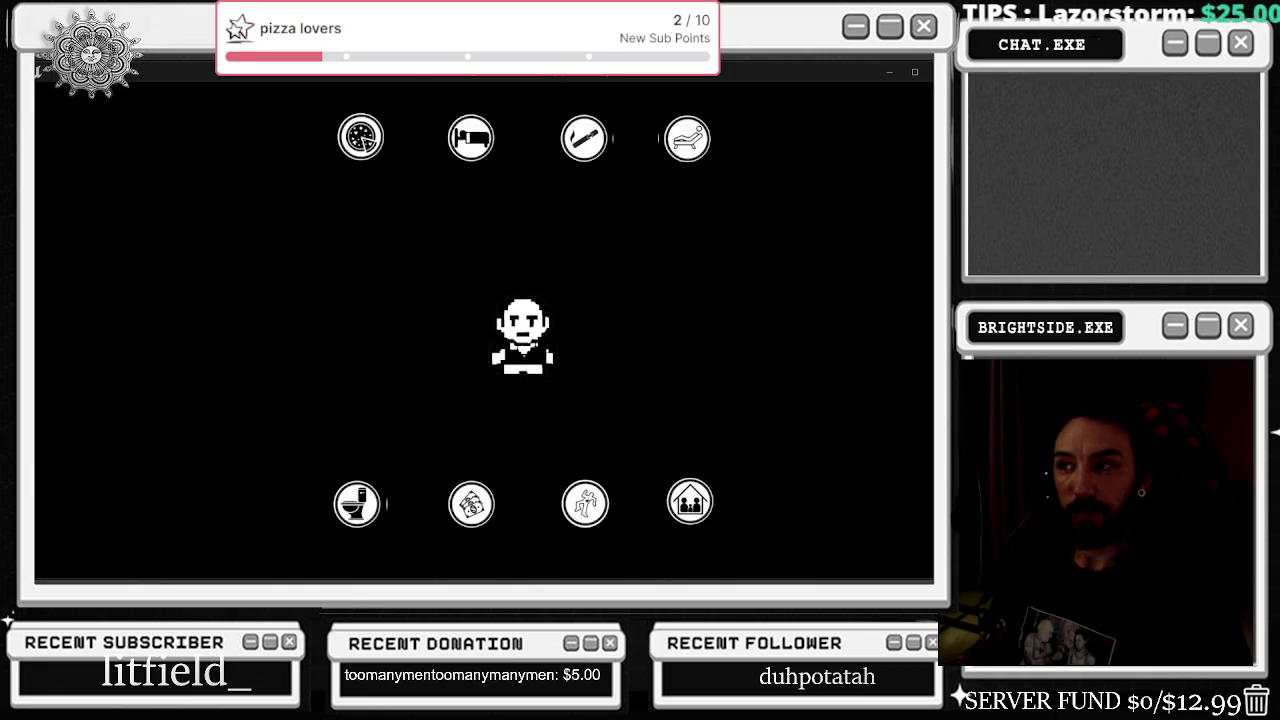
- Test feeding Tony in the game window, stop play, and return to BP_Twitch_TonyGatchi's event graph
{"action": "key", "text": "alt+Tab"}
{"action": "key", "text": "Escape"}
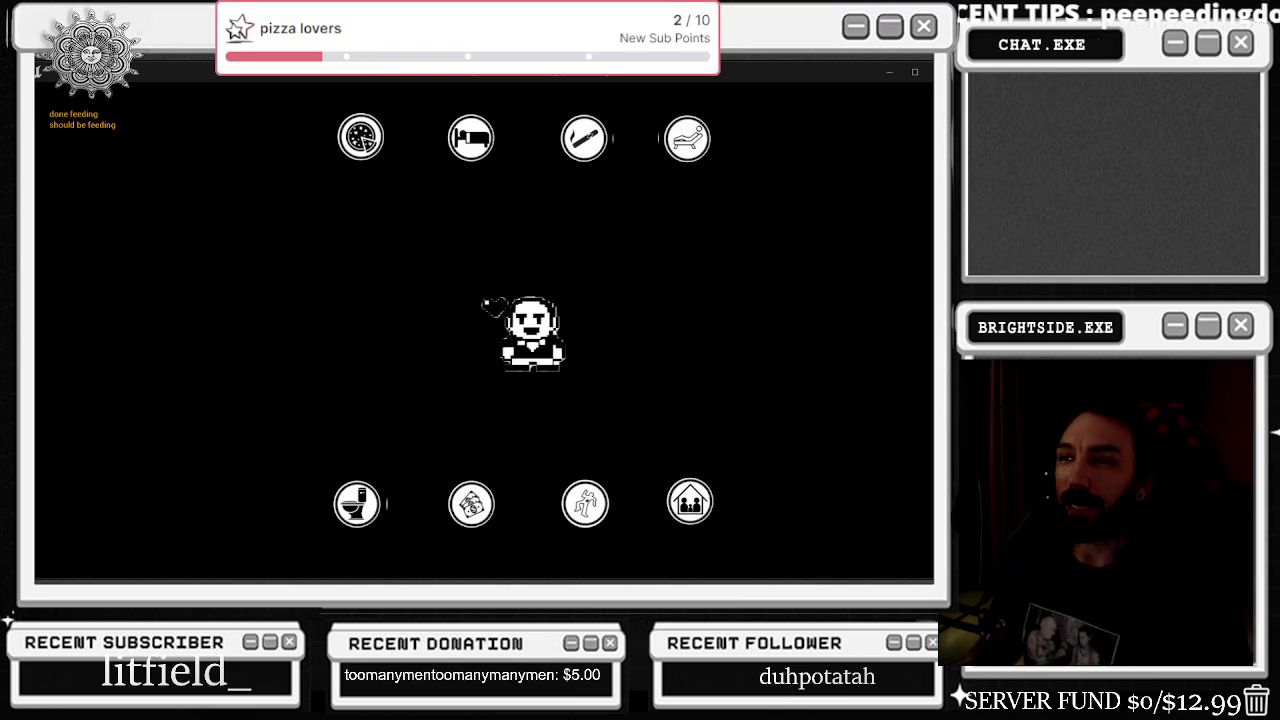
{"action": "key", "text": "Escape"}
{"action": "left_click", "coordinate": [395, 86]}
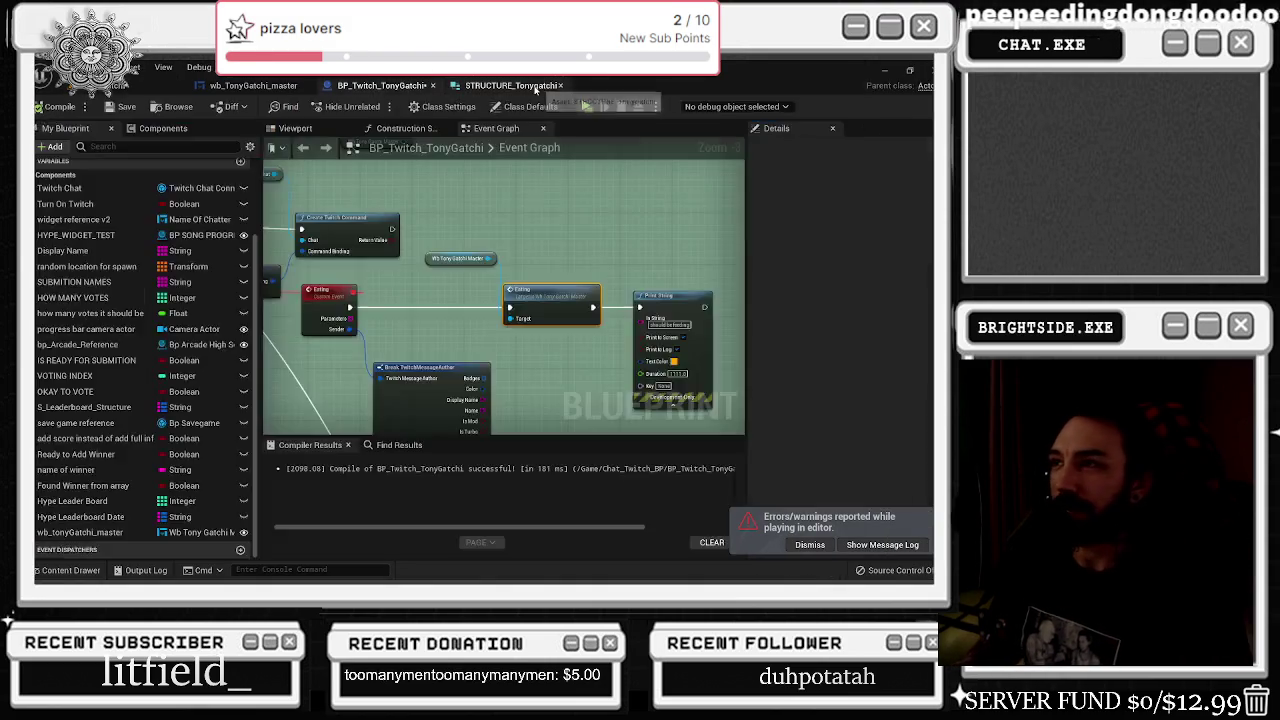
- Open the Eating function and shift its entry, condition and Branch nodes left
{"action": "left_click", "coordinate": [535, 86]}
{"action": "left_click", "coordinate": [385, 86]}
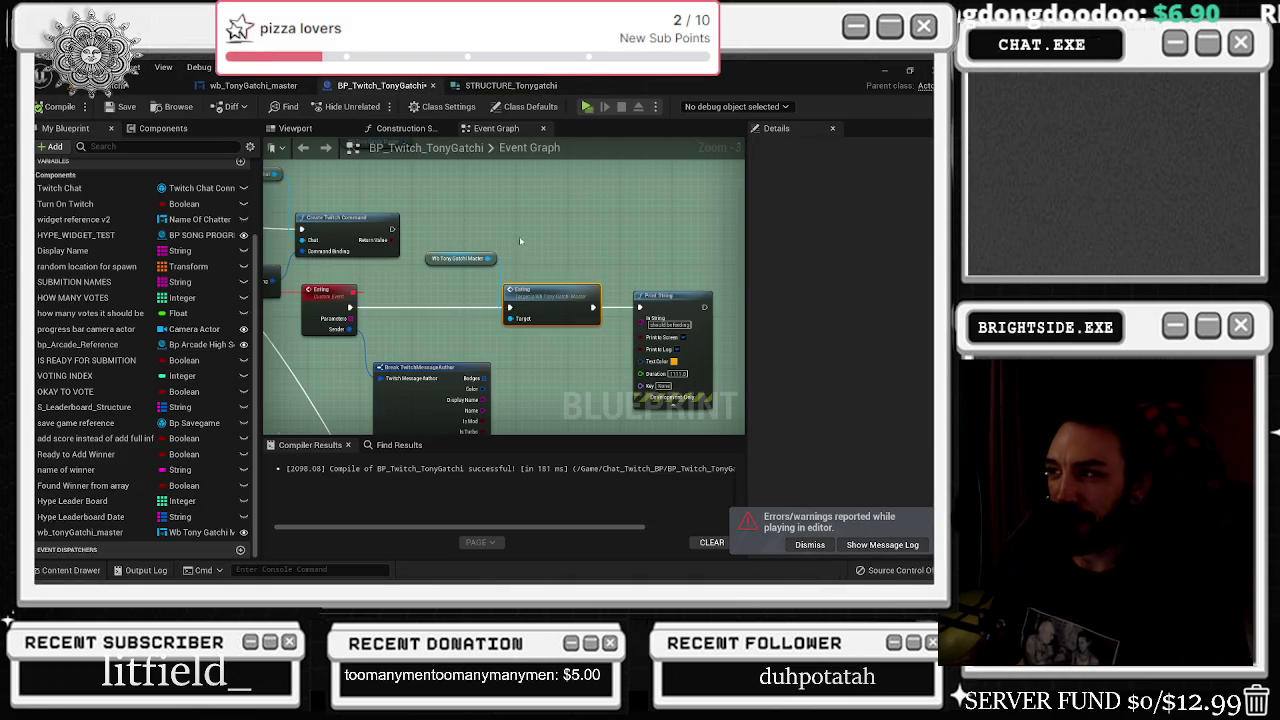
{"action": "double_click", "coordinate": [550, 300]}
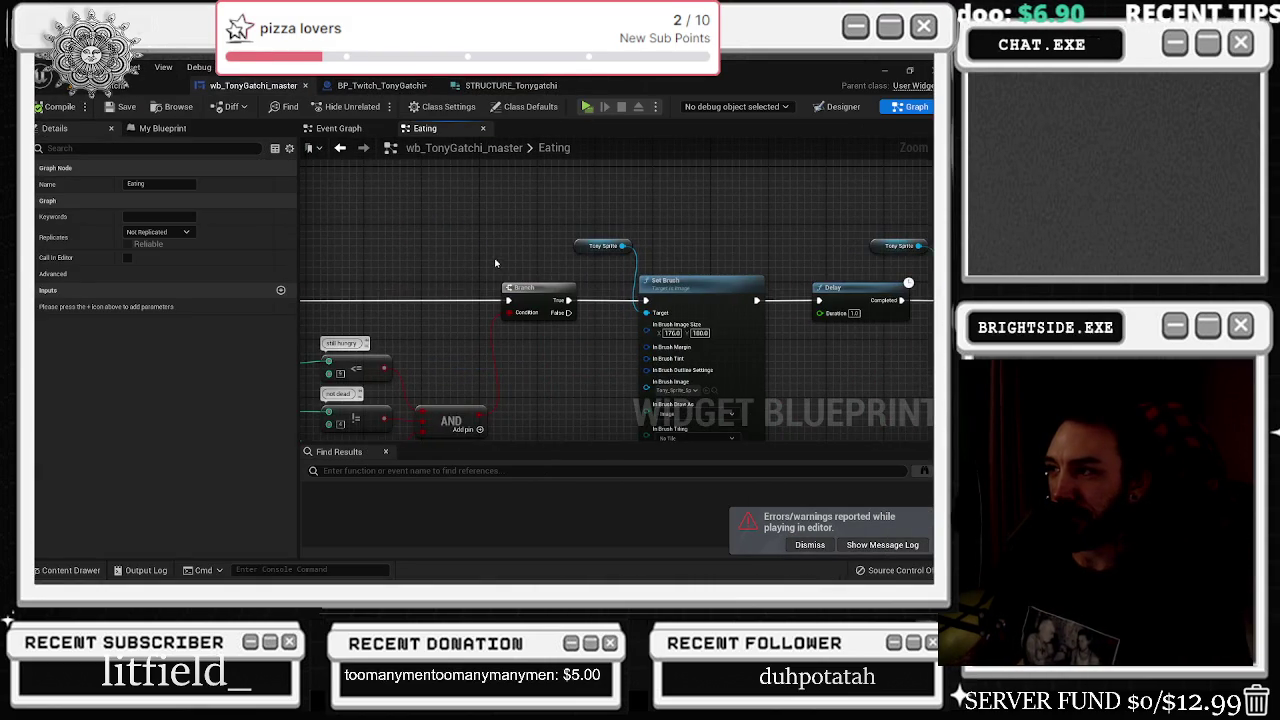
{"action": "left_click_drag", "start_coordinate": [497, 265], "coordinate": [328, 266]}
{"action": "scroll", "coordinate": [404, 257], "scroll_direction": "down", "scroll_amount": 4}
{"action": "left_click_drag", "start_coordinate": [343, 210], "coordinate": [662, 412]}
{"action": "left_click_drag", "start_coordinate": [672, 252], "coordinate": [485, 252]}
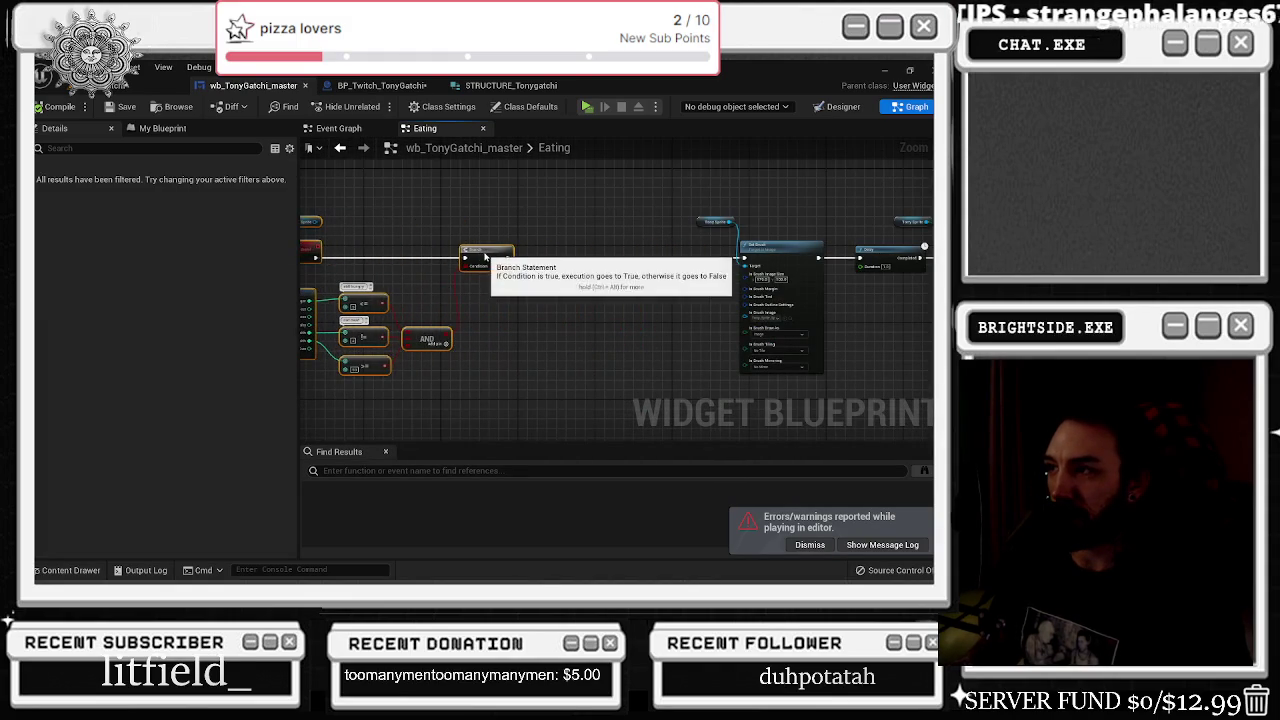
- Drag a Confirmation_pizza getter into the Eating graph and create a Play Animation node from it
{"action": "left_click", "coordinate": [160, 128]}
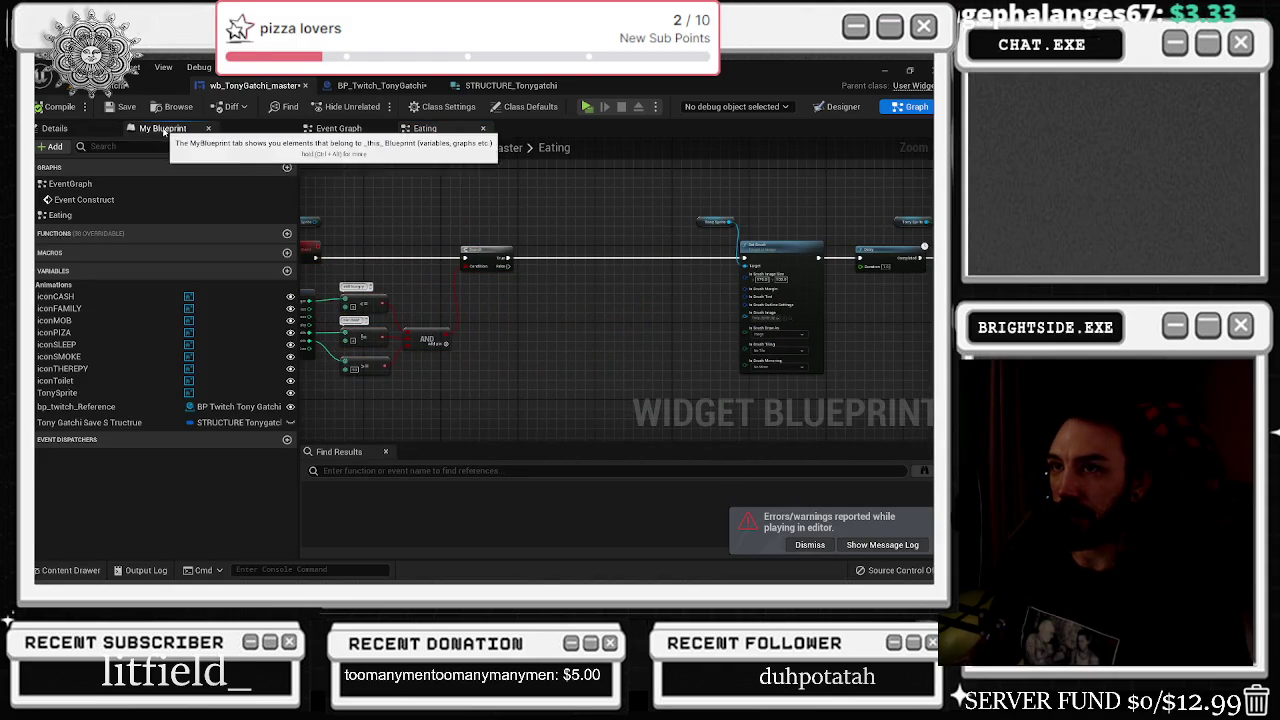
{"action": "left_click", "coordinate": [37, 288]}
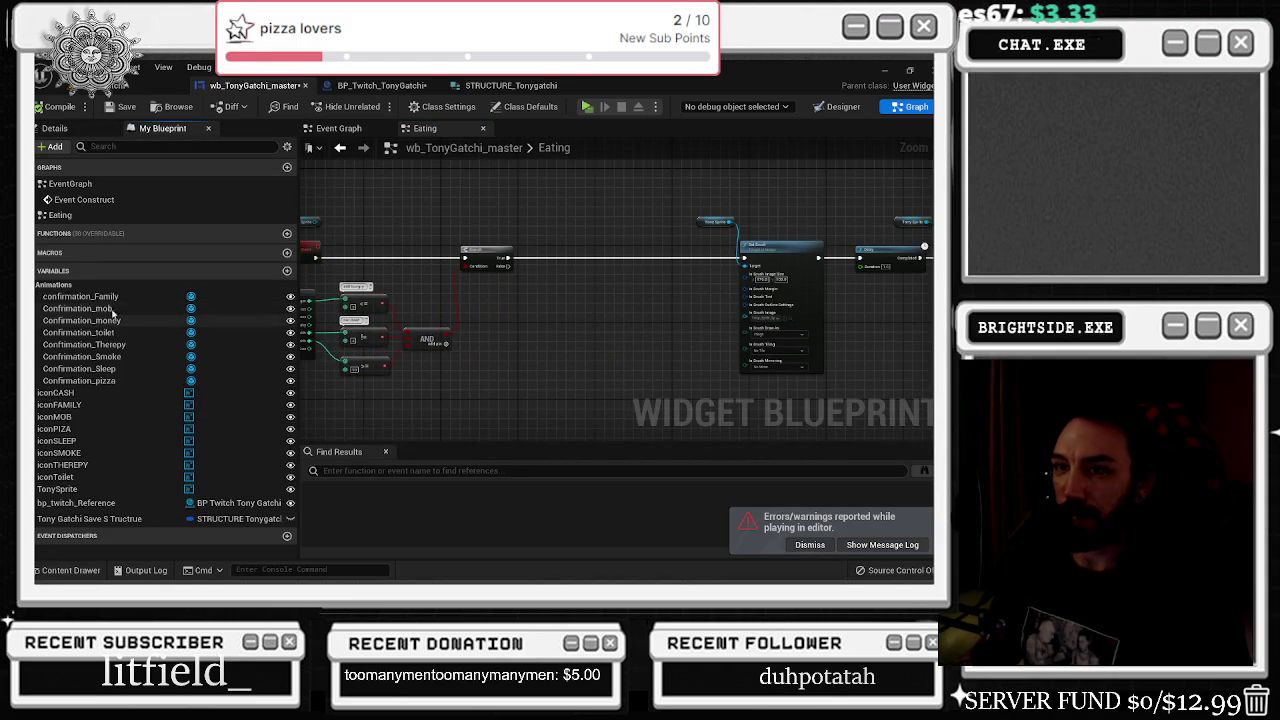
{"action": "mouse_move", "coordinate": [105, 382]}
{"action": "left_mouse_down"}
{"action": "mouse_move", "coordinate": [549, 198]}
{"action": "mouse_move", "coordinate": [520, 246]}
{"action": "mouse_move", "coordinate": [577, 247]}
{"action": "left_mouse_up"}
{"action": "type", "text": "play anim"}
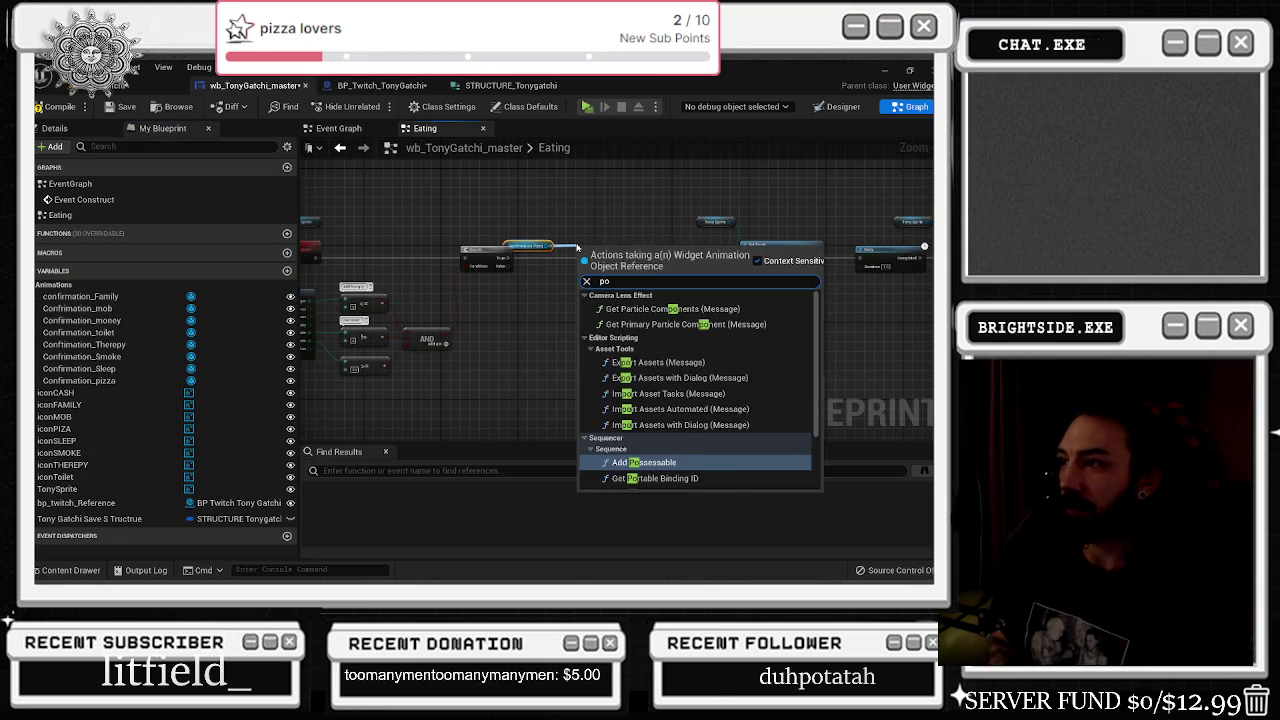
{"action": "key", "text": "Return"}
- Line Play Animation up with Set Brush, make room on its left, and add a new Boolean variable
{"action": "scroll", "coordinate": [561, 215], "scroll_direction": "up", "scroll_amount": 2}
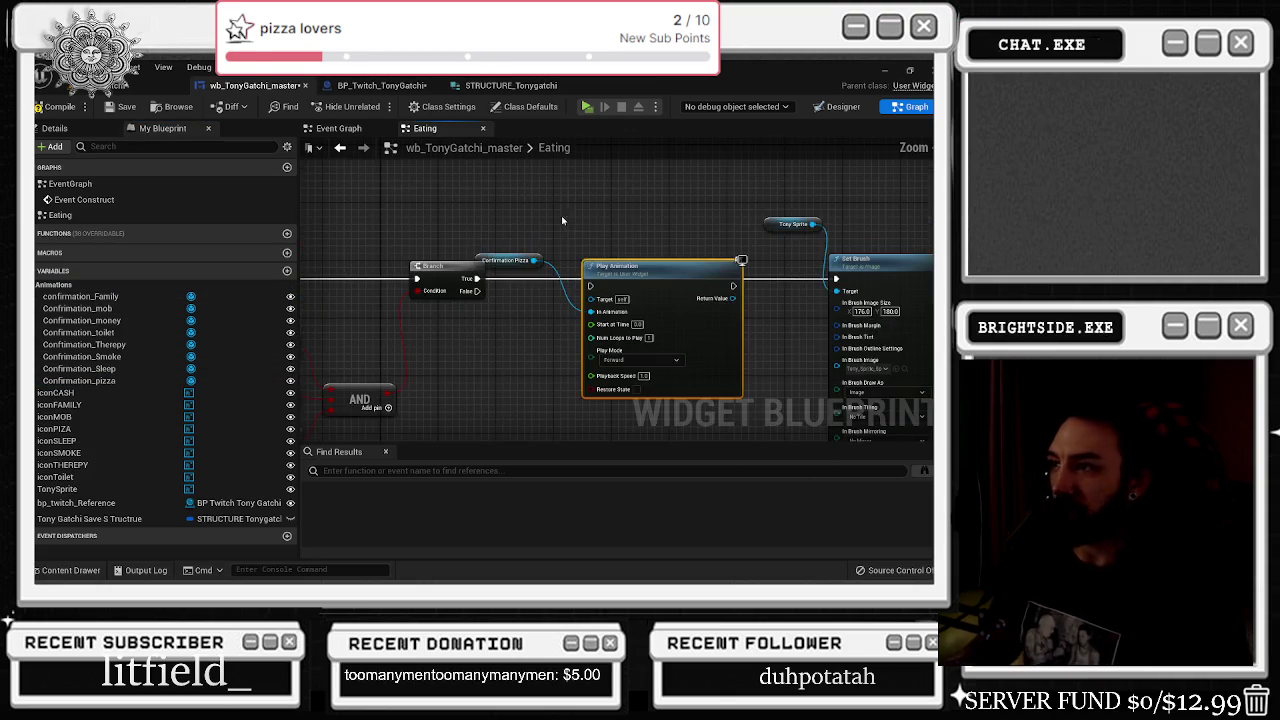
{"action": "mouse_move", "coordinate": [625, 283]}
{"action": "left_mouse_down"}
{"action": "mouse_move", "coordinate": [618, 250]}
{"action": "mouse_move", "coordinate": [596, 279]}
{"action": "left_mouse_up"}
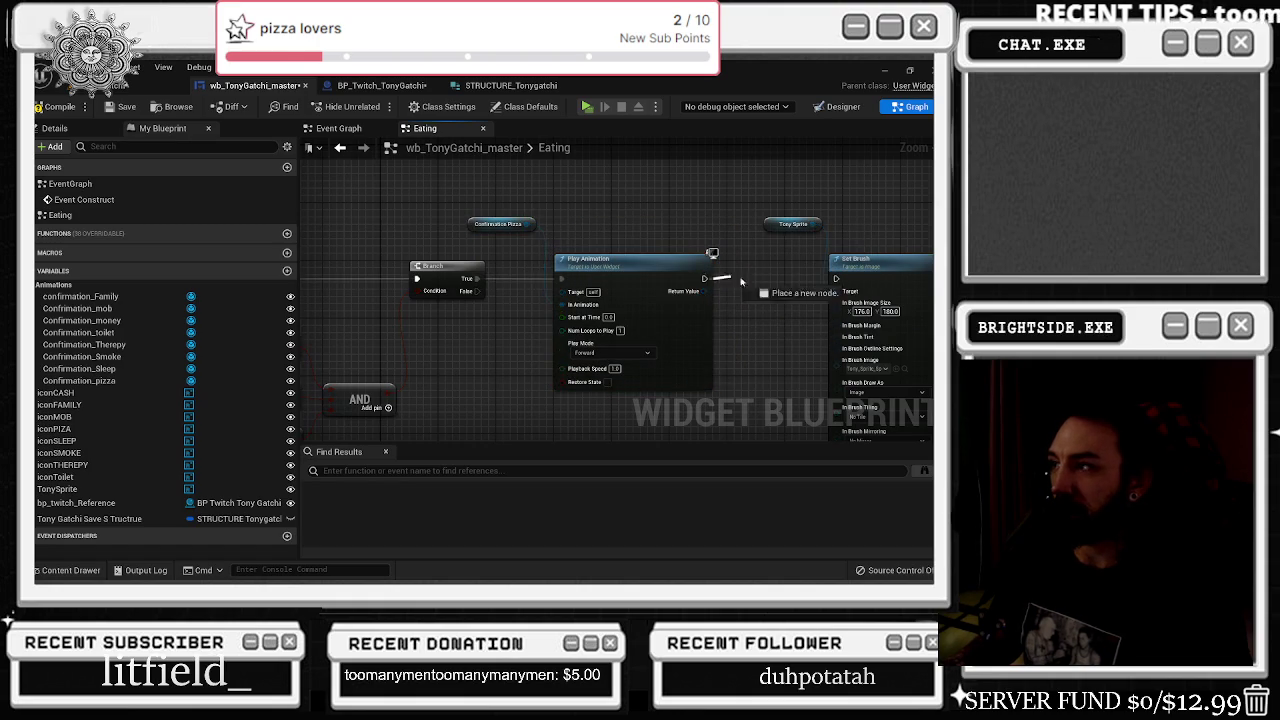
{"action": "left_click_drag", "start_coordinate": [608, 256], "coordinate": [629, 255]}
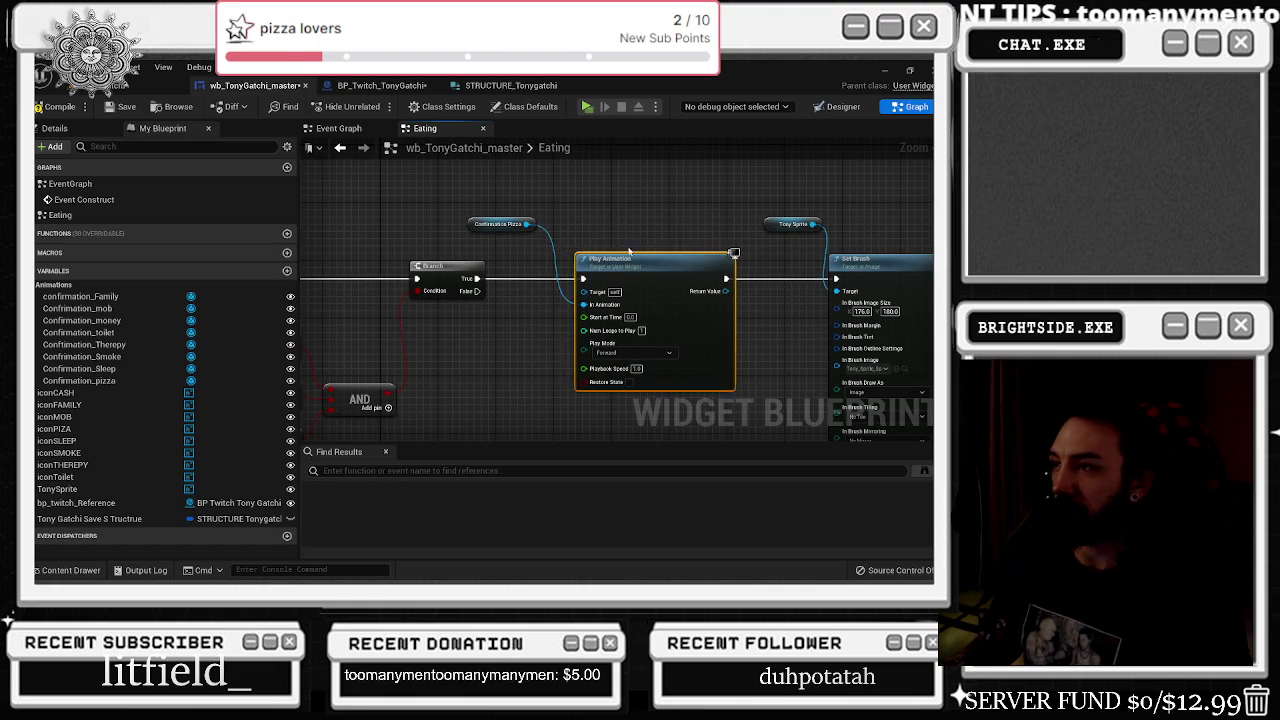
{"action": "left_click_drag", "start_coordinate": [500, 223], "coordinate": [500, 209]}
{"action": "left_click_drag", "start_coordinate": [652, 251], "coordinate": [697, 255]}
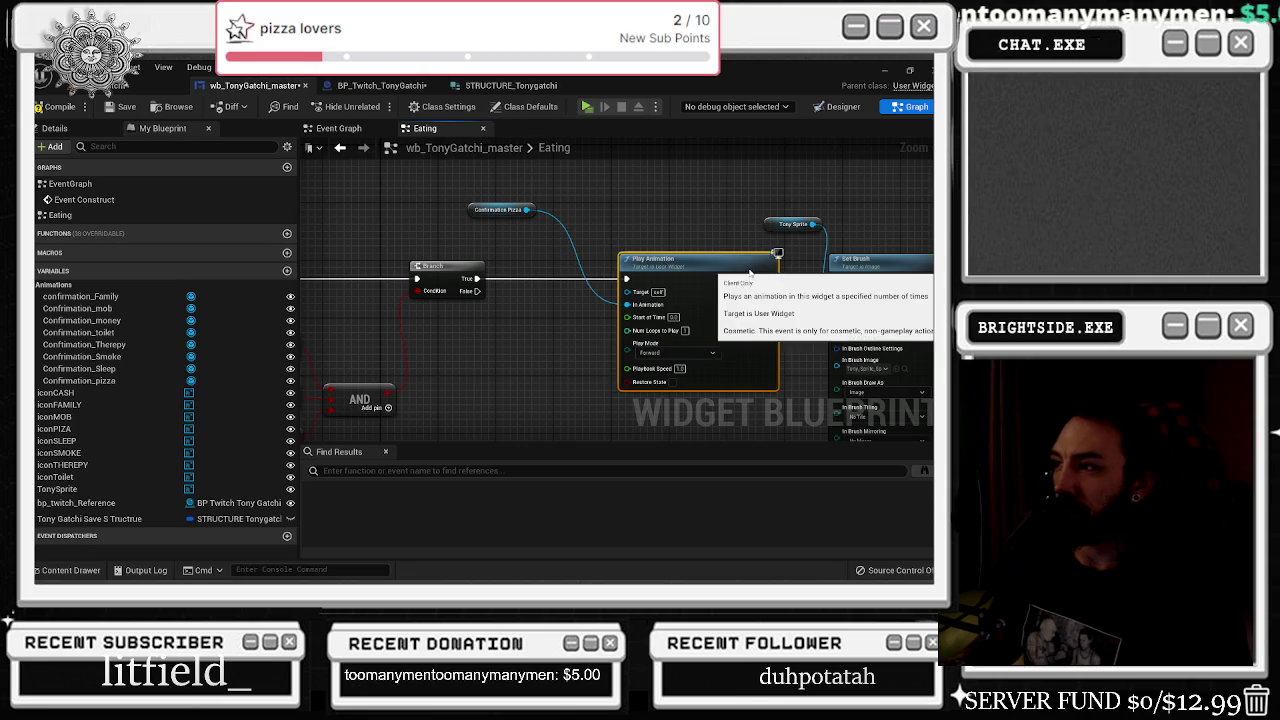
{"action": "scroll", "coordinate": [400, 230], "scroll_direction": "down", "scroll_amount": 3}
{"action": "mouse_move", "coordinate": [320, 200]}
{"action": "left_mouse_down"}
{"action": "mouse_move", "coordinate": [640, 385]}
{"action": "mouse_move", "coordinate": [704, 400]}
{"action": "left_mouse_up"}
{"action": "left_click_drag", "start_coordinate": [672, 252], "coordinate": [634, 252]}
{"action": "left_click", "coordinate": [287, 270]}
{"action": "left_click", "coordinate": [158, 184]}
- Name the Boolean 'is in aniamtion?' and add a SET node for it ticked to true
{"action": "type", "text": "is in a"}
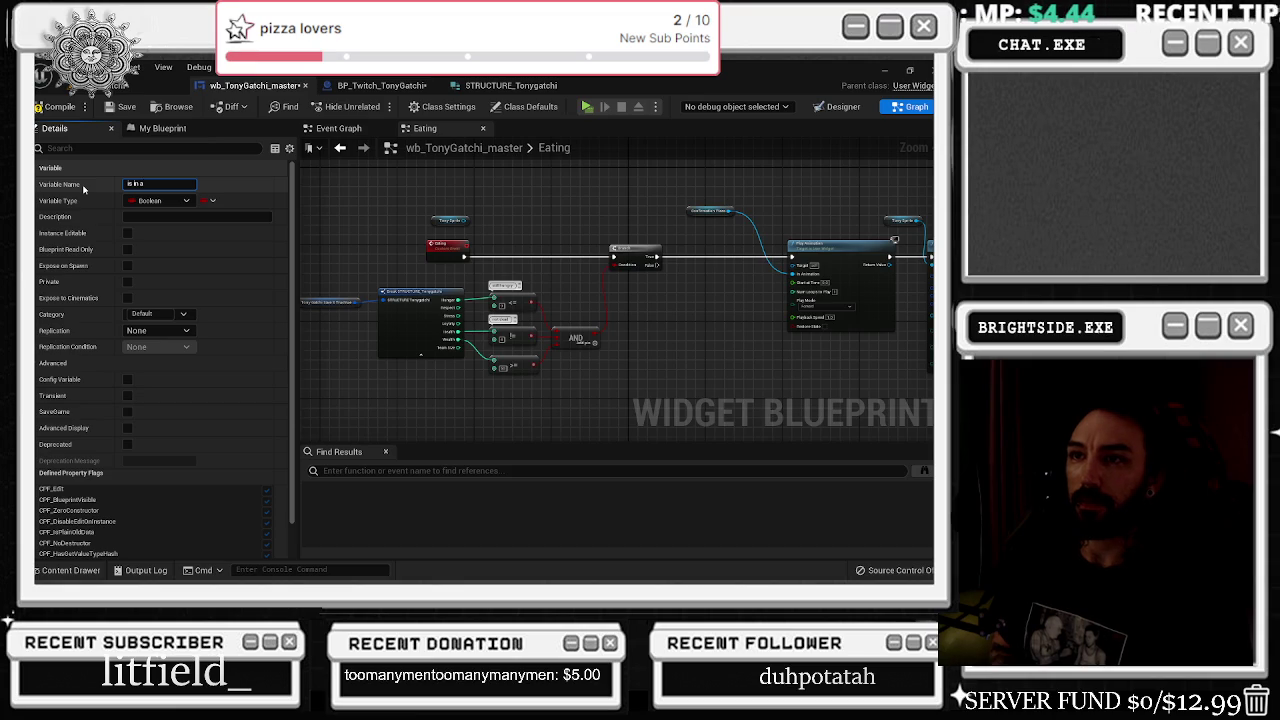
{"action": "type", "text": "niamtion?"}
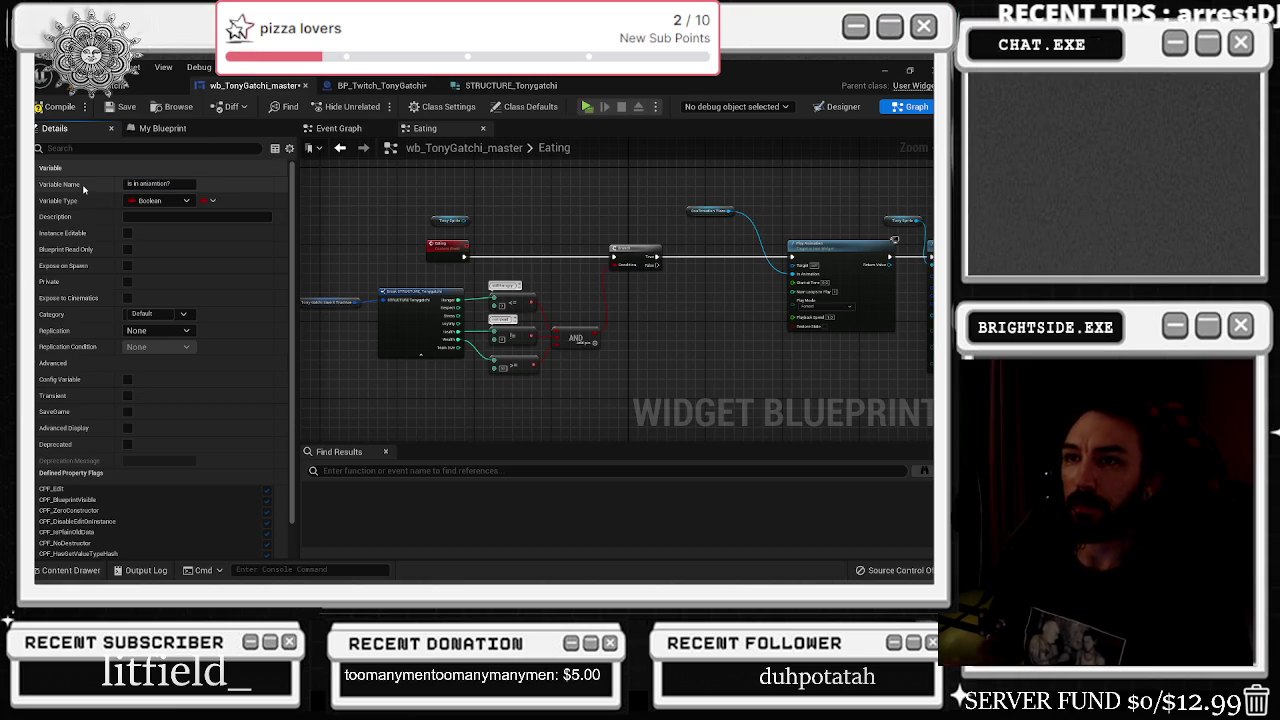
{"action": "left_click", "coordinate": [133, 130]}
{"action": "mouse_move", "coordinate": [66, 534]}
{"action": "left_mouse_down"}
{"action": "mouse_move", "coordinate": [705, 255]}
{"action": "mouse_move", "coordinate": [691, 273]}
{"action": "left_mouse_up"}
{"action": "left_click", "coordinate": [720, 270]}
{"action": "scroll", "coordinate": [689, 236], "scroll_direction": "up", "scroll_amount": 2}
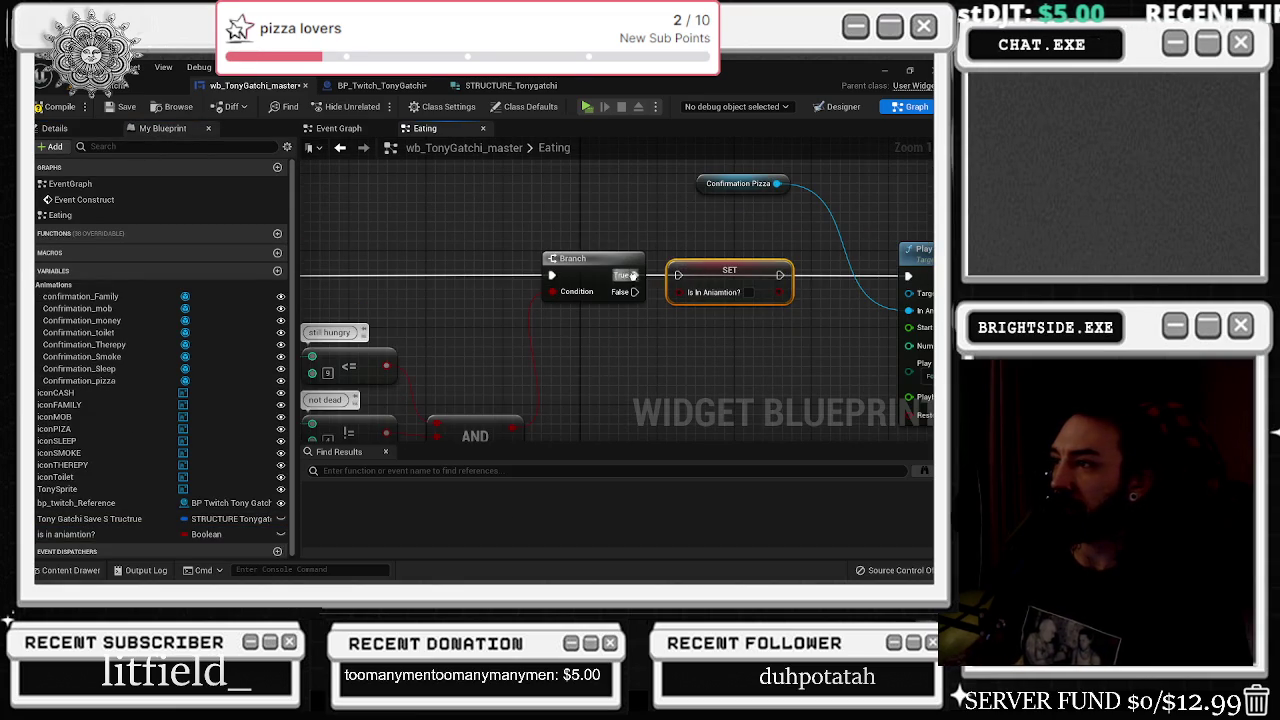
{"action": "left_click", "coordinate": [744, 251]}
{"action": "left_click", "coordinate": [748, 292]}
- Select the Confirmation Pizza getter, SET and Play Animation nodes together, then return to the Designer
{"action": "left_click_drag", "start_coordinate": [748, 292], "coordinate": [575, 272]}
{"action": "scroll", "coordinate": [575, 272], "scroll_direction": "down", "scroll_amount": 5}
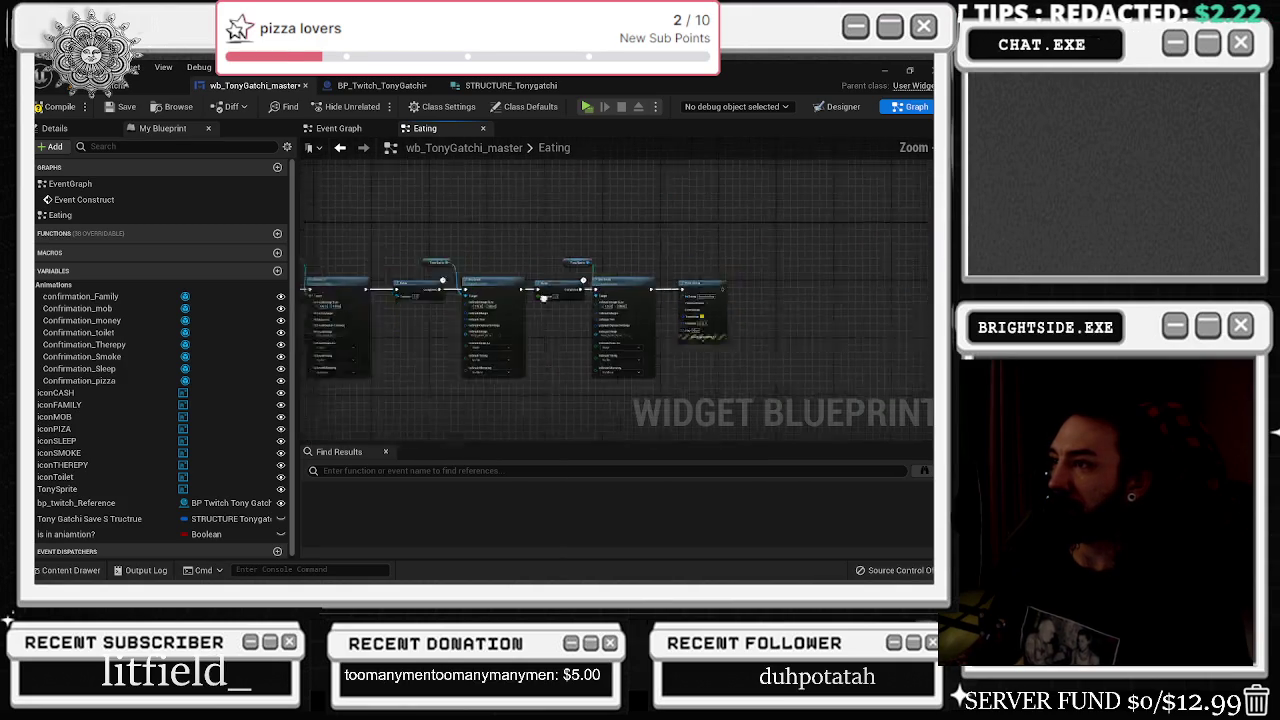
{"action": "scroll", "coordinate": [617, 331], "scroll_direction": "up", "scroll_amount": 5}
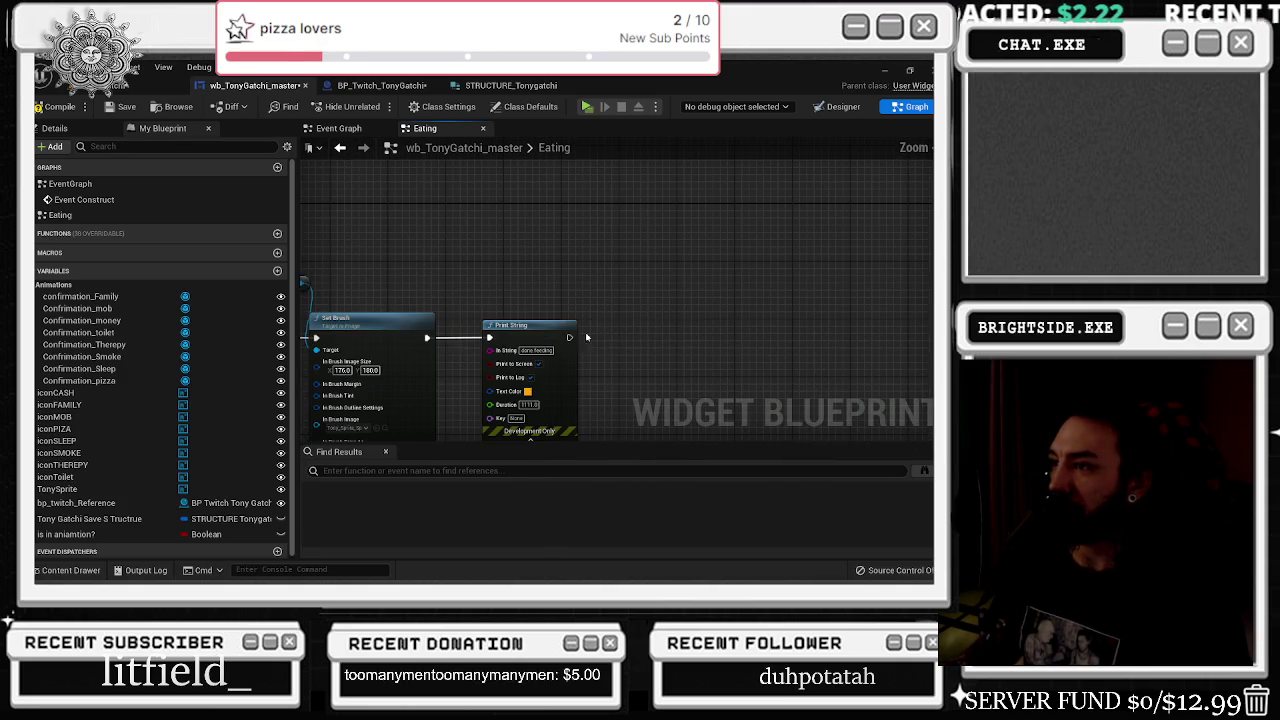
{"action": "scroll", "coordinate": [650, 280], "scroll_direction": "down", "scroll_amount": 3}
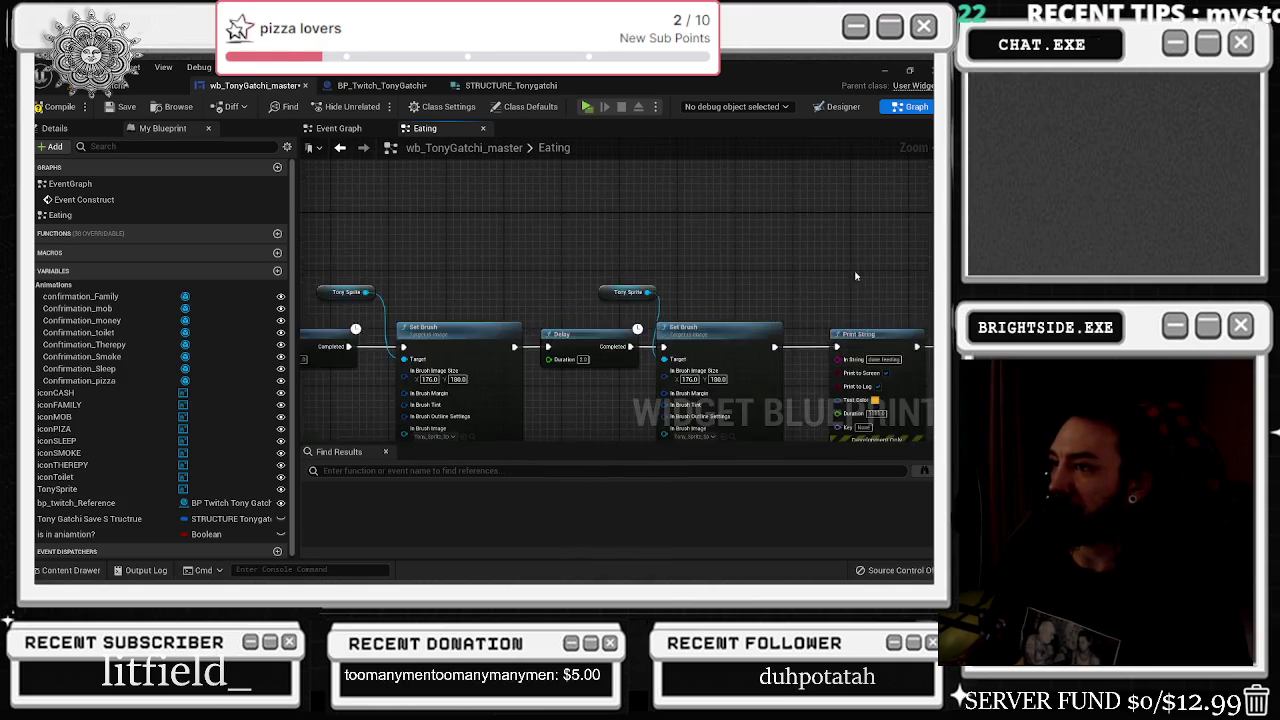
{"action": "scroll", "coordinate": [601, 270], "scroll_direction": "up", "scroll_amount": 2}
{"action": "left_click", "coordinate": [466, 294]}
{"action": "left_click_drag", "start_coordinate": [624, 234], "coordinate": [612, 221]}
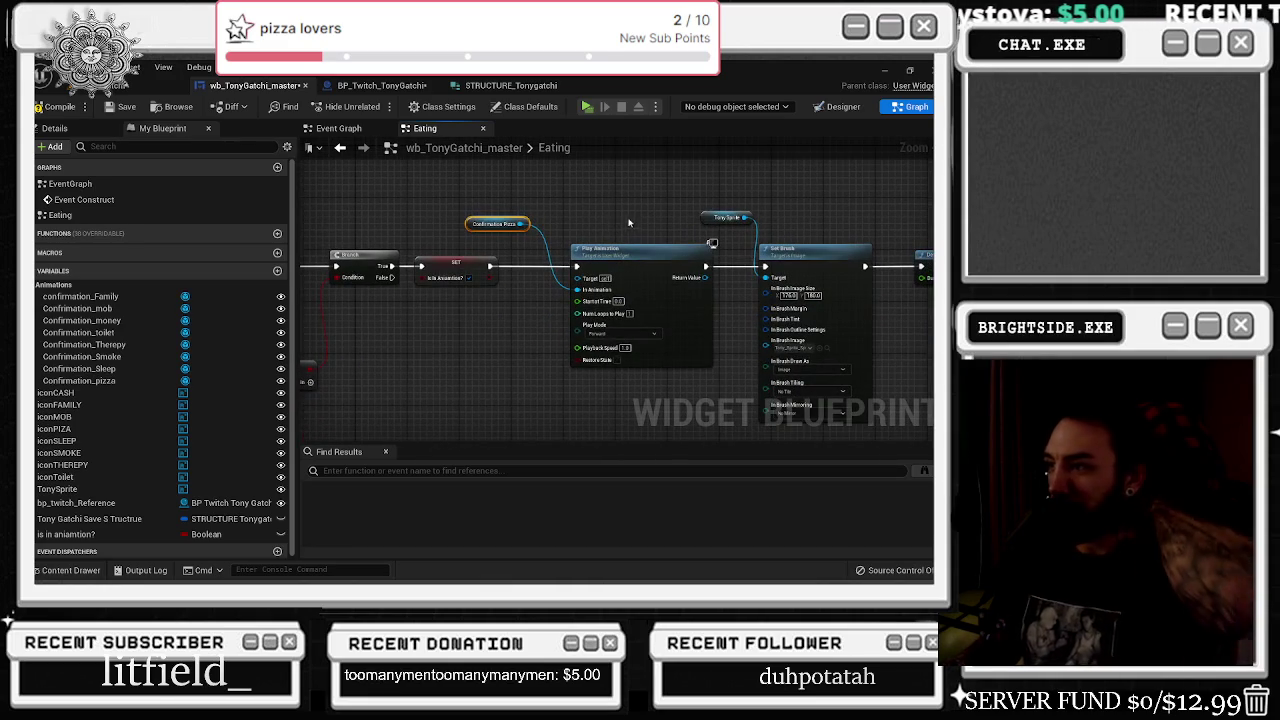
{"action": "left_click", "coordinate": [600, 250], "text": "ctrl"}
{"action": "left_click", "coordinate": [455, 264], "text": "ctrl"}
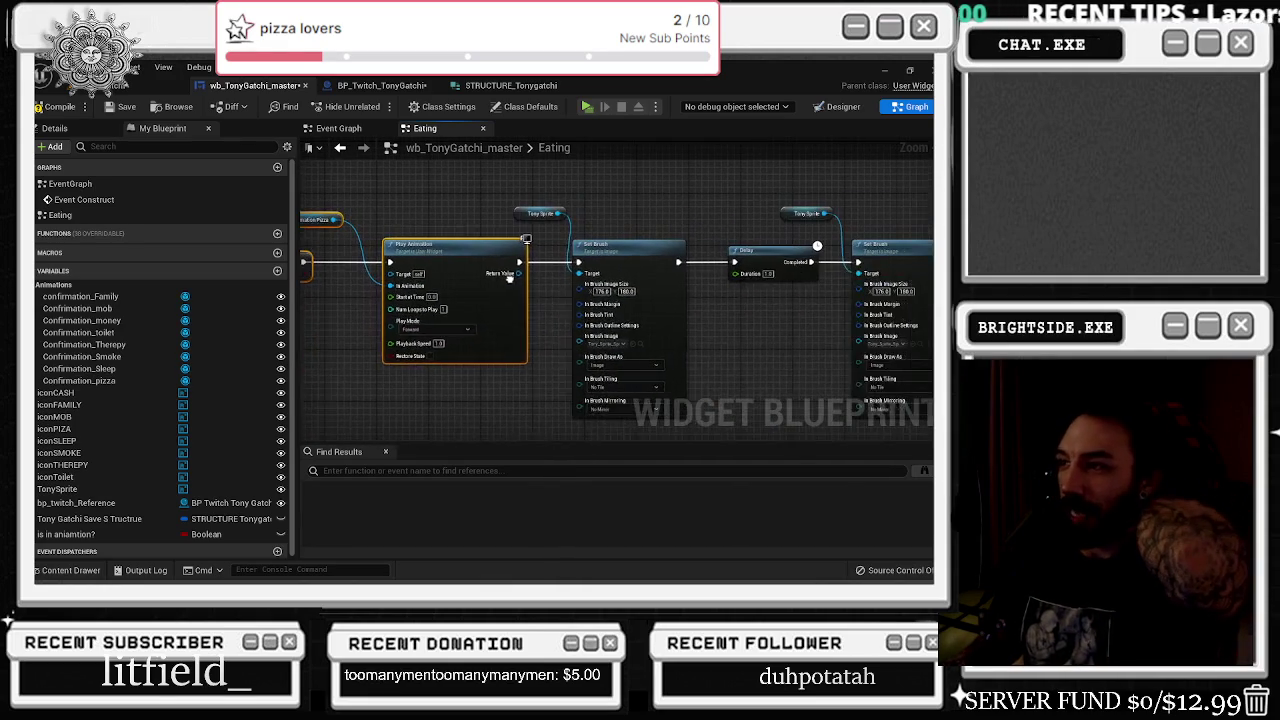
{"action": "left_click", "coordinate": [843, 106]}
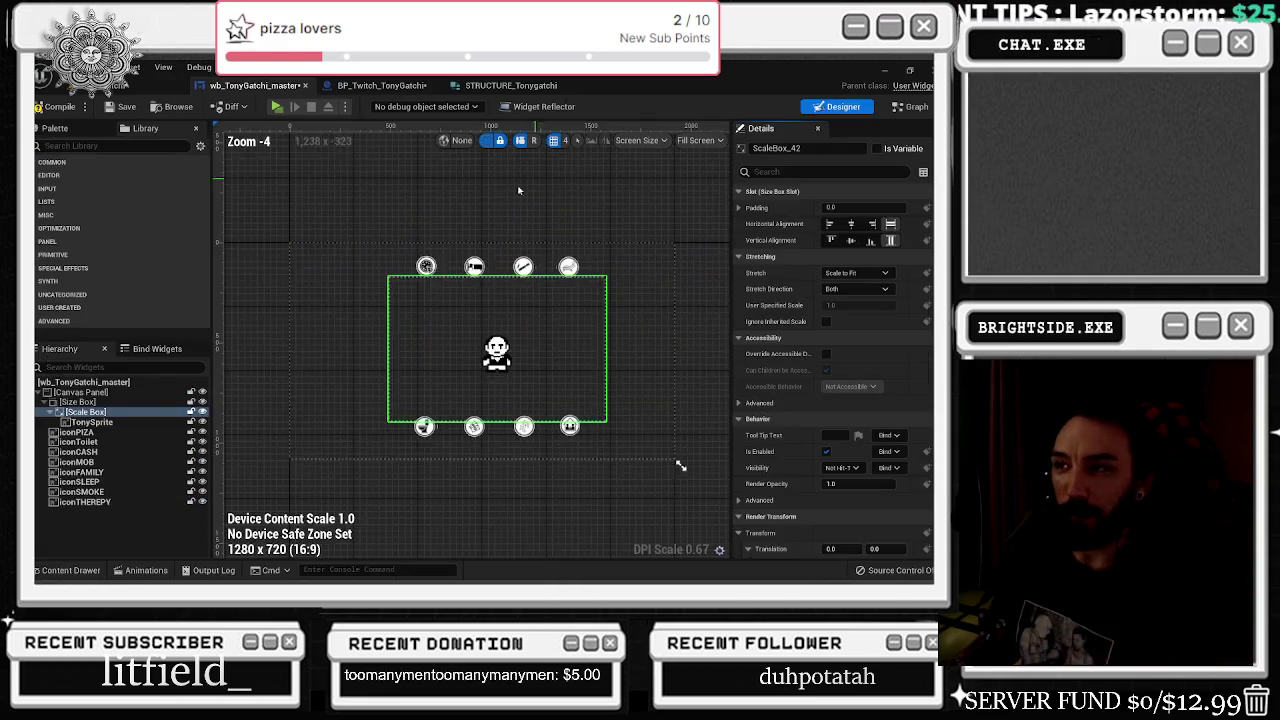
- Select the iconPIZA widget and create a new animation named DEcline_Pizza
{"action": "scroll", "coordinate": [420, 268], "scroll_direction": "up", "scroll_amount": 3}
{"action": "left_click", "coordinate": [418, 270]}
{"action": "scroll", "coordinate": [418, 270], "scroll_direction": "down", "scroll_amount": 1}
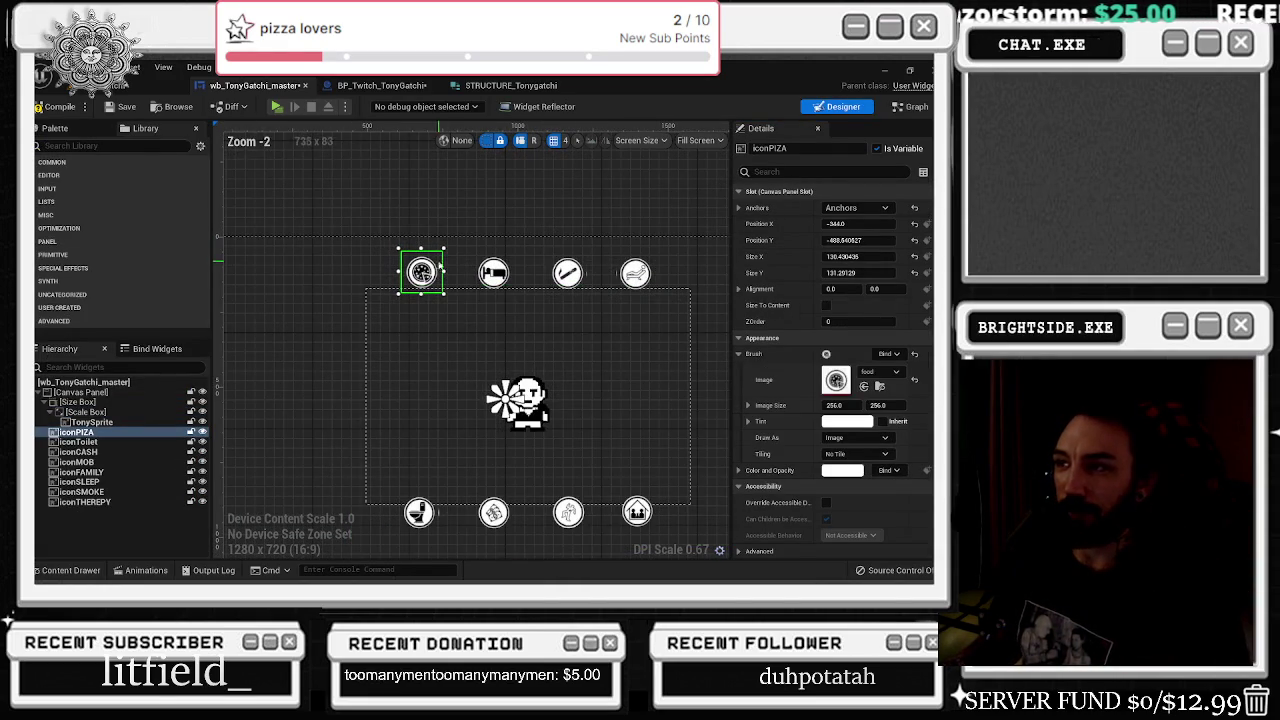
{"action": "left_click", "coordinate": [140, 571]}
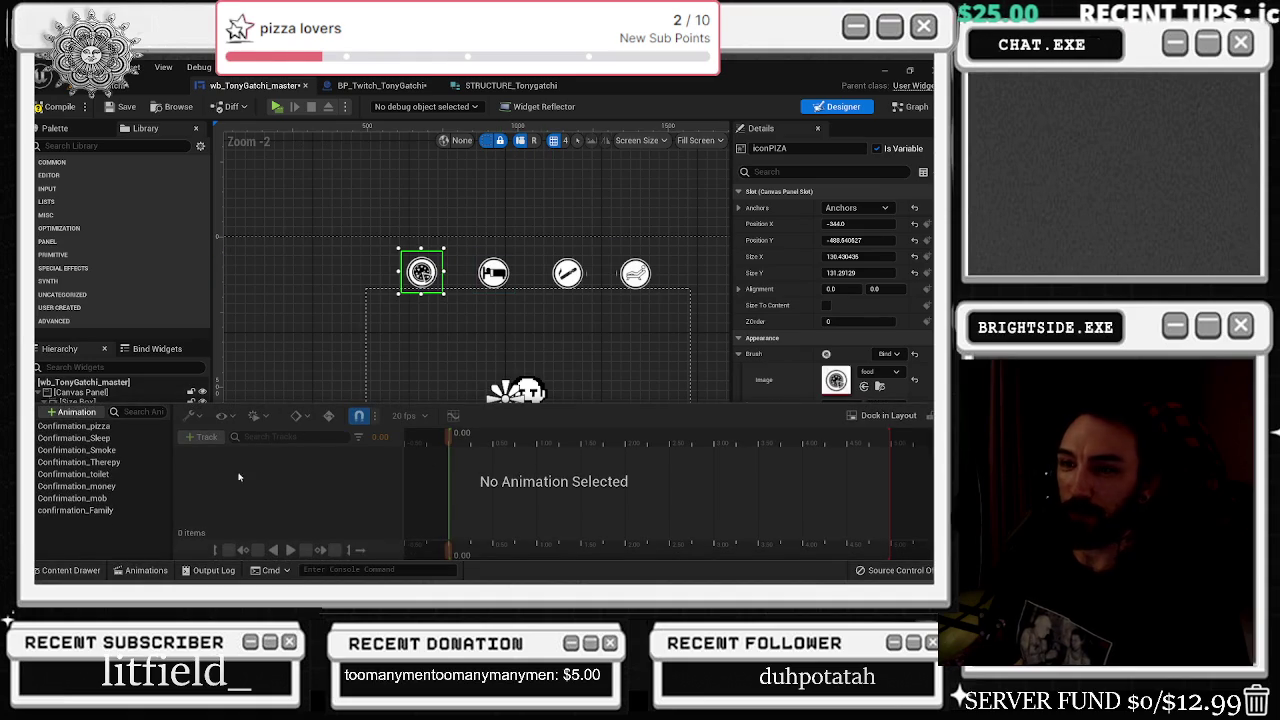
{"action": "left_click", "coordinate": [78, 413]}
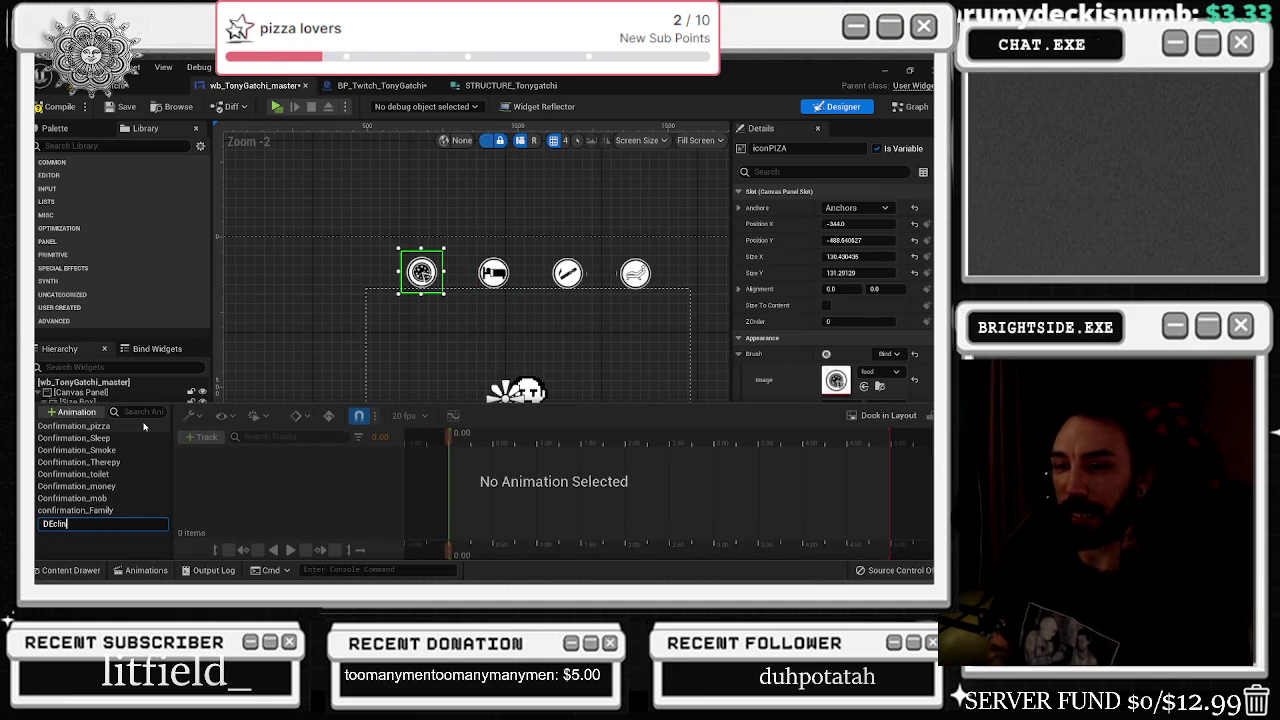
{"action": "type", "text": "DEcline_Pizza"}
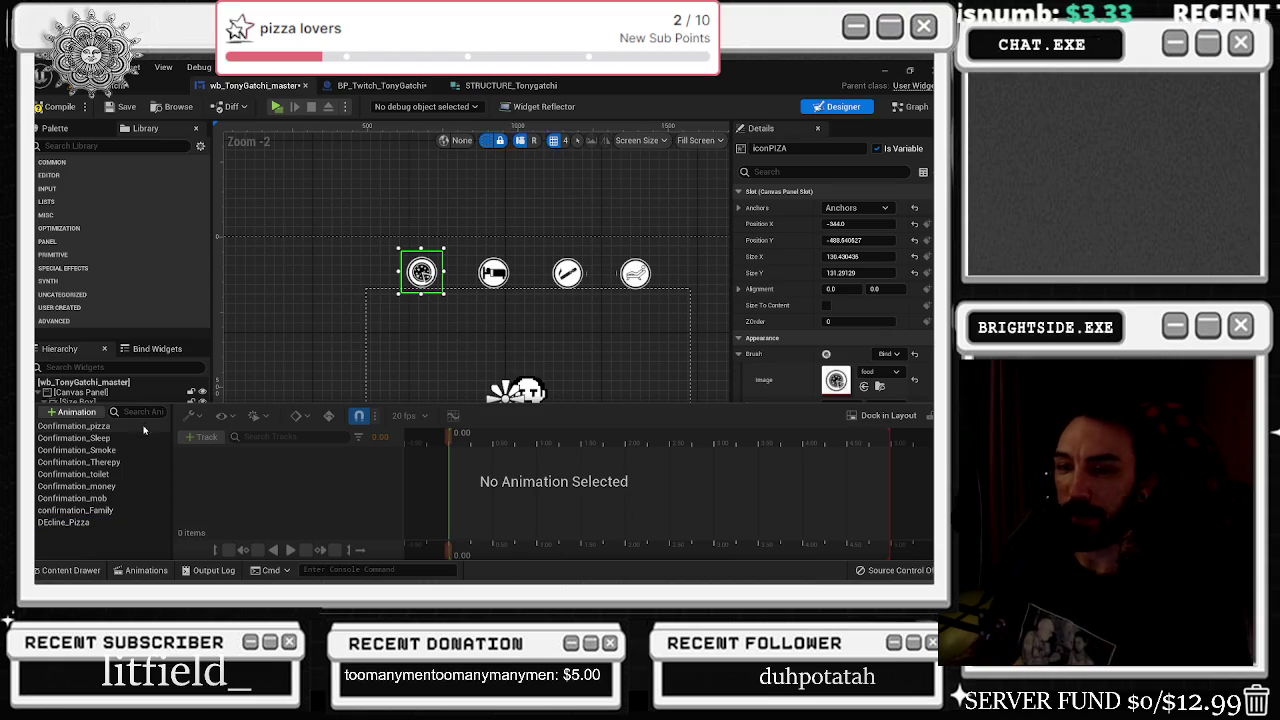
{"action": "left_click", "coordinate": [70, 523]}
{"action": "left_click", "coordinate": [365, 344]}
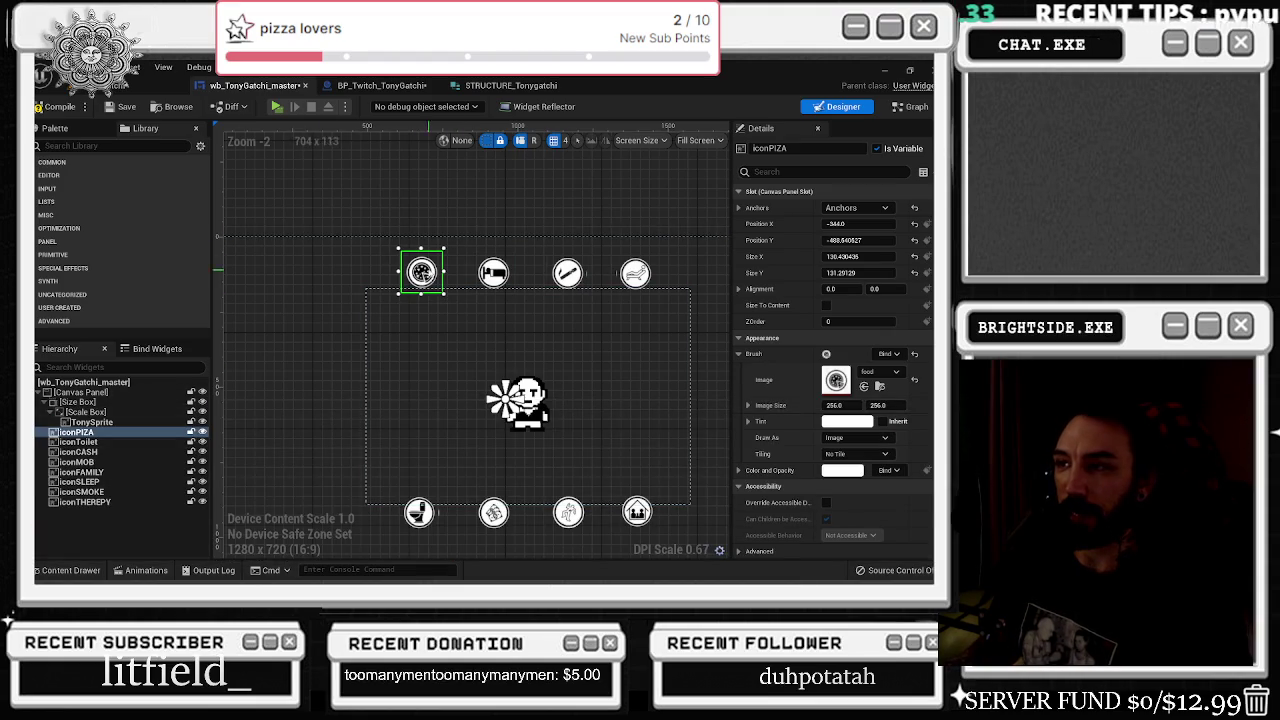
{"action": "type", "text": "tony"}
- Add an iconPIZA track to the DEcline_Pizza animation
{"action": "left_click", "coordinate": [70, 570]}
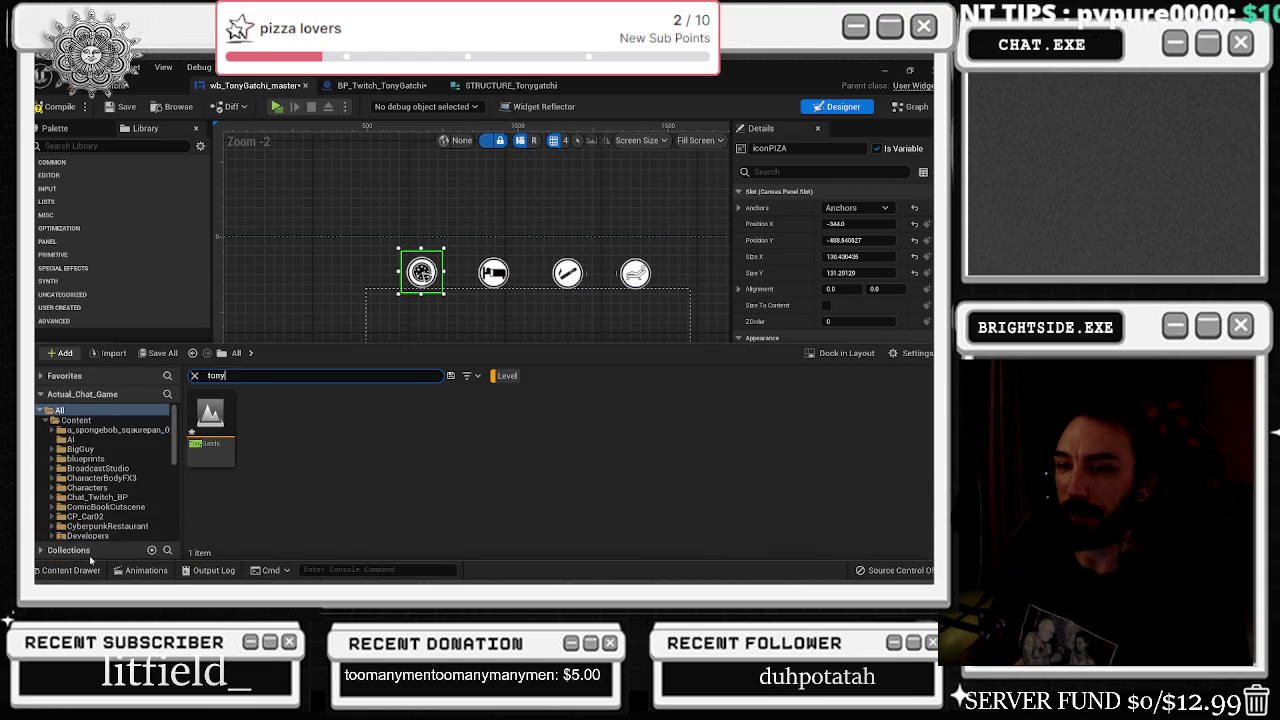
{"action": "left_click", "coordinate": [146, 570]}
{"action": "left_click", "coordinate": [201, 437]}
{"action": "left_click", "coordinate": [229, 458]}
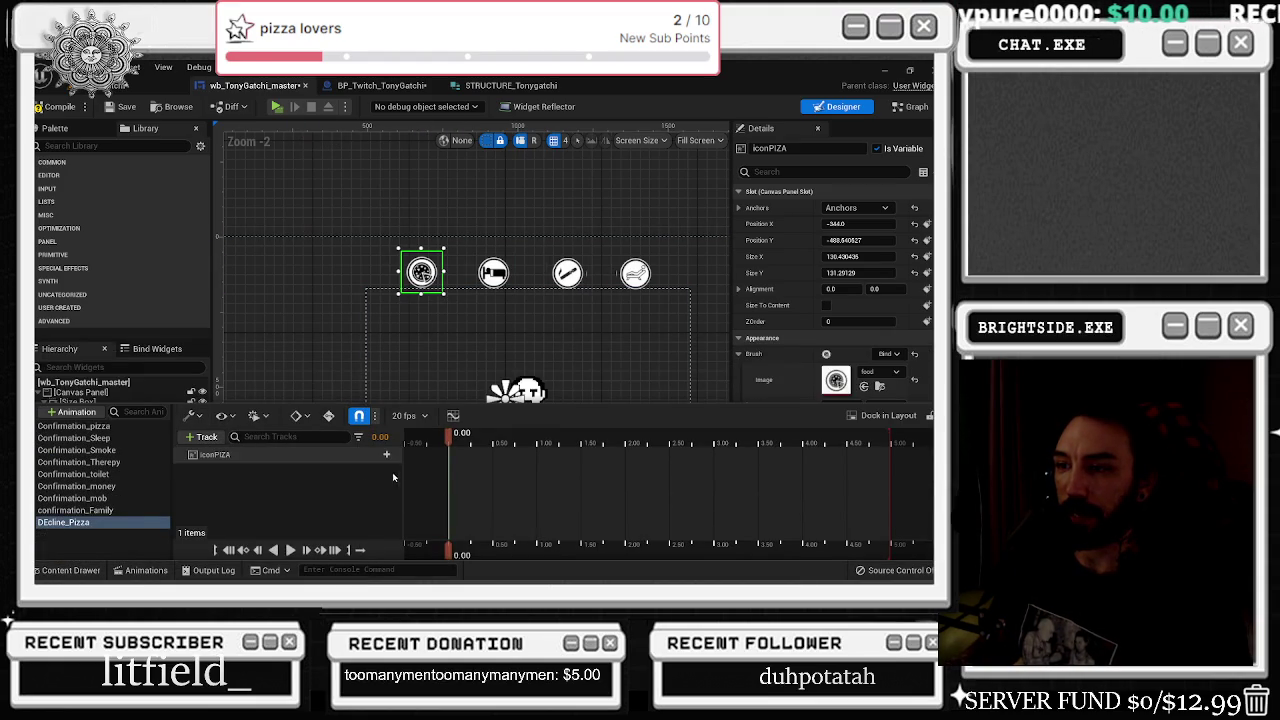
{"action": "left_click", "coordinate": [85, 511]}
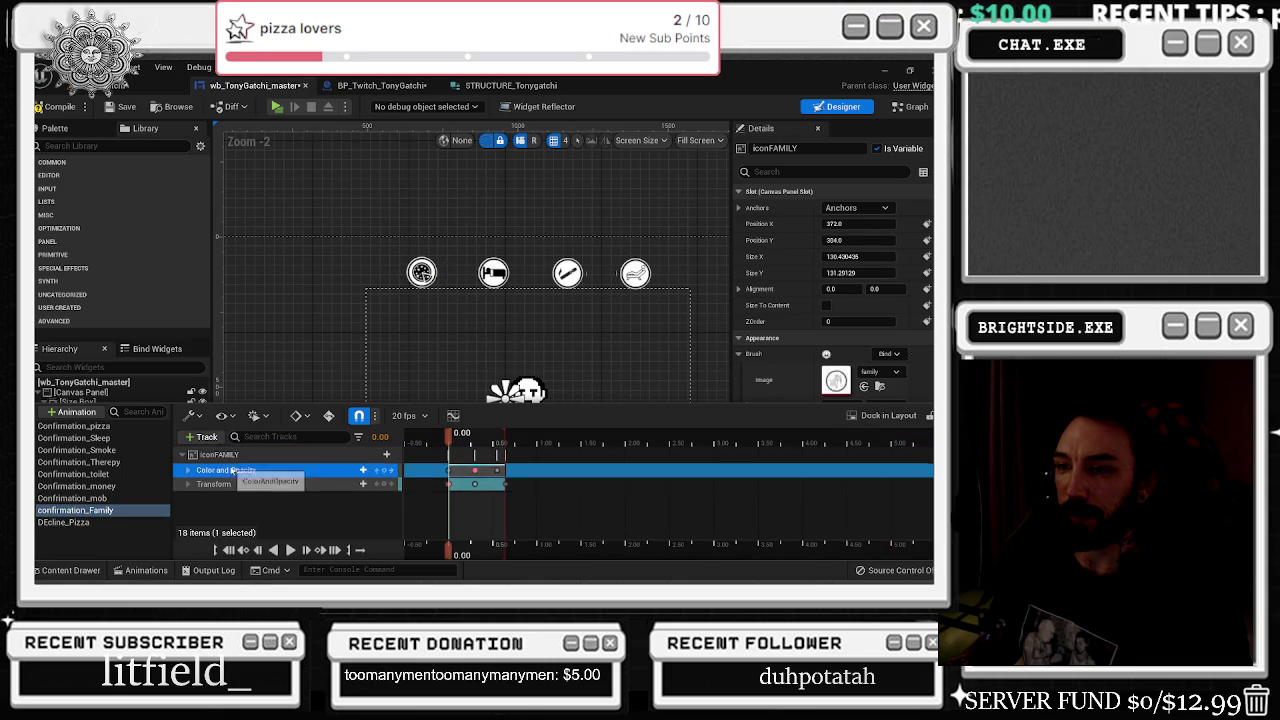
- Paste confirmation_Family's tracks onto iconPIZA and set the 0.30 key's colour to R 1, G 0
{"action": "left_click", "coordinate": [70, 522]}
{"action": "left_click", "coordinate": [215, 455]}
{"action": "key", "text": "ctrl+v"}
{"action": "left_click", "coordinate": [474, 484]}
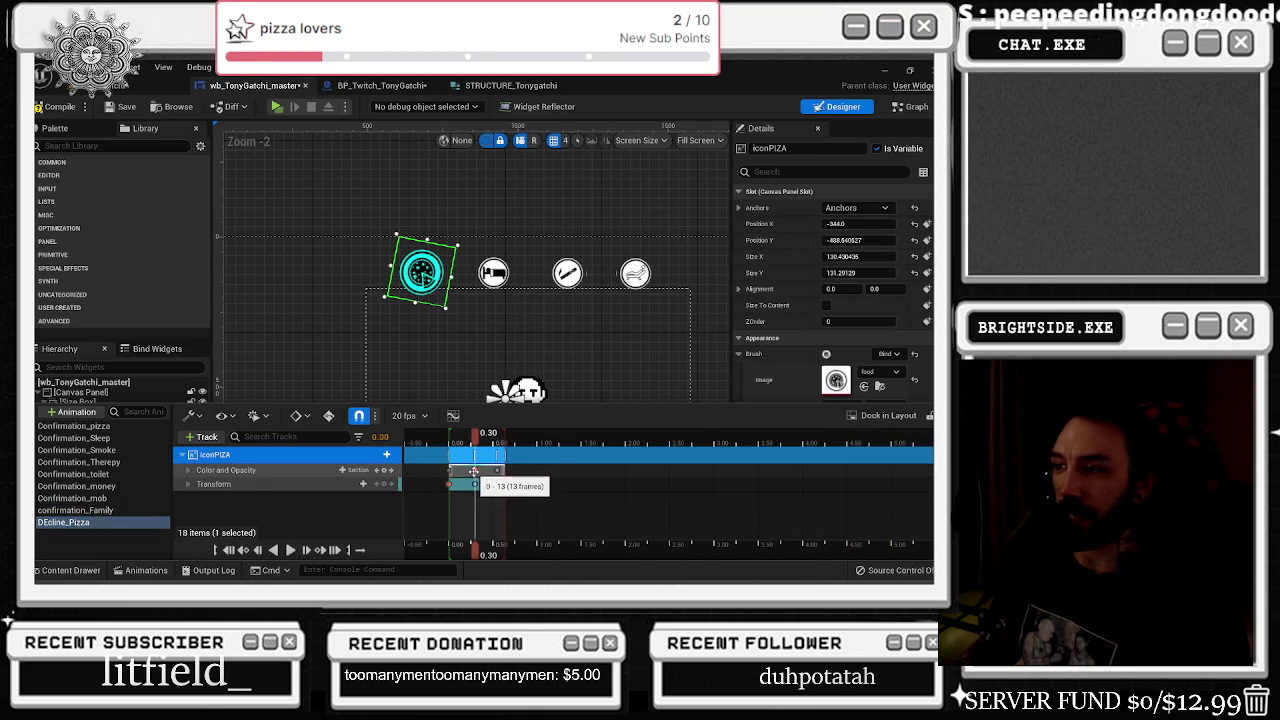
{"action": "left_click", "coordinate": [189, 471]}
{"action": "left_click", "coordinate": [320, 490]}
{"action": "key", "text": "Return"}
{"action": "left_click", "coordinate": [322, 481]}
{"action": "type", "text": "1"}
{"action": "key", "text": "Return"}
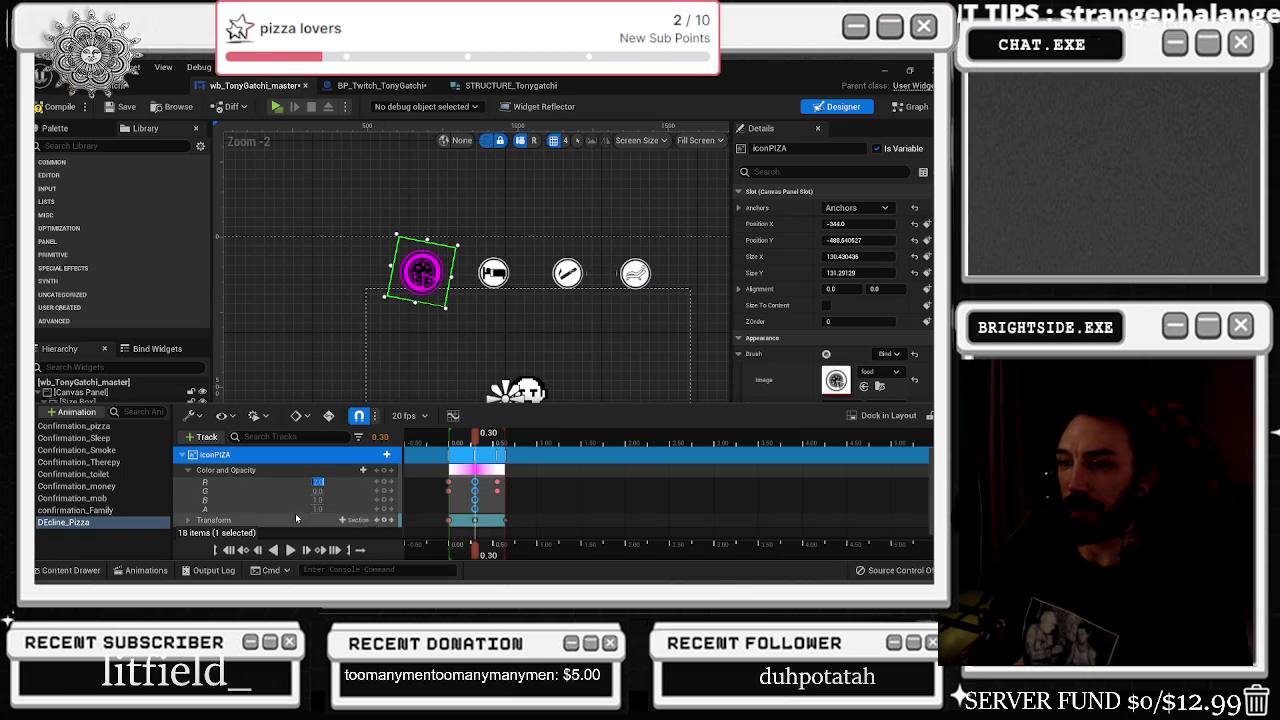
- Adjust the iconPIZA key's Translation X value to shift the pizza icon sideways
{"action": "scroll", "coordinate": [229, 501], "scroll_direction": "down", "scroll_amount": 1}
{"action": "left_click", "coordinate": [188, 513]}
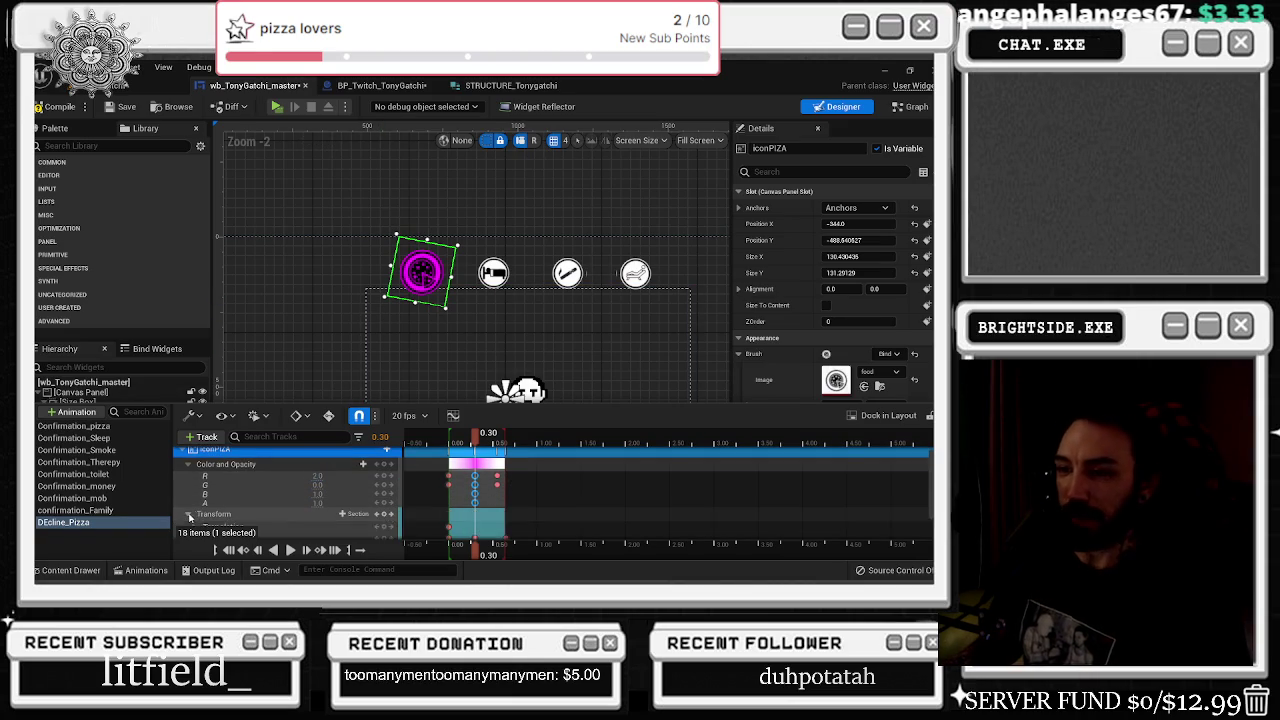
{"action": "scroll", "coordinate": [240, 500], "scroll_direction": "down", "scroll_amount": 3}
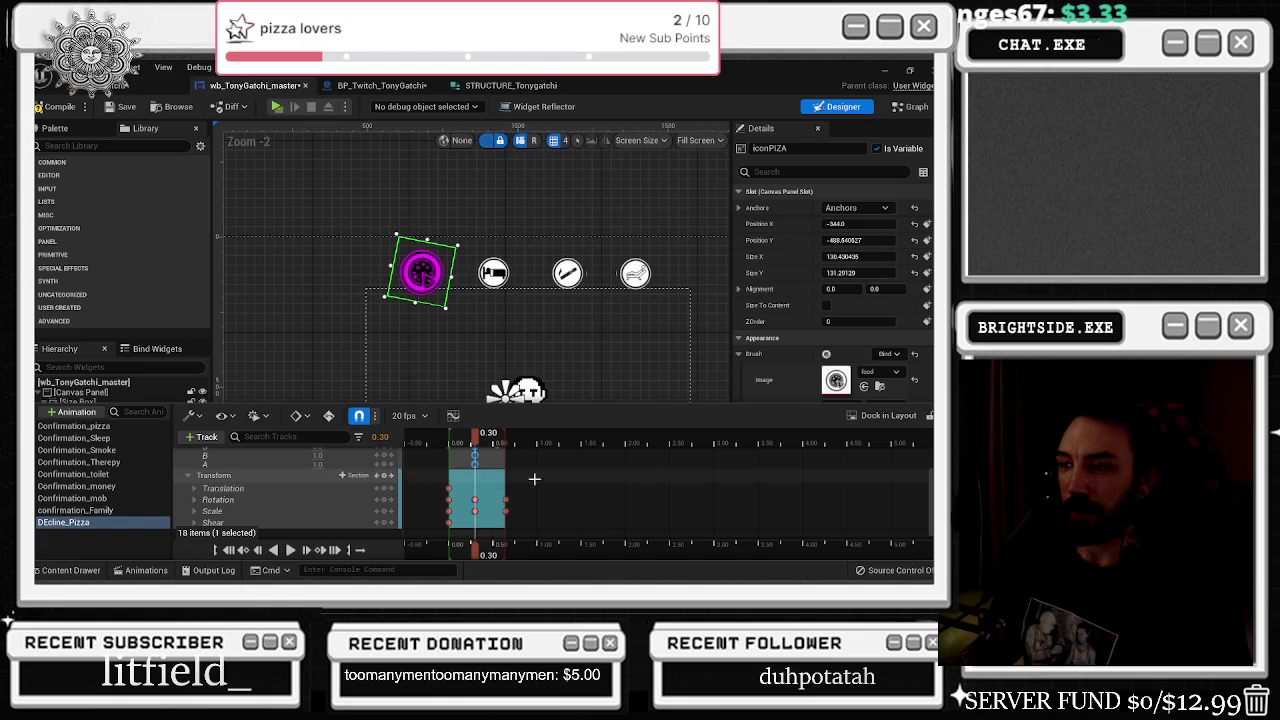
{"action": "left_click", "coordinate": [194, 489]}
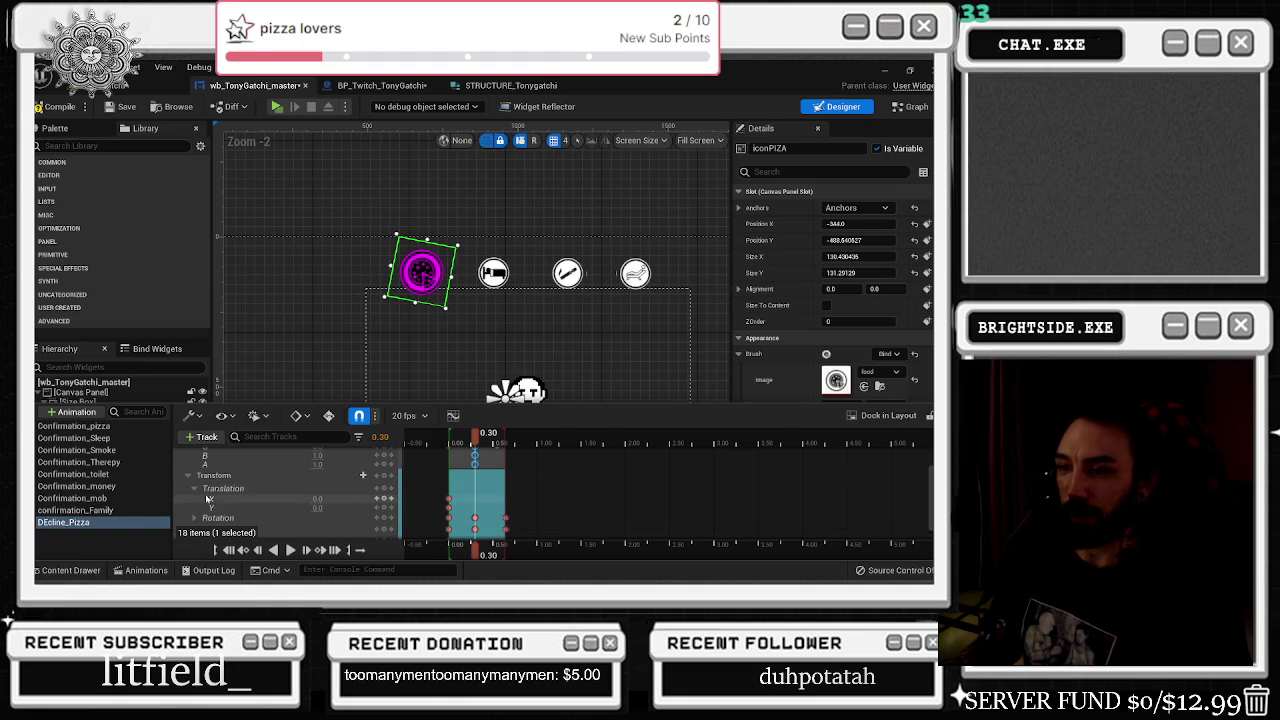
{"action": "left_click", "coordinate": [318, 498]}
{"action": "mouse_move", "coordinate": [318, 498]}
{"action": "left_mouse_down"}
{"action": "mouse_move", "coordinate": [350, 498]}
{"action": "mouse_move", "coordinate": [300, 498]}
{"action": "left_mouse_up"}
- Scrub DEcline_Pizza to 0.65, undo the final horizontal offset, play it, and compile the widget
{"action": "left_click", "coordinate": [488, 433]}
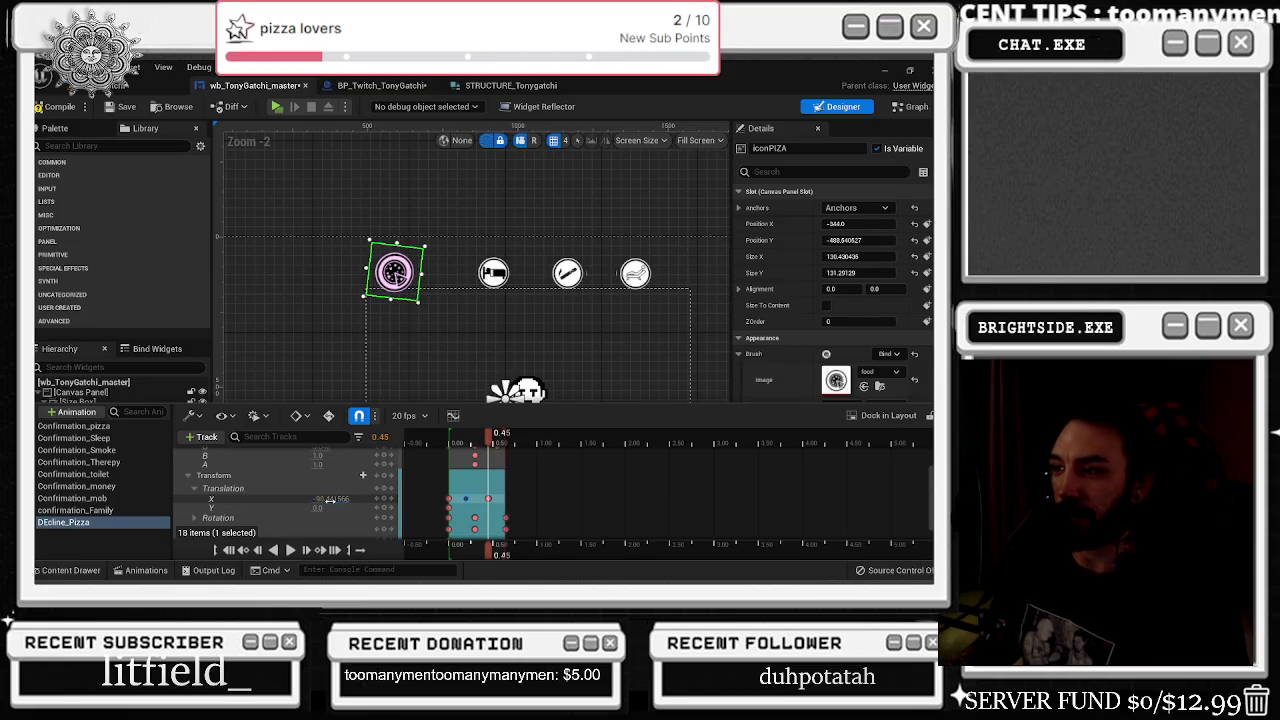
{"action": "left_click_drag", "start_coordinate": [500, 440], "coordinate": [437, 442]}
{"action": "left_click_drag", "start_coordinate": [449, 443], "coordinate": [505, 440]}
{"action": "left_click", "coordinate": [484, 440]}
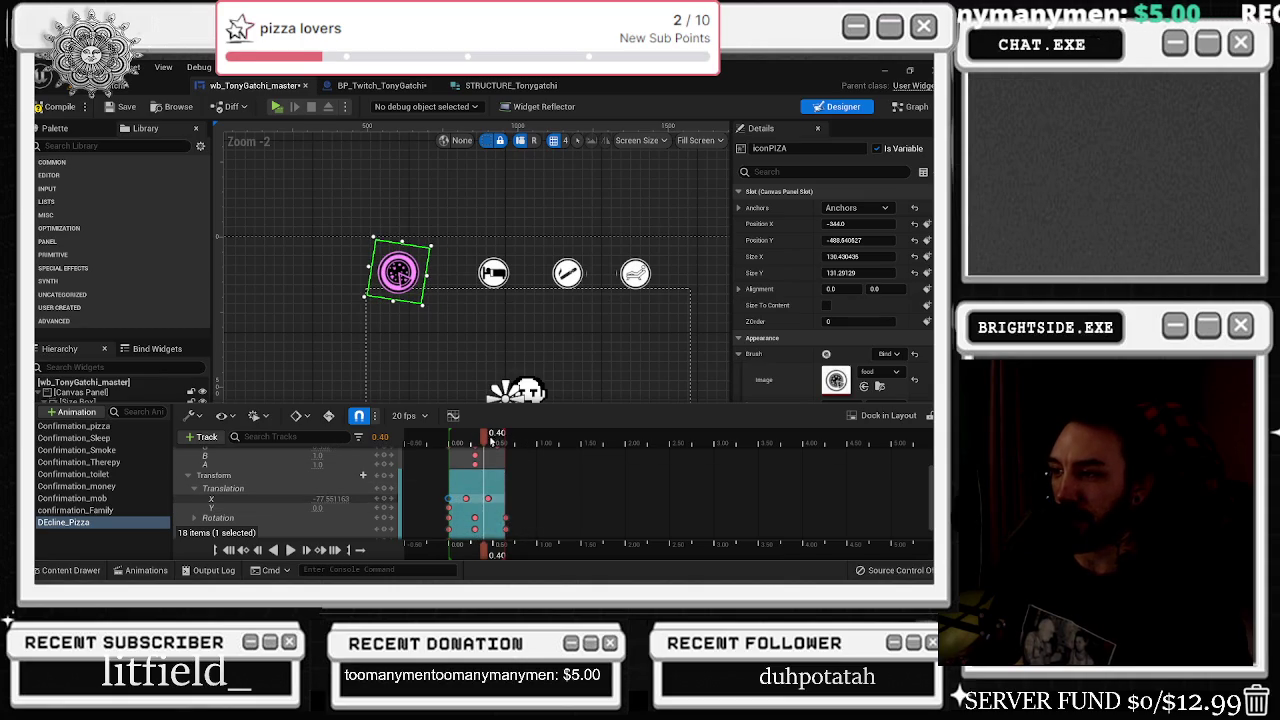
{"action": "left_click", "coordinate": [505, 440]}
{"action": "key", "text": "ctrl+z"}
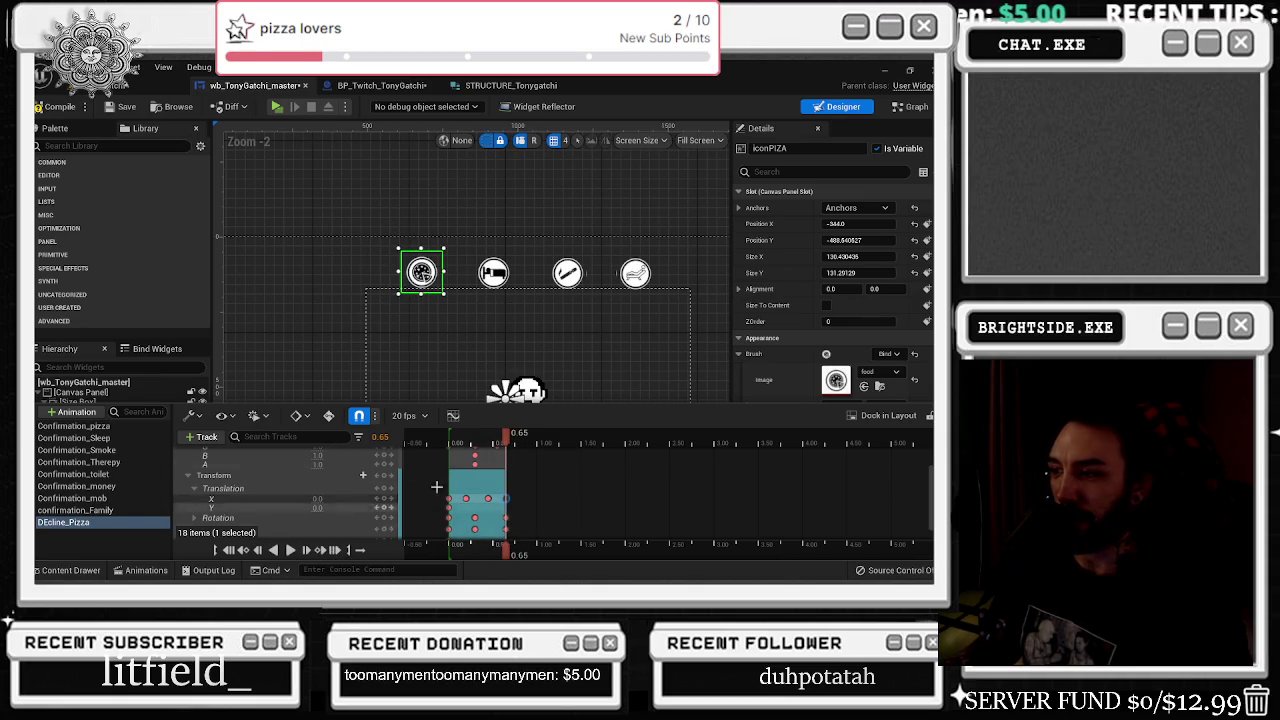
{"action": "key", "text": "space"}
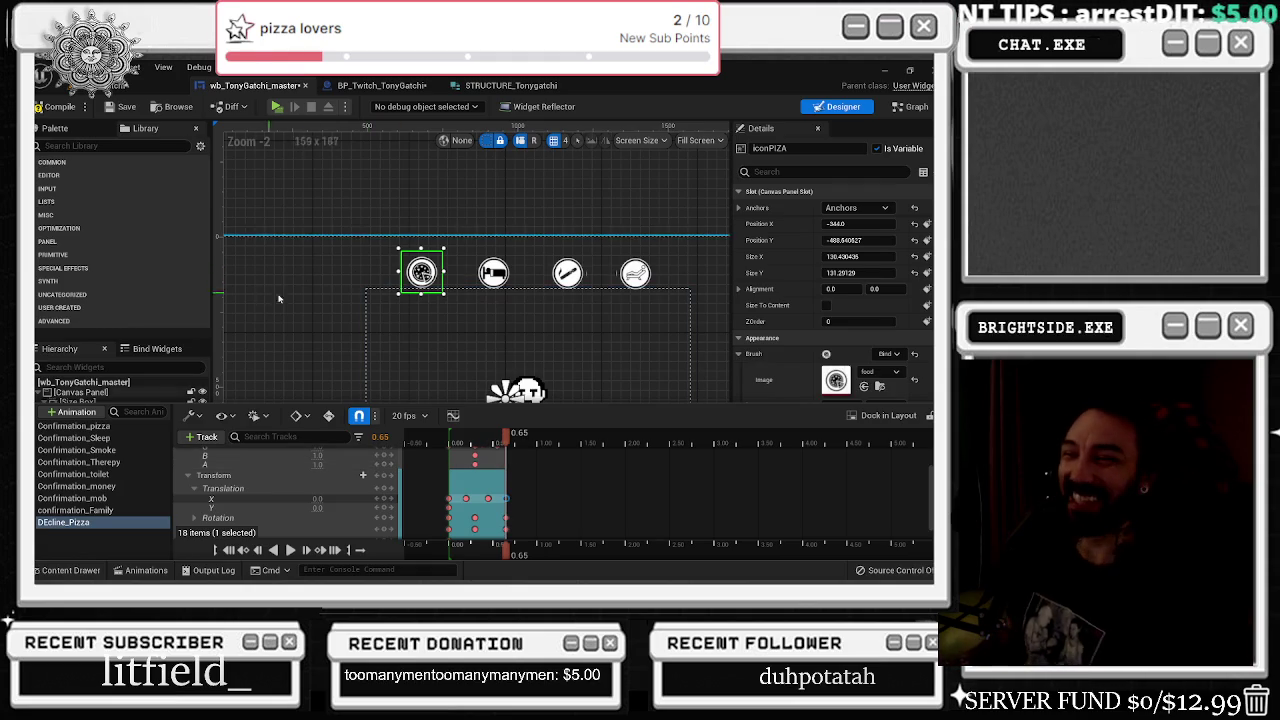
{"action": "left_click", "coordinate": [58, 107]}
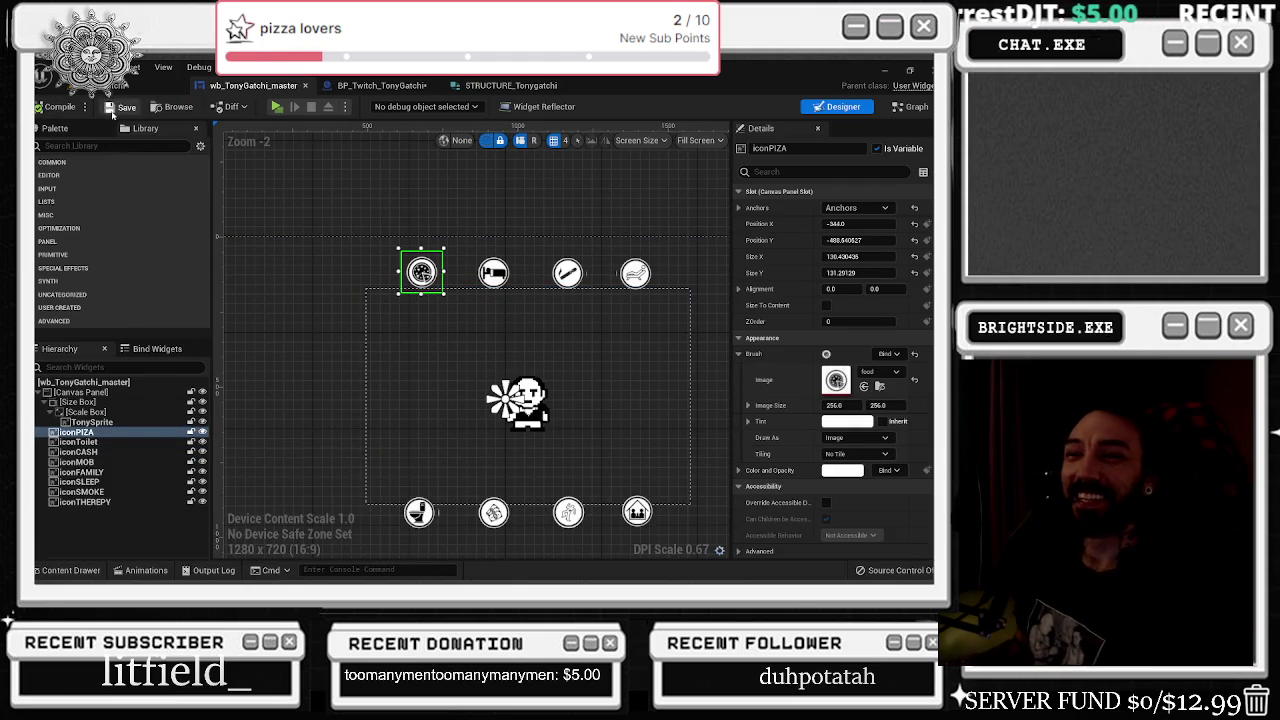
{"action": "scroll", "coordinate": [524, 265], "scroll_direction": "down", "scroll_amount": 2}
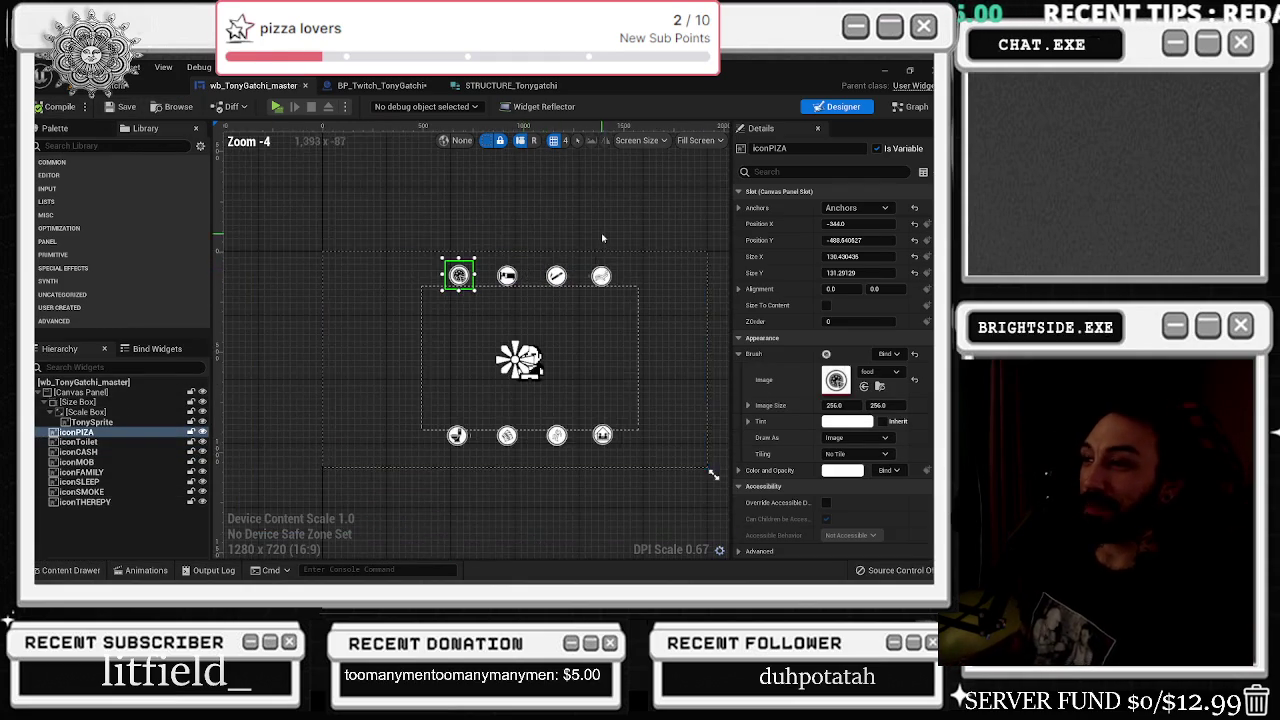
- Open the wb_TonyGatchi_master EventGraph from the My Blueprint graph list
{"action": "scroll", "coordinate": [567, 244], "scroll_direction": "up", "scroll_amount": 1}
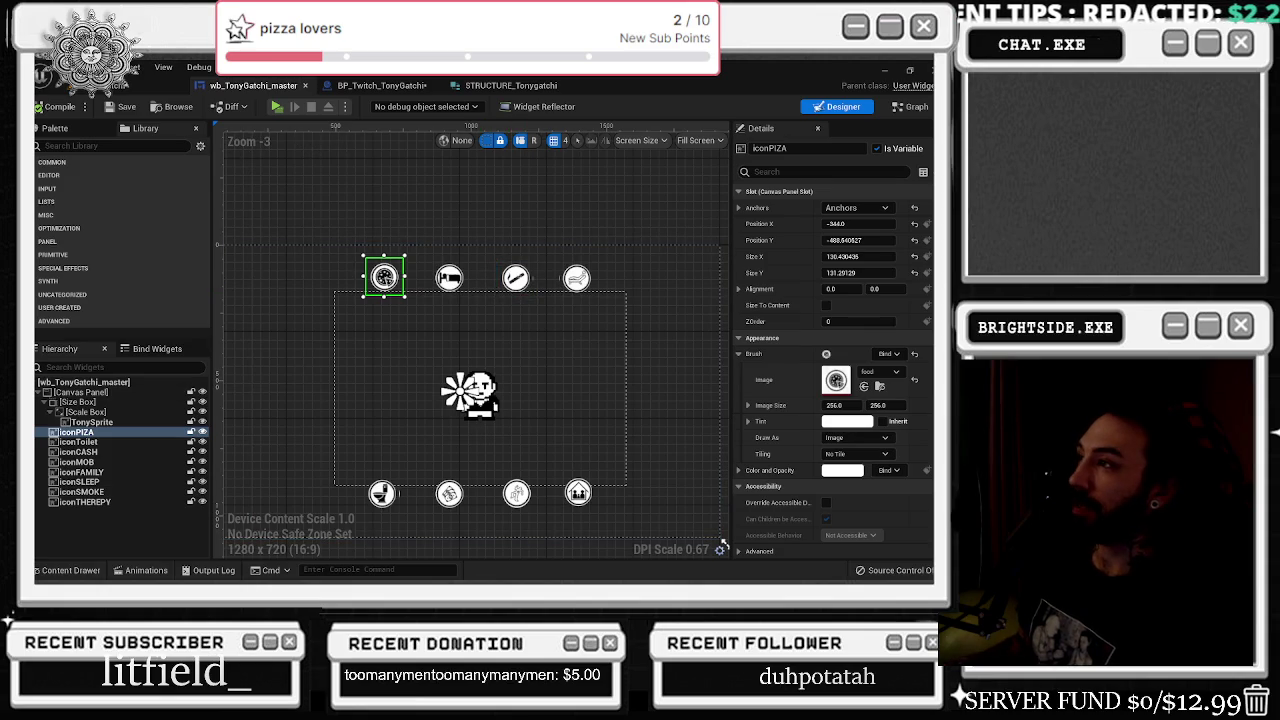
{"action": "left_click", "coordinate": [916, 106]}
{"action": "scroll", "coordinate": [449, 276], "scroll_direction": "down", "scroll_amount": 3}
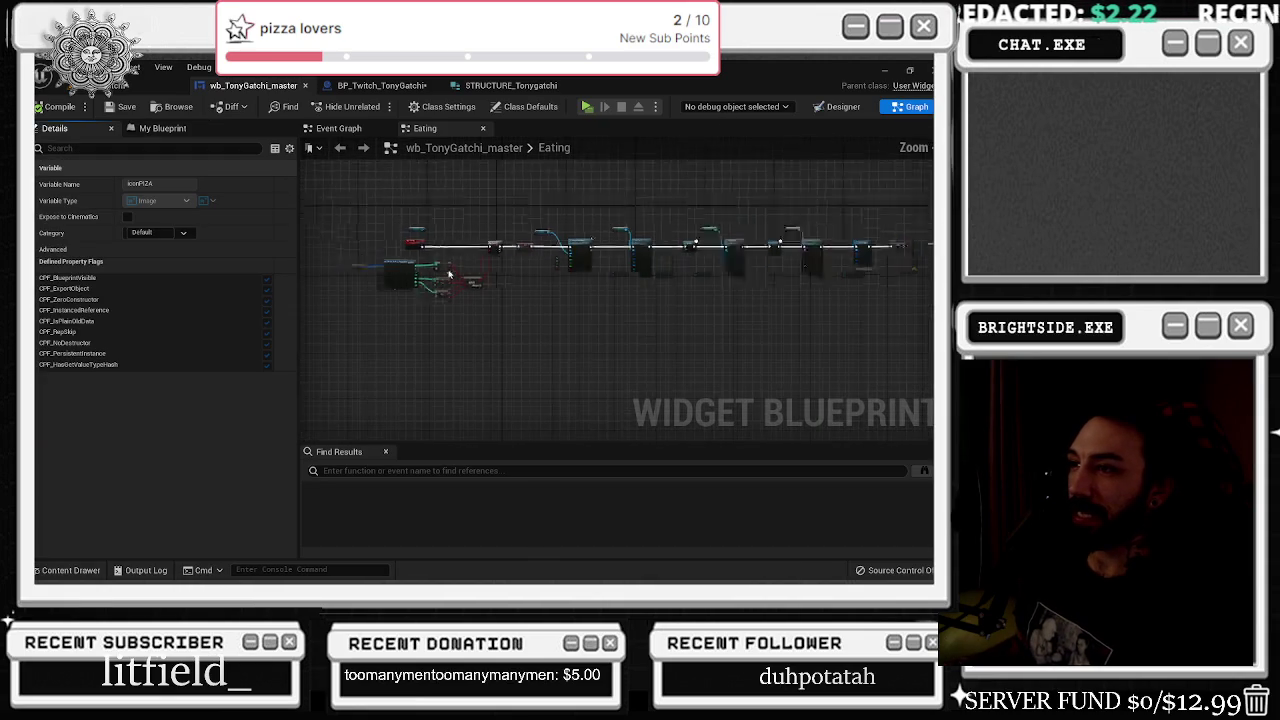
{"action": "scroll", "coordinate": [449, 276], "scroll_direction": "up", "scroll_amount": 4}
{"action": "scroll", "coordinate": [426, 253], "scroll_direction": "down", "scroll_amount": 6}
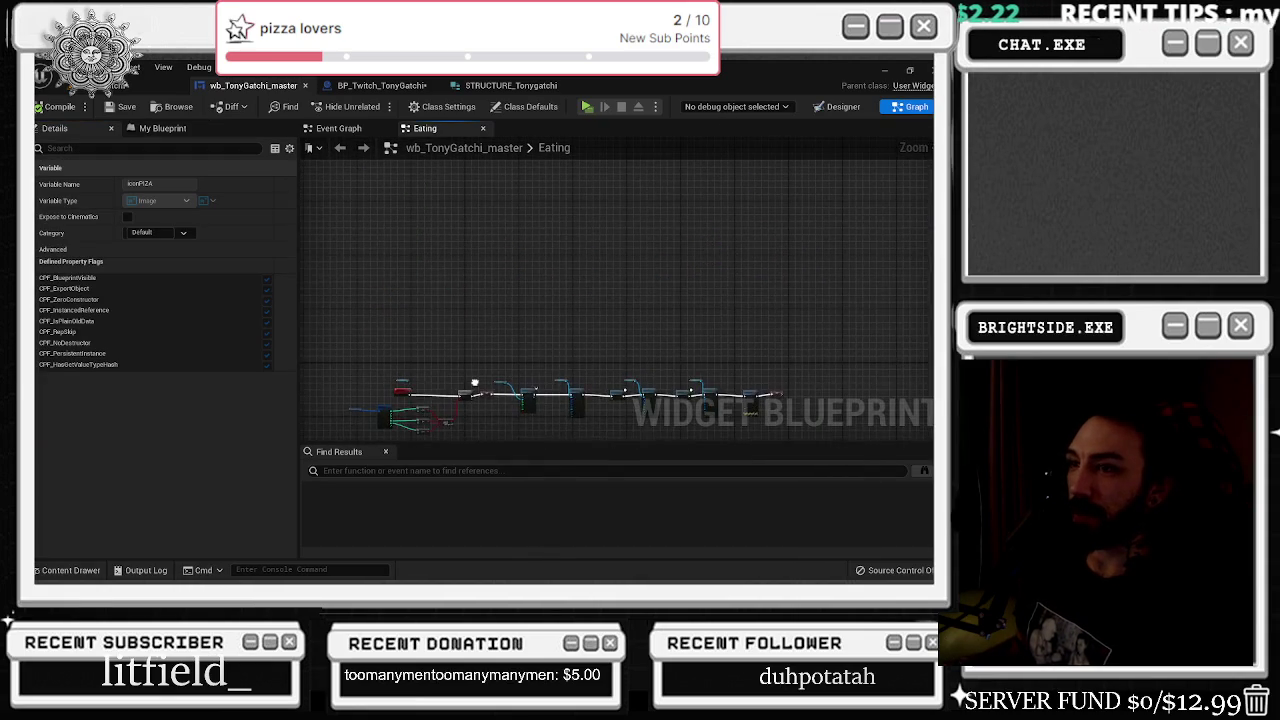
{"action": "left_click", "coordinate": [138, 133]}
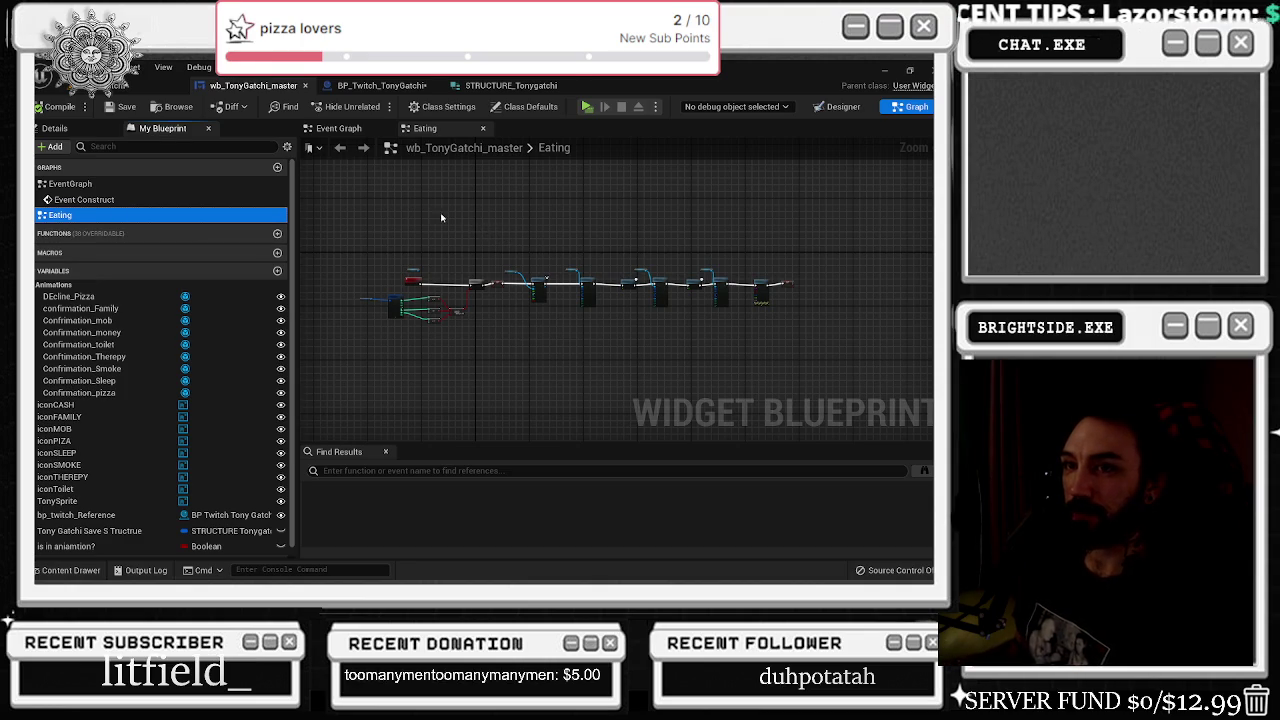
{"action": "mouse_move", "coordinate": [400, 242]}
{"action": "left_mouse_down"}
{"action": "mouse_move", "coordinate": [552, 251]}
{"action": "mouse_move", "coordinate": [663, 280]}
{"action": "mouse_move", "coordinate": [630, 260]}
{"action": "left_mouse_up"}
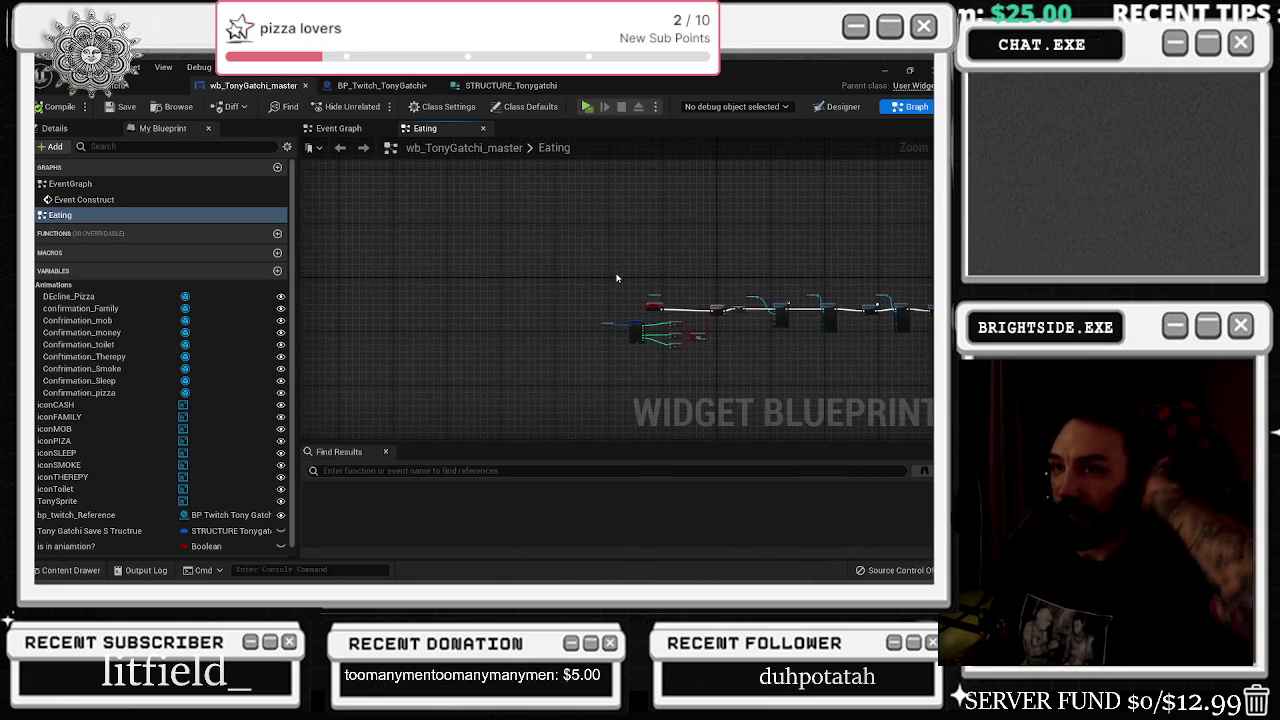
{"action": "left_click", "coordinate": [150, 184]}
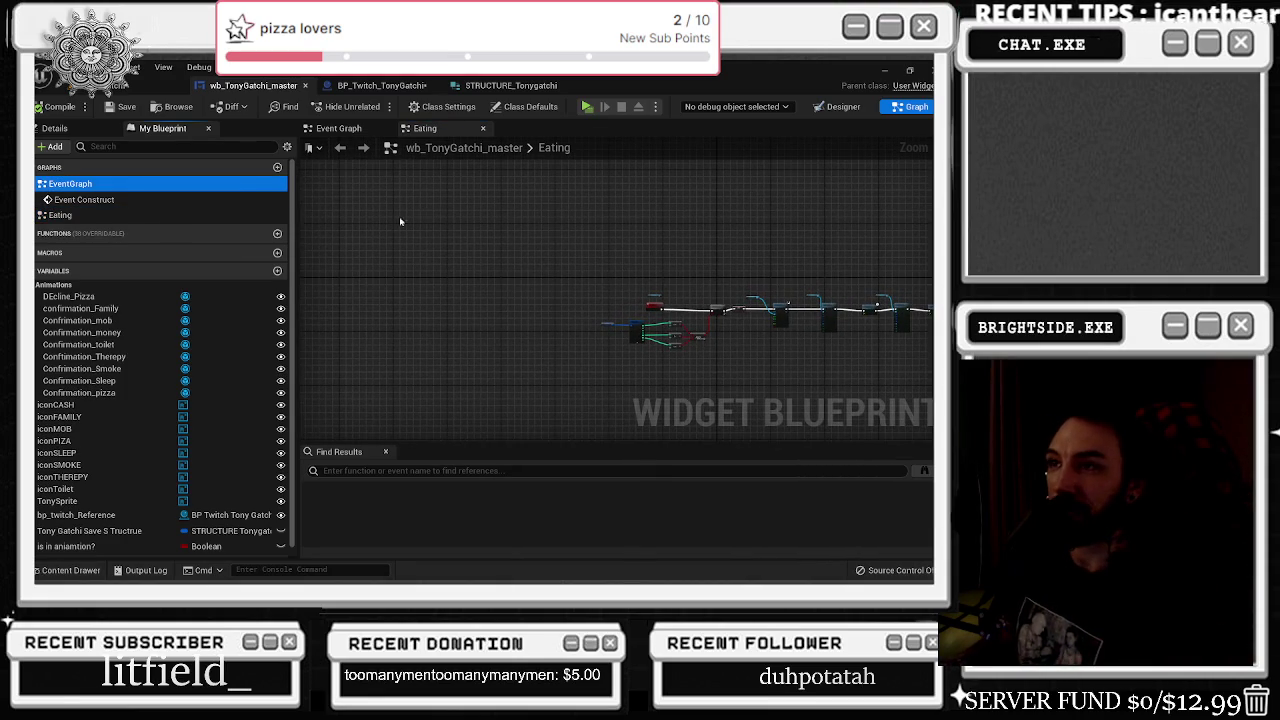
{"action": "left_click_drag", "start_coordinate": [509, 245], "coordinate": [349, 257]}
{"action": "left_click", "coordinate": [322, 129]}
{"action": "scroll", "coordinate": [457, 264], "scroll_direction": "down", "scroll_amount": 2}
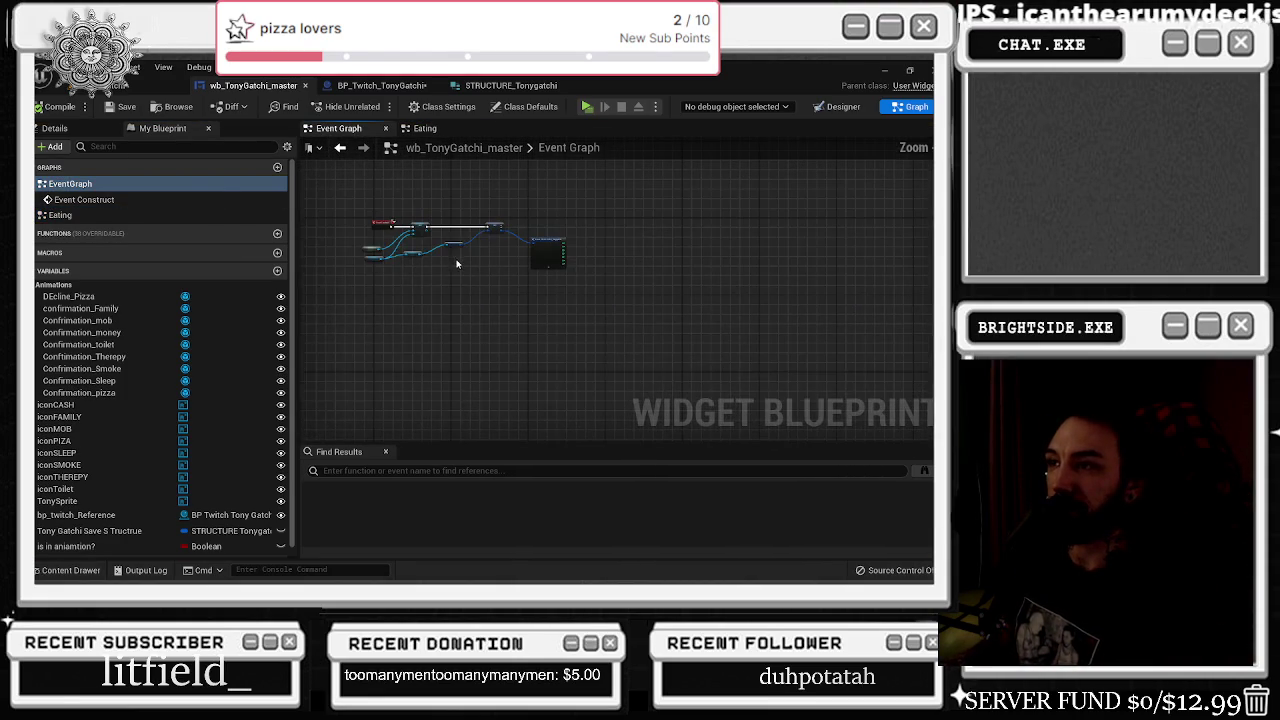
{"action": "scroll", "coordinate": [403, 234], "scroll_direction": "up", "scroll_amount": 4}
- Wire the Set node's save-structure output into the Break STRUCTURE node
{"action": "mouse_move", "coordinate": [339, 203]}
{"action": "left_mouse_down"}
{"action": "mouse_move", "coordinate": [657, 286]}
{"action": "mouse_move", "coordinate": [737, 290]}
{"action": "left_mouse_up"}
{"action": "mouse_move", "coordinate": [713, 236]}
{"action": "left_mouse_down"}
{"action": "mouse_move", "coordinate": [837, 239]}
{"action": "mouse_move", "coordinate": [788, 298]}
{"action": "left_mouse_up"}
{"action": "left_click_drag", "start_coordinate": [574, 345], "coordinate": [599, 296]}
{"action": "scroll", "coordinate": [592, 300], "scroll_direction": "down", "scroll_amount": 2}
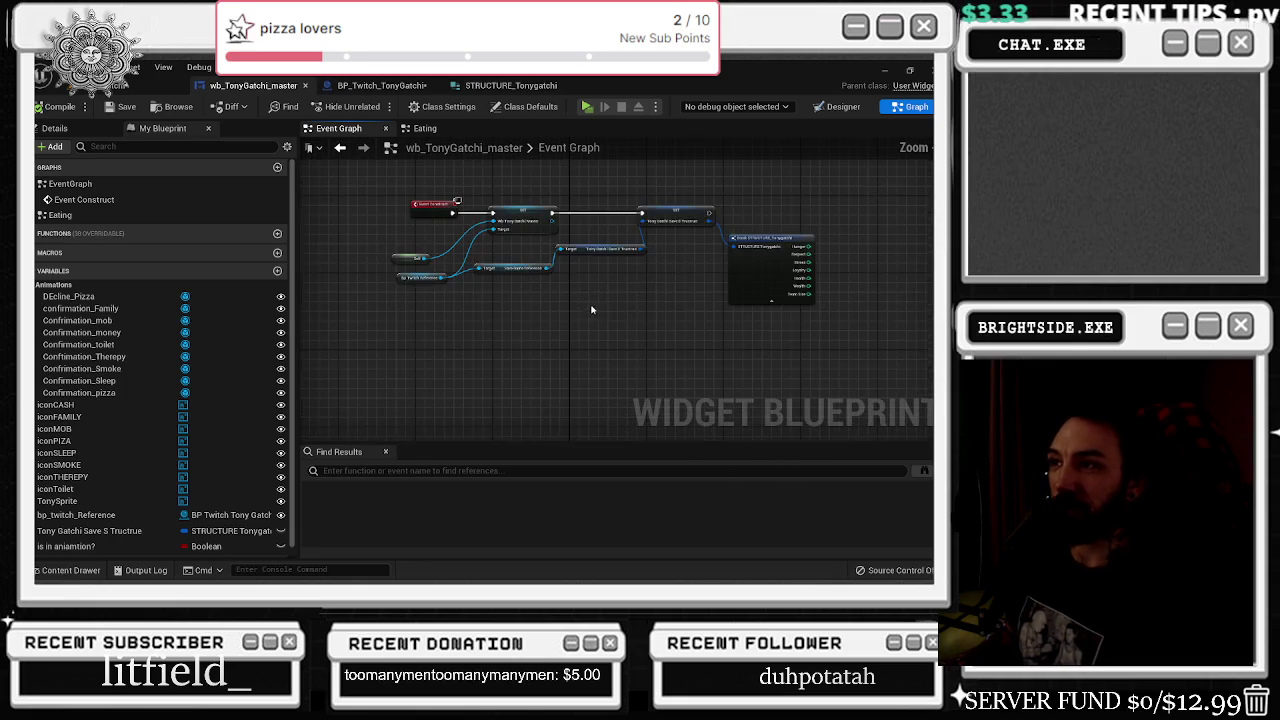
{"action": "scroll", "coordinate": [460, 354], "scroll_direction": "down", "scroll_amount": 1}
{"action": "right_click", "coordinate": [460, 354]}
- Add an Idle custom event, an 'is in aniamtion?' getter, and a Branch node after Idle
{"action": "type", "text": "custom event"}
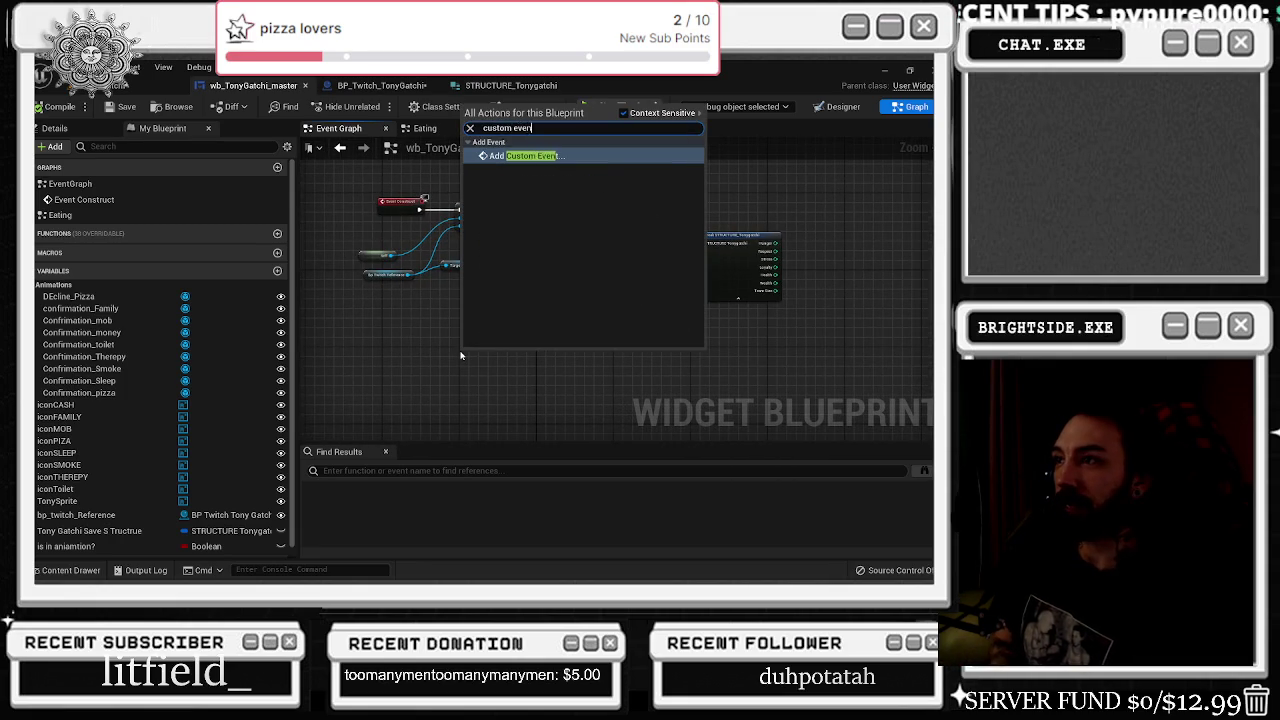
{"action": "key", "text": "Return"}
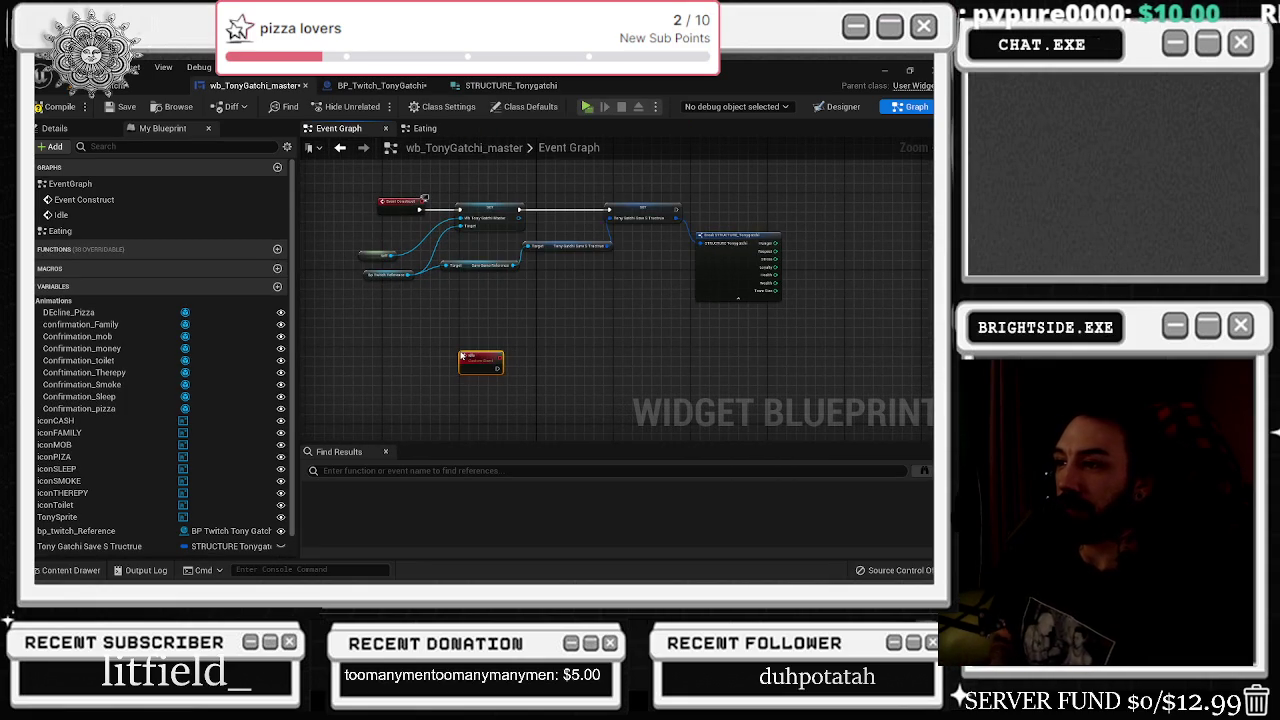
{"action": "left_click_drag", "start_coordinate": [558, 328], "coordinate": [513, 276]}
{"action": "key", "text": "ctrl+v"}
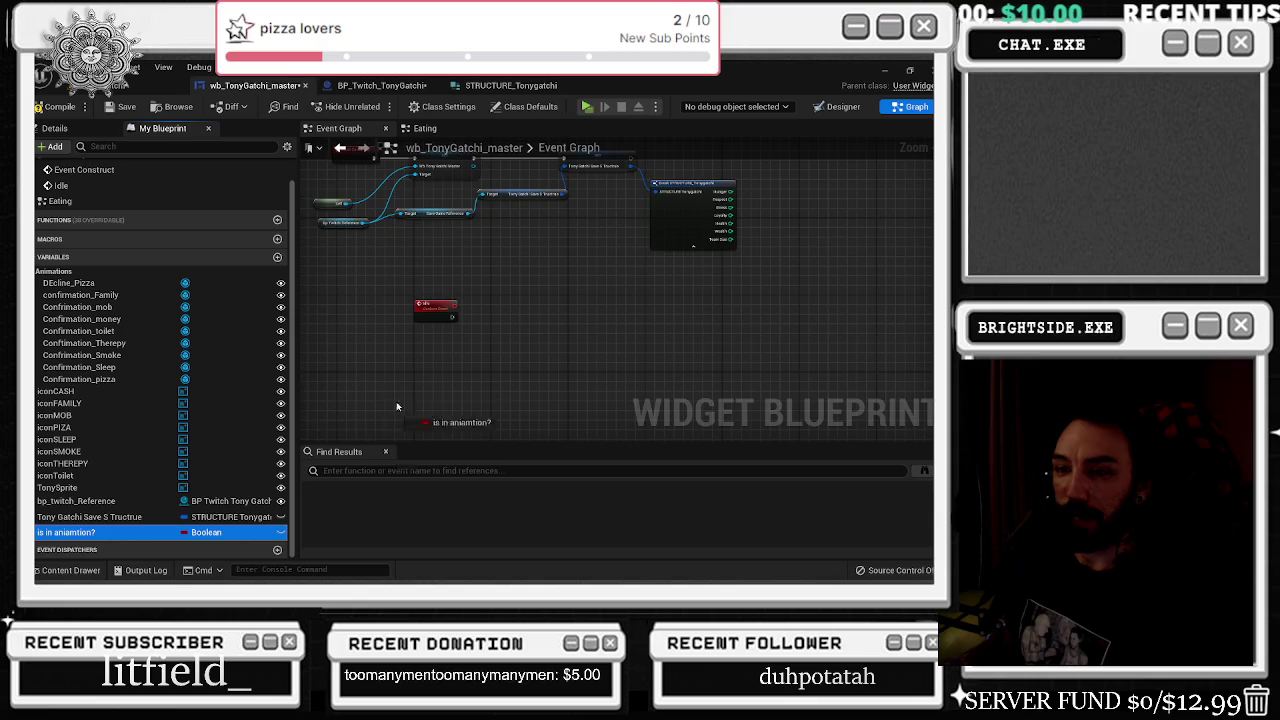
{"action": "scroll", "coordinate": [448, 336], "scroll_direction": "up", "scroll_amount": 3}
{"action": "key", "text": "Delete"}
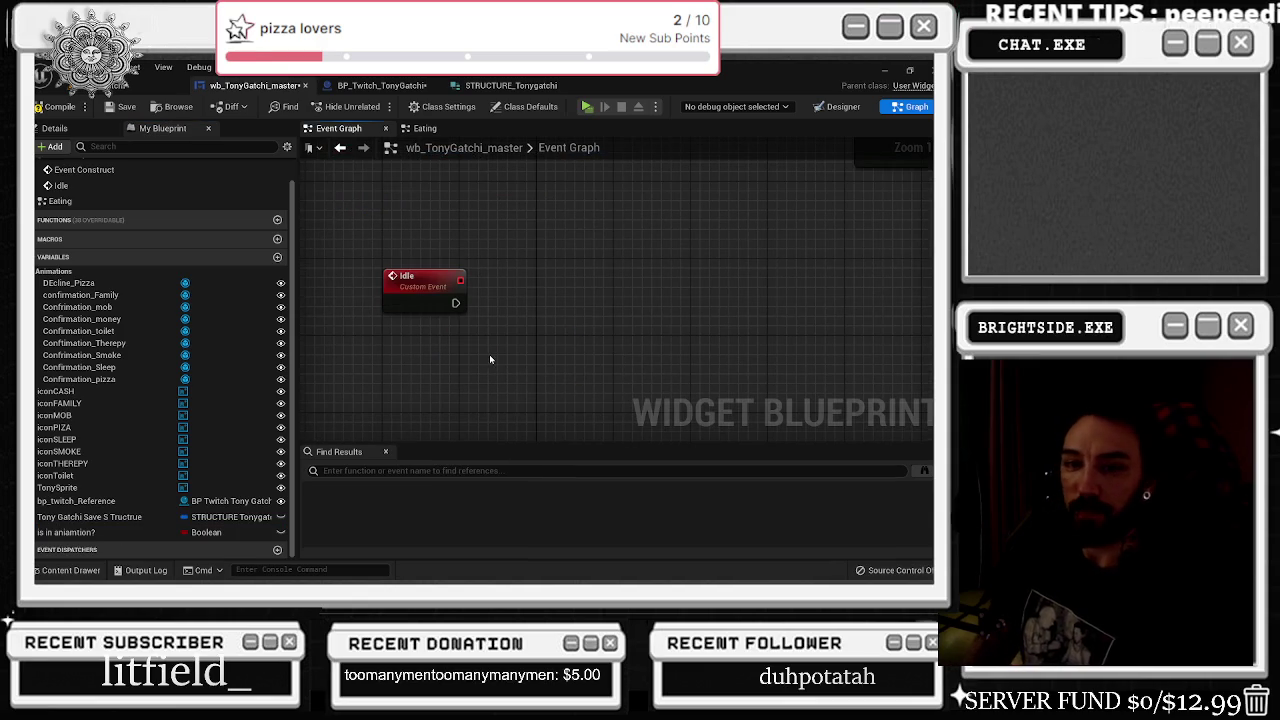
{"action": "mouse_move", "coordinate": [270, 540]}
{"action": "left_mouse_down"}
{"action": "mouse_move", "coordinate": [310, 468]}
{"action": "mouse_move", "coordinate": [453, 342]}
{"action": "left_mouse_up"}
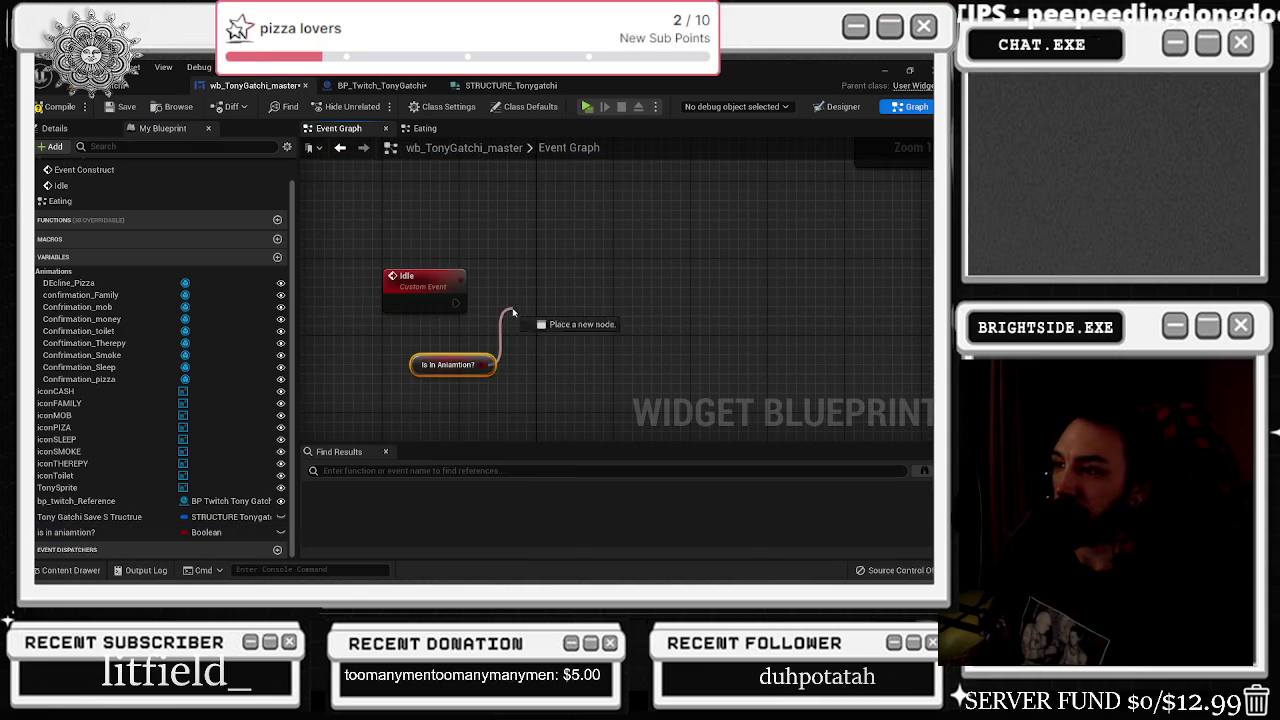
{"action": "left_click_drag", "start_coordinate": [513, 313], "coordinate": [510, 314]}
{"action": "type", "text": "branch"}
{"action": "key", "text": "Return"}
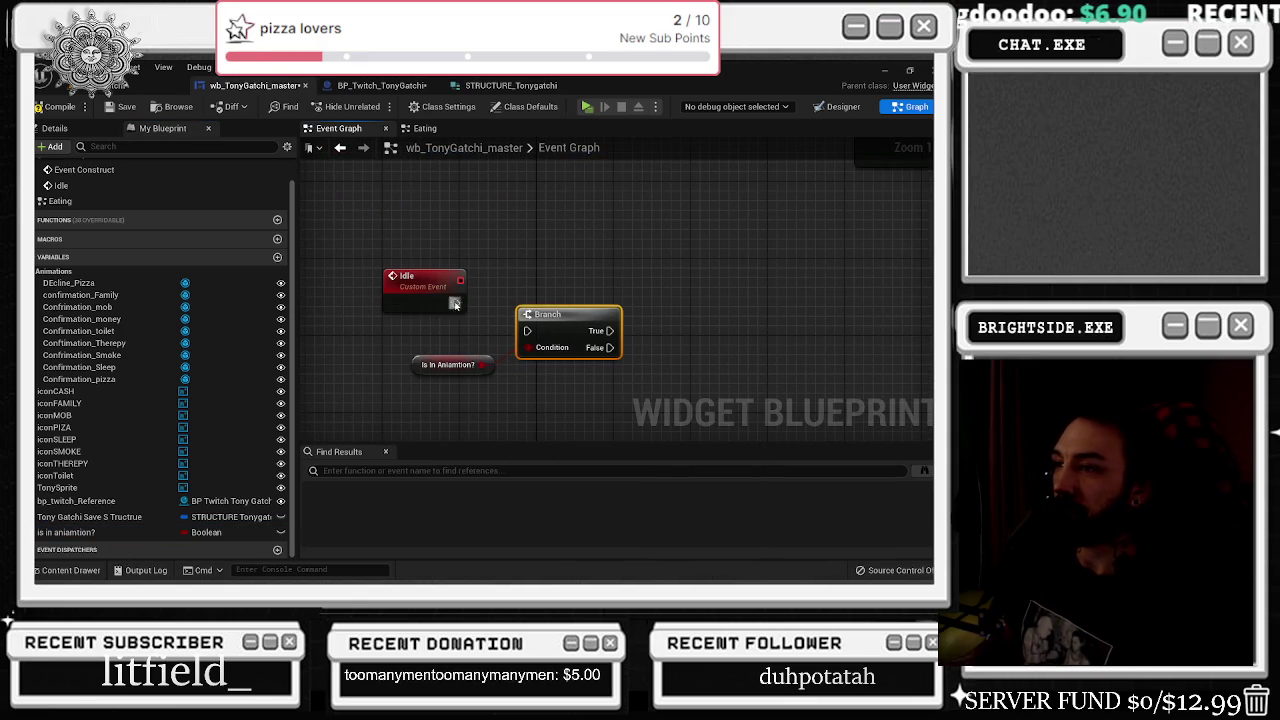
- Add a Set Timer by Event after the Set node and bind its Event pin to Idle
{"action": "mouse_move", "coordinate": [549, 371]}
{"action": "left_mouse_down"}
{"action": "mouse_move", "coordinate": [484, 341]}
{"action": "mouse_move", "coordinate": [456, 344]}
{"action": "left_mouse_up"}
{"action": "scroll", "coordinate": [529, 295], "scroll_direction": "down", "scroll_amount": 3}
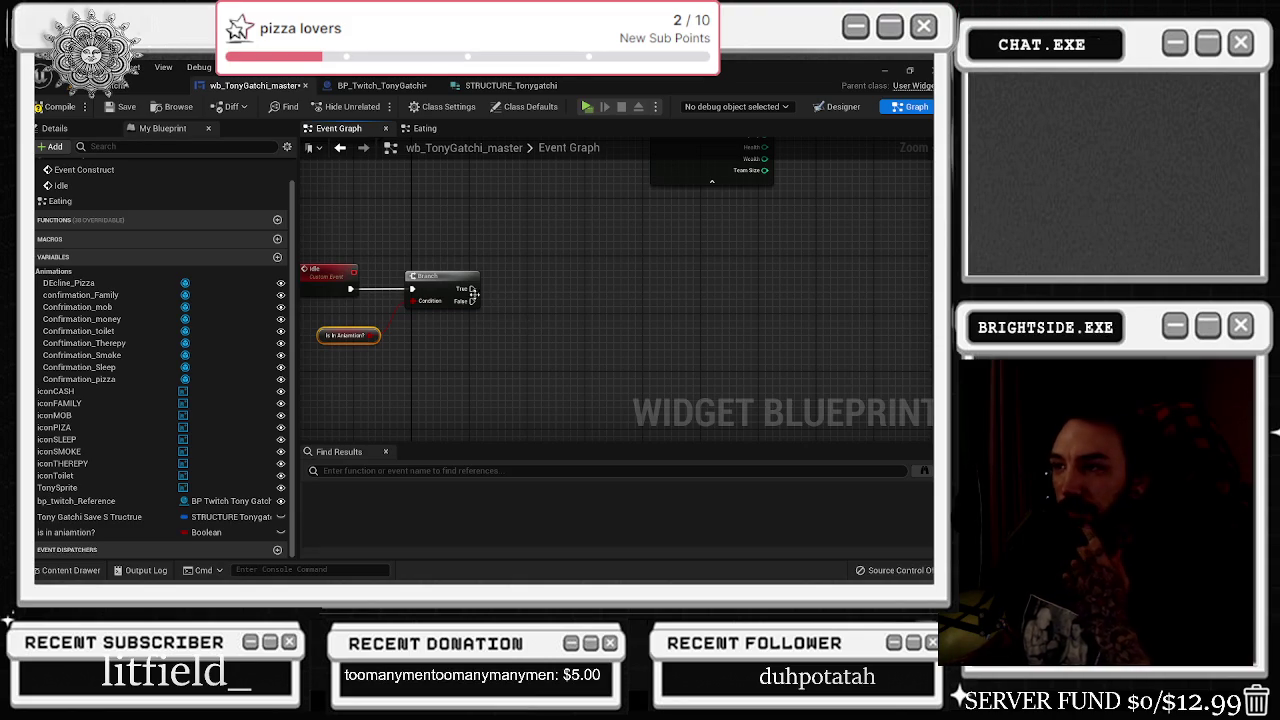
{"action": "scroll", "coordinate": [459, 332], "scroll_direction": "down", "scroll_amount": 2}
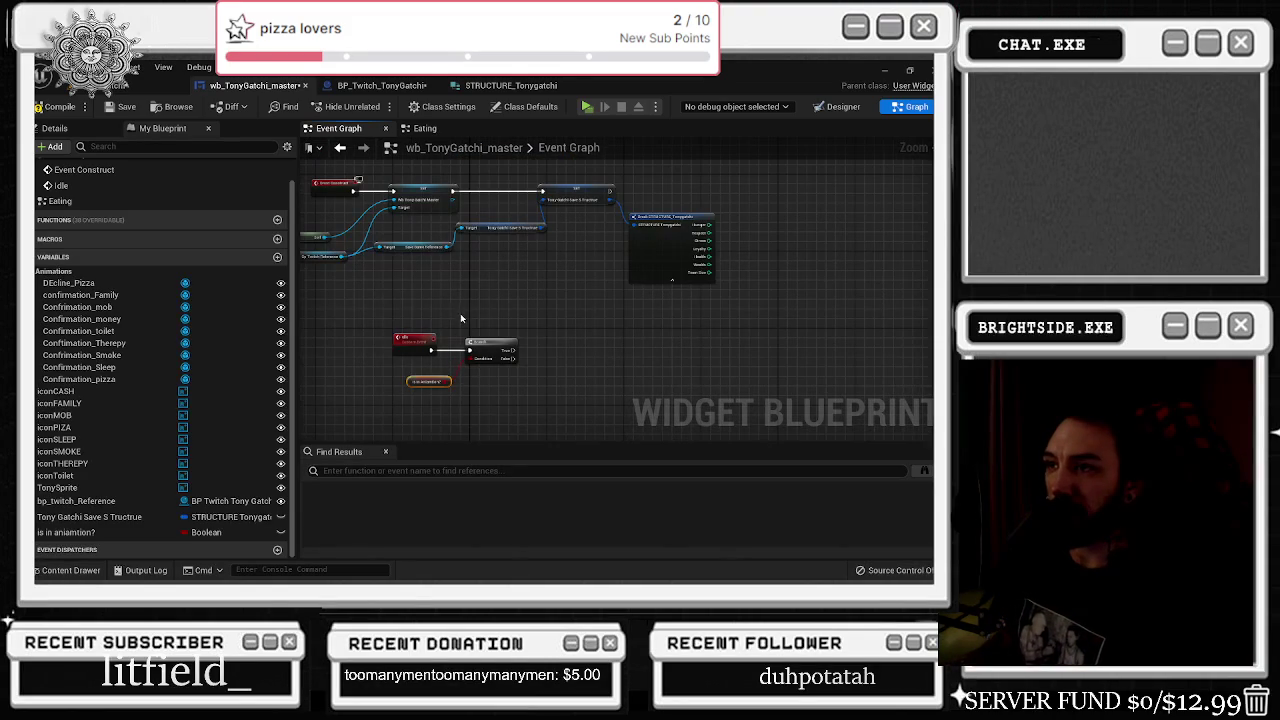
{"action": "left_click_drag", "start_coordinate": [420, 345], "coordinate": [380, 330]}
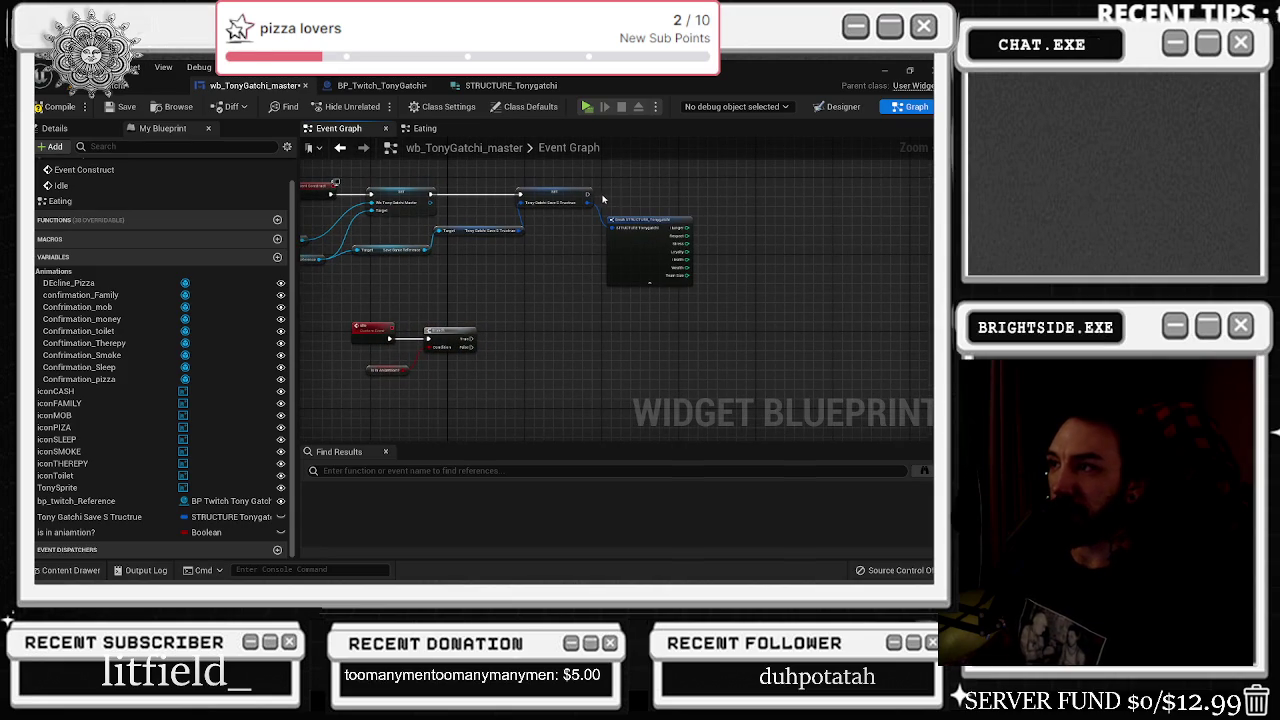
{"action": "left_click_drag", "start_coordinate": [586, 195], "coordinate": [626, 196]}
{"action": "type", "text": "sewt"}
{"action": "key", "text": "BackSpace"}
{"action": "type", "text": "t timer by"}
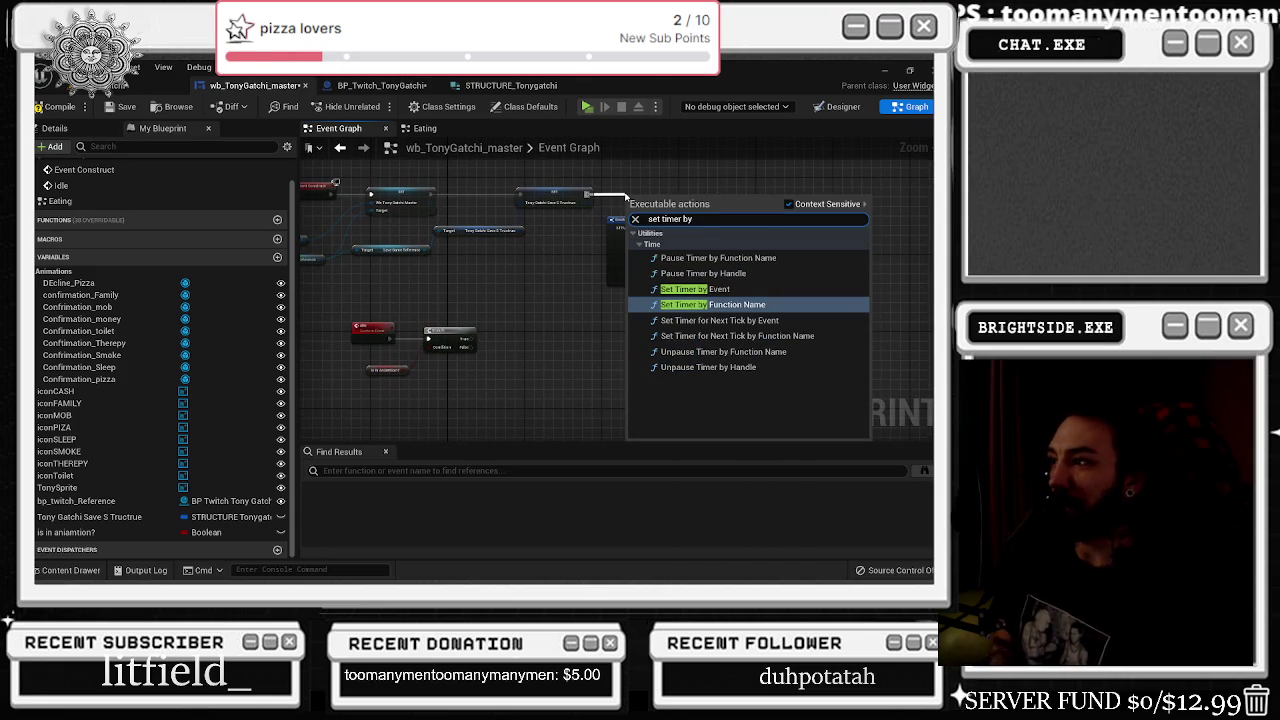
{"action": "left_click", "coordinate": [695, 288]}
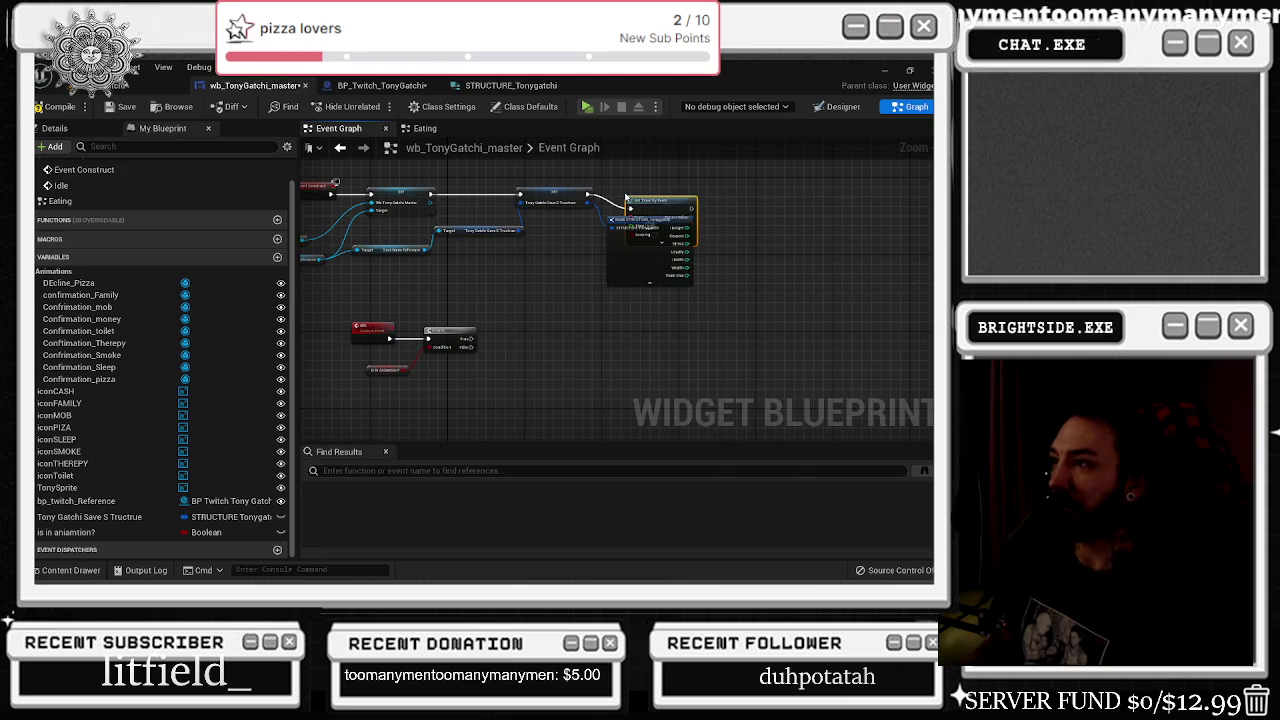
{"action": "mouse_move", "coordinate": [766, 203]}
{"action": "left_mouse_down"}
{"action": "mouse_move", "coordinate": [767, 219]}
{"action": "mouse_move", "coordinate": [371, 331]}
{"action": "mouse_move", "coordinate": [351, 320]}
{"action": "mouse_move", "coordinate": [478, 384]}
{"action": "left_mouse_up"}
- Arrange the Idle, Branch and flag nodes, then switch to the Eating graph
{"action": "mouse_move", "coordinate": [372, 330]}
{"action": "left_mouse_down"}
{"action": "mouse_move", "coordinate": [730, 334]}
{"action": "mouse_move", "coordinate": [686, 337]}
{"action": "left_mouse_up"}
{"action": "left_click_drag", "start_coordinate": [680, 285], "coordinate": [572, 268]}
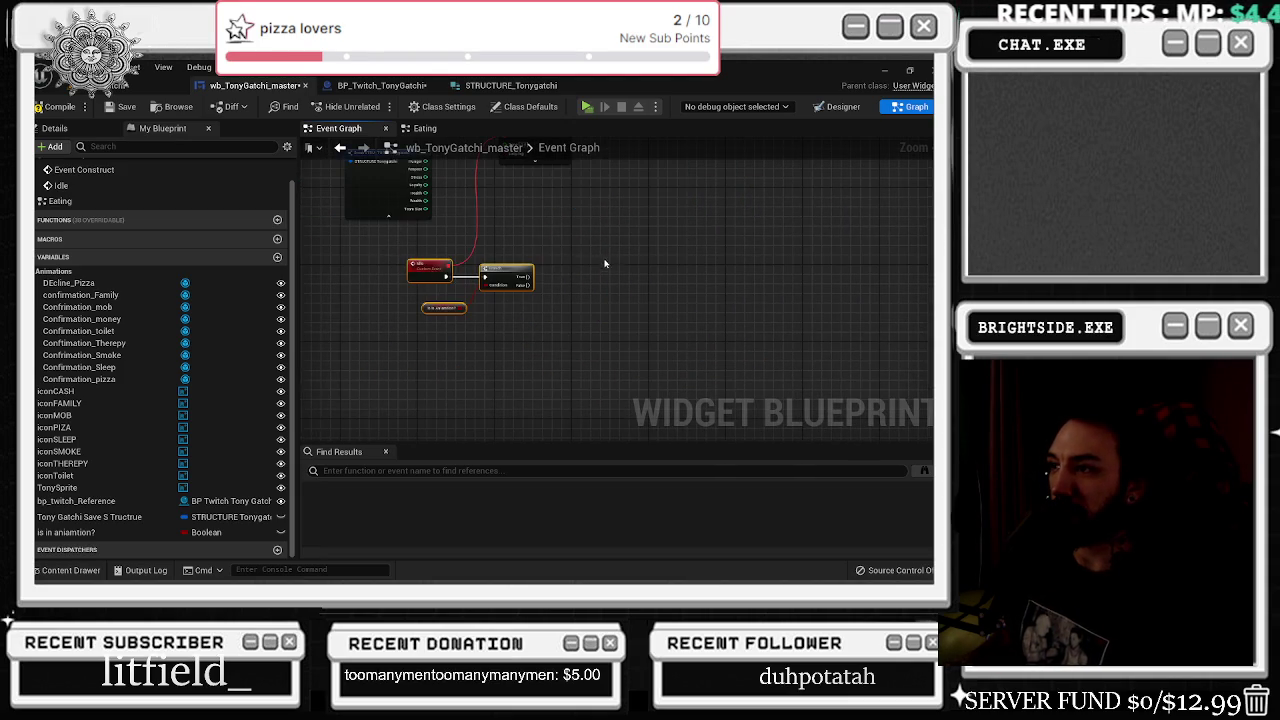
{"action": "scroll", "coordinate": [591, 260], "scroll_direction": "up", "scroll_amount": 1}
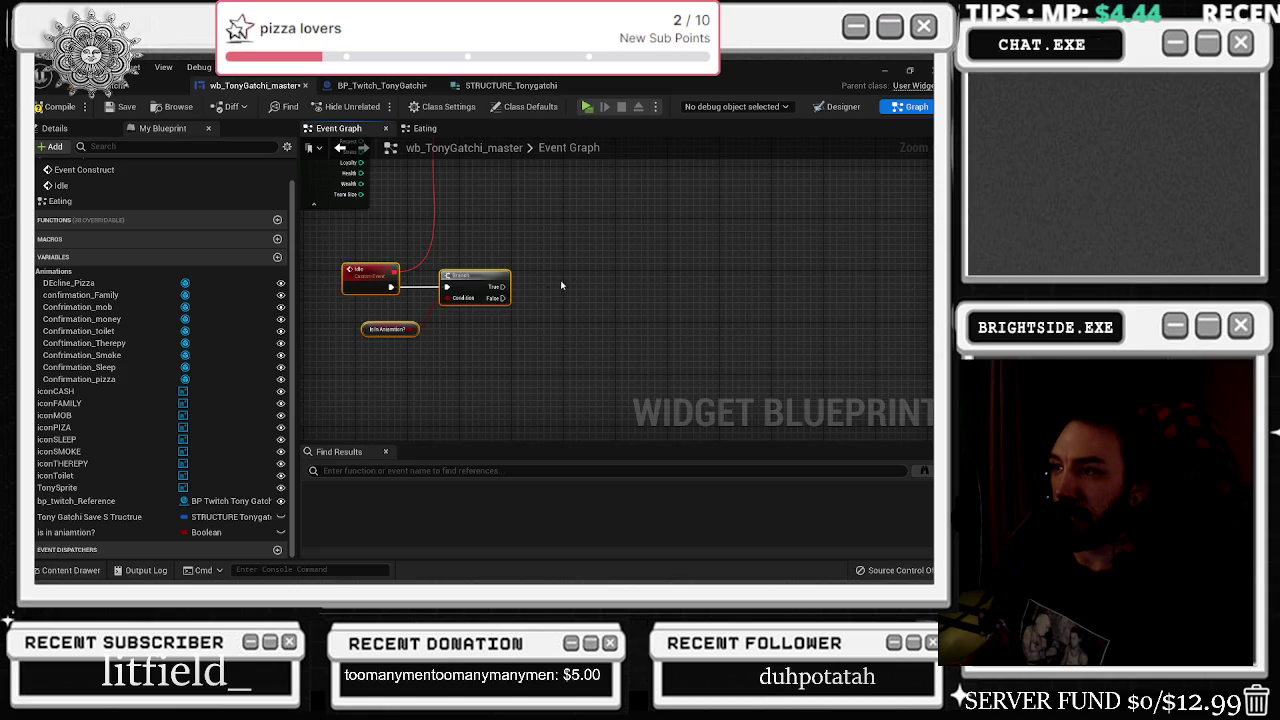
{"action": "left_click_drag", "start_coordinate": [548, 291], "coordinate": [521, 323]}
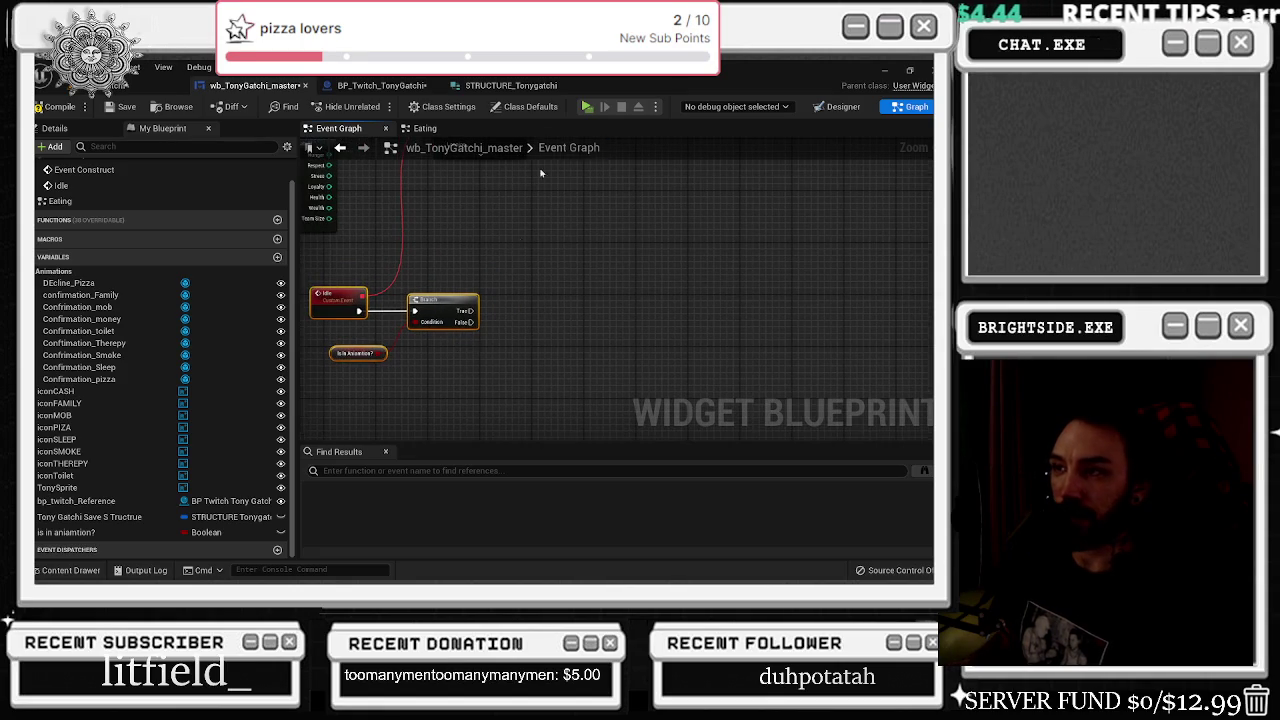
{"action": "left_click", "coordinate": [425, 128]}
{"action": "scroll", "coordinate": [690, 325], "scroll_direction": "up", "scroll_amount": 5}
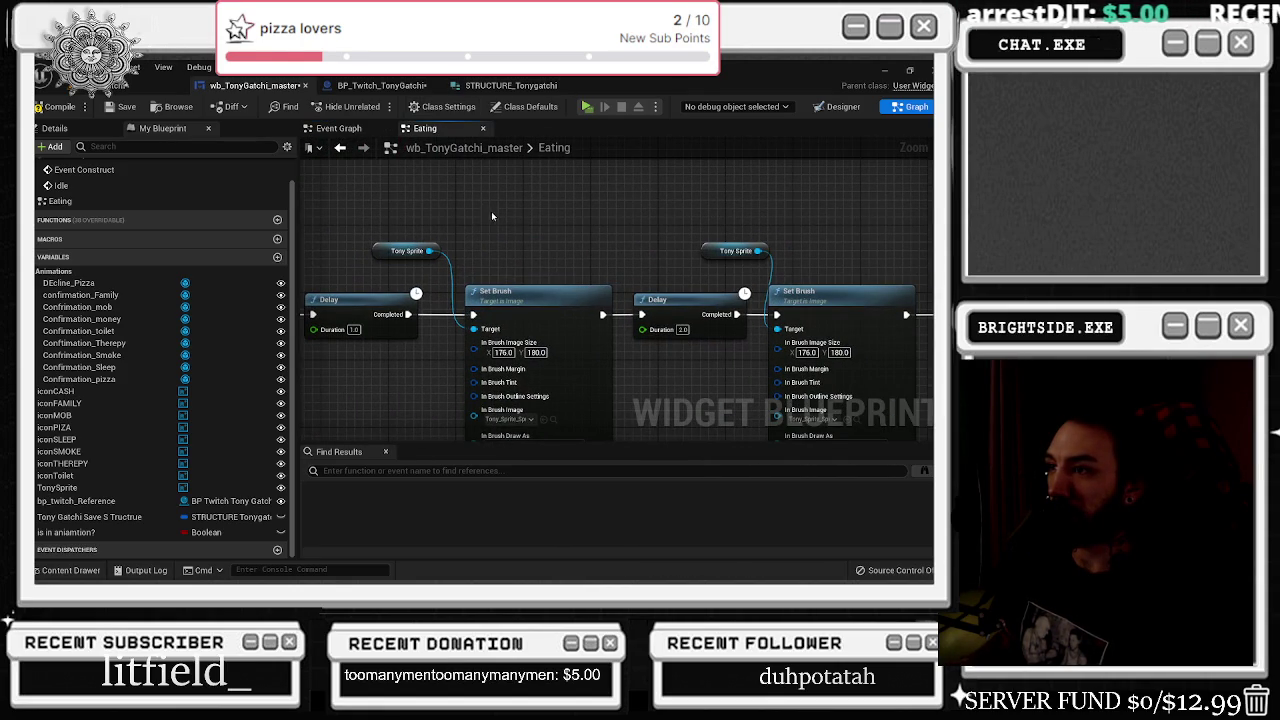
- Copy Tony Sprite and Set Brush from Eating into the Event Graph, driven by Branch False
{"action": "left_click_drag", "start_coordinate": [452, 238], "coordinate": [470, 295]}
{"action": "mouse_move", "coordinate": [532, 238]}
{"action": "left_mouse_down"}
{"action": "mouse_move", "coordinate": [587, 208]}
{"action": "mouse_move", "coordinate": [402, 219]}
{"action": "left_mouse_up"}
{"action": "left_click", "coordinate": [338, 128]}
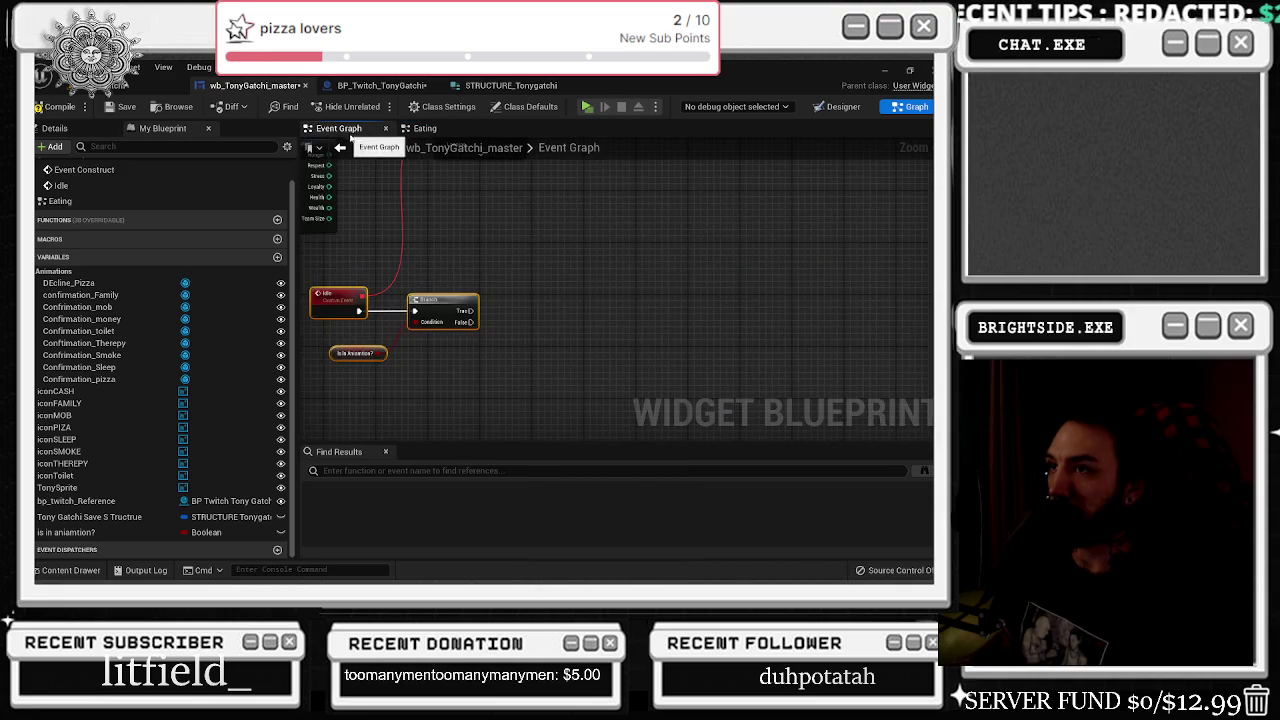
{"action": "scroll", "coordinate": [474, 335], "scroll_direction": "up", "scroll_amount": 2}
{"action": "key", "text": "ctrl+v"}
{"action": "mouse_move", "coordinate": [455, 324]}
{"action": "left_mouse_down"}
{"action": "mouse_move", "coordinate": [625, 360]}
{"action": "mouse_move", "coordinate": [748, 313]}
{"action": "mouse_move", "coordinate": [640, 238]}
{"action": "left_mouse_up"}
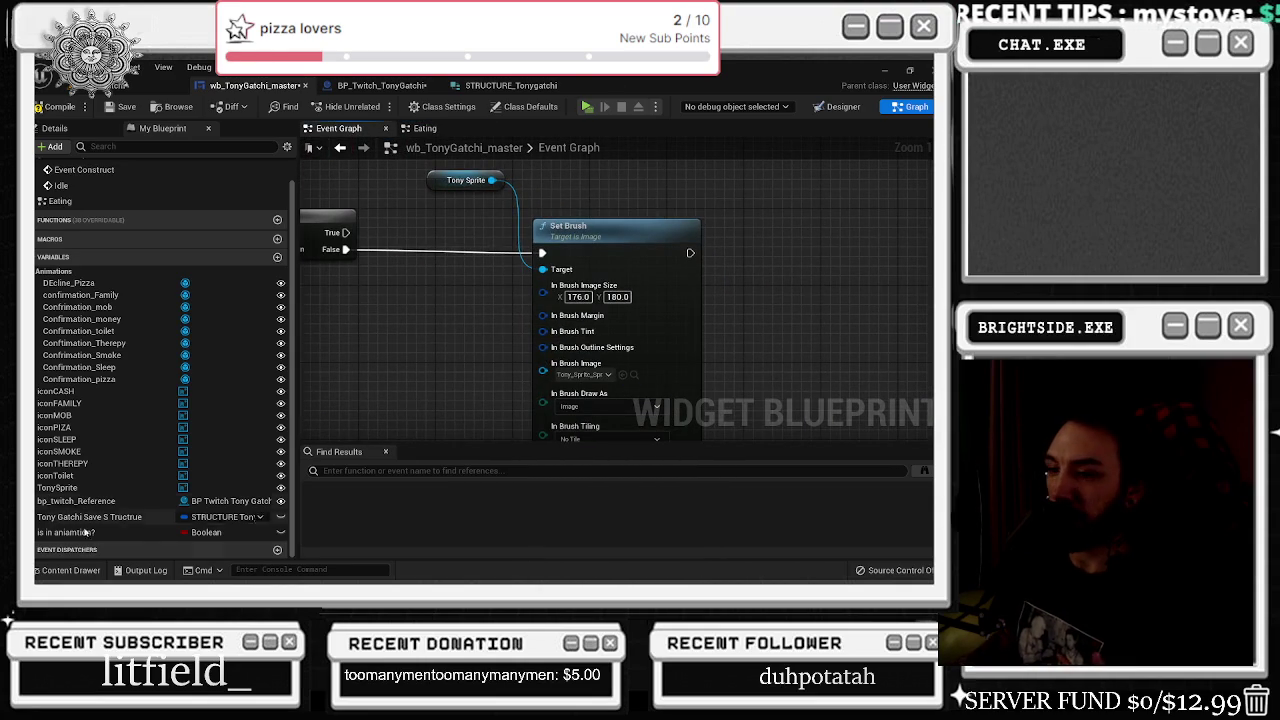
- Browse the Tonygatchi sprite folder in the Content Drawer
{"action": "left_click", "coordinate": [74, 572]}
{"action": "mouse_move", "coordinate": [210, 420]}
{"action": "left_mouse_down"}
{"action": "mouse_move", "coordinate": [400, 380]}
{"action": "mouse_move", "coordinate": [628, 383]}
{"action": "left_mouse_up"}
{"action": "left_click", "coordinate": [628, 383]}
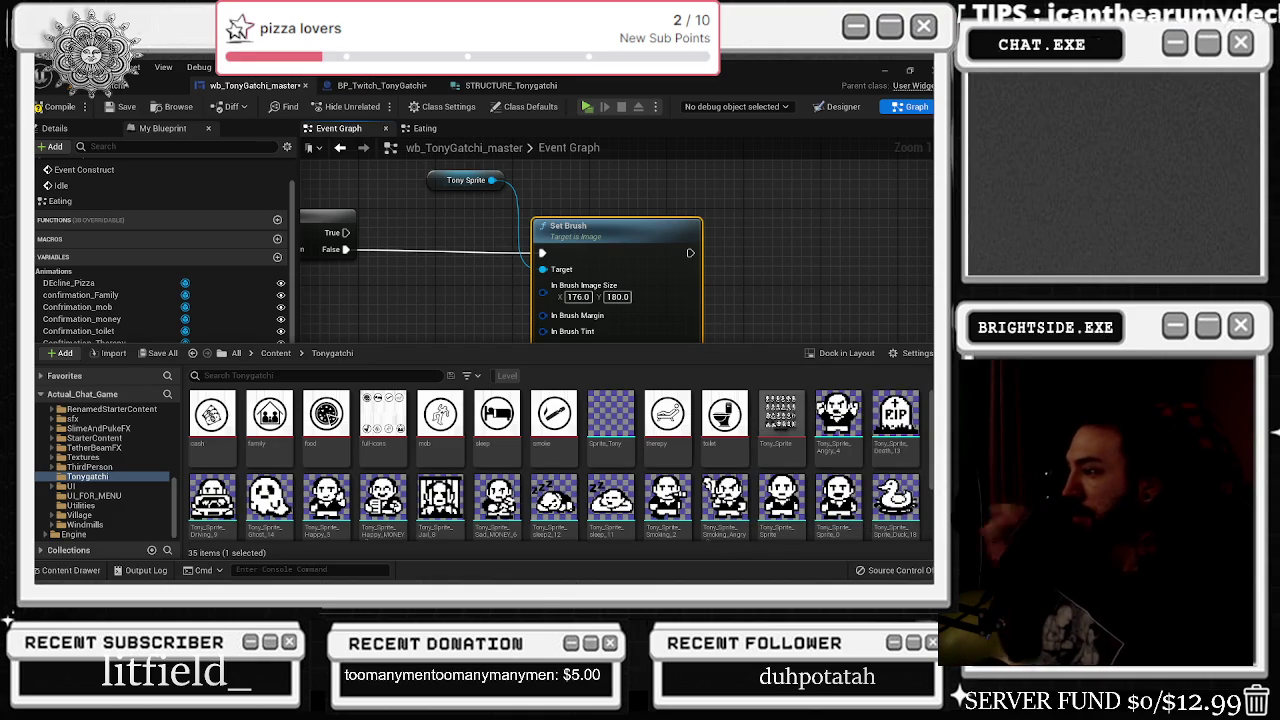
{"action": "scroll", "coordinate": [905, 400], "scroll_direction": "down", "scroll_amount": 1}
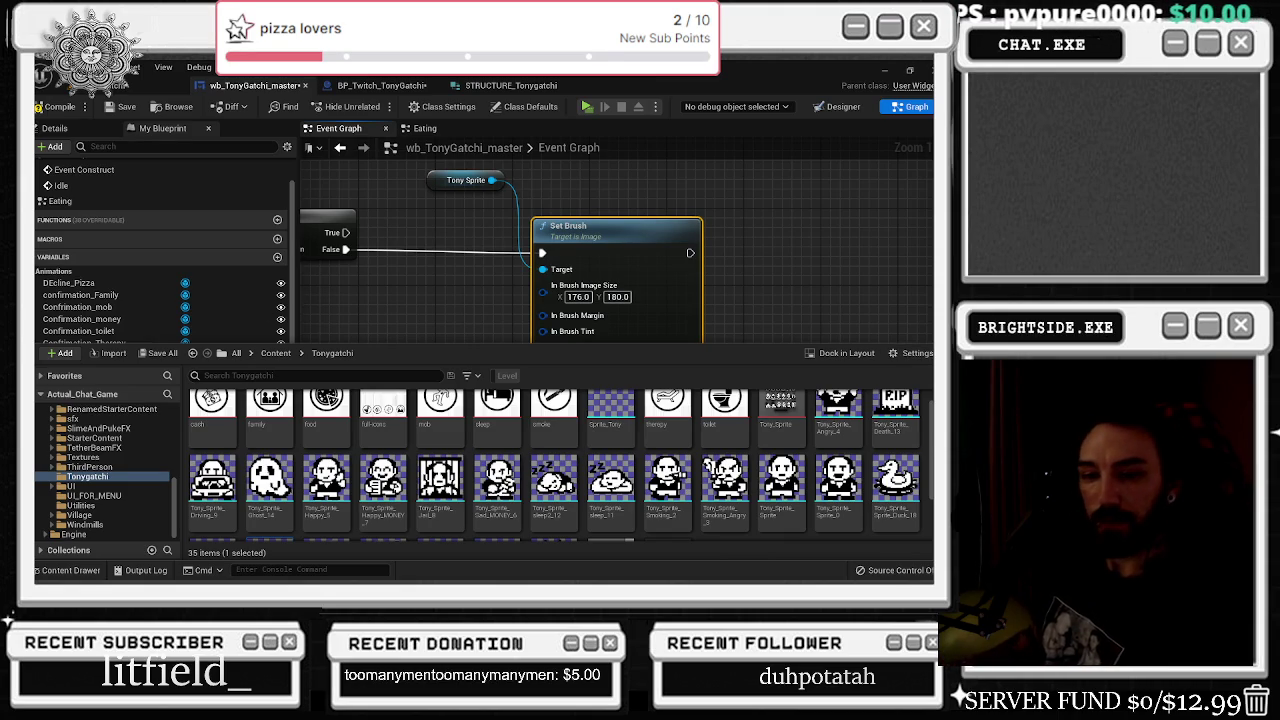
{"action": "scroll", "coordinate": [472, 480], "scroll_direction": "up", "scroll_amount": 1}
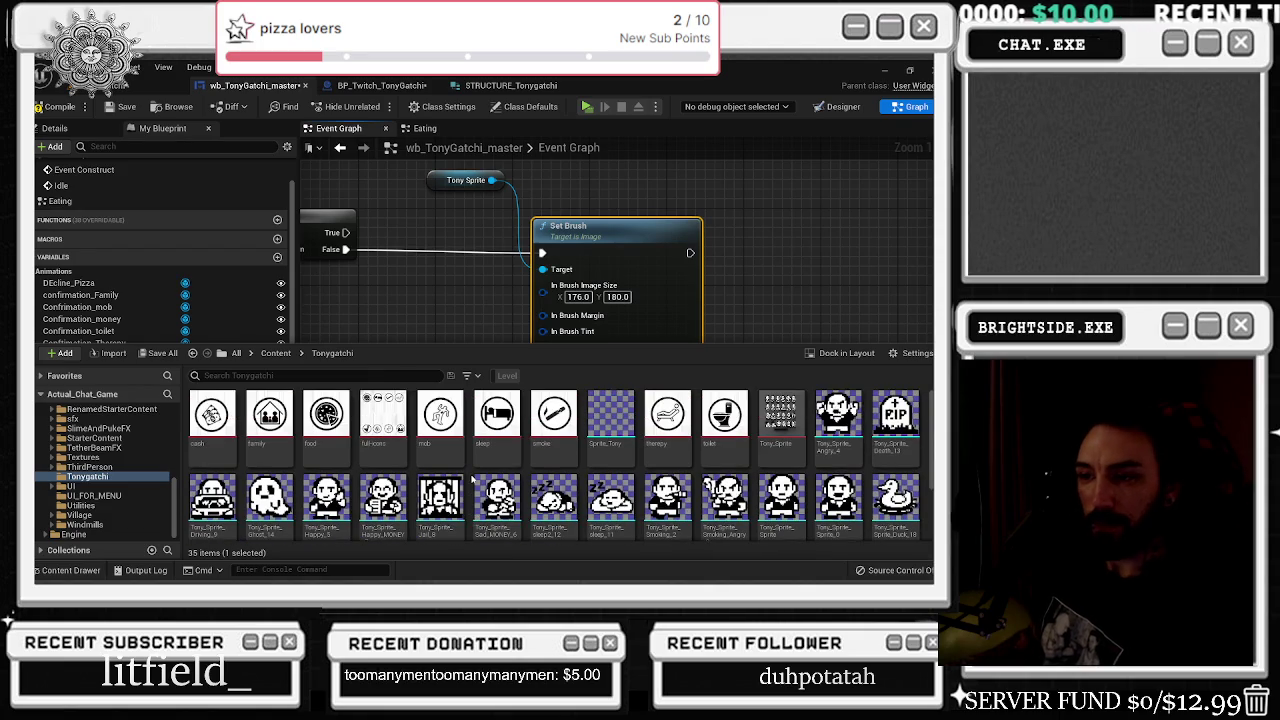
{"action": "scroll", "coordinate": [472, 480], "scroll_direction": "down", "scroll_amount": 1}
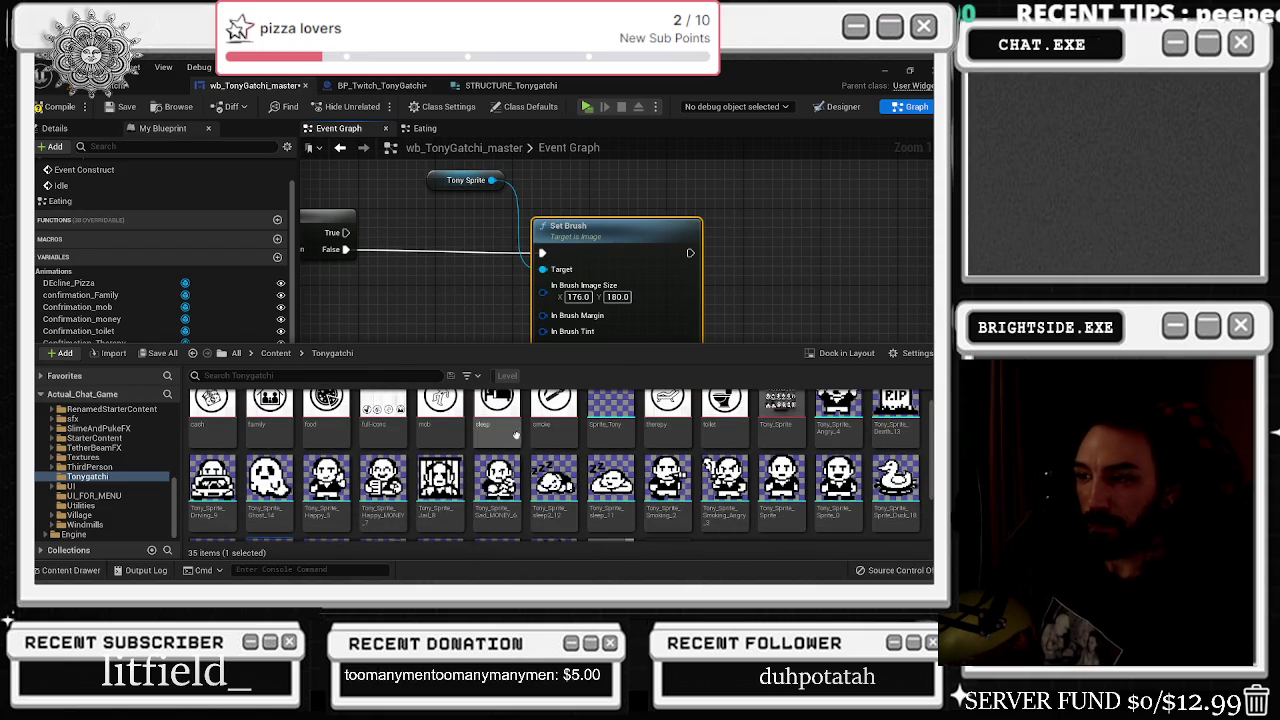
- Reposition the Idle and Branch nodes and bring the Set Brush node into view
{"action": "left_click_drag", "start_coordinate": [360, 240], "coordinate": [660, 274]}
{"action": "left_click_drag", "start_coordinate": [350, 217], "coordinate": [685, 317]}
{"action": "mouse_move", "coordinate": [856, 404]}
{"action": "left_mouse_down"}
{"action": "mouse_move", "coordinate": [698, 356]}
{"action": "mouse_move", "coordinate": [648, 305]}
{"action": "mouse_move", "coordinate": [460, 378]}
{"action": "left_mouse_up"}
{"action": "type", "text": "r"}
{"action": "key", "text": "BackSpace"}
- Feed Set Brush's image from a Select node expanded to six options, Option 0 to 5
{"action": "type", "text": "select"}
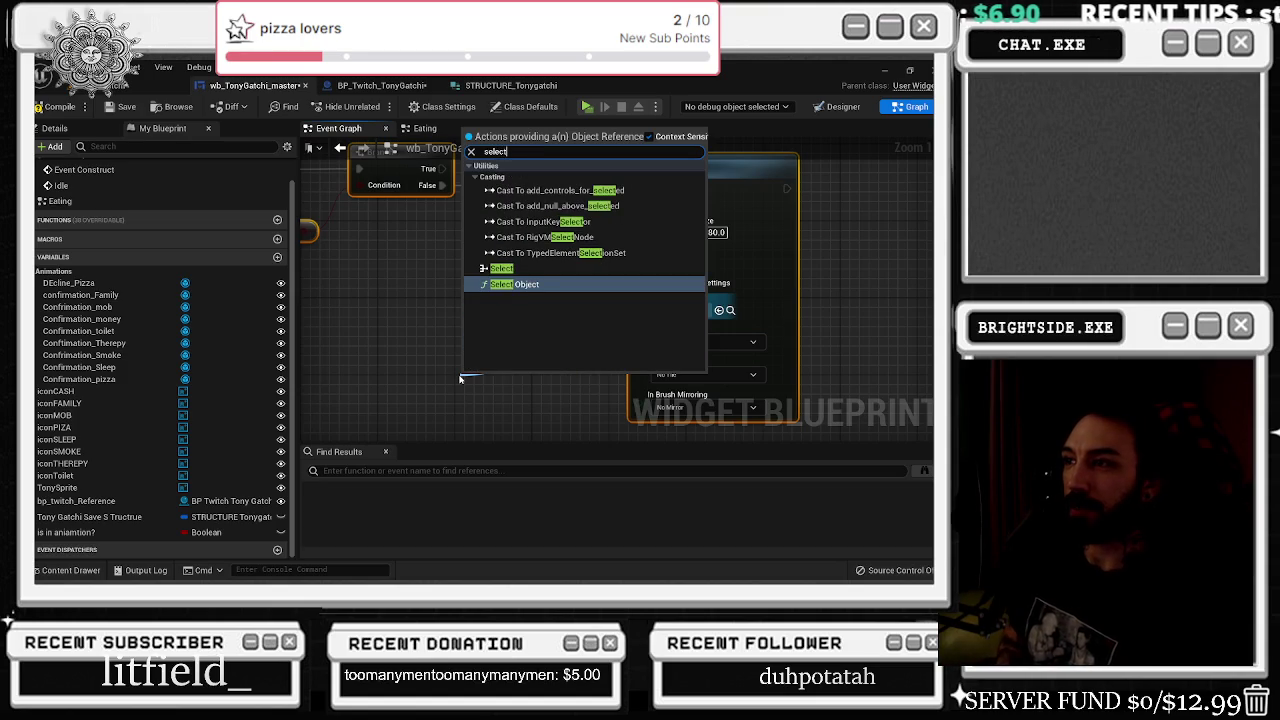
{"action": "left_click", "coordinate": [501, 268]}
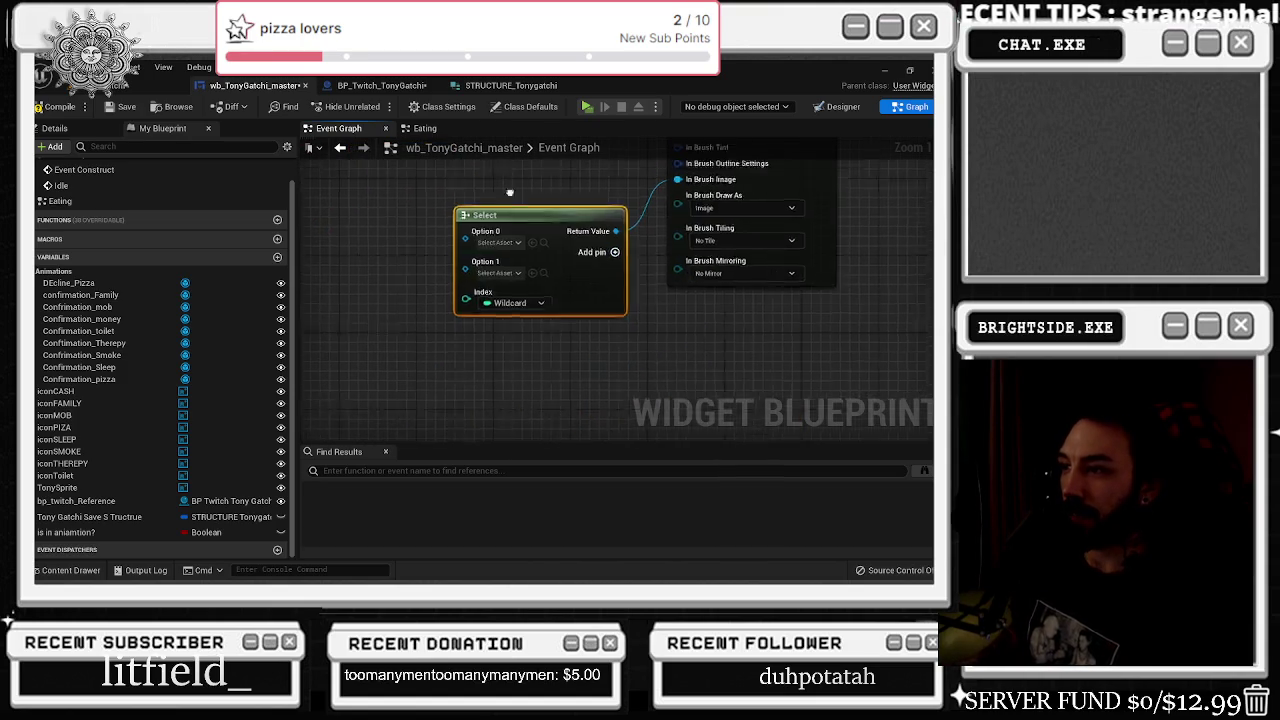
{"action": "left_click", "coordinate": [617, 241]}
{"action": "left_click", "coordinate": [617, 241]}
{"action": "left_click", "coordinate": [617, 241]}
{"action": "left_click", "coordinate": [617, 241]}
{"action": "mouse_move", "coordinate": [620, 262]}
{"action": "left_mouse_down"}
{"action": "mouse_move", "coordinate": [506, 260]}
{"action": "mouse_move", "coordinate": [550, 313]}
{"action": "left_mouse_up"}
- Drive the Select Index with a Random Integer in Range node
{"action": "scroll", "coordinate": [550, 313], "scroll_direction": "down", "scroll_amount": 2}
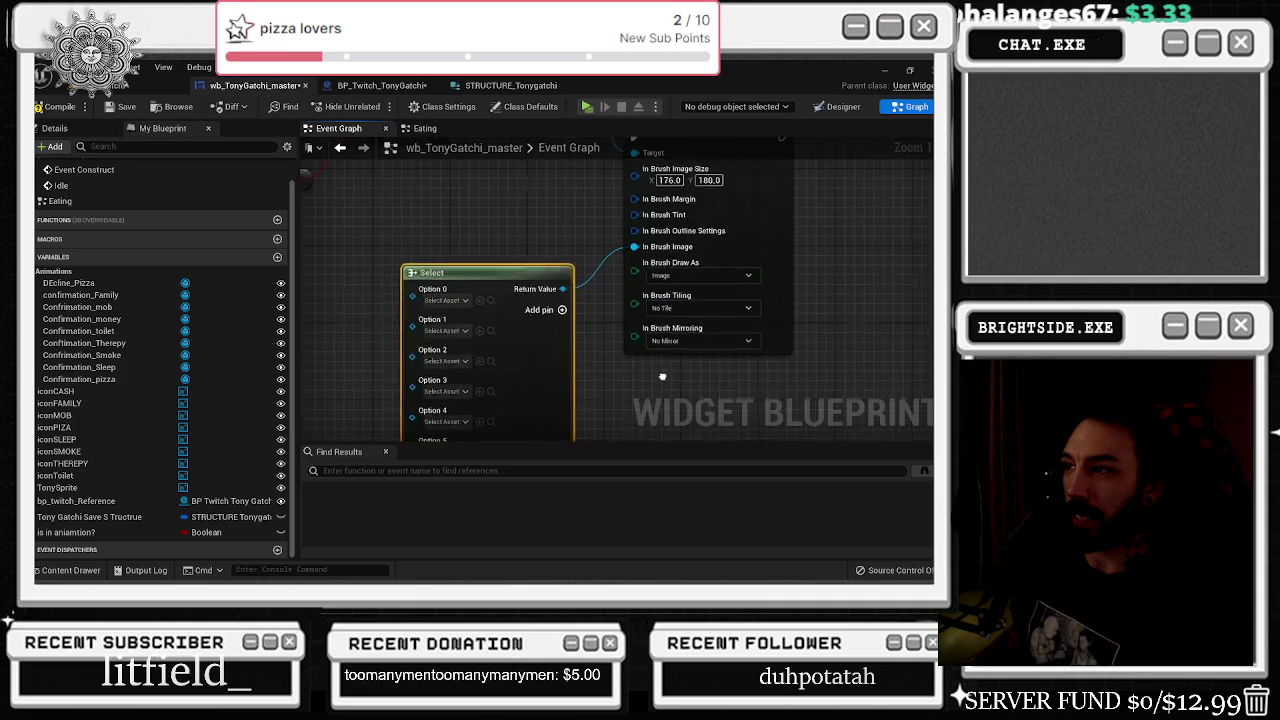
{"action": "left_click_drag", "start_coordinate": [474, 375], "coordinate": [420, 379]}
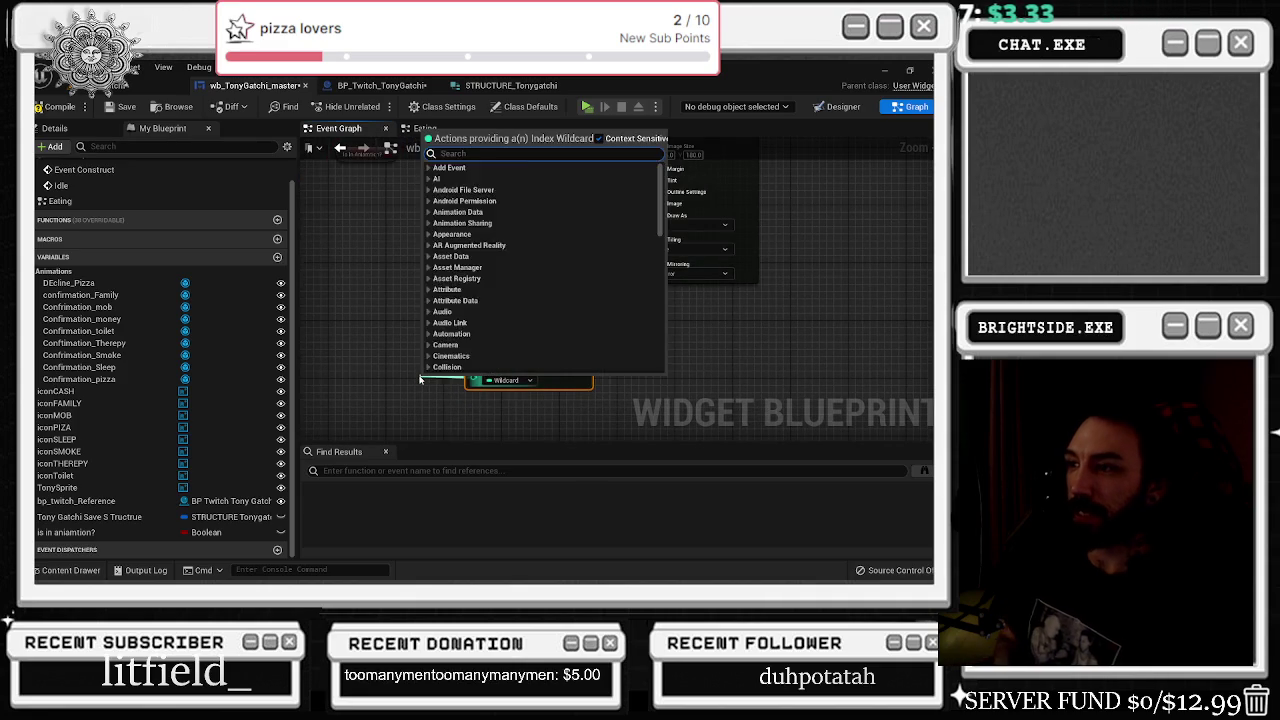
{"action": "type", "text": "random chan"}
{"action": "key", "text": "BackSpace"}
{"action": "key", "text": "BackSpace"}
{"action": "key", "text": "BackSpace"}
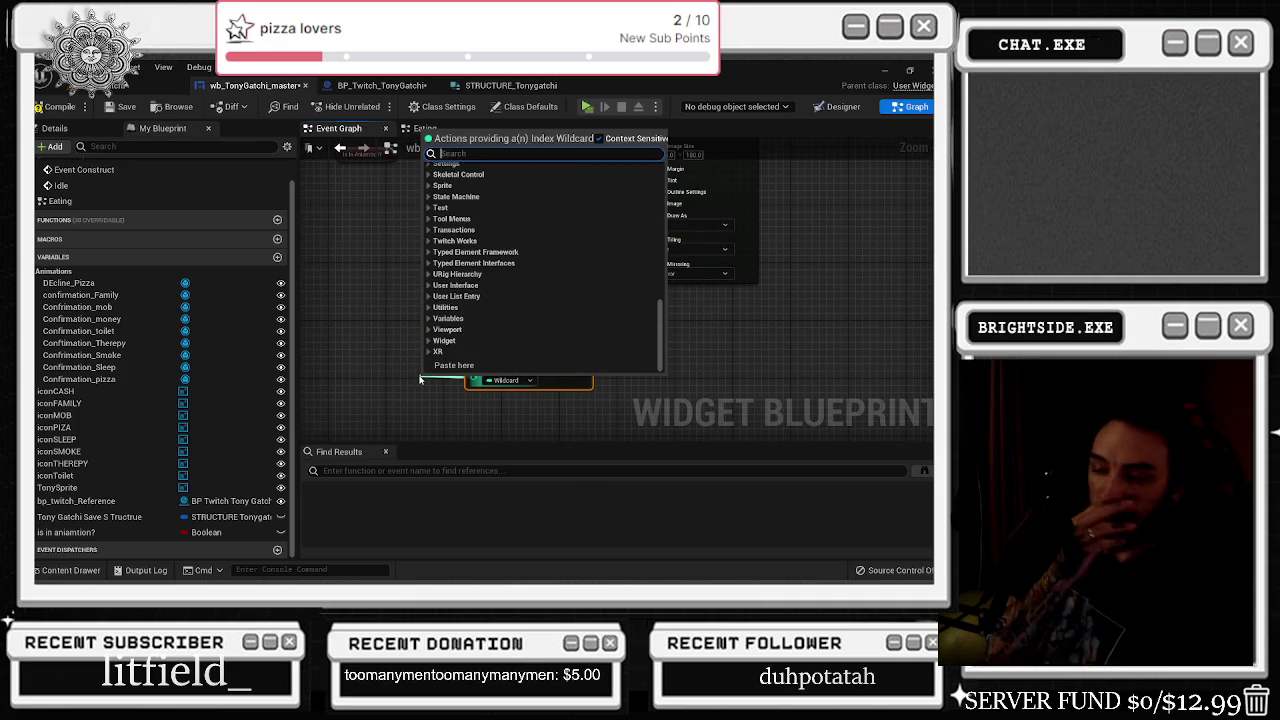
{"action": "type", "text": "random in"}
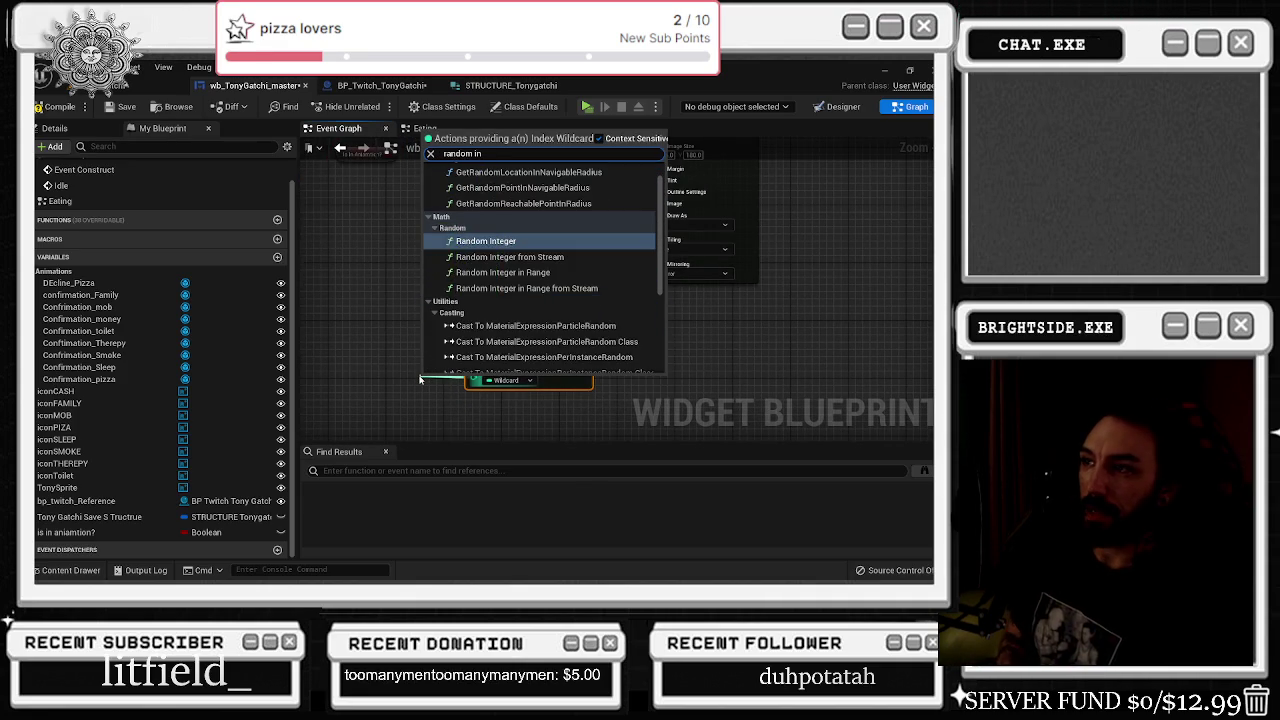
{"action": "key", "text": "Down"}
{"action": "key", "text": "Return"}
{"action": "left_click_drag", "start_coordinate": [440, 381], "coordinate": [387, 403]}
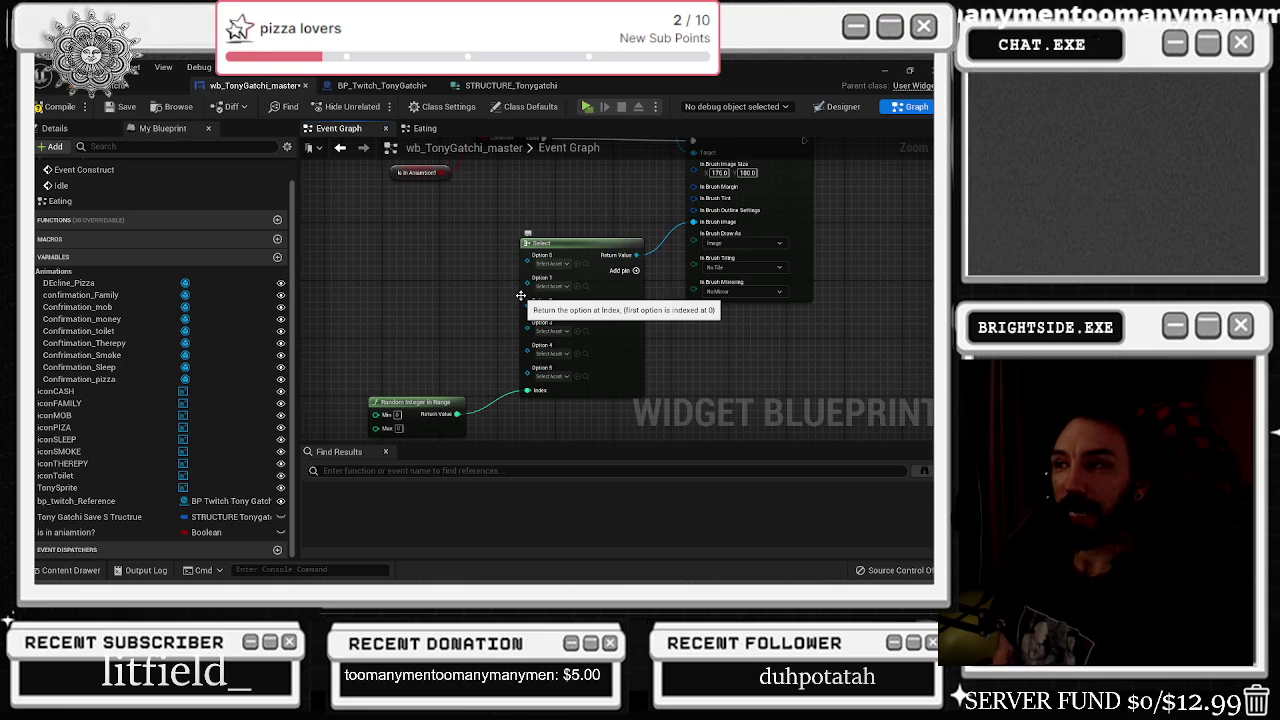
- Assign Tony sprites from the Tonygatchi folder to Select Options 0 and 1
{"action": "left_click", "coordinate": [532, 240]}
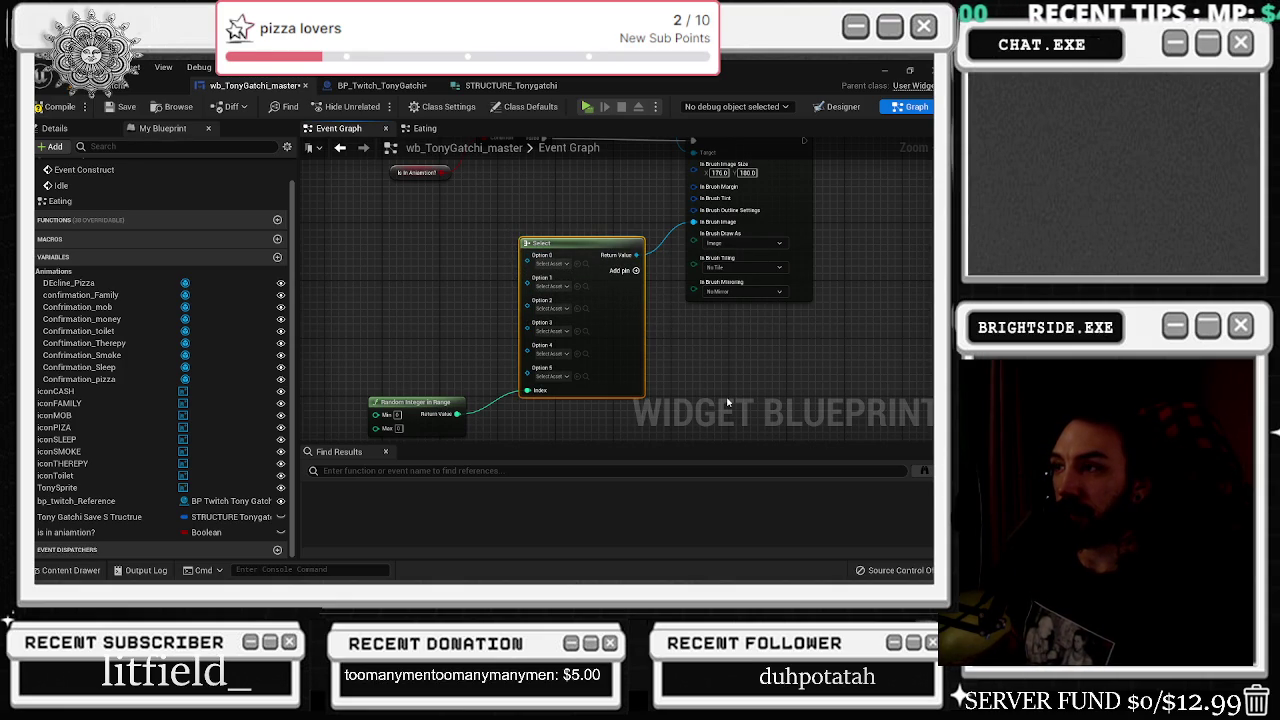
{"action": "left_click", "coordinate": [555, 286]}
{"action": "left_click", "coordinate": [472, 222]}
{"action": "left_click", "coordinate": [474, 225]}
{"action": "left_click", "coordinate": [88, 571]}
{"action": "scroll", "coordinate": [450, 440], "scroll_direction": "down", "scroll_amount": 2}
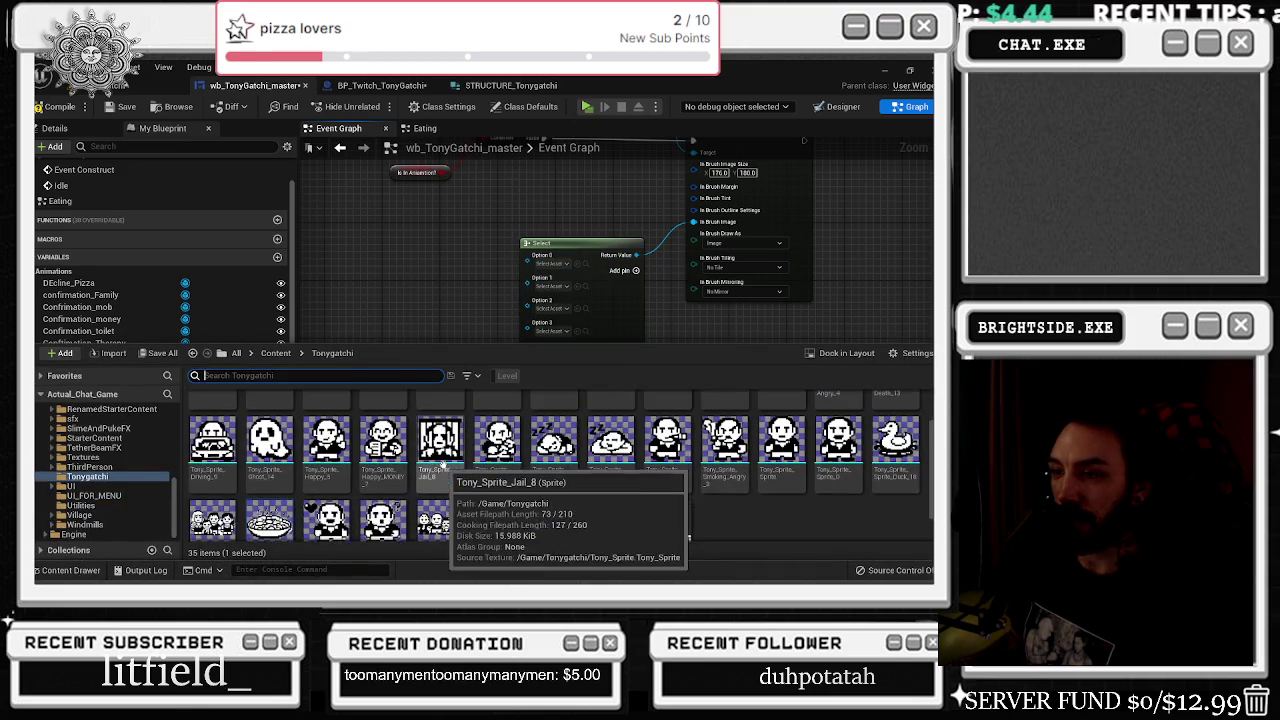
{"action": "mouse_move", "coordinate": [340, 470]}
{"action": "scroll", "coordinate": [700, 480], "scroll_direction": "up", "scroll_amount": 1}
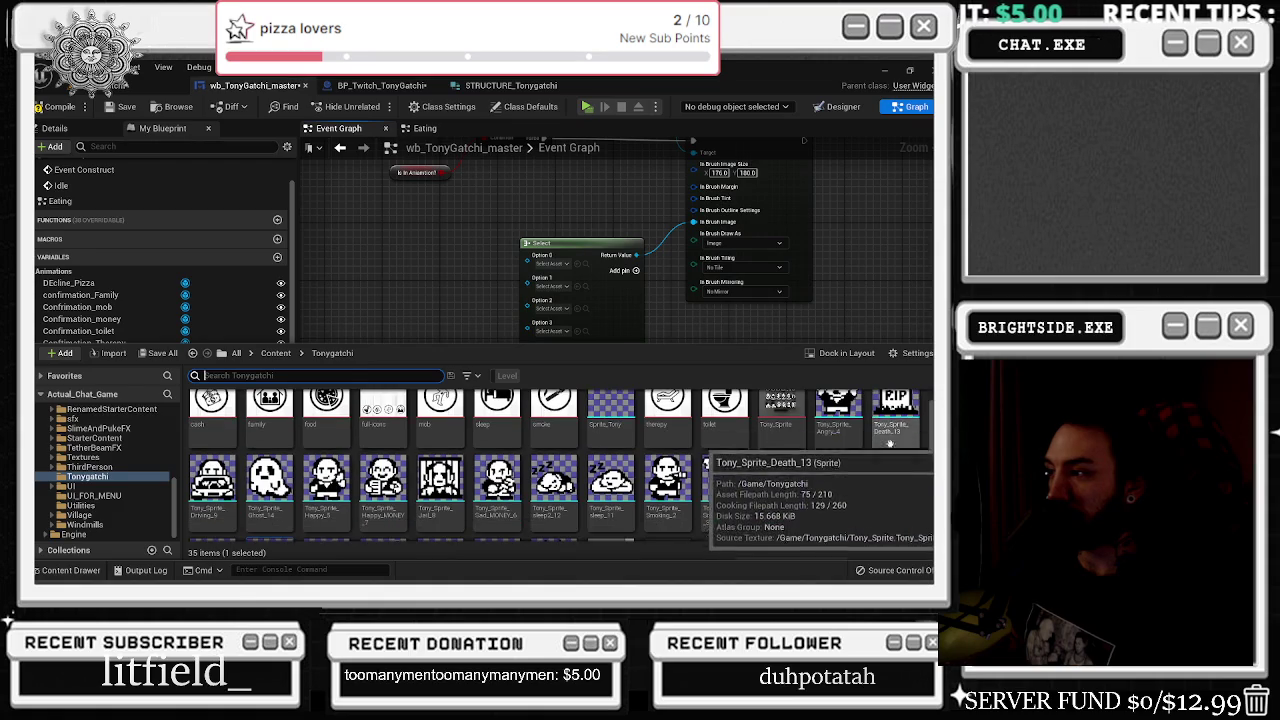
{"action": "mouse_move", "coordinate": [781, 475]}
{"action": "left_mouse_down"}
{"action": "mouse_move", "coordinate": [781, 460]}
{"action": "mouse_move", "coordinate": [570, 265]}
{"action": "mouse_move", "coordinate": [583, 268]}
{"action": "mouse_move", "coordinate": [560, 264]}
{"action": "left_mouse_up"}
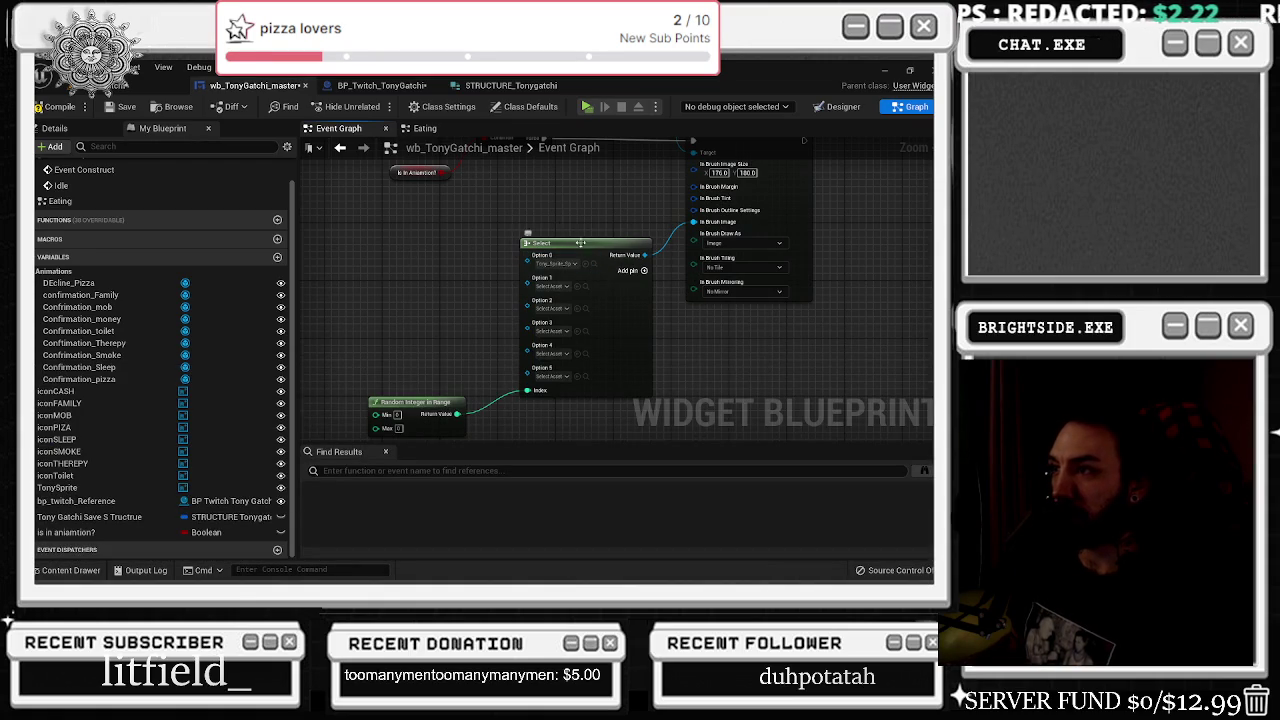
{"action": "left_click", "coordinate": [65, 570]}
{"action": "left_click", "coordinate": [839, 515]}
{"action": "left_click_drag", "start_coordinate": [839, 515], "coordinate": [575, 290]}
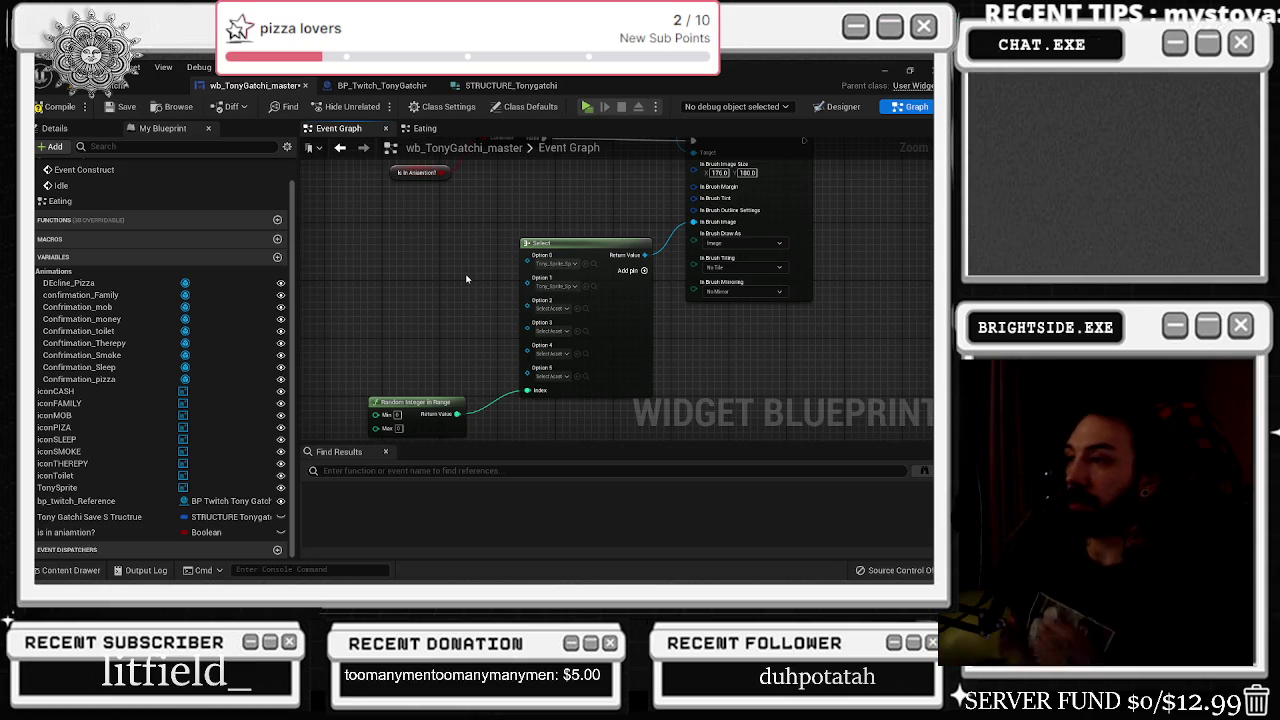
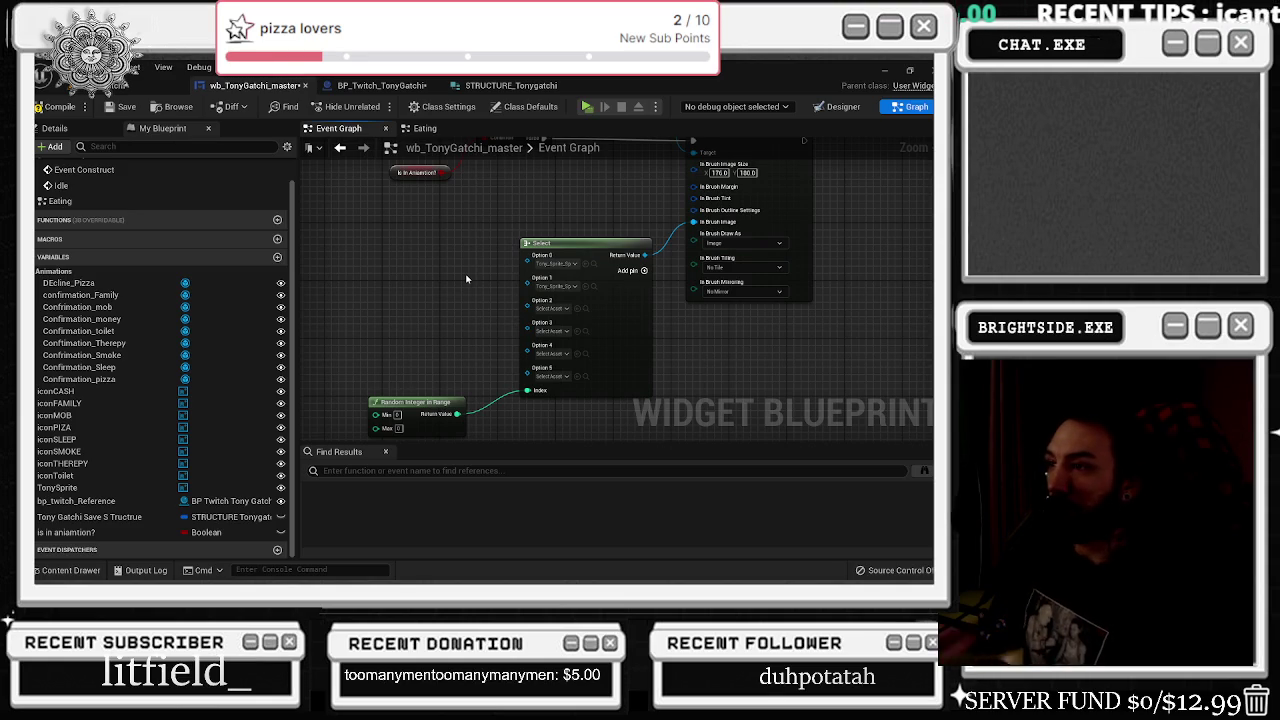
- Duplicate the Select and Set Brush node pair
{"action": "scroll", "coordinate": [445, 230], "scroll_direction": "down", "scroll_amount": 1}
{"action": "mouse_move", "coordinate": [441, 227]}
{"action": "left_mouse_down"}
{"action": "mouse_move", "coordinate": [662, 393]}
{"action": "mouse_move", "coordinate": [793, 331]}
{"action": "left_mouse_up"}
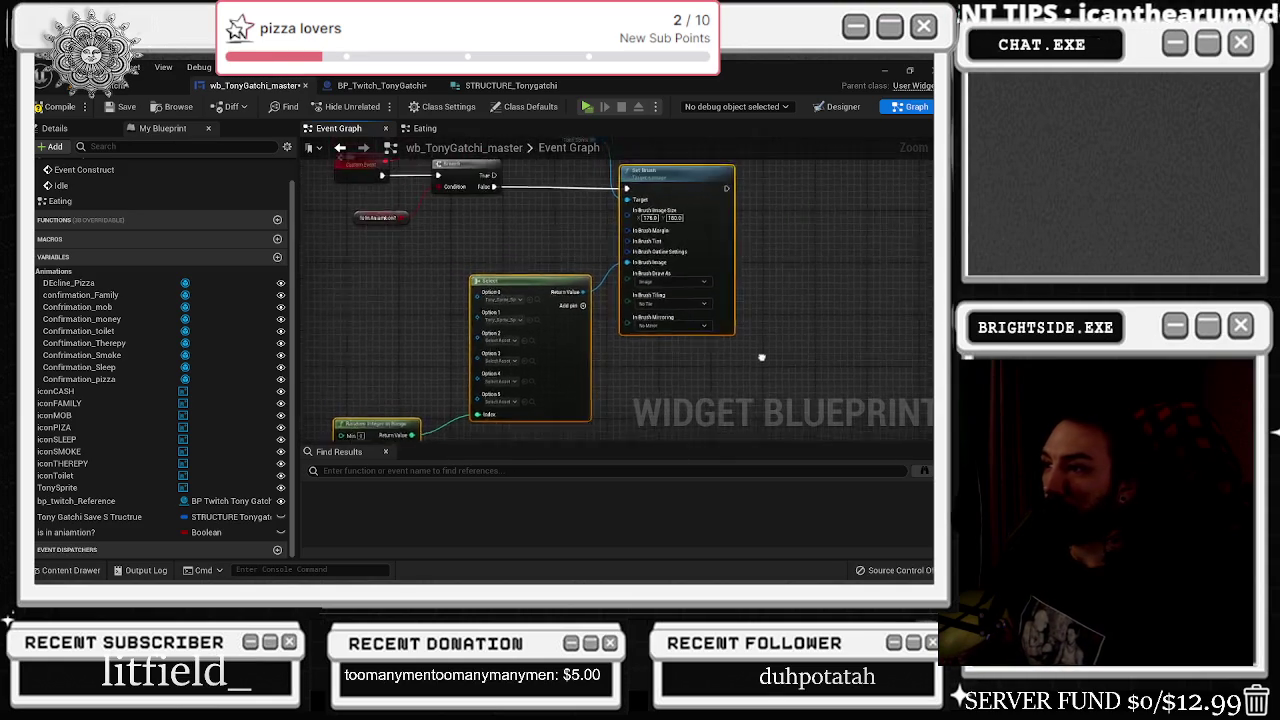
{"action": "left_click_drag", "start_coordinate": [612, 195], "coordinate": [907, 195]}
{"action": "left_click", "coordinate": [475, 292]}
{"action": "key", "text": "ctrl+v"}
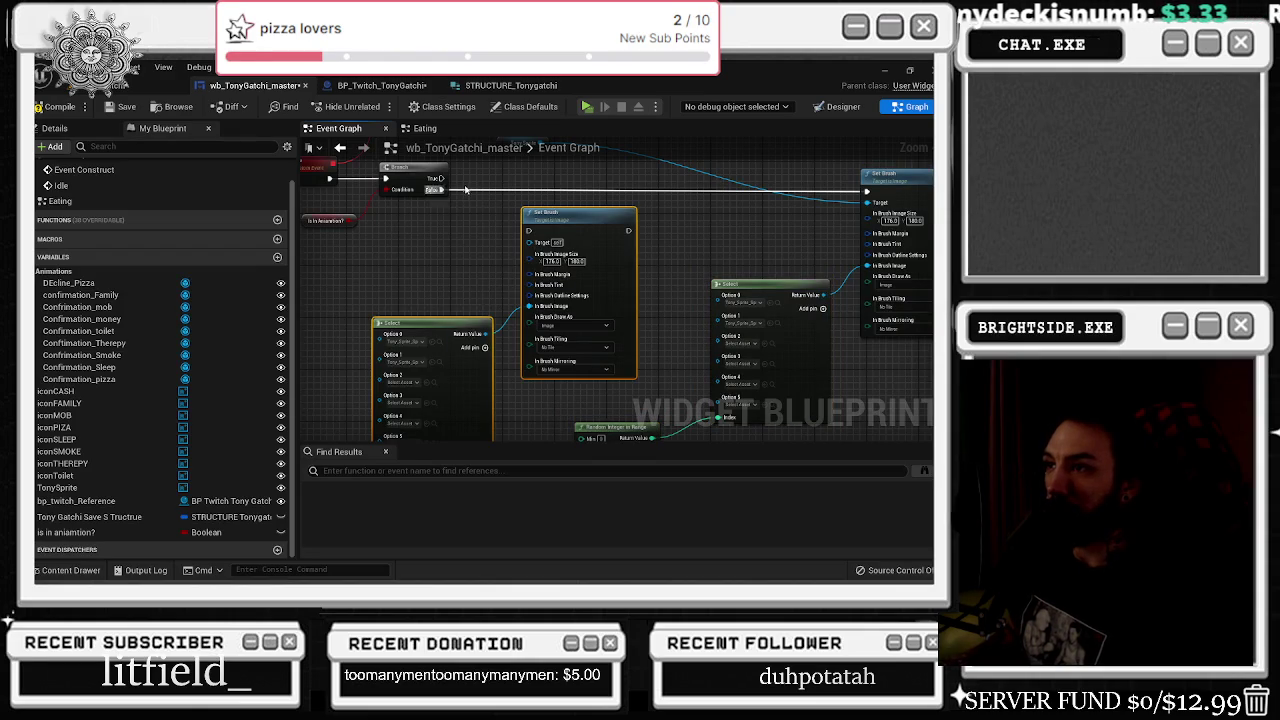
- Add a second Branch off the first Branch's False, with a Random Bool as its Condition
{"action": "left_click", "coordinate": [464, 192]}
{"action": "left_click_drag", "start_coordinate": [585, 245], "coordinate": [631, 232]}
{"action": "mouse_move", "coordinate": [527, 193]}
{"action": "left_mouse_down"}
{"action": "mouse_move", "coordinate": [601, 176]}
{"action": "mouse_move", "coordinate": [471, 233]}
{"action": "left_mouse_up"}
{"action": "type", "text": "random bool"}
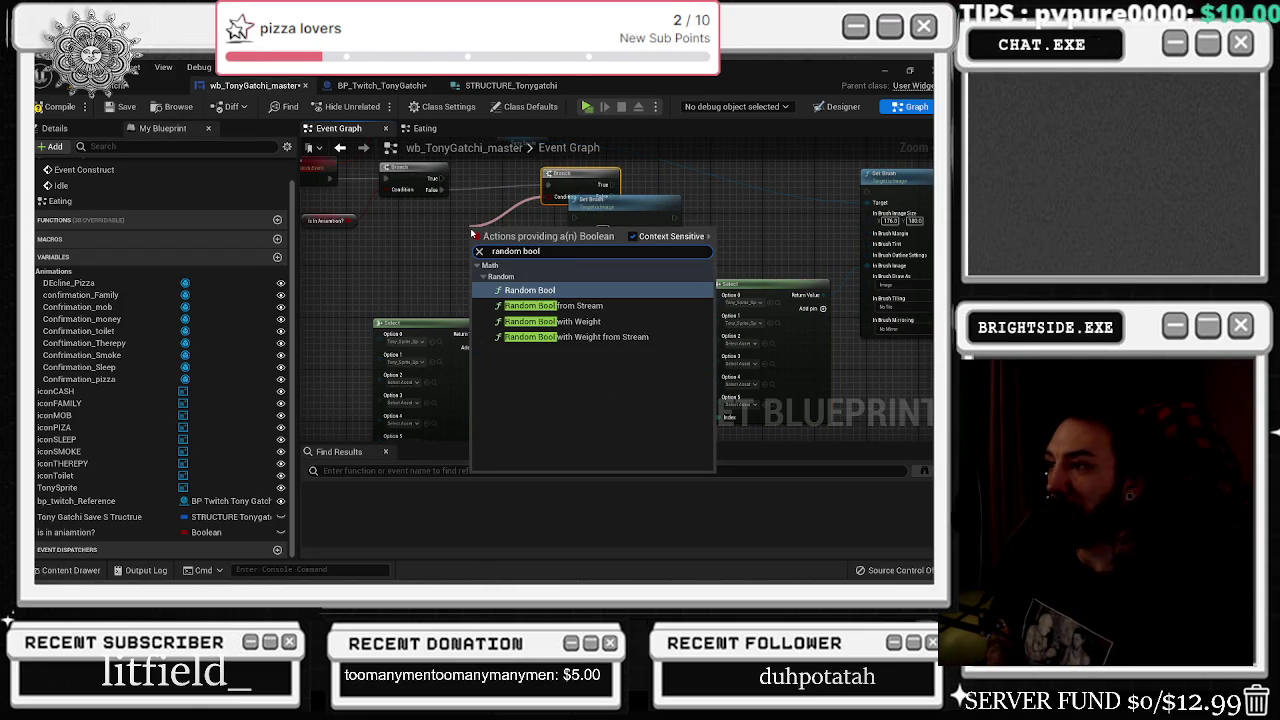
{"action": "key", "text": "Down"}
{"action": "key", "text": "Down"}
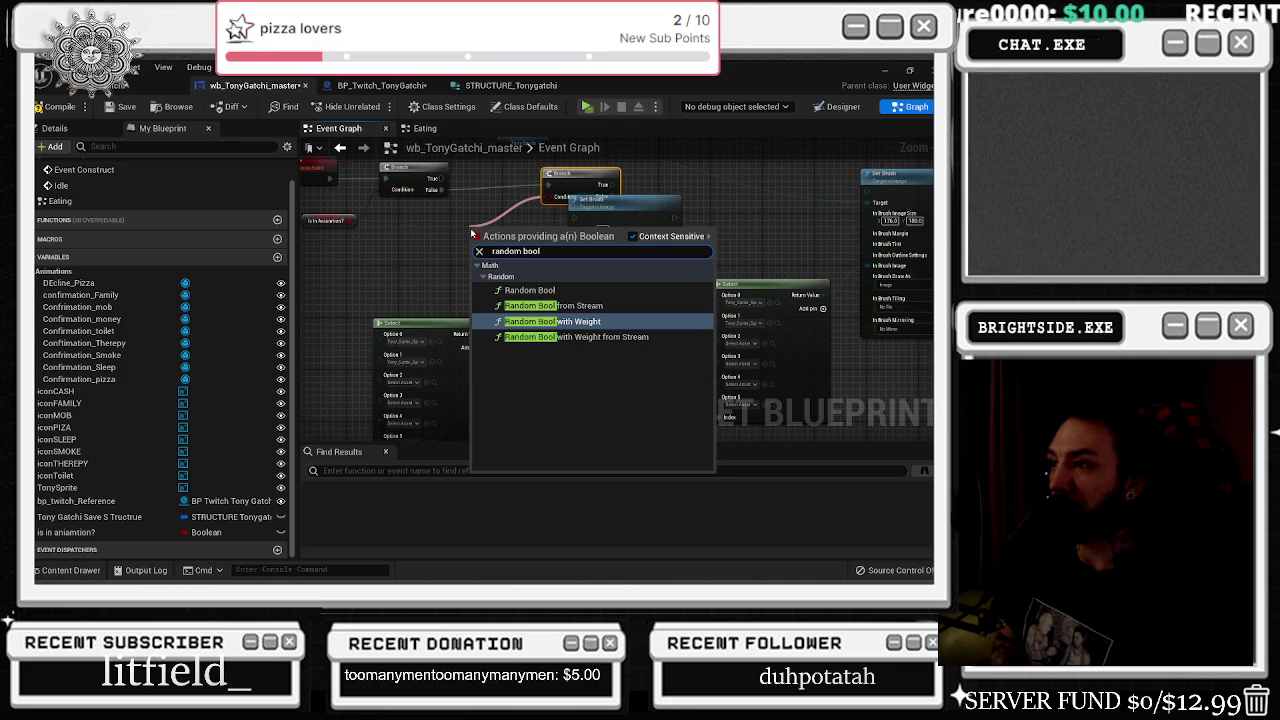
{"action": "key", "text": "Return"}
- Wire the new Branch's True to TonySprite's Set Brush and tidy the node layout
{"action": "left_click_drag", "start_coordinate": [570, 177], "coordinate": [557, 177]}
{"action": "mouse_move", "coordinate": [511, 217]}
{"action": "left_mouse_down"}
{"action": "mouse_move", "coordinate": [786, 218]}
{"action": "mouse_move", "coordinate": [790, 230]}
{"action": "left_mouse_up"}
{"action": "left_click_drag", "start_coordinate": [850, 200], "coordinate": [877, 206]}
{"action": "left_click_drag", "start_coordinate": [435, 177], "coordinate": [773, 197]}
{"action": "left_click_drag", "start_coordinate": [495, 208], "coordinate": [477, 218]}
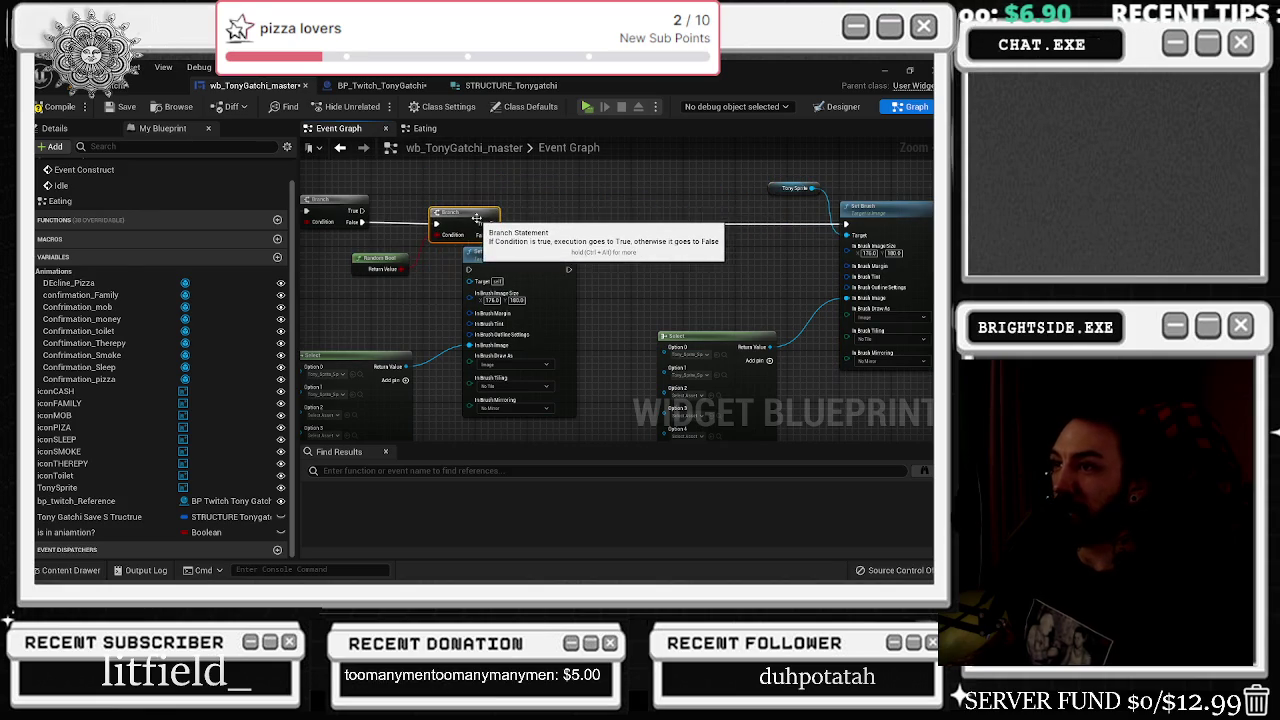
{"action": "key", "text": "alt+Tab"}
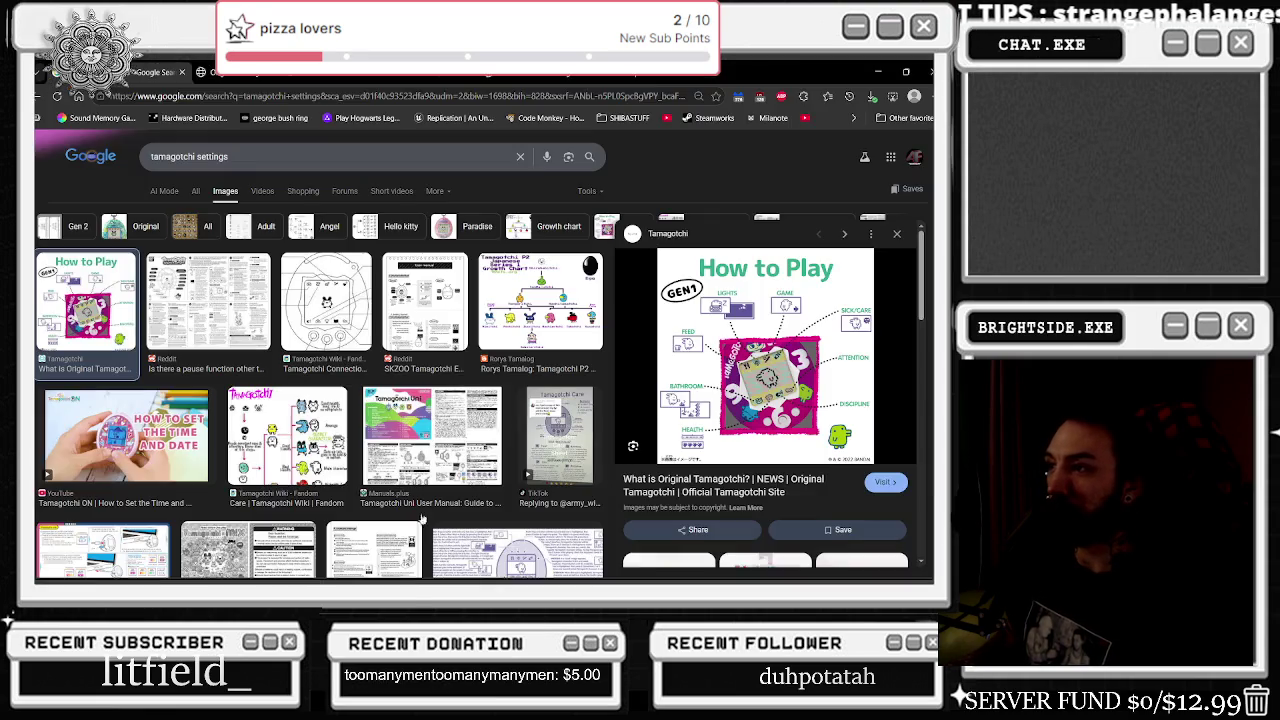
- Play the Groovy Disco and R&B Mix on YouTube in Chrome, then return to Unreal
{"action": "left_click", "coordinate": [633, 268]}
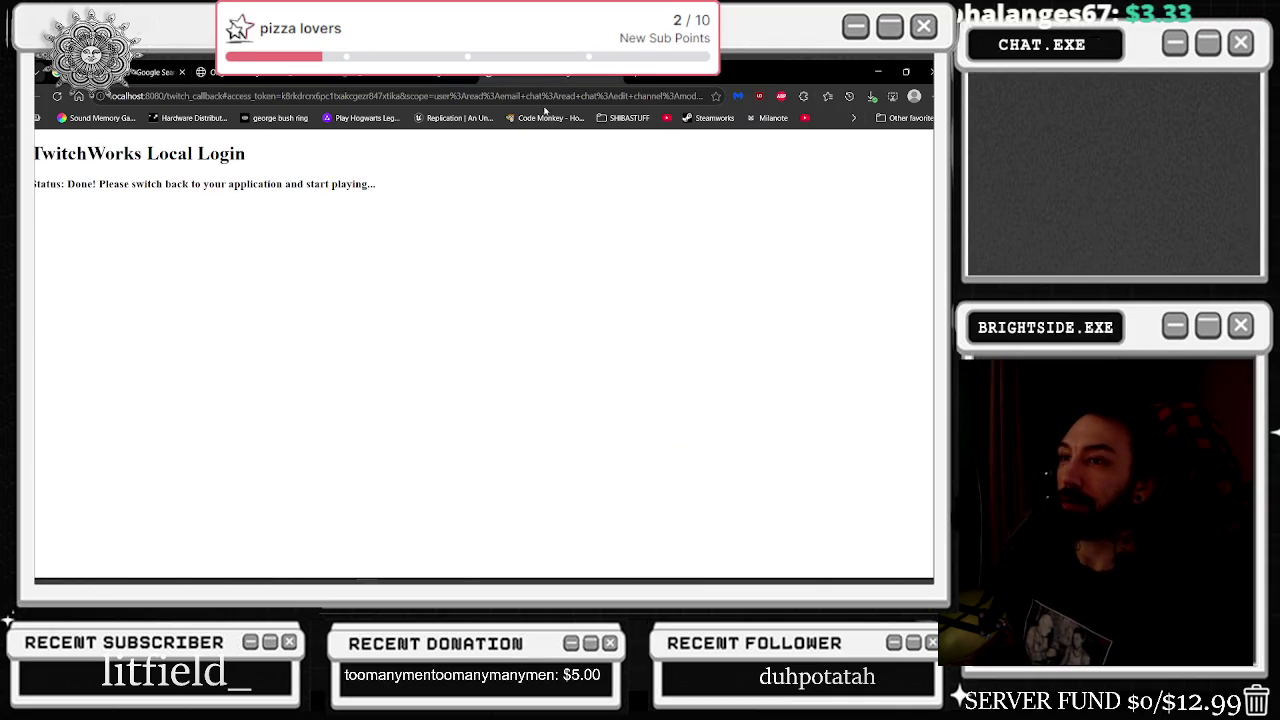
{"action": "key", "text": "alt+Tab"}
{"action": "left_click", "coordinate": [412, 400]}
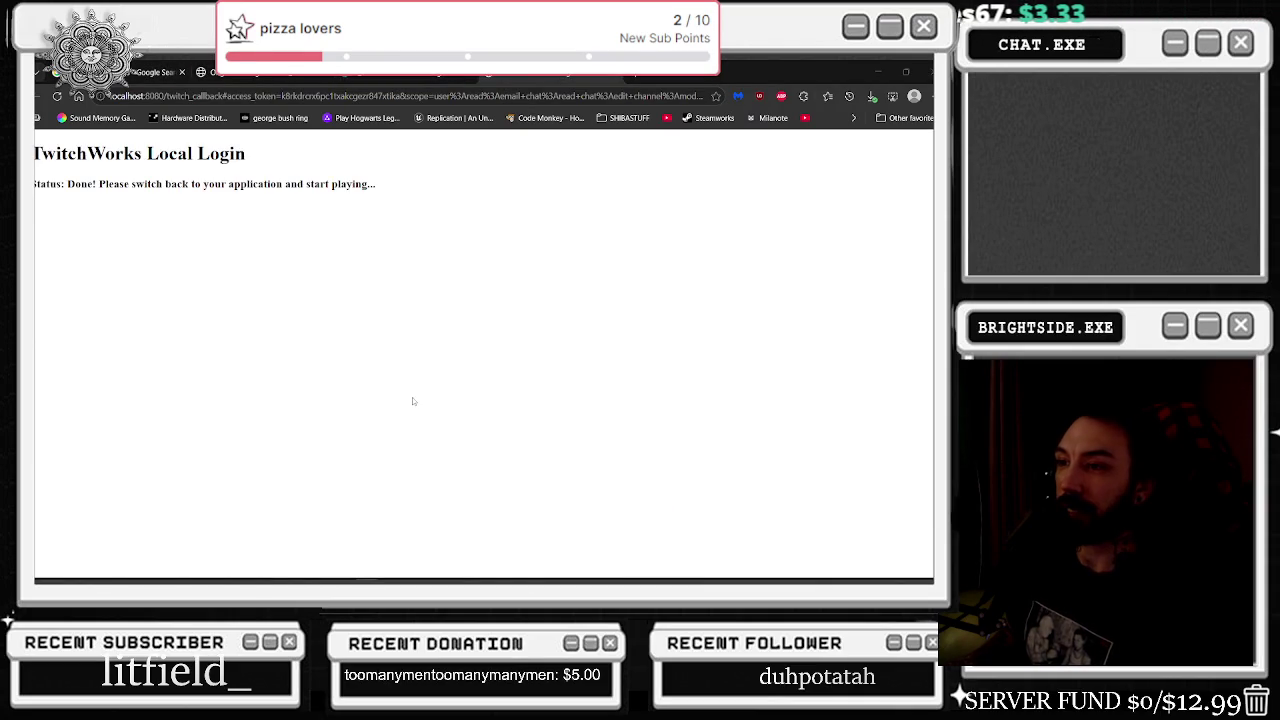
{"action": "key", "text": "alt+Tab"}
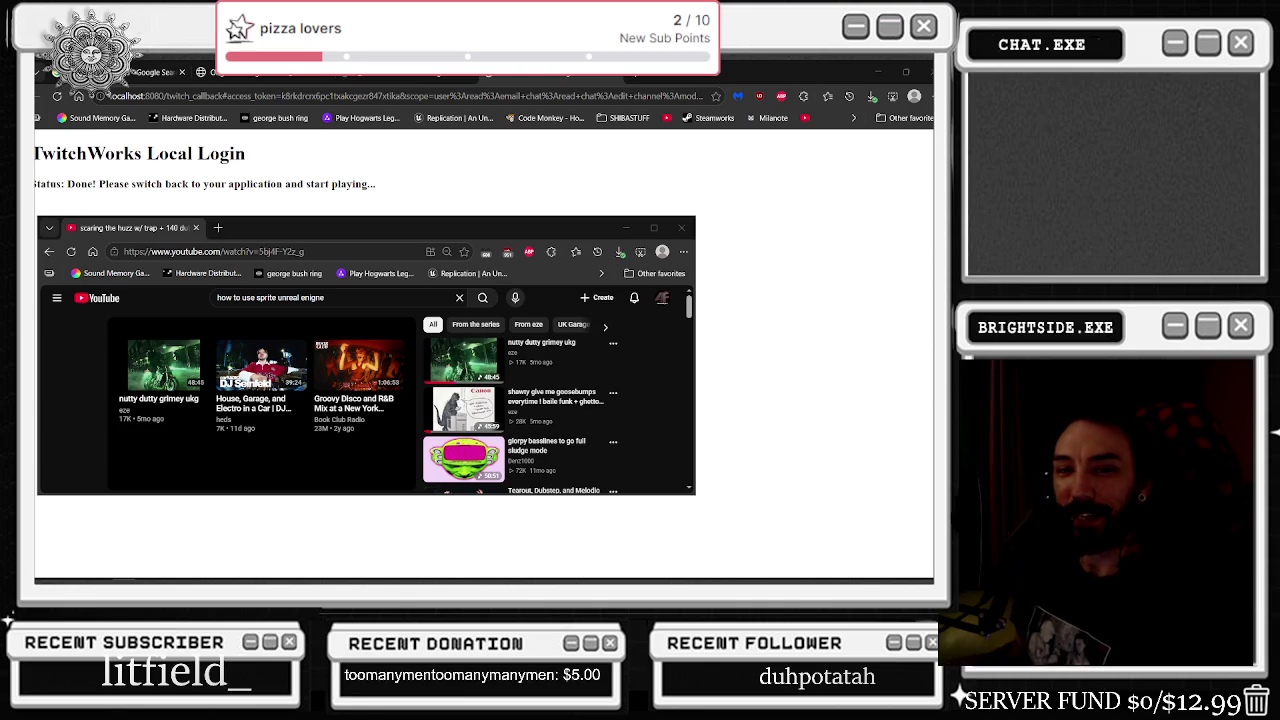
{"action": "left_click", "coordinate": [371, 371]}
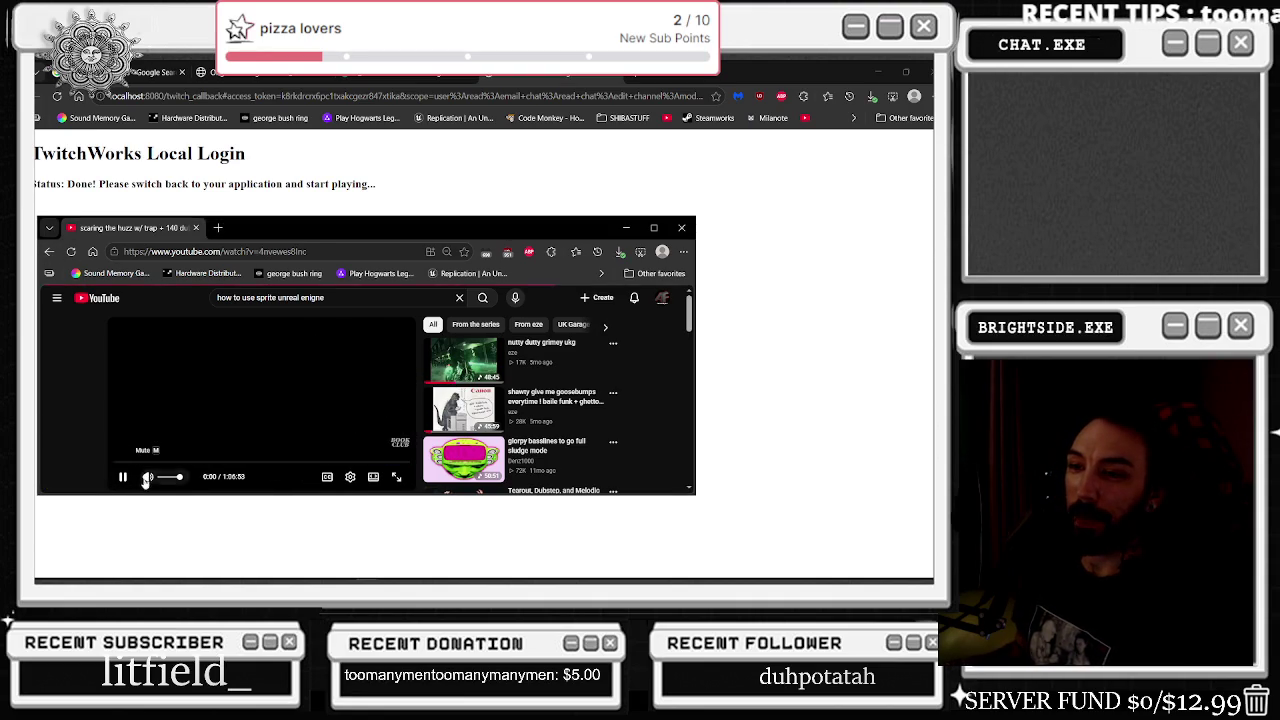
{"action": "left_click", "coordinate": [626, 229]}
{"action": "left_click", "coordinate": [571, 78]}
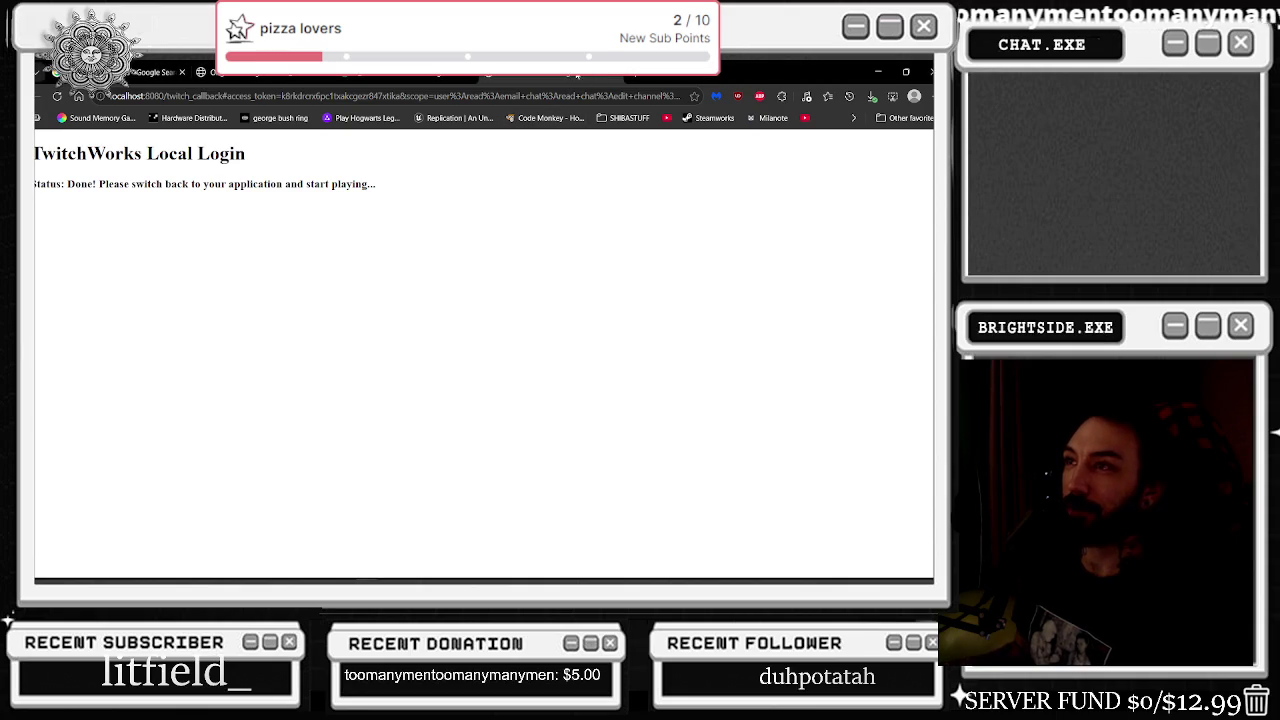
{"action": "key", "text": "alt+Tab"}
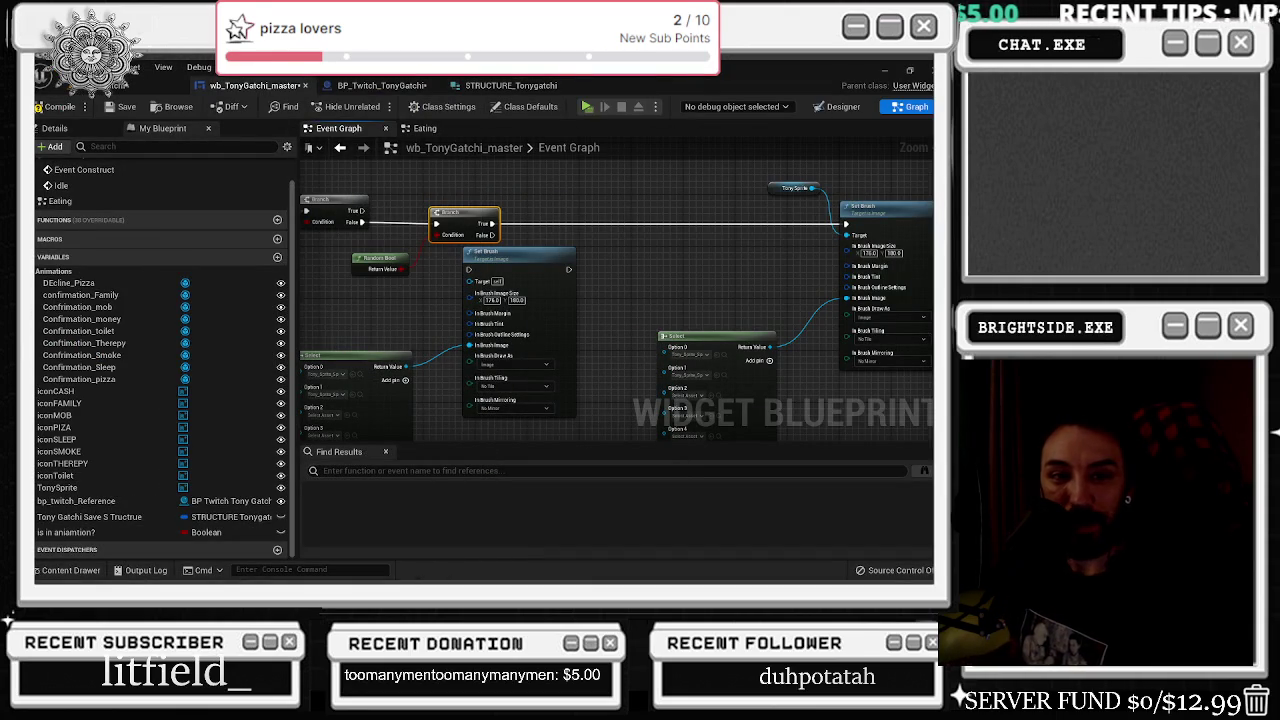
- Connect the second Branch's False to the copied Set Brush and wire the Selects to Random Integer in Range
{"action": "key", "text": "alt+Tab"}
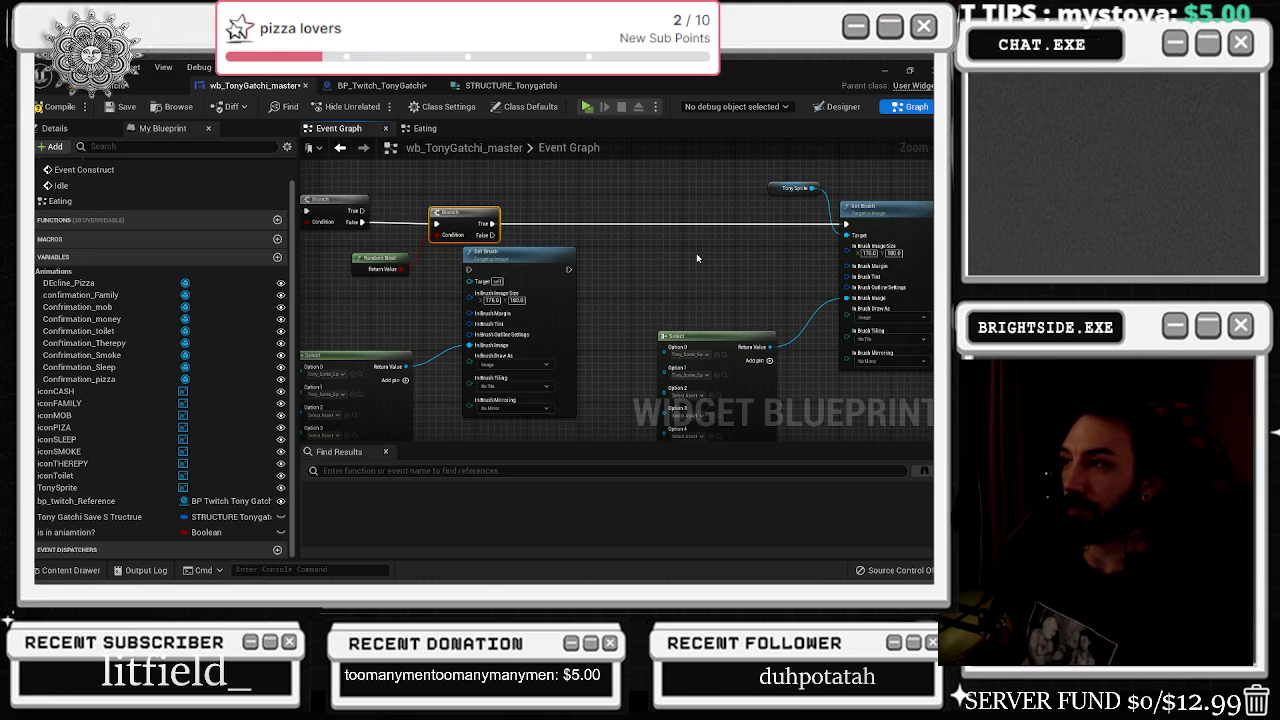
{"action": "left_click_drag", "start_coordinate": [528, 261], "coordinate": [585, 253]}
{"action": "left_click_drag", "start_coordinate": [491, 234], "coordinate": [528, 265]}
{"action": "mouse_move", "coordinate": [608, 206]}
{"action": "left_mouse_down"}
{"action": "mouse_move", "coordinate": [562, 372]}
{"action": "mouse_move", "coordinate": [637, 356]}
{"action": "left_mouse_up"}
{"action": "mouse_move", "coordinate": [435, 281]}
{"action": "left_mouse_down"}
{"action": "mouse_move", "coordinate": [488, 285]}
{"action": "mouse_move", "coordinate": [414, 414]}
{"action": "left_mouse_up"}
- Rearrange the Idle event, Branch, Random Bool, Select and Set Brush nodes
{"action": "left_click_drag", "start_coordinate": [480, 330], "coordinate": [541, 387]}
{"action": "mouse_move", "coordinate": [355, 212]}
{"action": "left_mouse_down"}
{"action": "mouse_move", "coordinate": [473, 340]}
{"action": "mouse_move", "coordinate": [429, 339]}
{"action": "left_mouse_up"}
{"action": "mouse_move", "coordinate": [500, 322]}
{"action": "left_mouse_down"}
{"action": "mouse_move", "coordinate": [668, 293]}
{"action": "mouse_move", "coordinate": [547, 240]}
{"action": "mouse_move", "coordinate": [560, 170]}
{"action": "left_mouse_up"}
{"action": "mouse_move", "coordinate": [331, 255]}
{"action": "left_mouse_down"}
{"action": "mouse_move", "coordinate": [535, 312]}
{"action": "mouse_move", "coordinate": [668, 310]}
{"action": "mouse_move", "coordinate": [353, 340]}
{"action": "mouse_move", "coordinate": [357, 319]}
{"action": "left_mouse_up"}
{"action": "left_click", "coordinate": [548, 310]}
{"action": "right_click", "coordinate": [550, 348]}
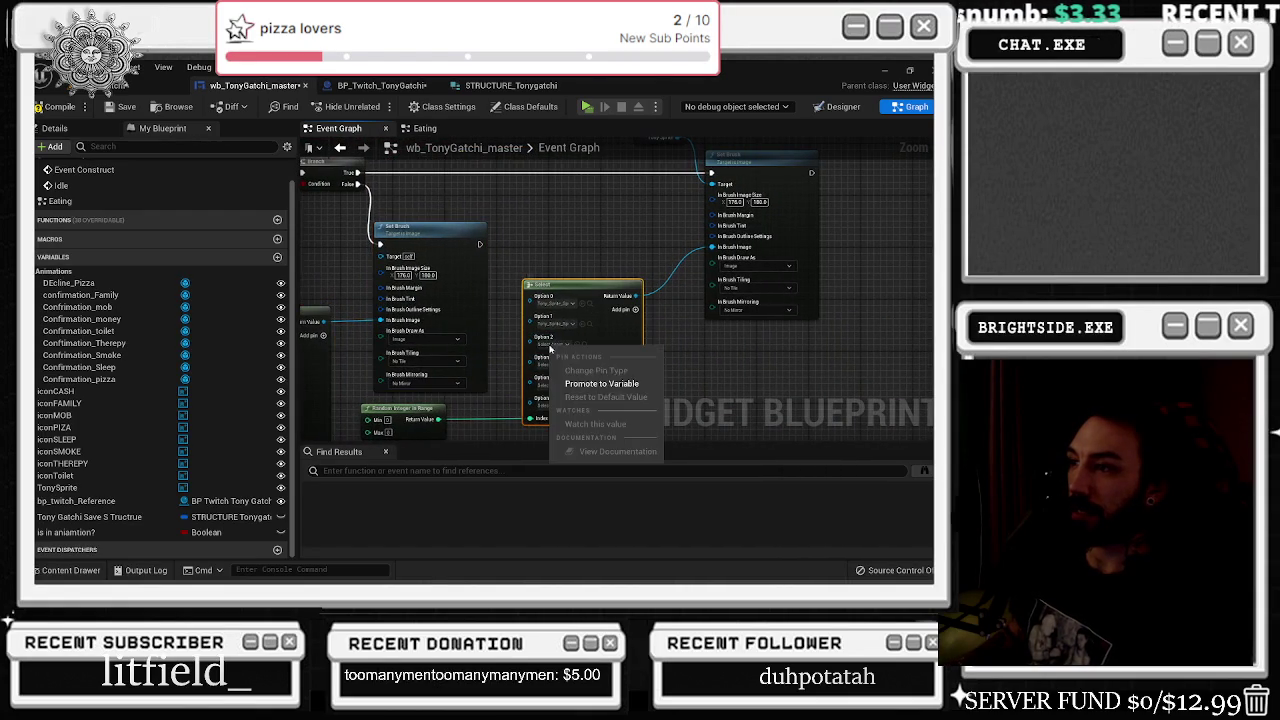
- Place a Select Int node between the Set Brush nodes, replacing a misplaced first attempt
{"action": "left_click_drag", "start_coordinate": [555, 238], "coordinate": [563, 374]}
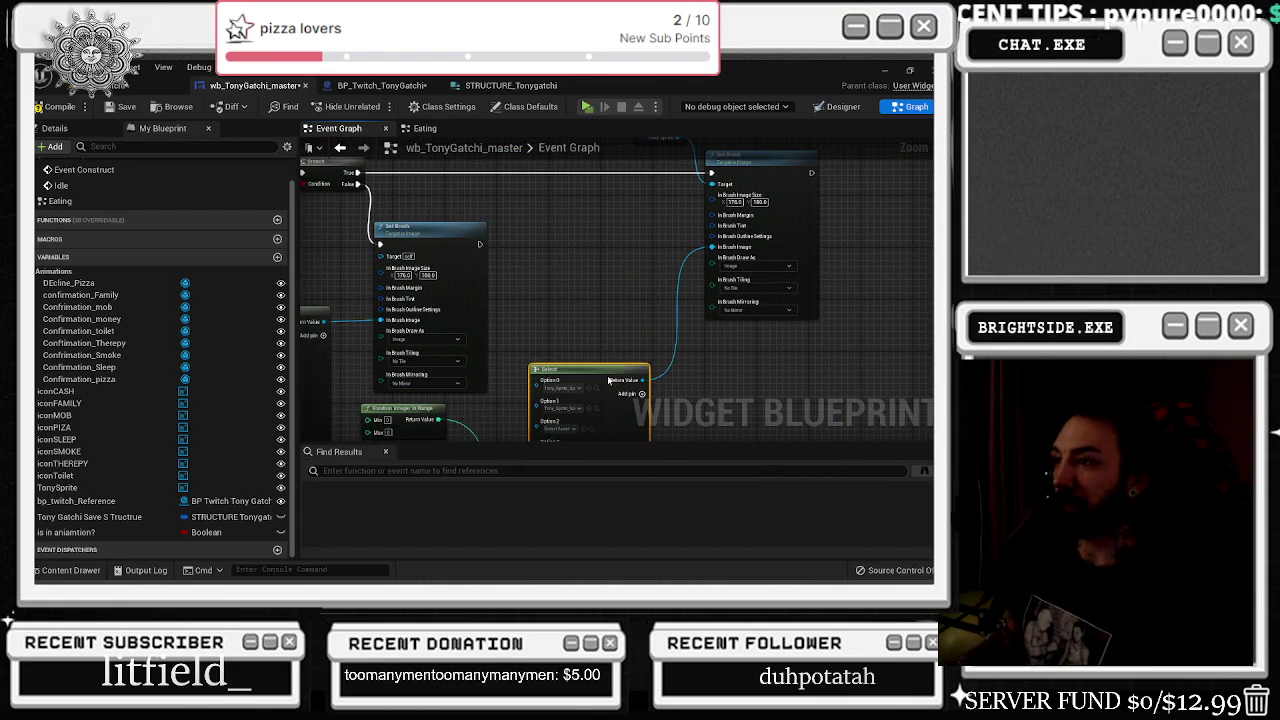
{"action": "right_click", "coordinate": [557, 245]}
{"action": "type", "text": "select int"}
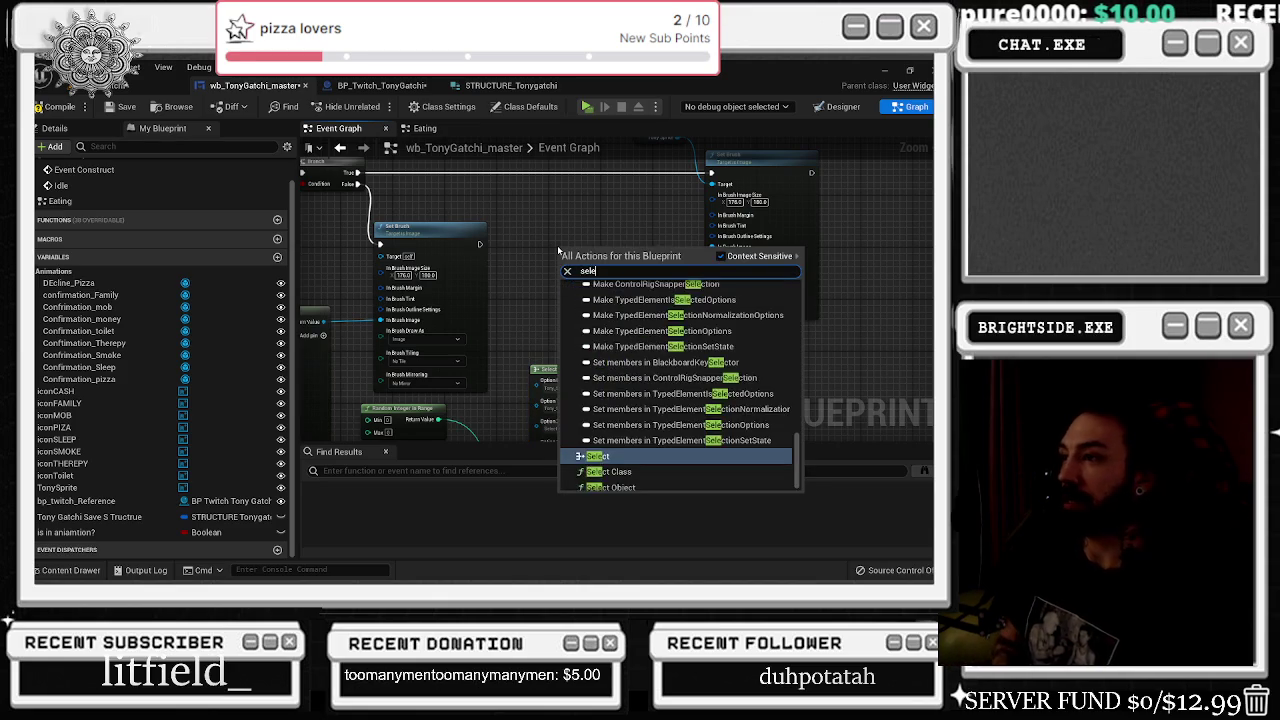
{"action": "key", "text": "Return"}
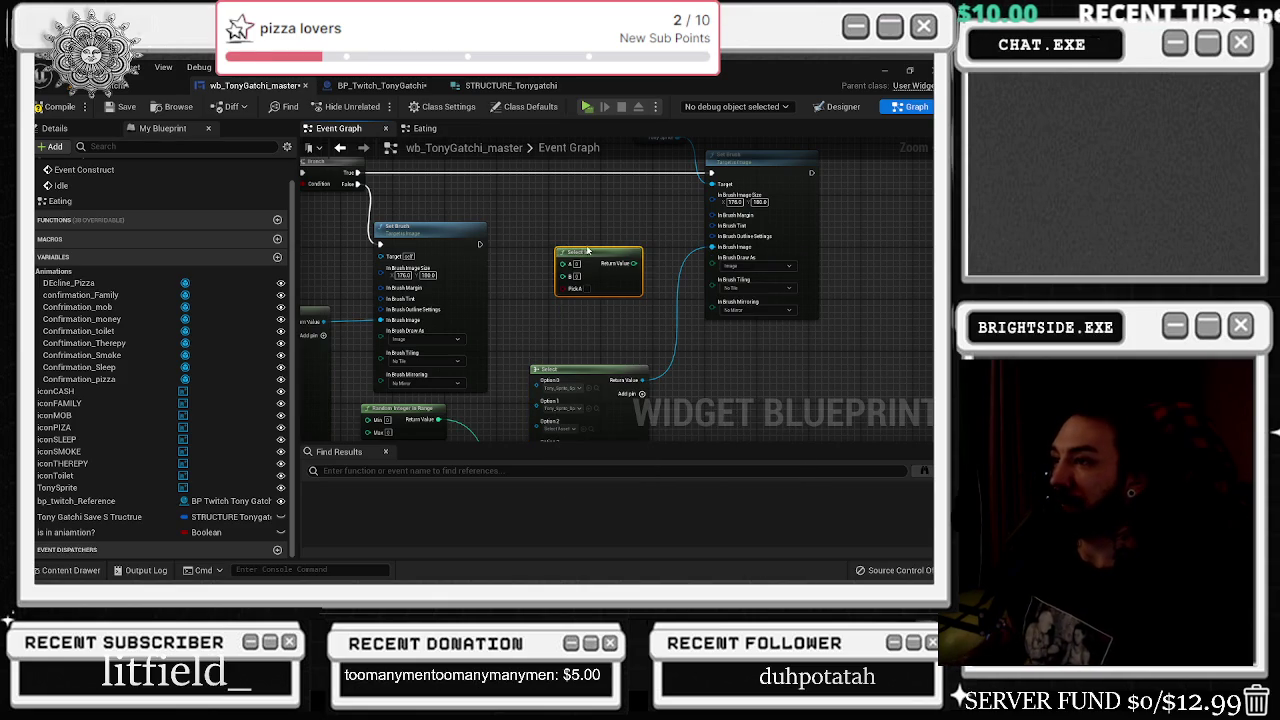
{"action": "key", "text": "Delete"}
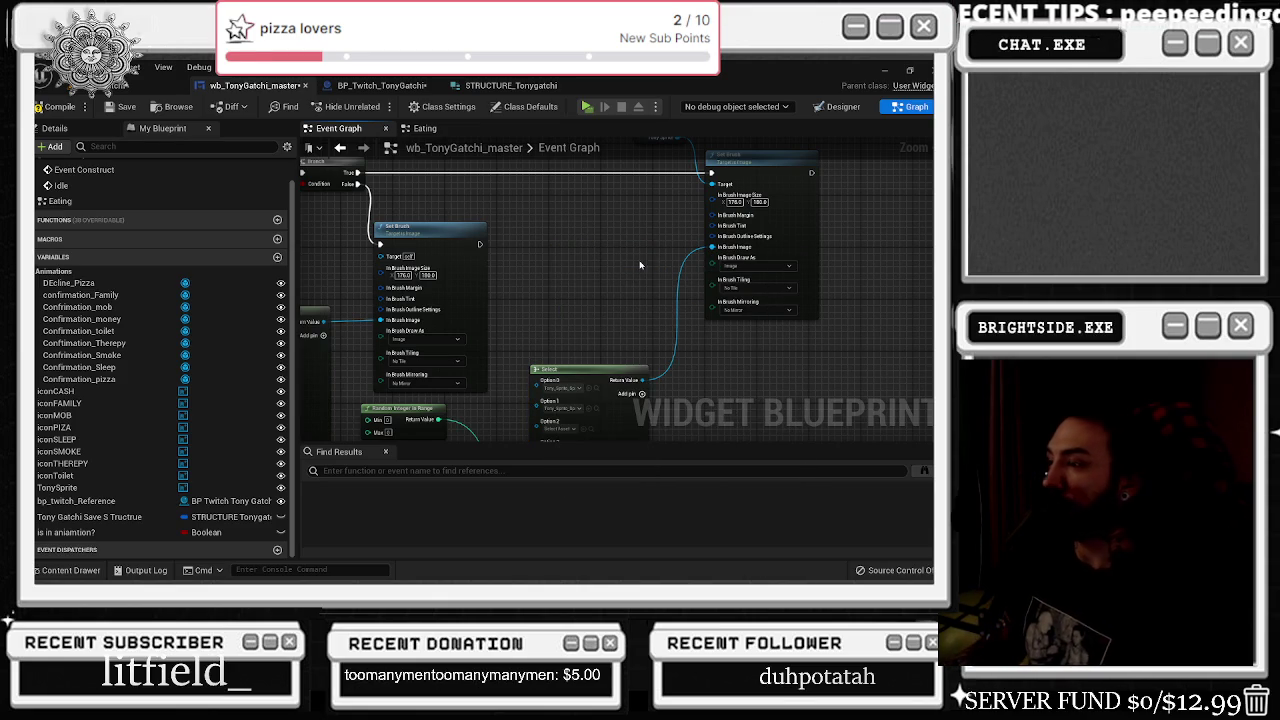
{"action": "right_click", "coordinate": [604, 264]}
{"action": "type", "text": "select int"}
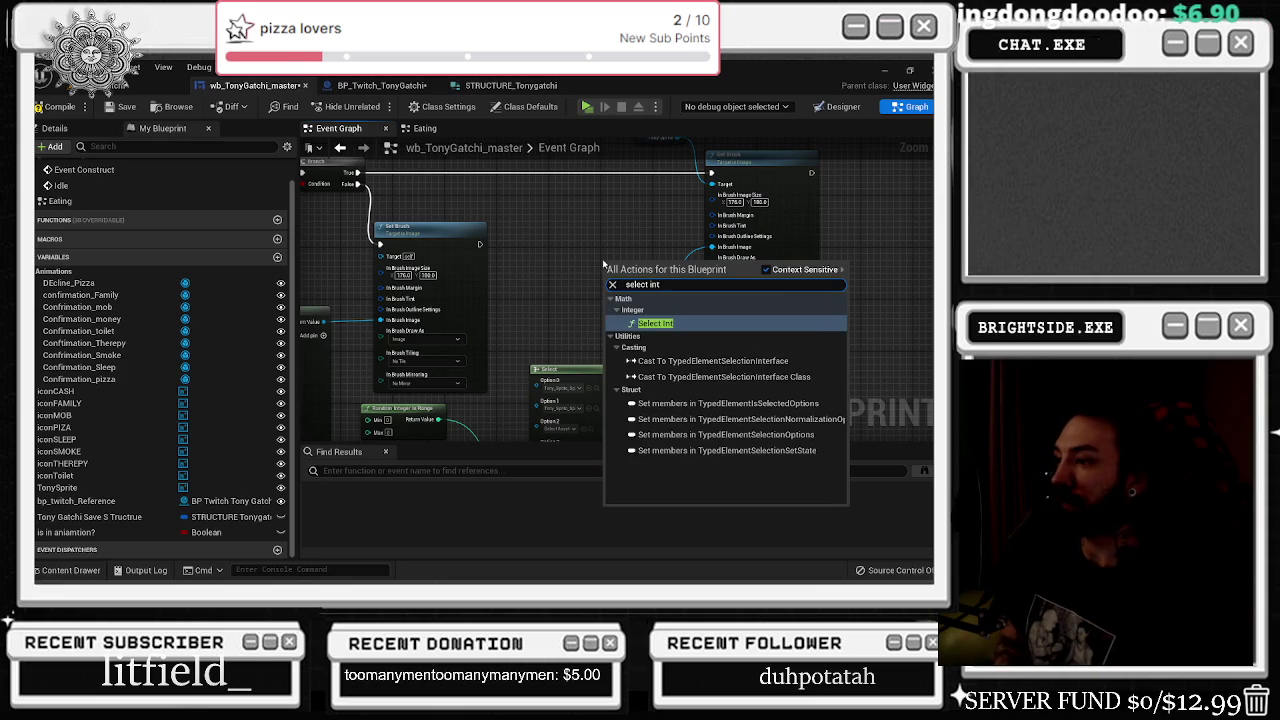
{"action": "key", "text": "Return"}
- Bring the Branch nodes into view and pull a wire from the Branch's Condition pin
{"action": "scroll", "coordinate": [586, 264], "scroll_direction": "up", "scroll_amount": 1}
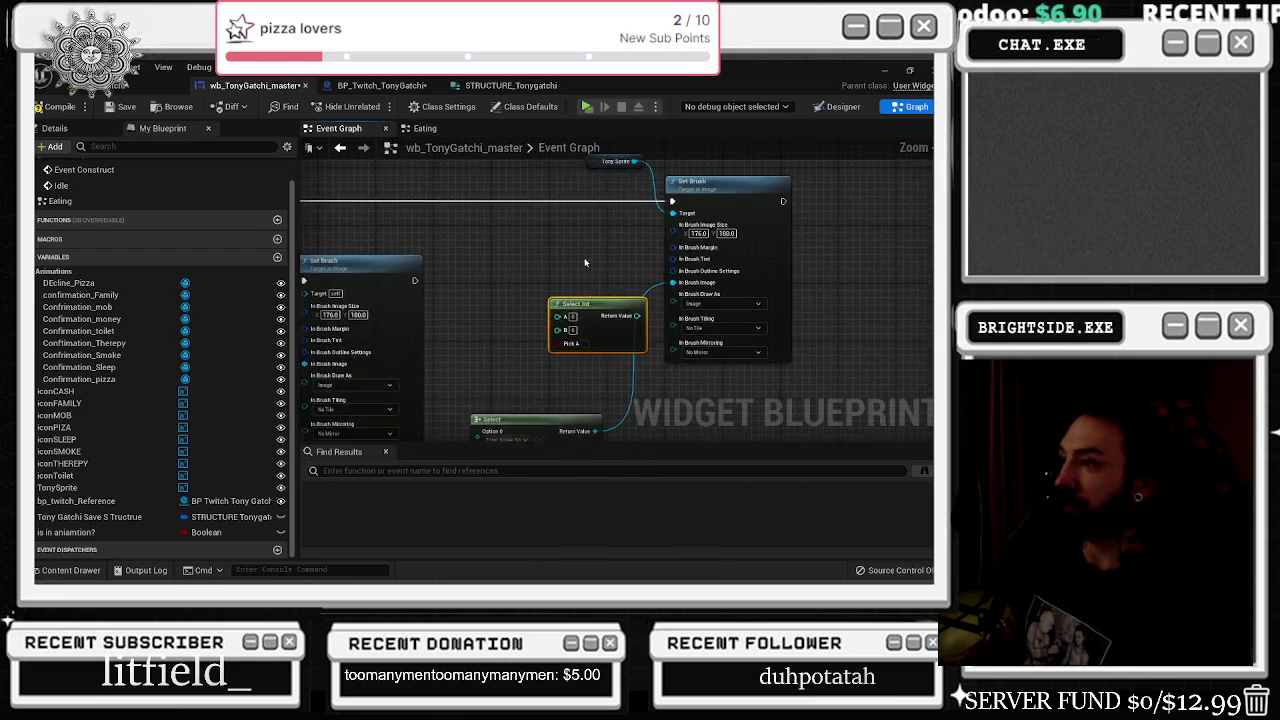
{"action": "left_click_drag", "start_coordinate": [586, 264], "coordinate": [894, 344]}
{"action": "left_click_drag", "start_coordinate": [550, 293], "coordinate": [477, 323]}
- Add a Random Bool with Weight node on the Branch's Condition
{"action": "type", "text": "random boo"}
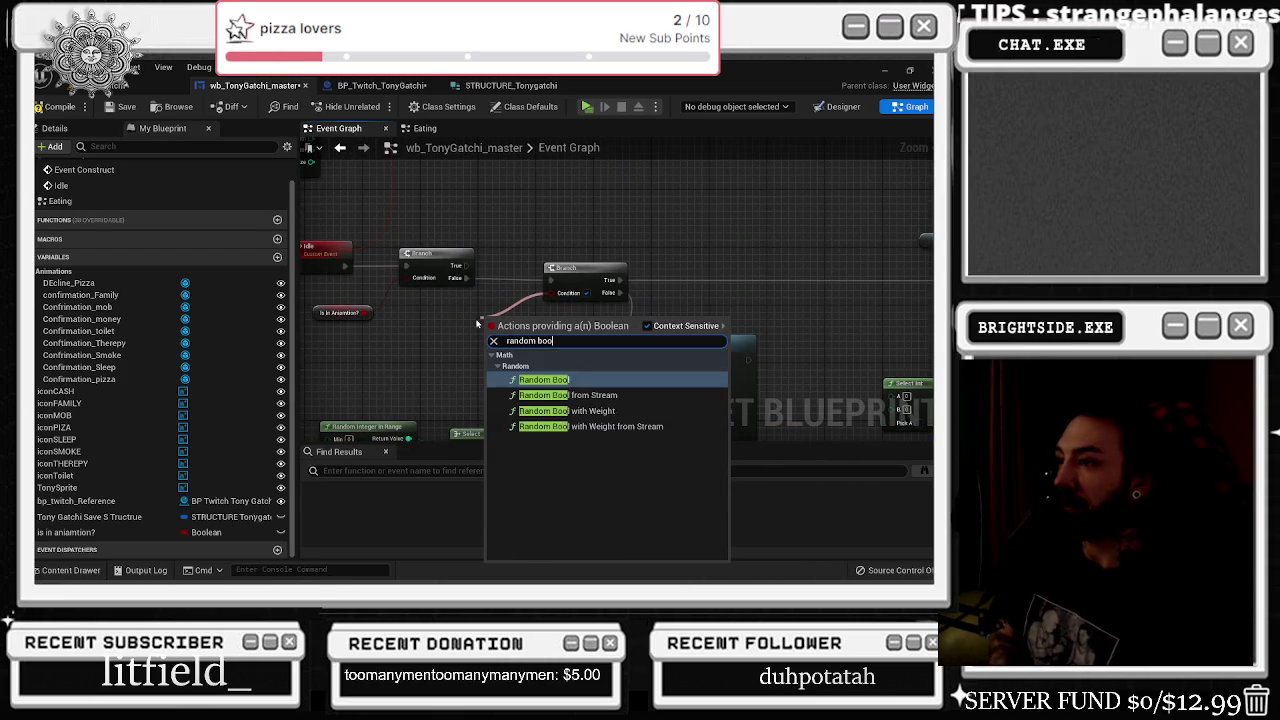
{"action": "key", "text": "Down"}
{"action": "key", "text": "Down"}
{"action": "key", "text": "Return"}
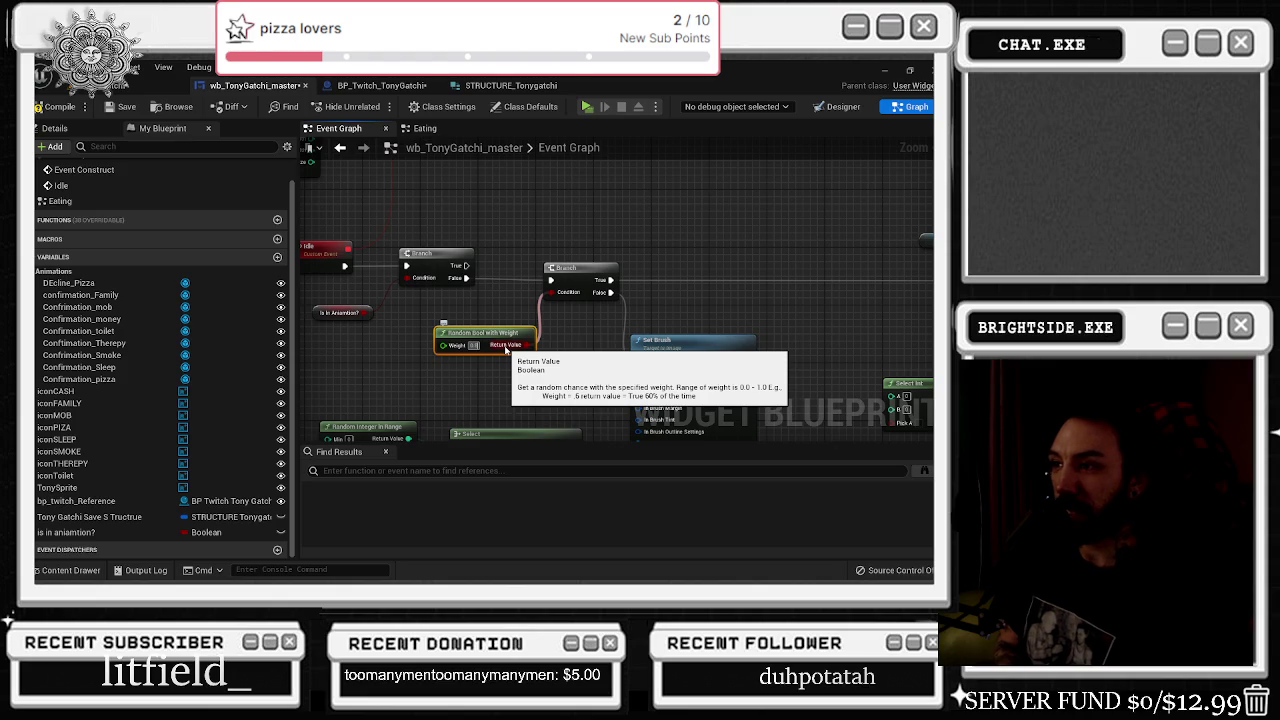
- Try a Flip Flop on Select Int's Pick A, then delete it
{"action": "left_click_drag", "start_coordinate": [506, 349], "coordinate": [450, 197]}
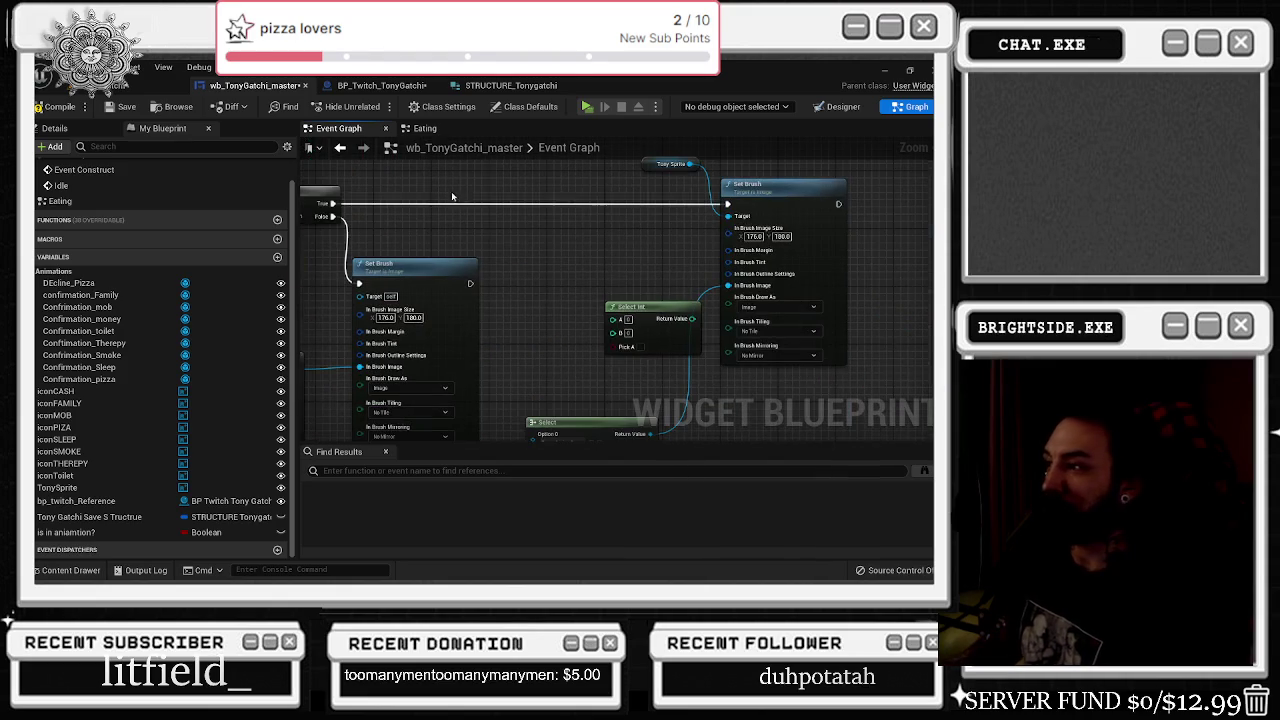
{"action": "mouse_move", "coordinate": [613, 346]}
{"action": "left_mouse_down"}
{"action": "mouse_move", "coordinate": [620, 356]}
{"action": "mouse_move", "coordinate": [560, 350]}
{"action": "left_mouse_up"}
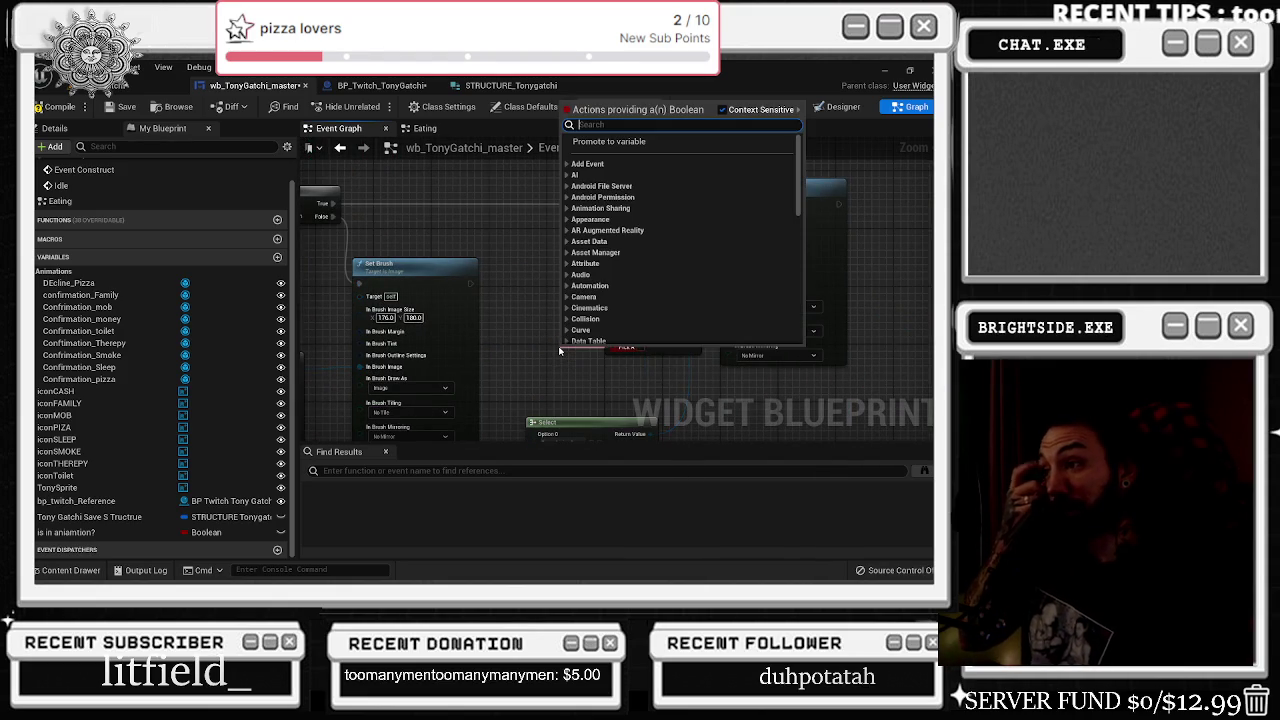
{"action": "type", "text": "fl"}
{"action": "key", "text": "Return"}
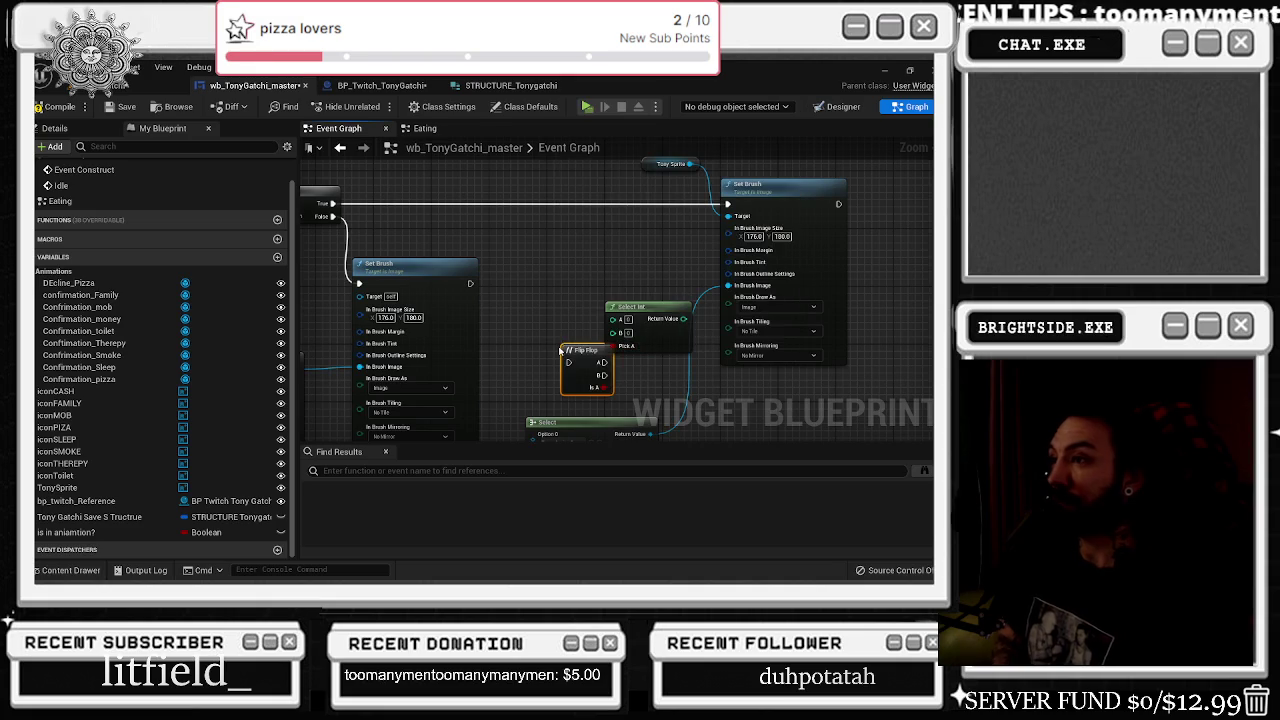
{"action": "left_click_drag", "start_coordinate": [561, 349], "coordinate": [511, 298]}
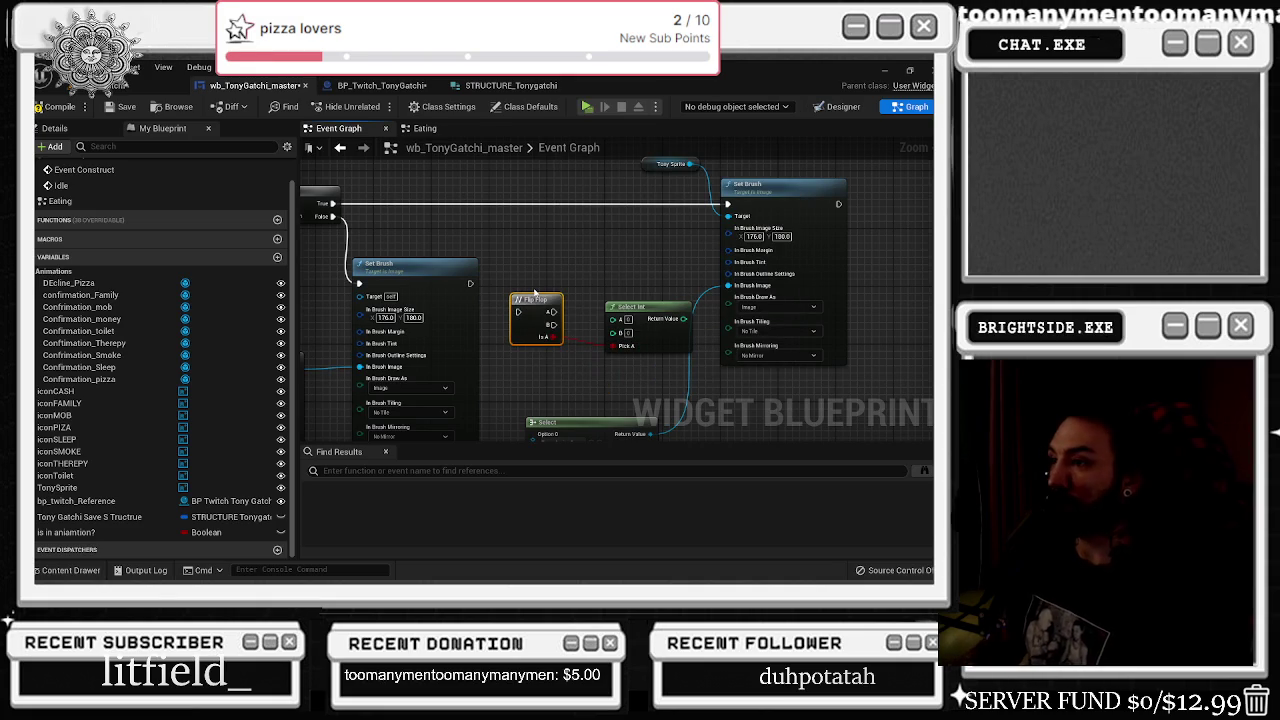
{"action": "key", "text": "Delete"}
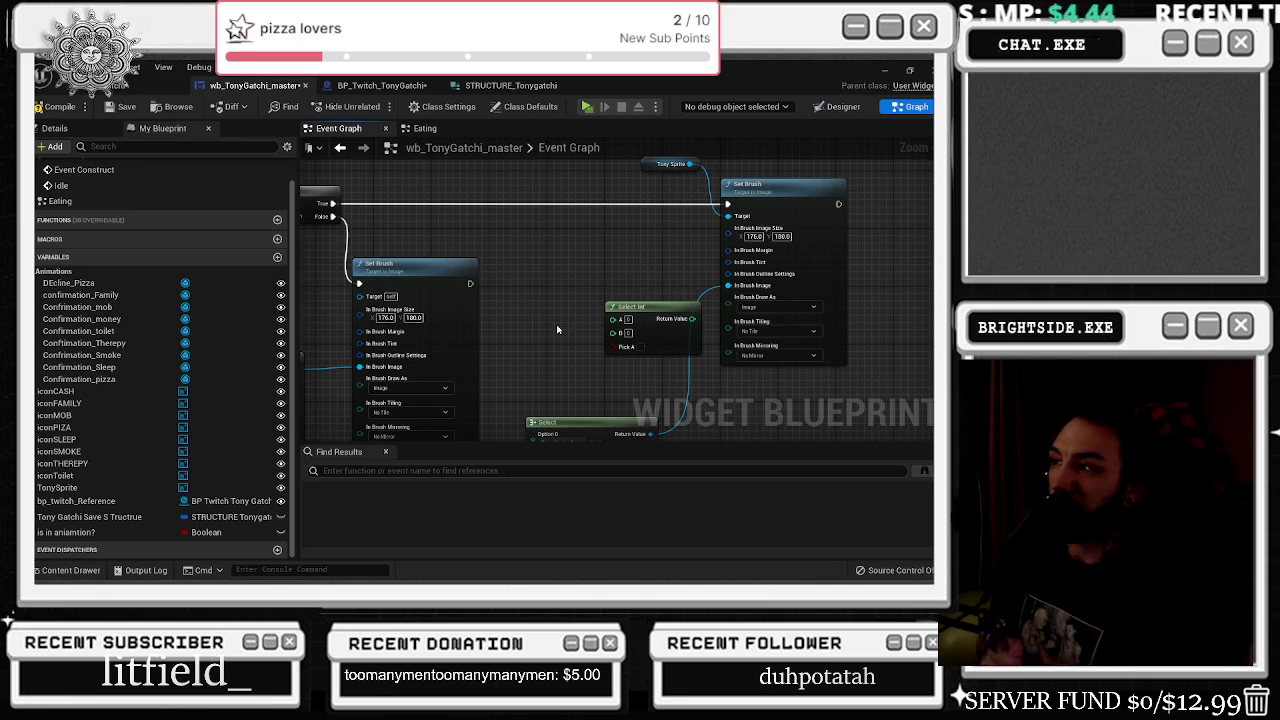
{"action": "left_click_drag", "start_coordinate": [555, 260], "coordinate": [511, 308]}
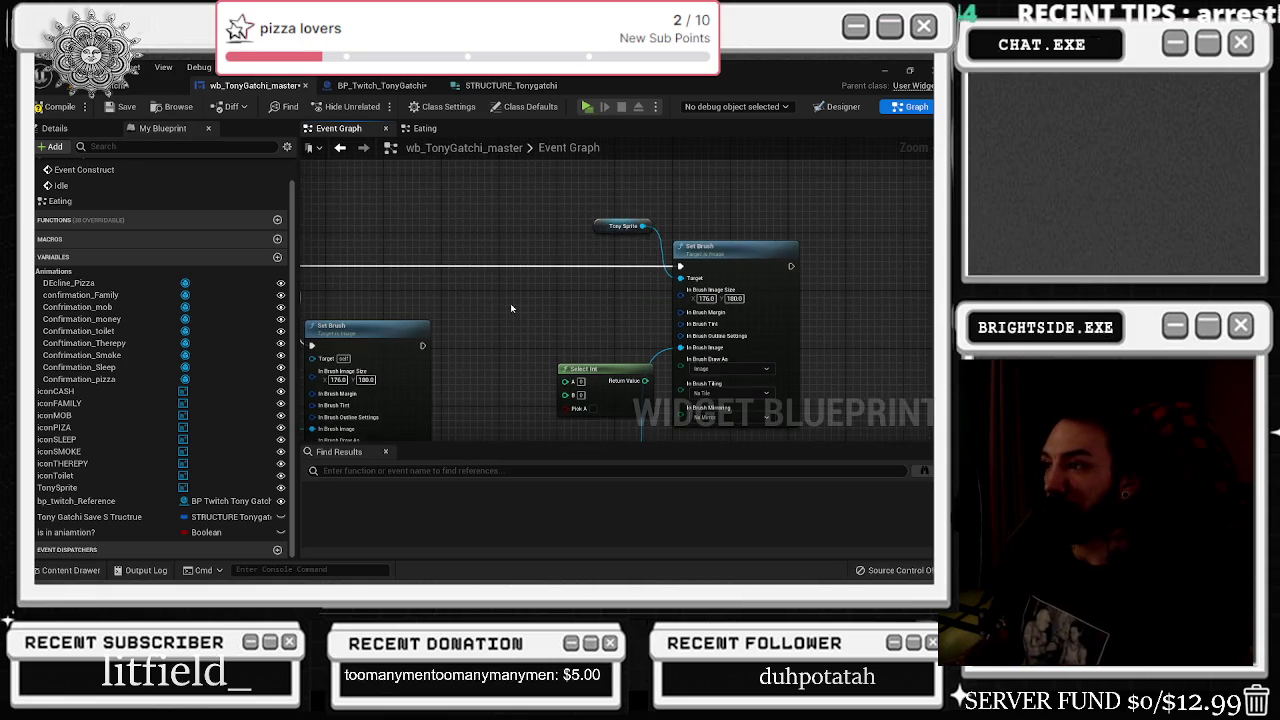
- Add a FlipFlop node and wire its A output to the Set Brush
{"action": "right_click", "coordinate": [494, 271]}
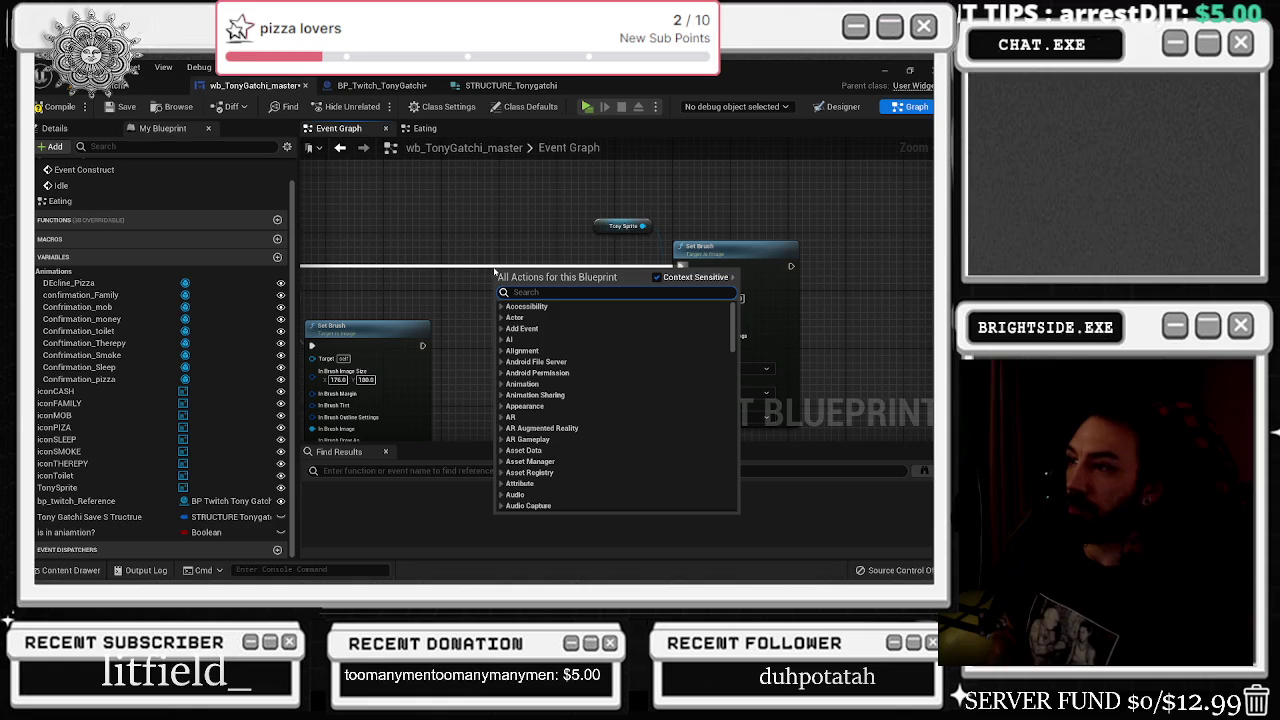
{"action": "type", "text": "flip"}
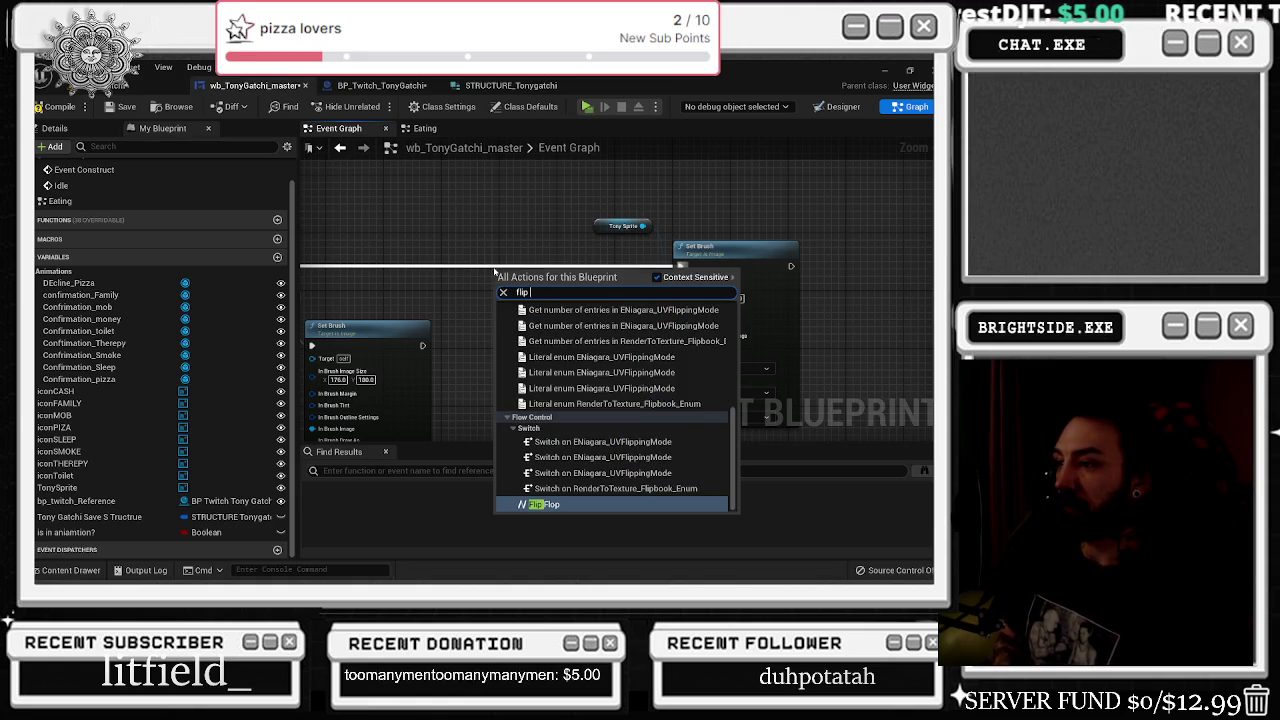
{"action": "key", "text": "Return"}
{"action": "left_click_drag", "start_coordinate": [670, 276], "coordinate": [752, 268]}
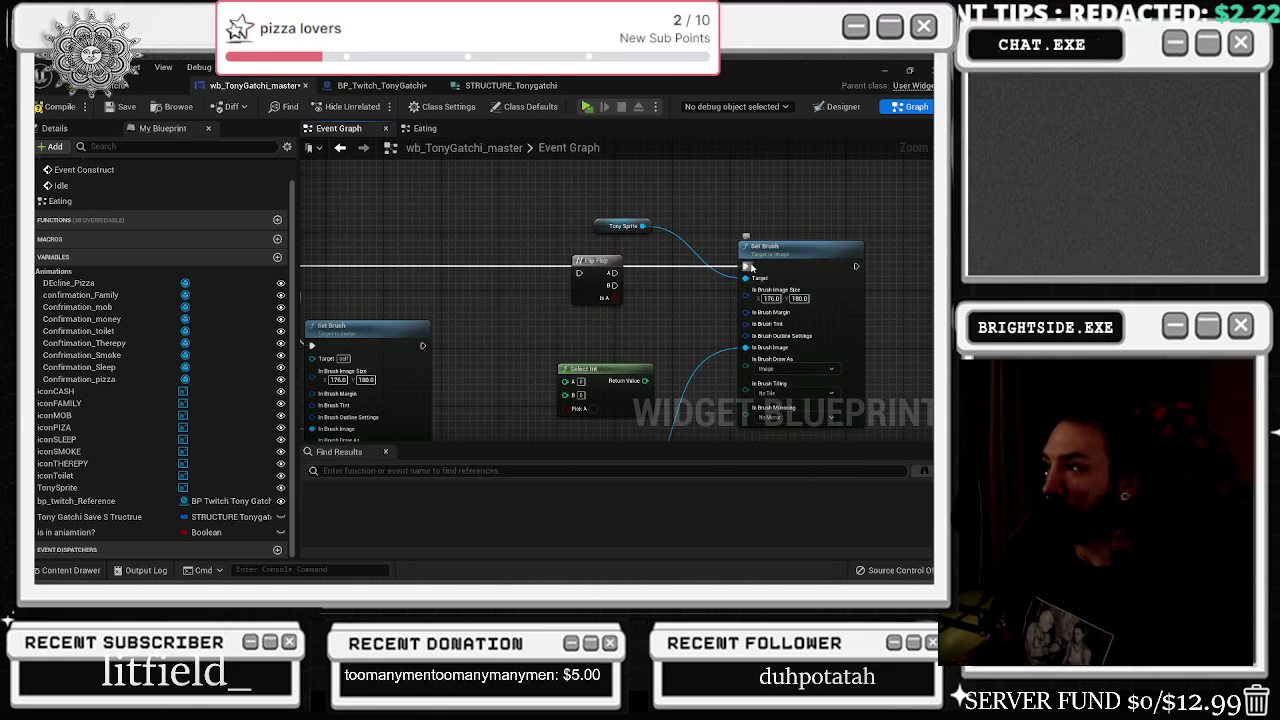
{"action": "left_click_drag", "start_coordinate": [600, 260], "coordinate": [752, 263]}
- Undo the Select link, duplicate the Set Brush, and wire FlipFlop's B to the copy
{"action": "left_click_drag", "start_coordinate": [752, 347], "coordinate": [488, 372]}
{"action": "key", "text": "ctrl+z"}
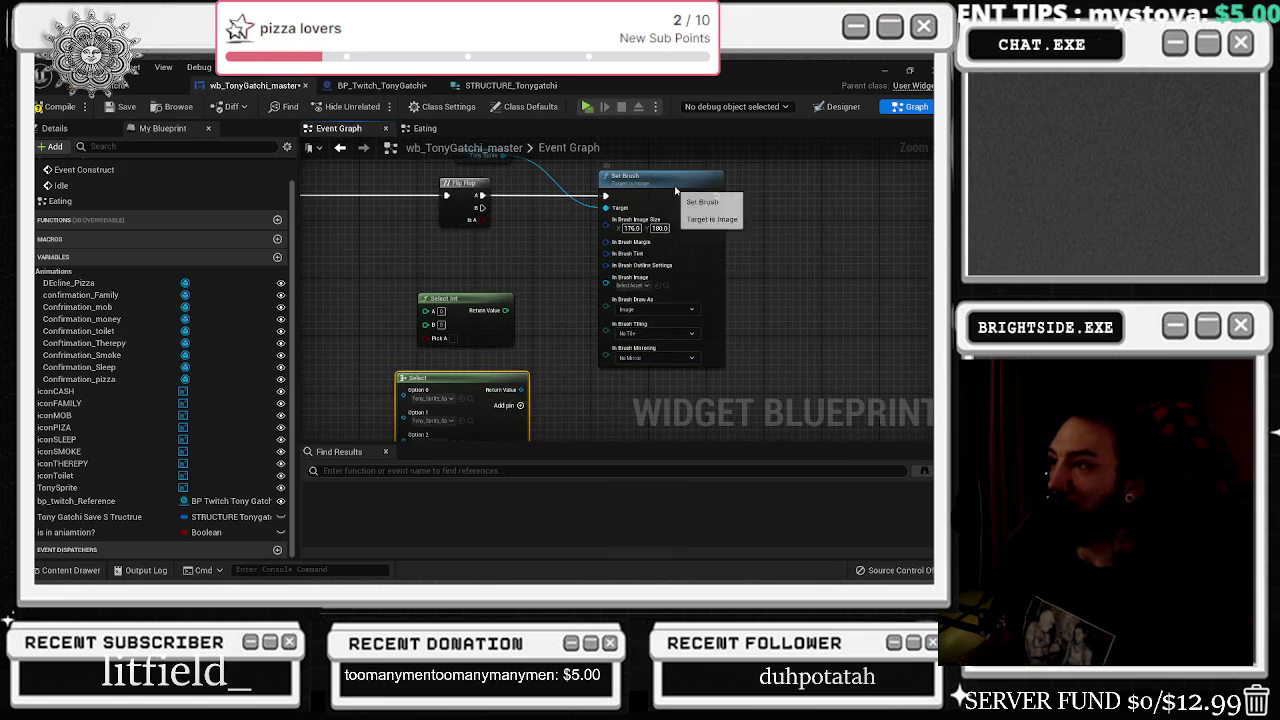
{"action": "left_click_drag", "start_coordinate": [674, 187], "coordinate": [624, 187]}
{"action": "key", "text": "ctrl+c"}
{"action": "key", "text": "ctrl+v"}
{"action": "mouse_move", "coordinate": [482, 208]}
{"action": "left_mouse_down"}
{"action": "mouse_move", "coordinate": [743, 276]}
{"action": "mouse_move", "coordinate": [762, 190]}
{"action": "mouse_move", "coordinate": [670, 323]}
{"action": "left_mouse_up"}
- Target Tony Sprite on the second Set Brush and set both brush images to Tony_Sprite
{"action": "mouse_move", "coordinate": [401, 264]}
{"action": "left_mouse_down"}
{"action": "mouse_move", "coordinate": [630, 333]}
{"action": "mouse_move", "coordinate": [591, 263]}
{"action": "left_mouse_up"}
{"action": "mouse_move", "coordinate": [593, 355]}
{"action": "left_mouse_down"}
{"action": "mouse_move", "coordinate": [593, 247]}
{"action": "mouse_move", "coordinate": [637, 284]}
{"action": "mouse_move", "coordinate": [700, 246]}
{"action": "left_mouse_up"}
{"action": "key", "text": "ctrl+space"}
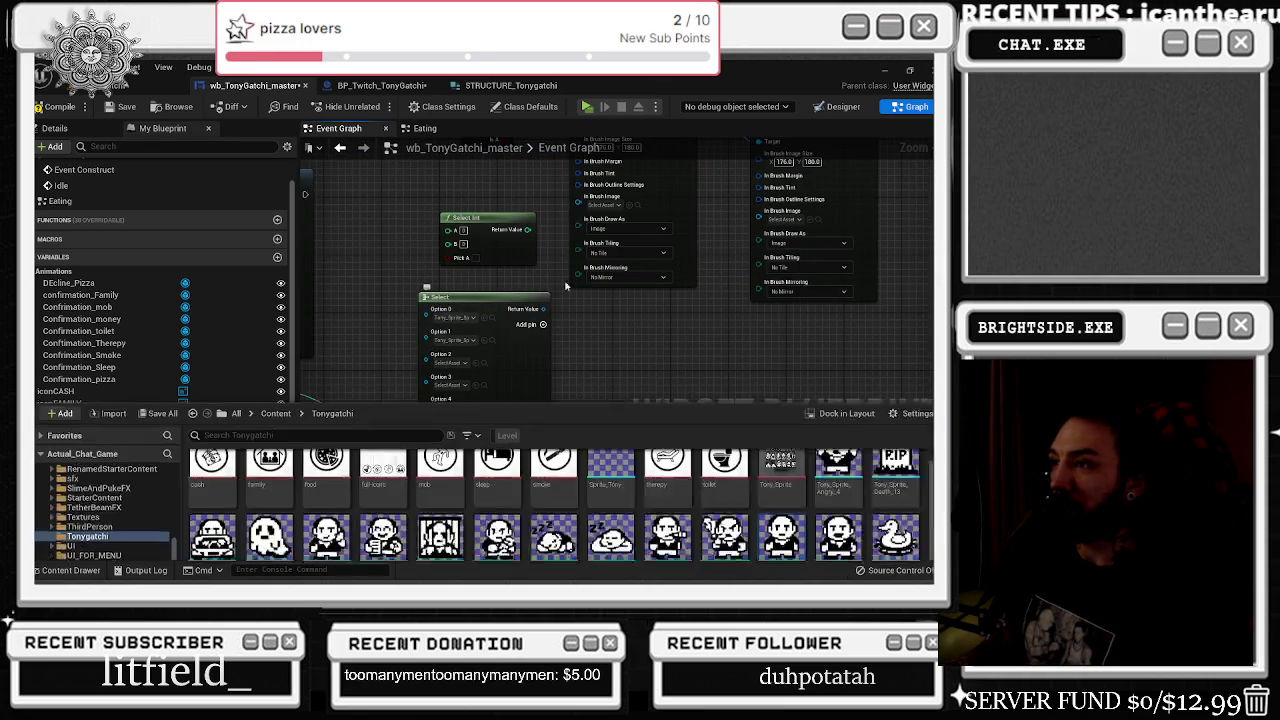
{"action": "left_click", "coordinate": [632, 205]}
{"action": "key", "text": "ctrl+space"}
{"action": "left_click_drag", "start_coordinate": [721, 313], "coordinate": [626, 393]}
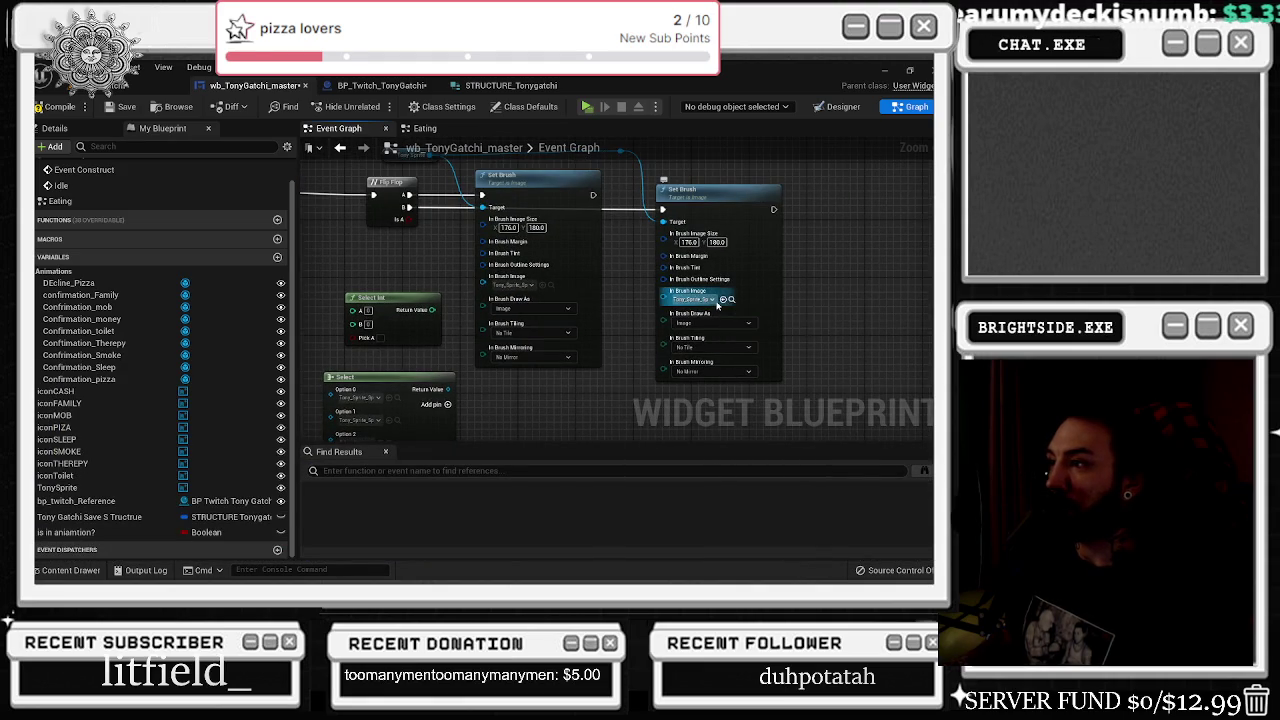
{"action": "scroll", "coordinate": [615, 333], "scroll_direction": "down", "scroll_amount": 3}
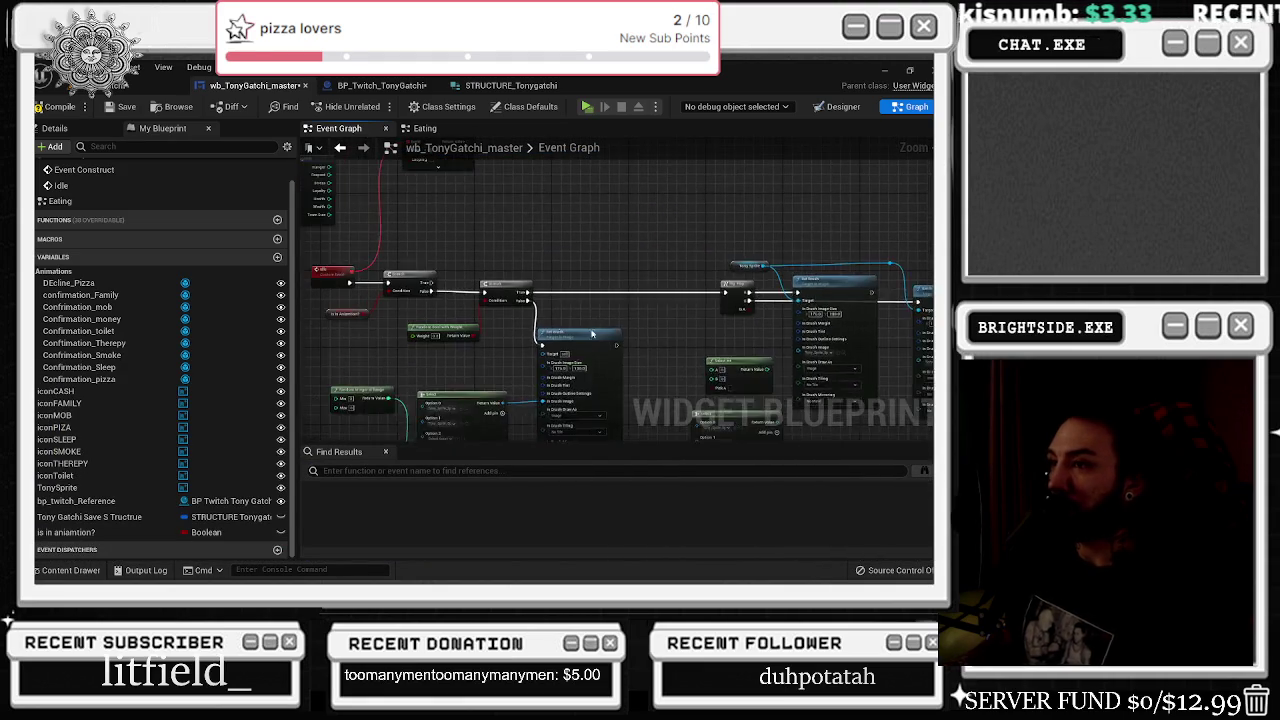
- Expand the Set Timer by Event advanced pins, edit its Time, and collapse them
{"action": "scroll", "coordinate": [437, 257], "scroll_direction": "up", "scroll_amount": 2}
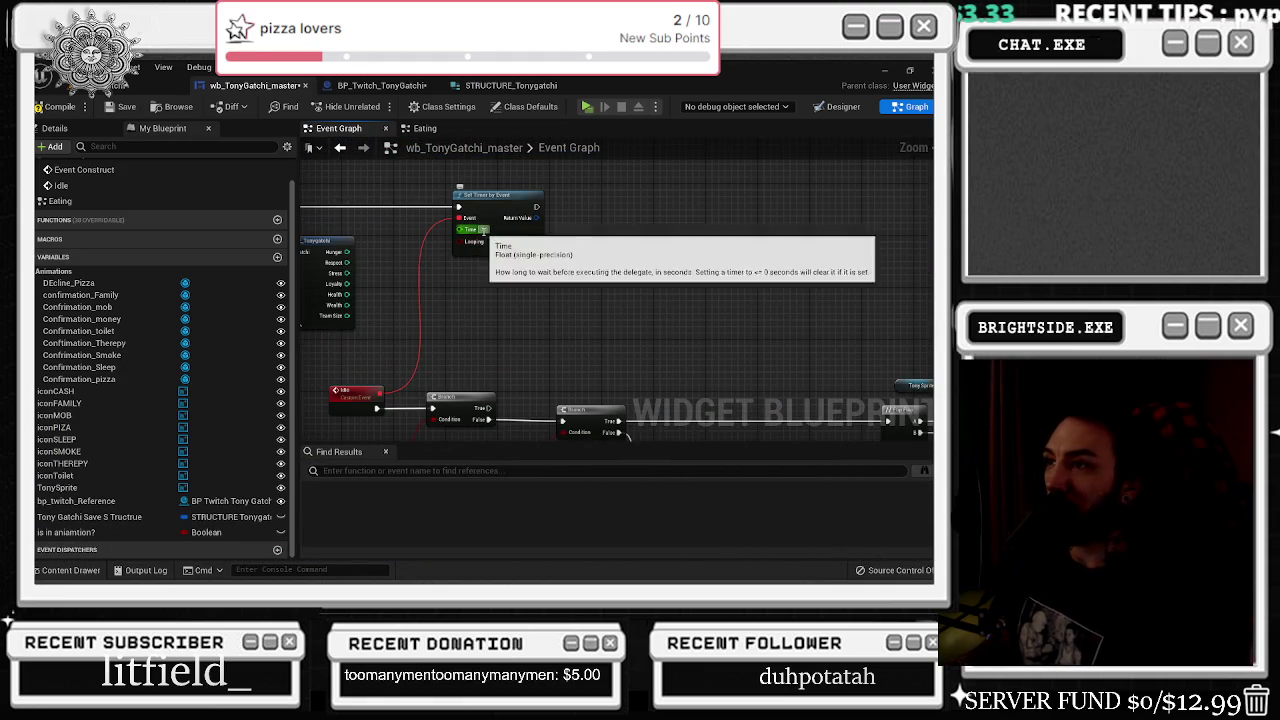
{"action": "left_click", "coordinate": [496, 251]}
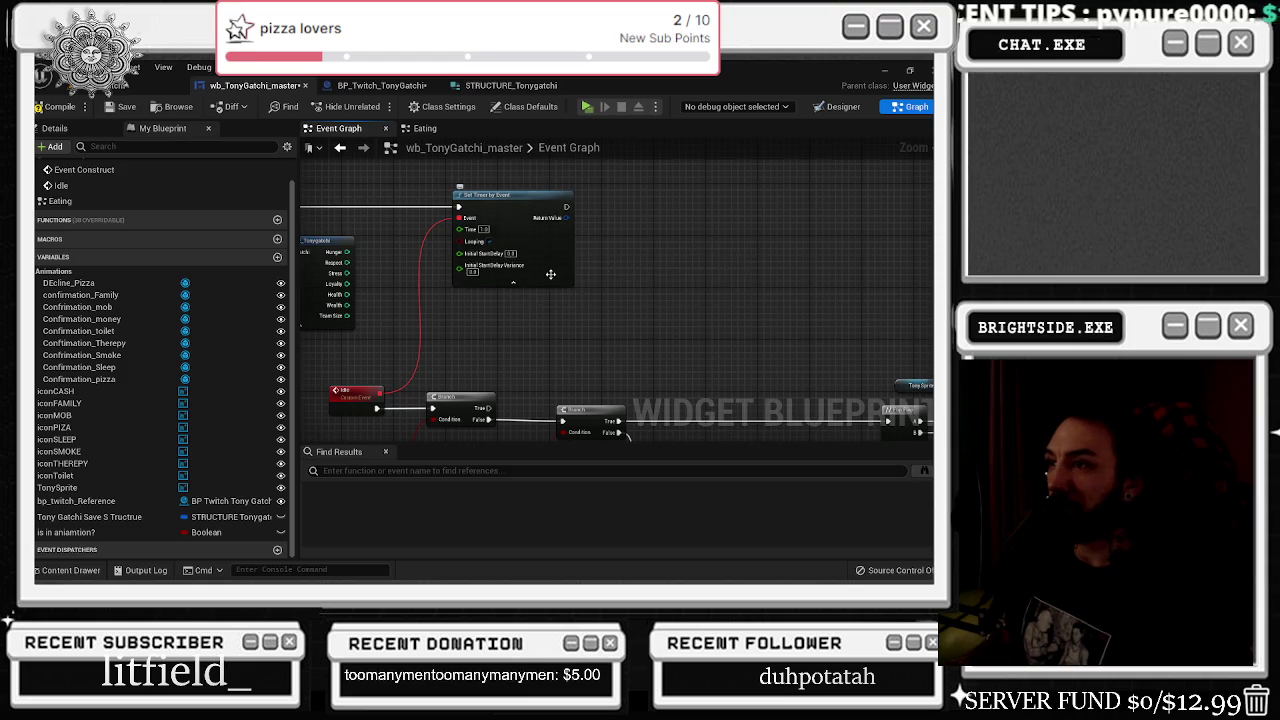
{"action": "scroll", "coordinate": [496, 251], "scroll_direction": "up", "scroll_amount": 1}
{"action": "left_click", "coordinate": [476, 224]}
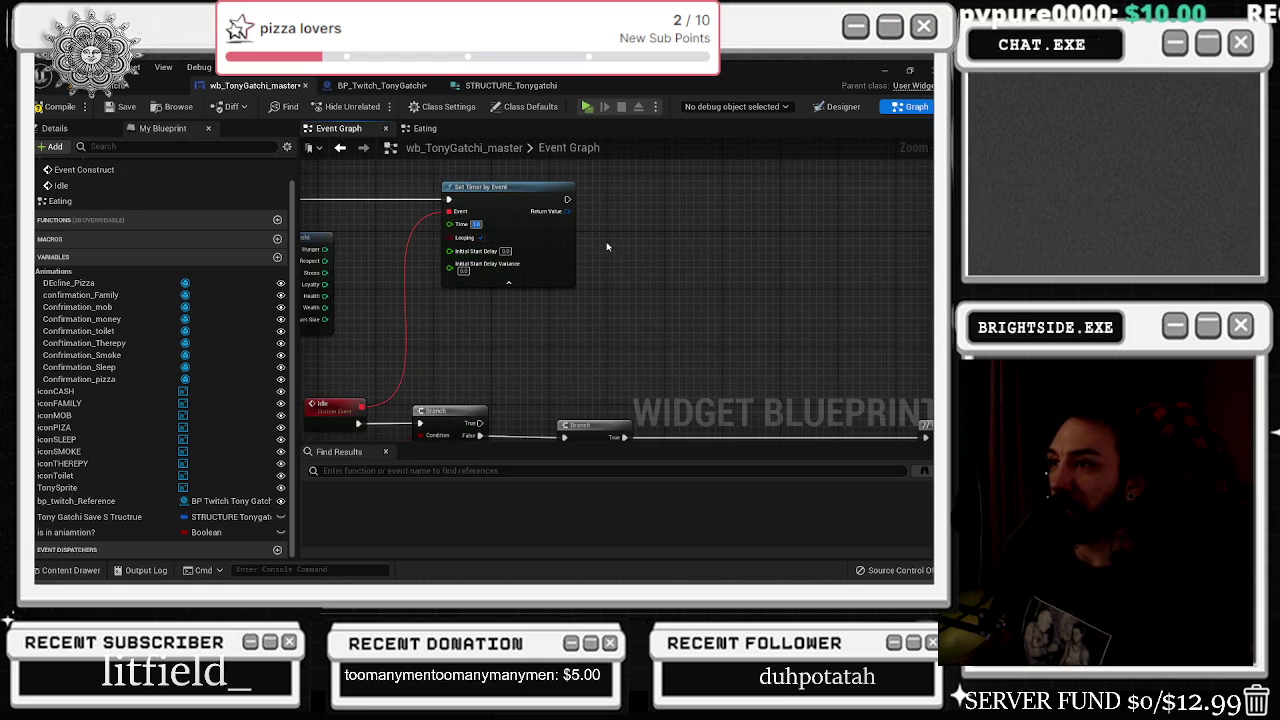
{"action": "left_click", "coordinate": [508, 284]}
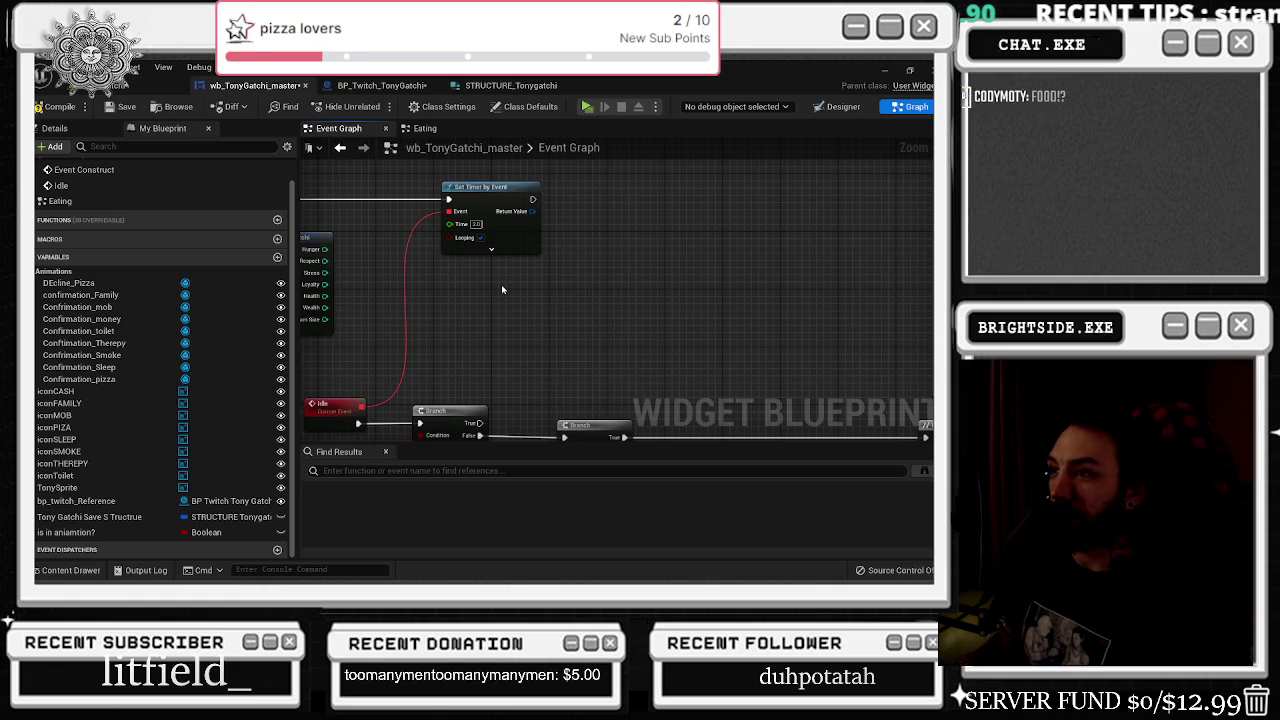
- Locate the first Set Brush's sprite asset in the Tonygatchi folder
{"action": "scroll", "coordinate": [561, 250], "scroll_direction": "down", "scroll_amount": 1}
{"action": "mouse_move", "coordinate": [561, 250]}
{"action": "left_mouse_down"}
{"action": "mouse_move", "coordinate": [545, 291]}
{"action": "mouse_move", "coordinate": [400, 342]}
{"action": "mouse_move", "coordinate": [381, 362]}
{"action": "left_mouse_up"}
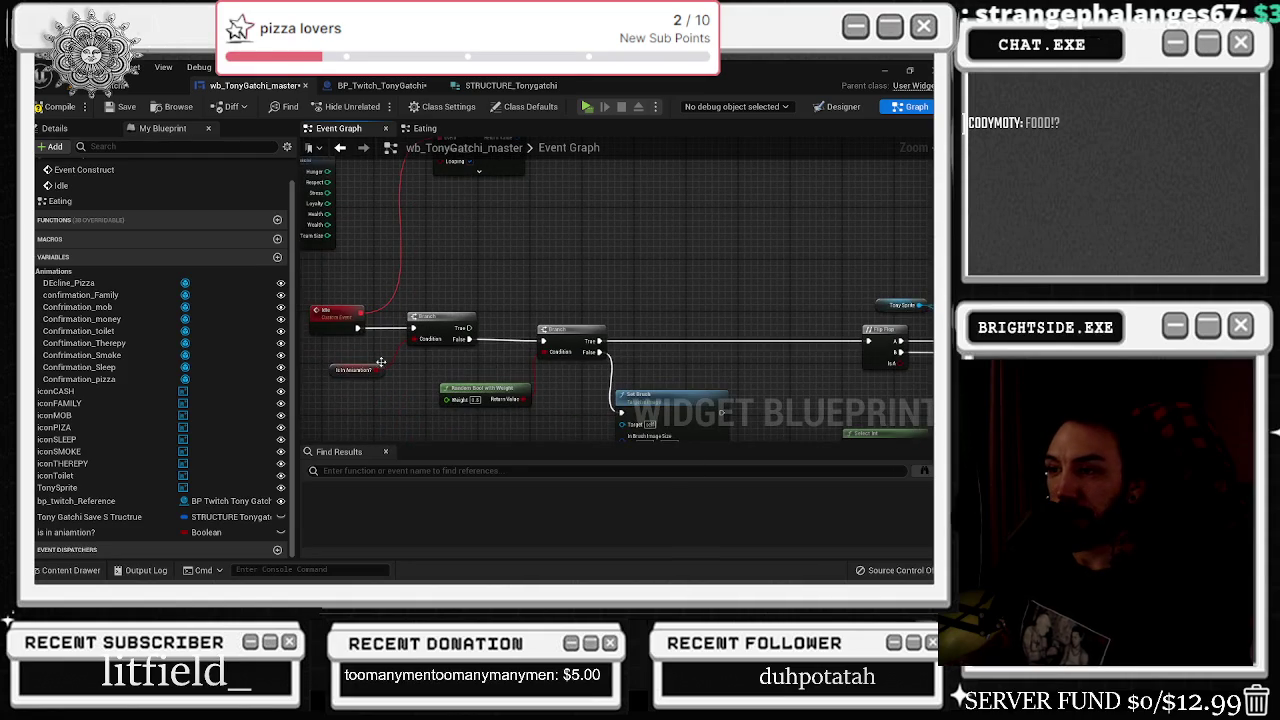
{"action": "left_click", "coordinate": [570, 332]}
{"action": "left_click_drag", "start_coordinate": [655, 343], "coordinate": [465, 280]}
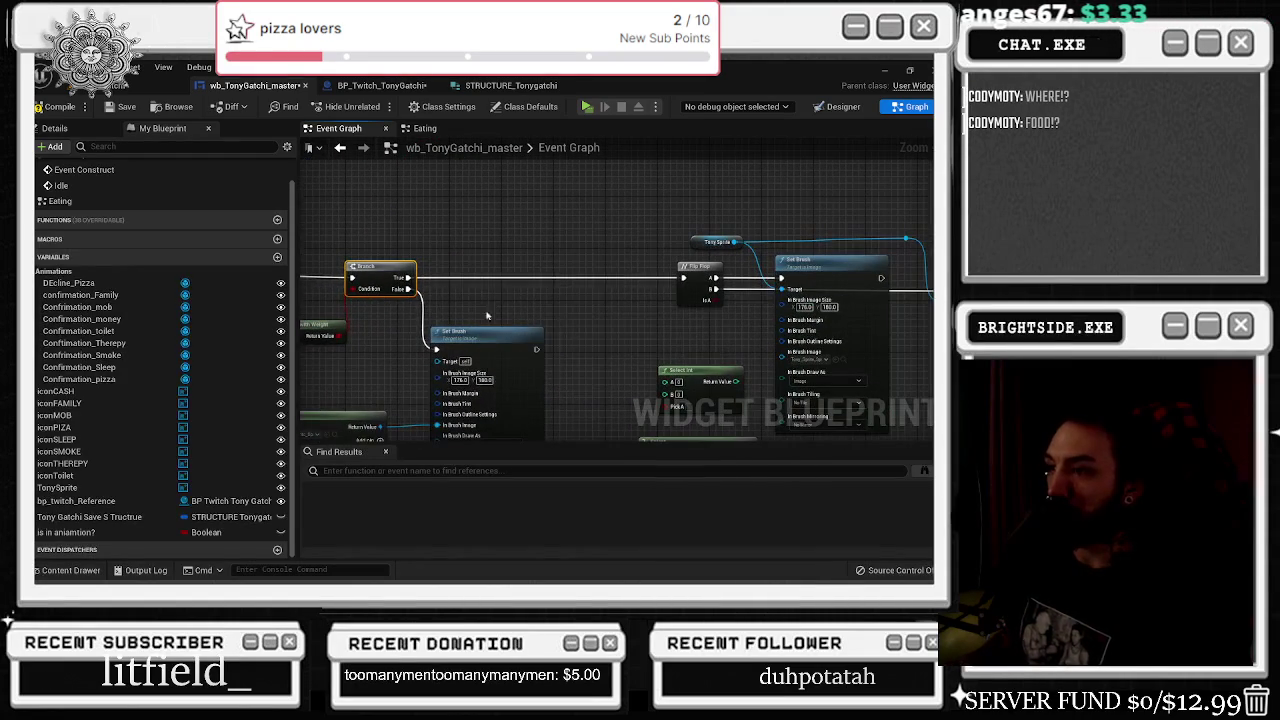
{"action": "left_click_drag", "start_coordinate": [590, 300], "coordinate": [355, 300]}
{"action": "scroll", "coordinate": [645, 320], "scroll_direction": "up", "scroll_amount": 2}
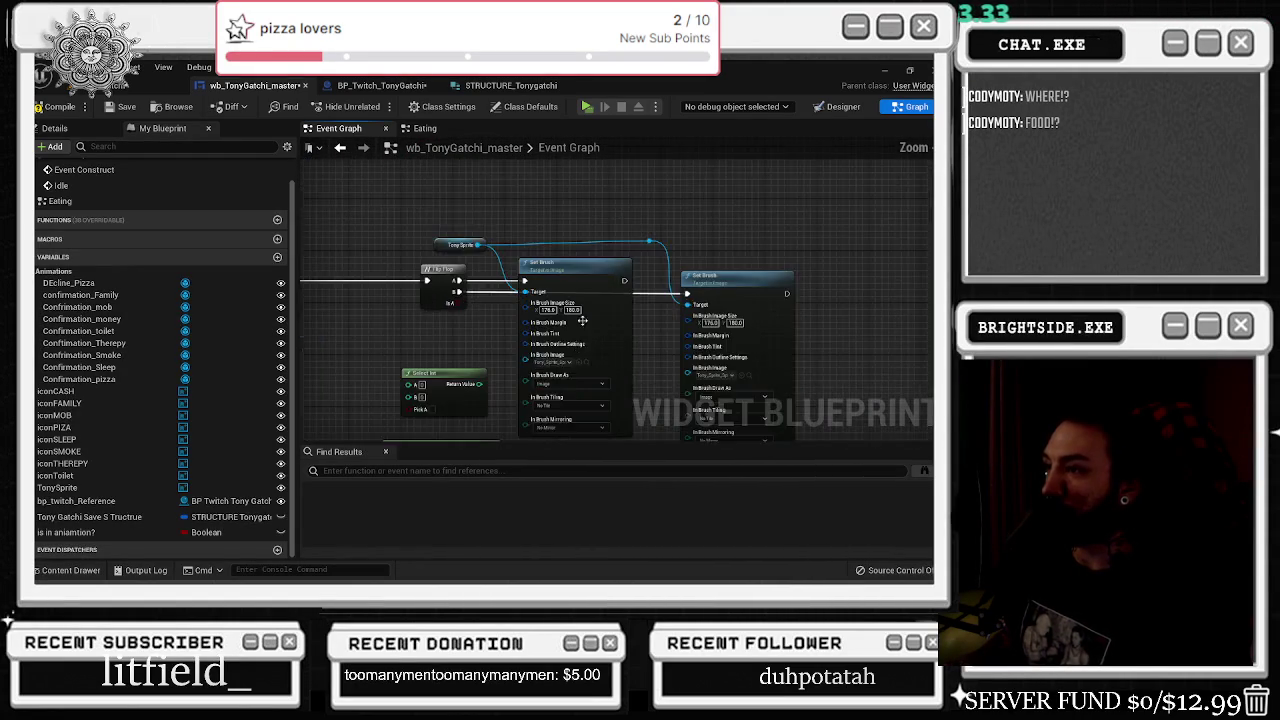
{"action": "left_click_drag", "start_coordinate": [644, 320], "coordinate": [595, 301]}
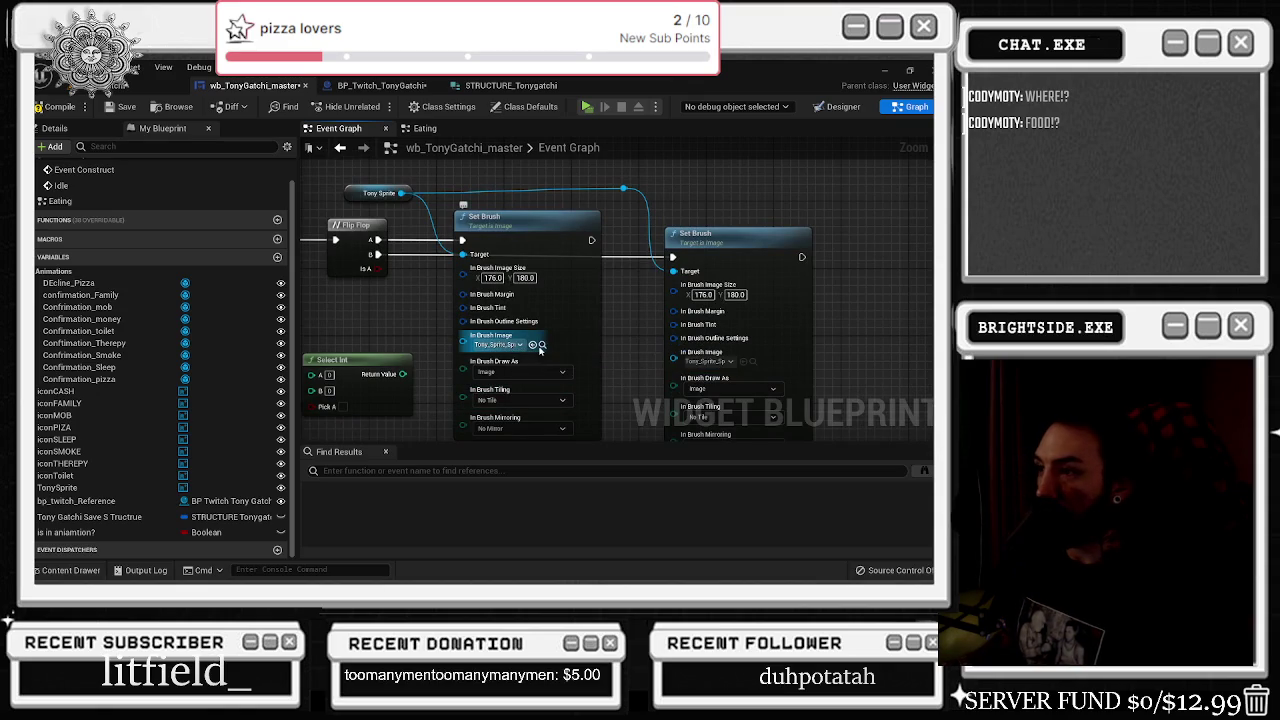
{"action": "left_click", "coordinate": [542, 344]}
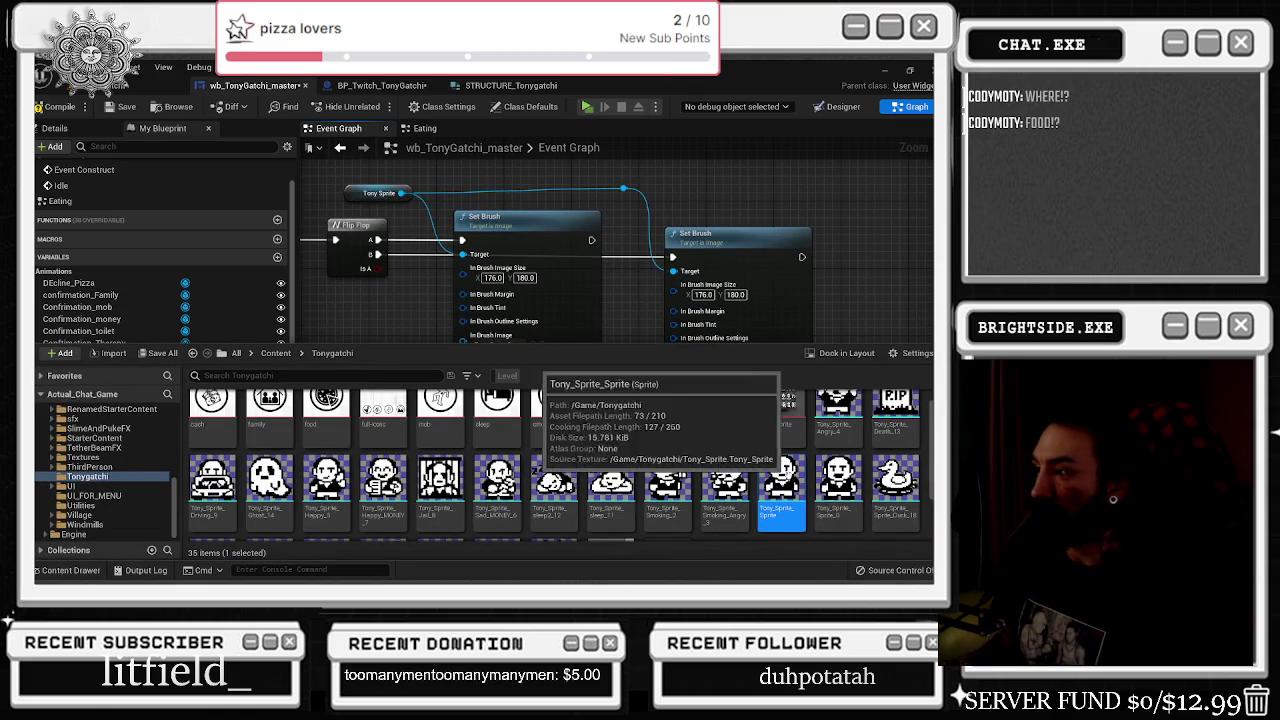
- Locate the second brush image's sprite asset, then delete the unused Select Int node
{"action": "left_click_drag", "start_coordinate": [878, 276], "coordinate": [804, 261]}
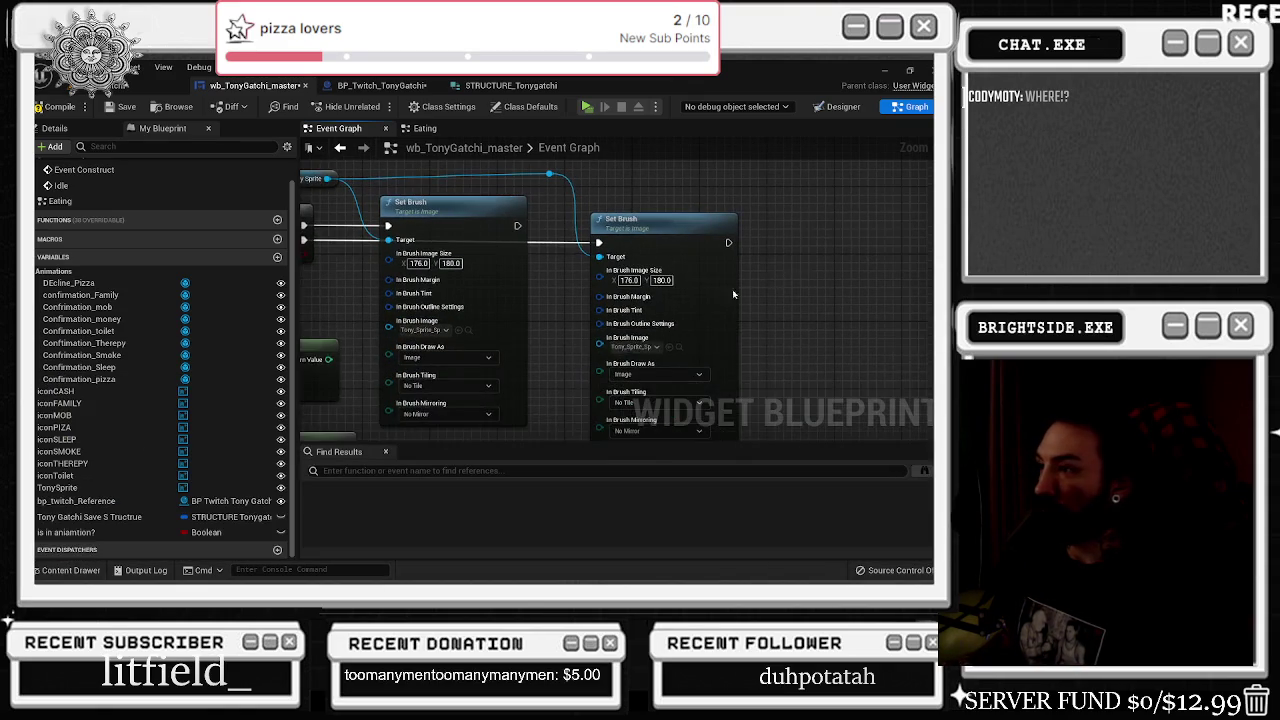
{"action": "left_click", "coordinate": [682, 350]}
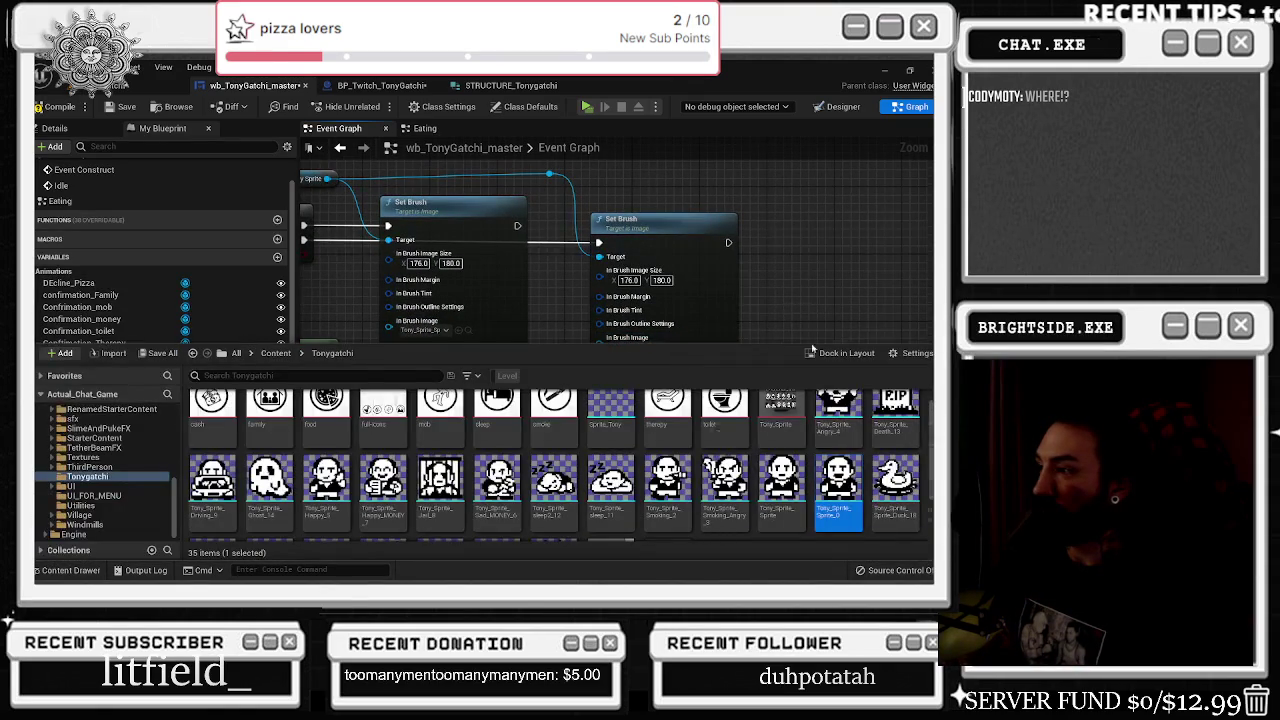
{"action": "left_click", "coordinate": [450, 300]}
{"action": "mouse_move", "coordinate": [420, 300]}
{"action": "left_mouse_down"}
{"action": "mouse_move", "coordinate": [603, 305]}
{"action": "mouse_move", "coordinate": [585, 390]}
{"action": "mouse_move", "coordinate": [792, 399]}
{"action": "left_mouse_up"}
{"action": "scroll", "coordinate": [603, 305], "scroll_direction": "down", "scroll_amount": 1}
{"action": "left_click", "coordinate": [577, 342]}
{"action": "key", "text": "Delete"}
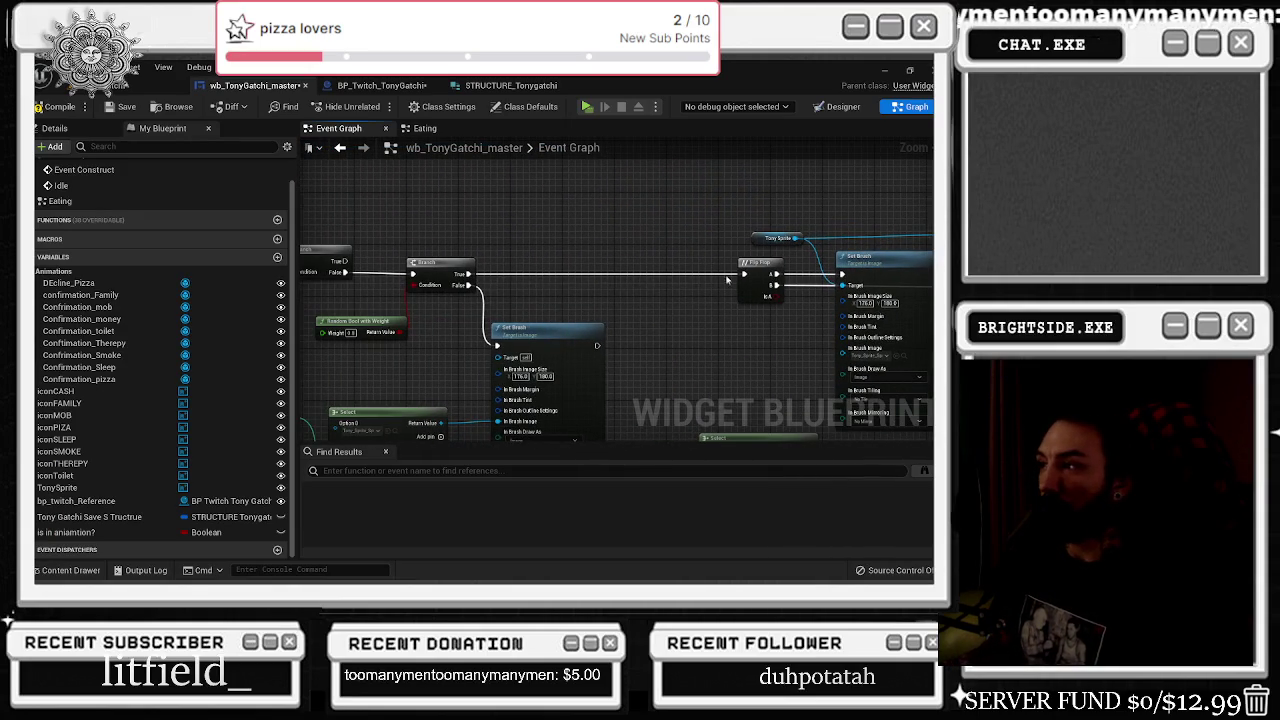
- Navigate to the False-path Set Brush and its Select of sprite options
{"action": "left_click_drag", "start_coordinate": [740, 271], "coordinate": [685, 315]}
{"action": "left_click_drag", "start_coordinate": [591, 295], "coordinate": [598, 235]}
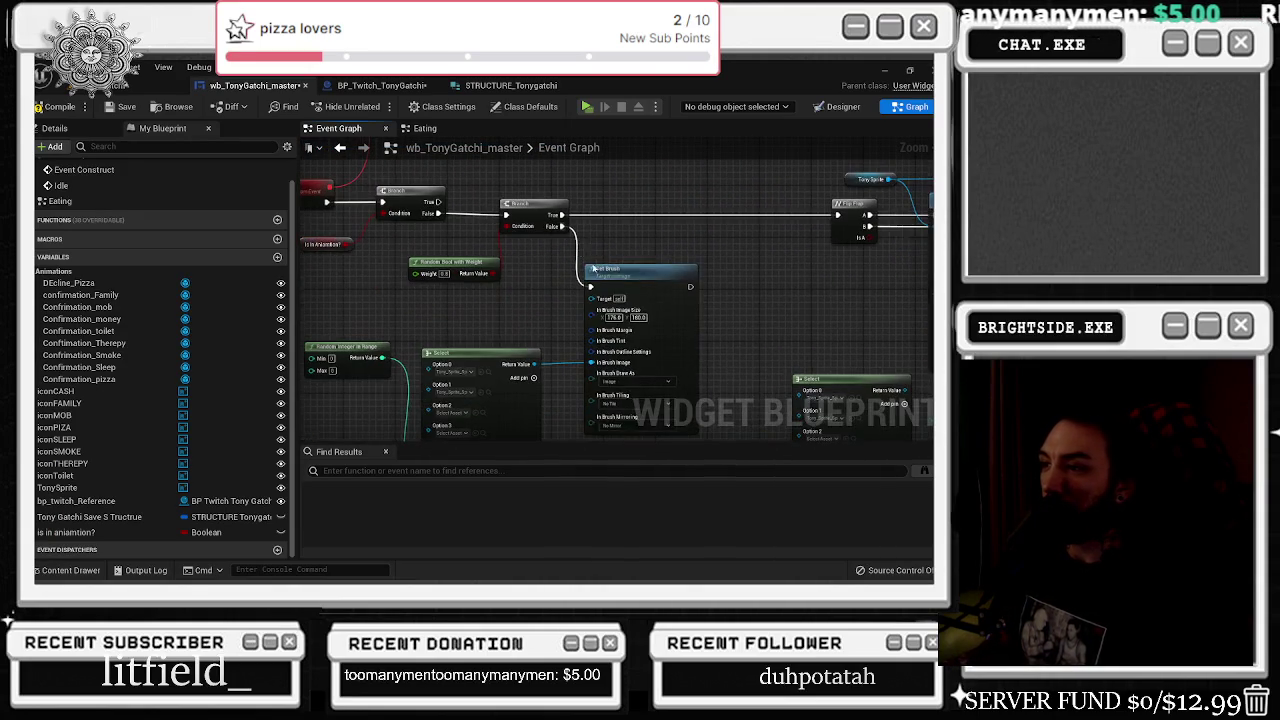
{"action": "left_click", "coordinate": [660, 270]}
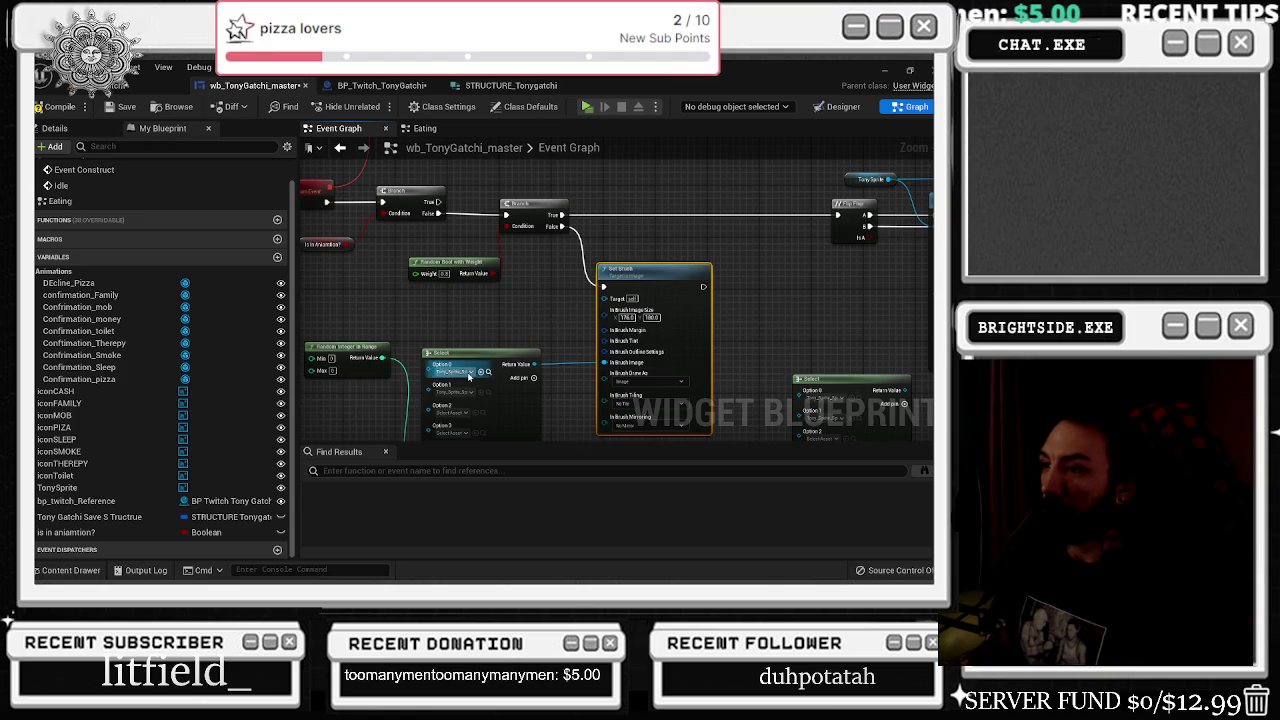
{"action": "left_click_drag", "start_coordinate": [447, 370], "coordinate": [503, 330]}
{"action": "scroll", "coordinate": [538, 363], "scroll_direction": "up", "scroll_amount": 3}
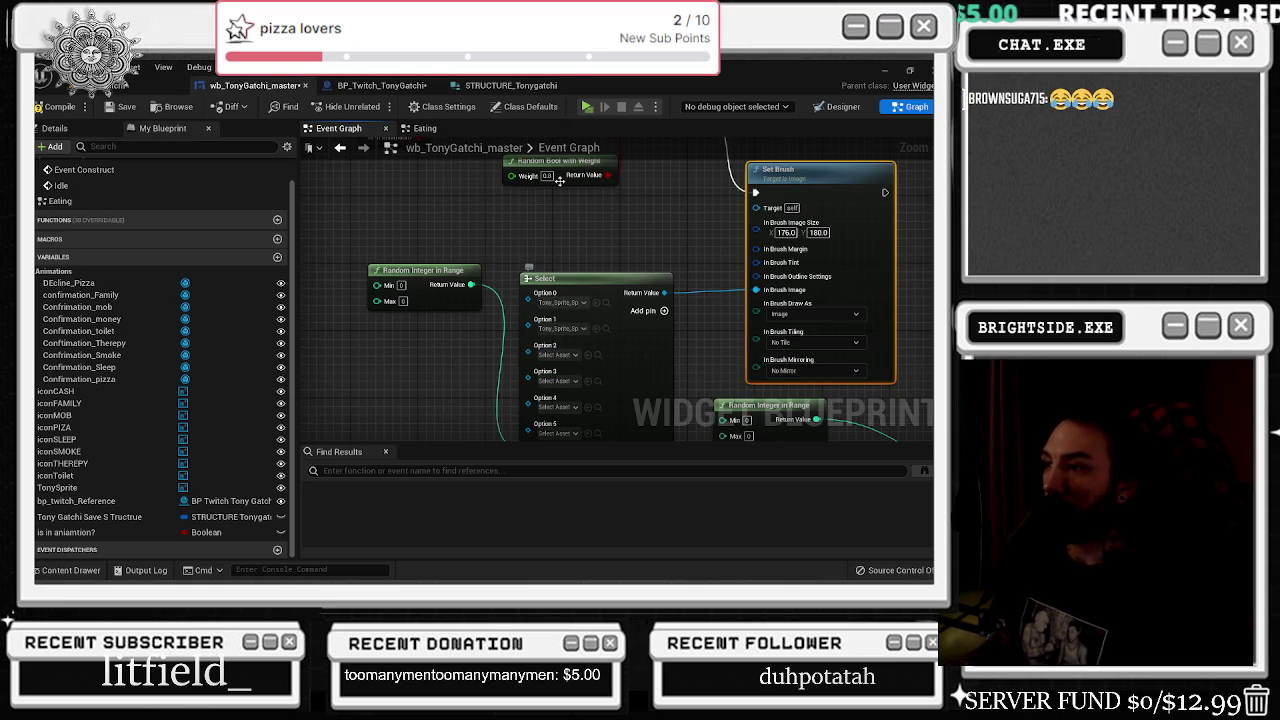
{"action": "mouse_move", "coordinate": [525, 353]}
{"action": "left_mouse_down"}
{"action": "mouse_move", "coordinate": [541, 309]}
{"action": "mouse_move", "coordinate": [447, 328]}
{"action": "left_mouse_up"}
- Add a new Select node on Option 2 and set its Index type to Boolean
{"action": "type", "text": "selec"}
{"action": "key", "text": "Up"}
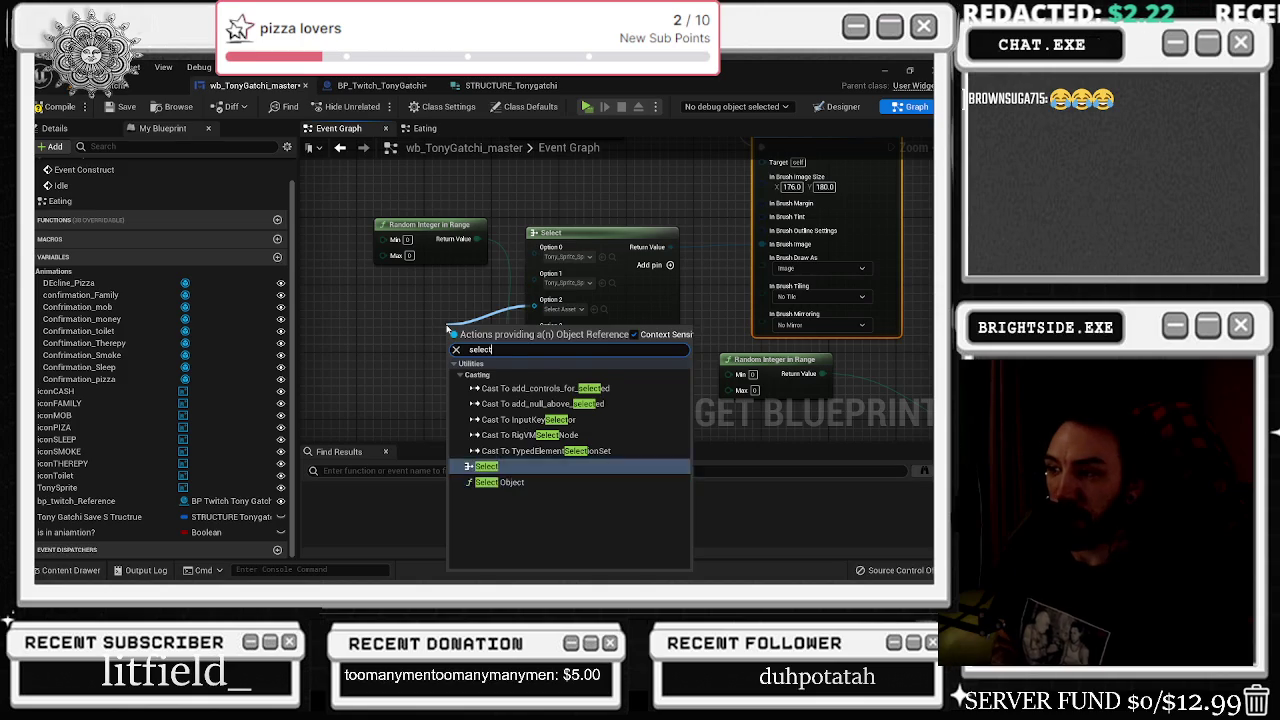
{"action": "key", "text": "Return"}
{"action": "mouse_move", "coordinate": [497, 337]}
{"action": "left_mouse_down"}
{"action": "mouse_move", "coordinate": [350, 290]}
{"action": "mouse_move", "coordinate": [381, 278]}
{"action": "left_mouse_up"}
{"action": "left_click_drag", "start_coordinate": [385, 393], "coordinate": [459, 371]}
{"action": "left_click", "coordinate": [462, 337]}
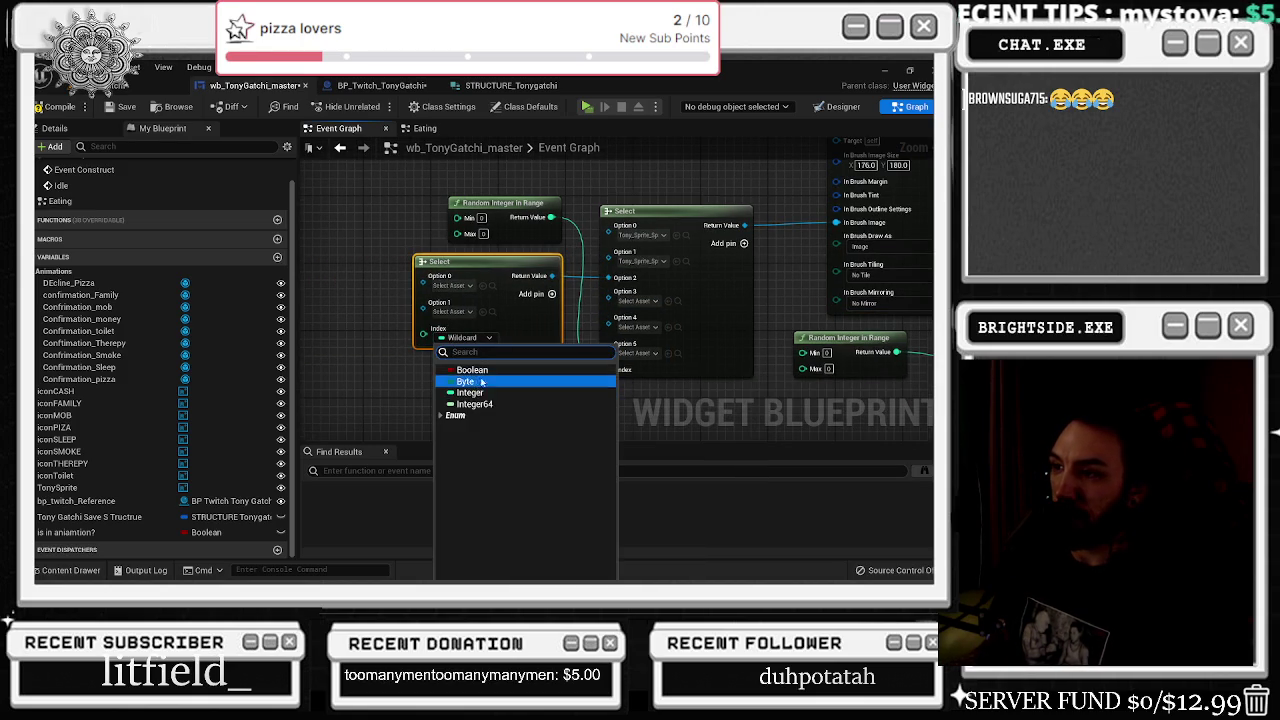
{"action": "left_click", "coordinate": [355, 274]}
{"action": "left_click_drag", "start_coordinate": [355, 279], "coordinate": [489, 284]}
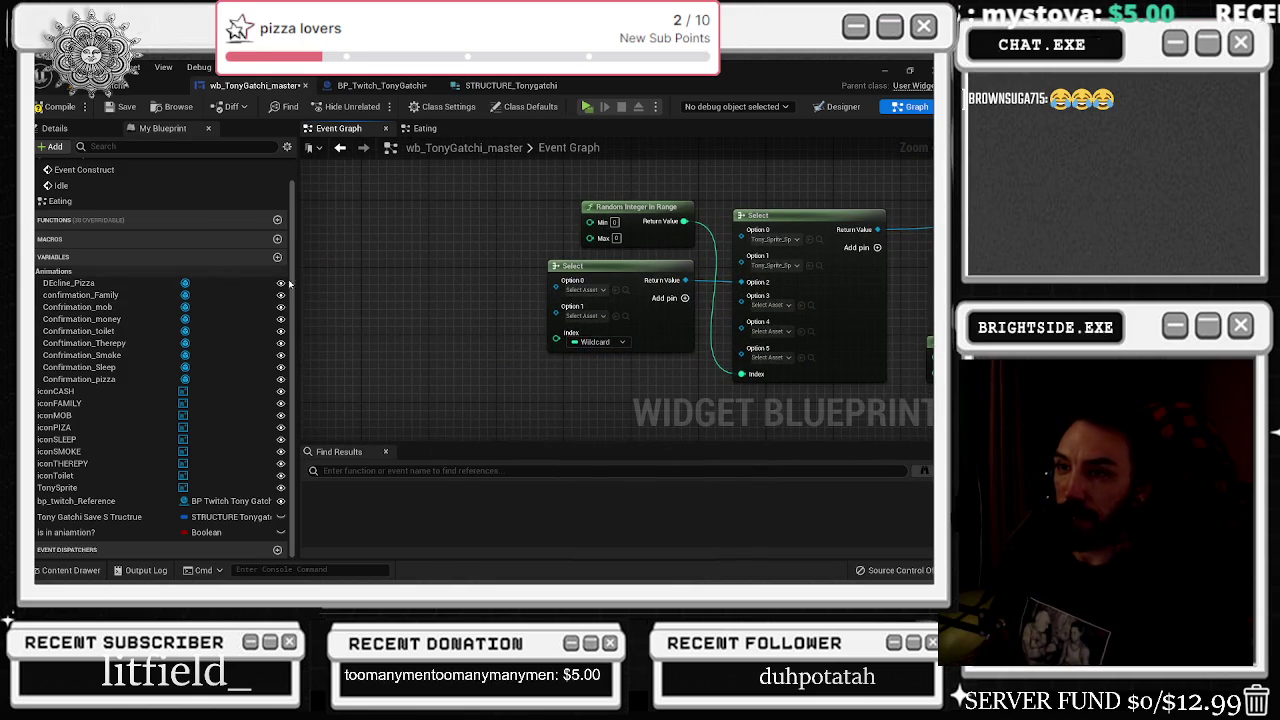
{"action": "left_click", "coordinate": [596, 342]}
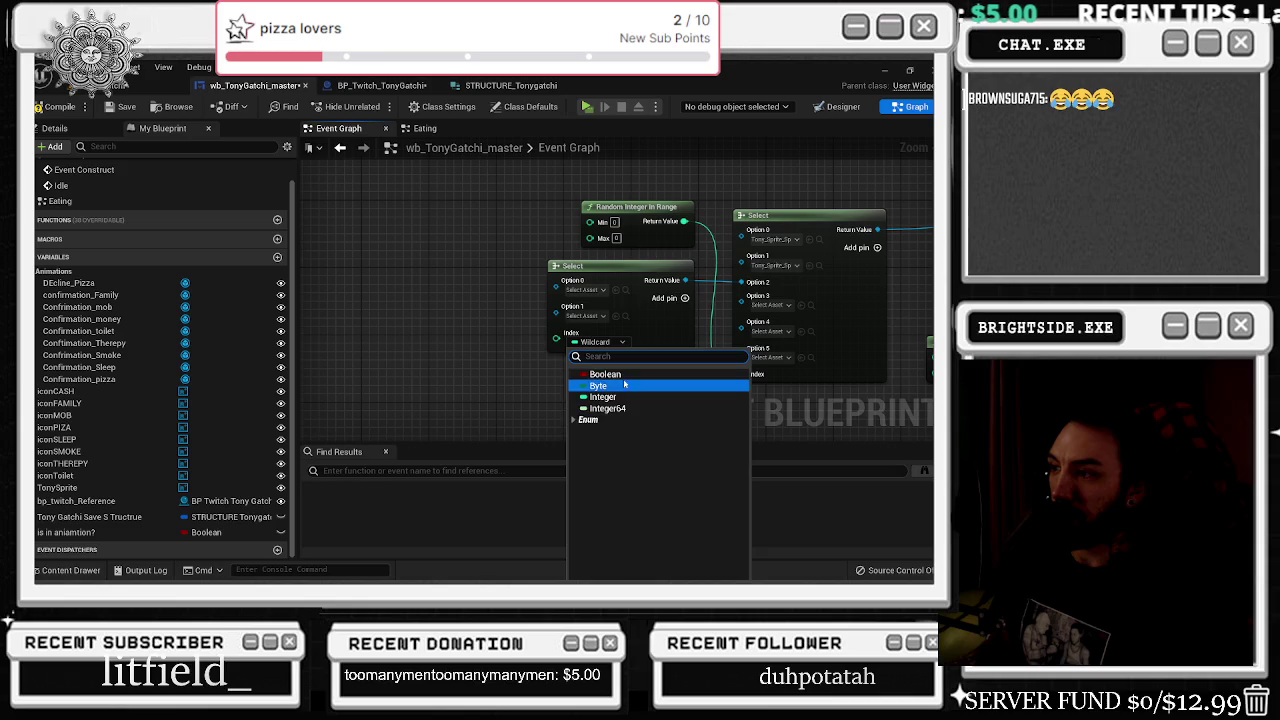
{"action": "left_click", "coordinate": [603, 374]}
- Get the Tony Gatchi save structure and break it into Hunger, Health and other values
{"action": "left_click", "coordinate": [130, 517]}
{"action": "mouse_move", "coordinate": [383, 383]}
{"action": "left_mouse_down"}
{"action": "mouse_move", "coordinate": [503, 343]}
{"action": "mouse_move", "coordinate": [587, 358]}
{"action": "left_mouse_up"}
{"action": "mouse_move", "coordinate": [90, 517]}
{"action": "left_mouse_down"}
{"action": "mouse_move", "coordinate": [150, 515]}
{"action": "mouse_move", "coordinate": [355, 346]}
{"action": "left_mouse_up"}
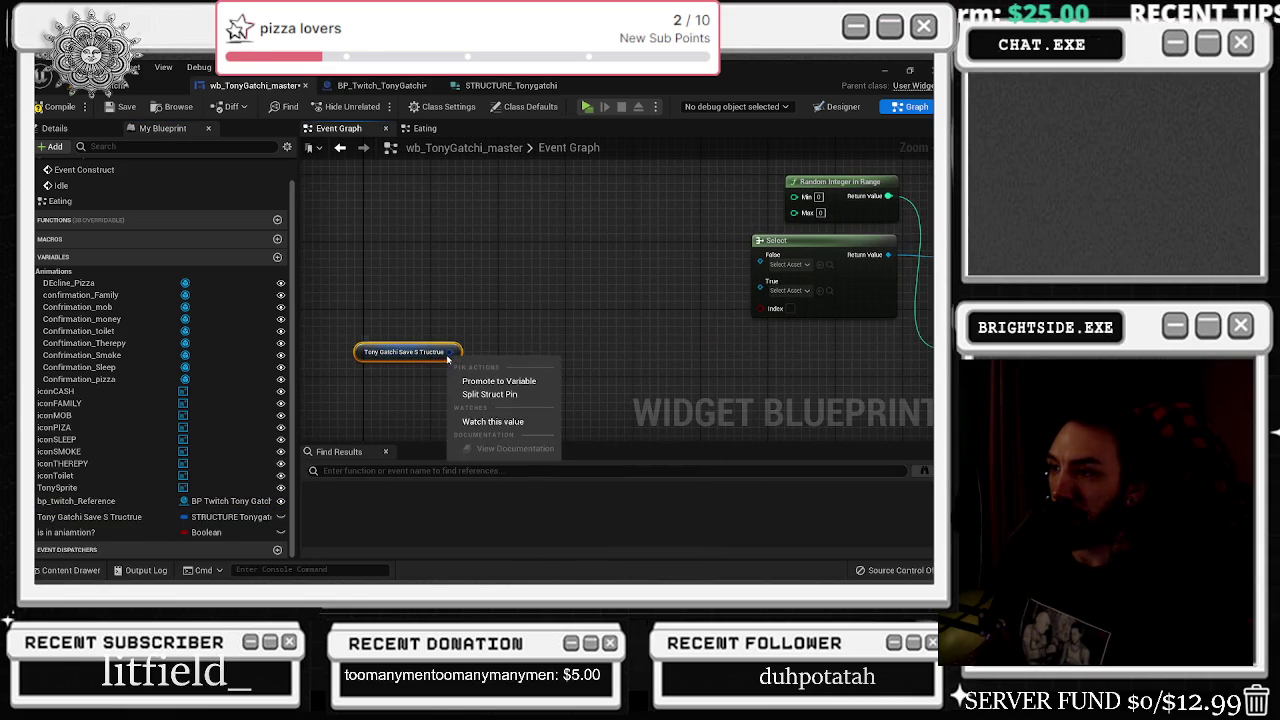
{"action": "left_click_drag", "start_coordinate": [457, 352], "coordinate": [490, 313]}
{"action": "type", "text": "break"}
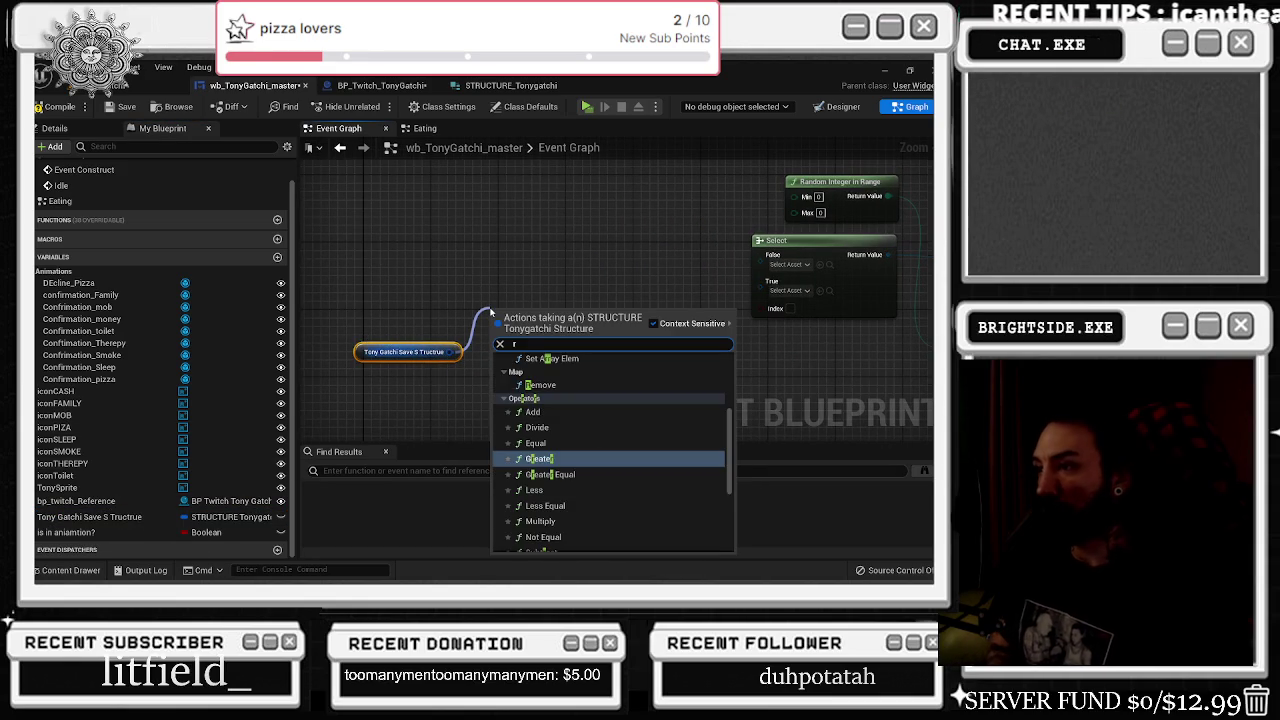
{"action": "key", "text": "Return"}
{"action": "mouse_move", "coordinate": [340, 300]}
{"action": "left_mouse_down"}
{"action": "mouse_move", "coordinate": [610, 372]}
{"action": "mouse_move", "coordinate": [562, 336]}
{"action": "mouse_move", "coordinate": [478, 309]}
{"action": "left_mouse_up"}
{"action": "left_click", "coordinate": [524, 331]}
{"action": "left_click_drag", "start_coordinate": [758, 309], "coordinate": [702, 343]}
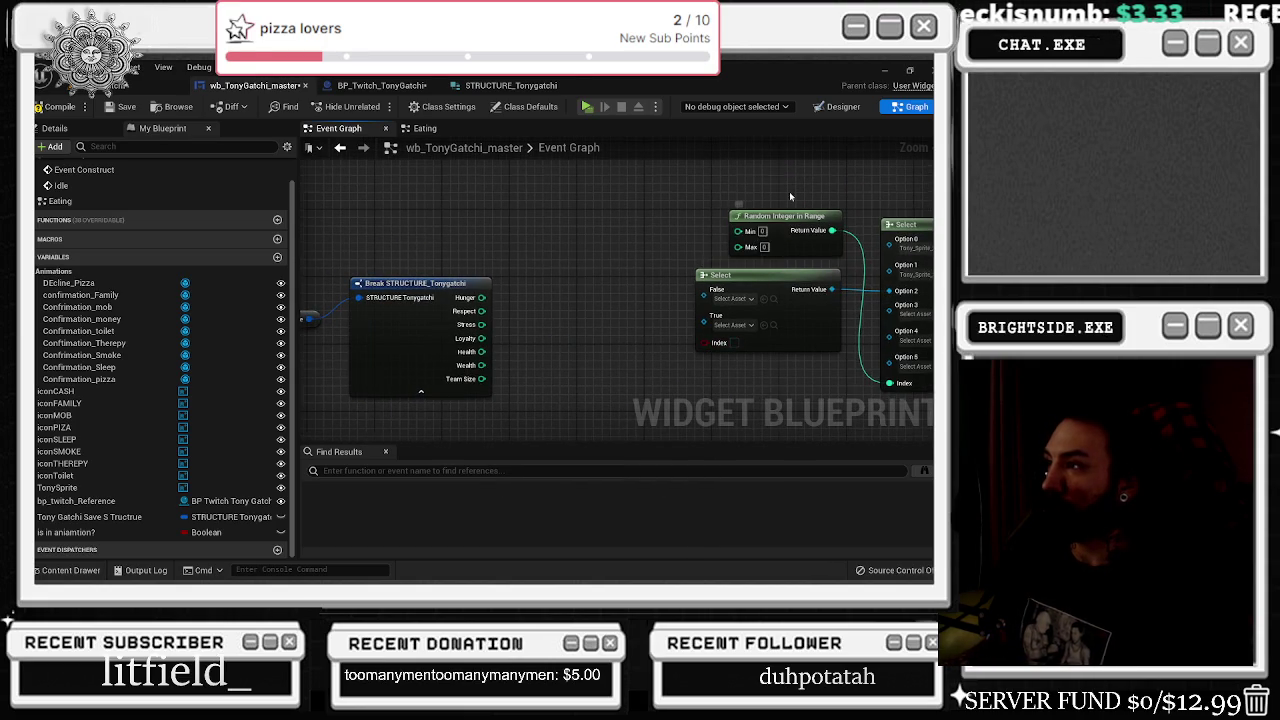
{"action": "left_click_drag", "start_coordinate": [789, 191], "coordinate": [685, 190]}
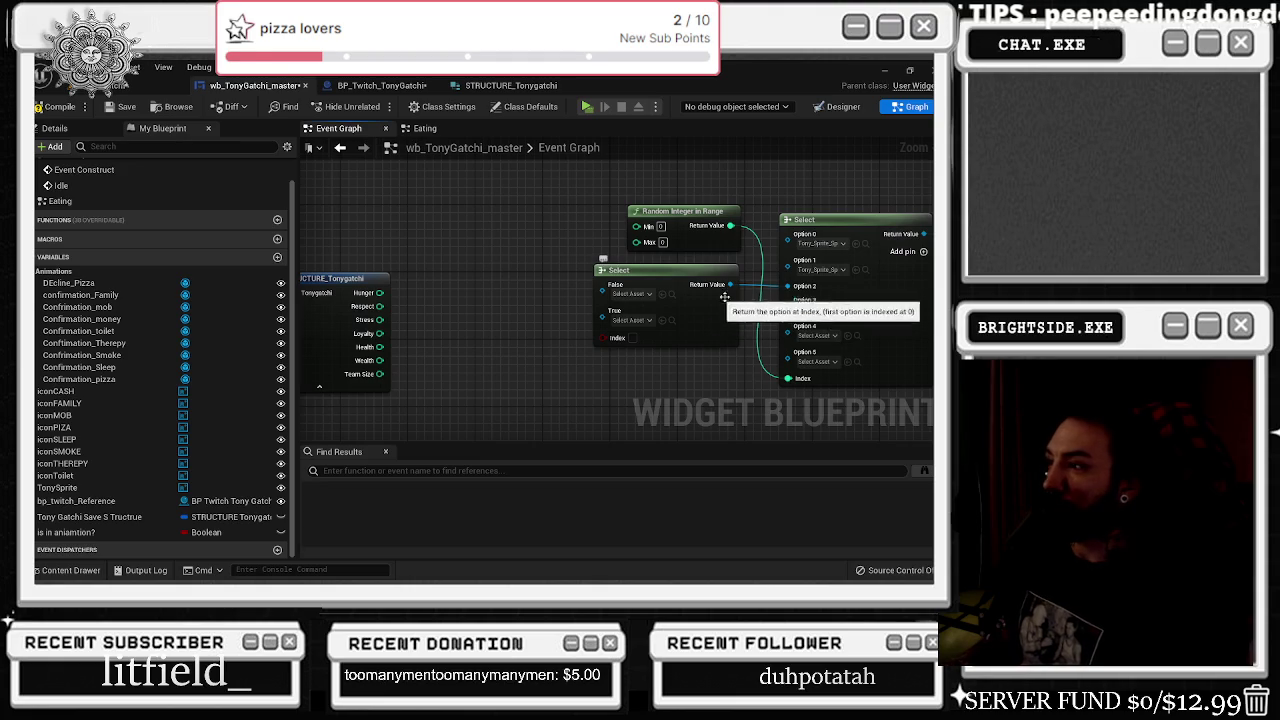
- Assign Tony_Sprite_Angry_4 to the Select's True option
{"action": "left_click", "coordinate": [645, 297]}
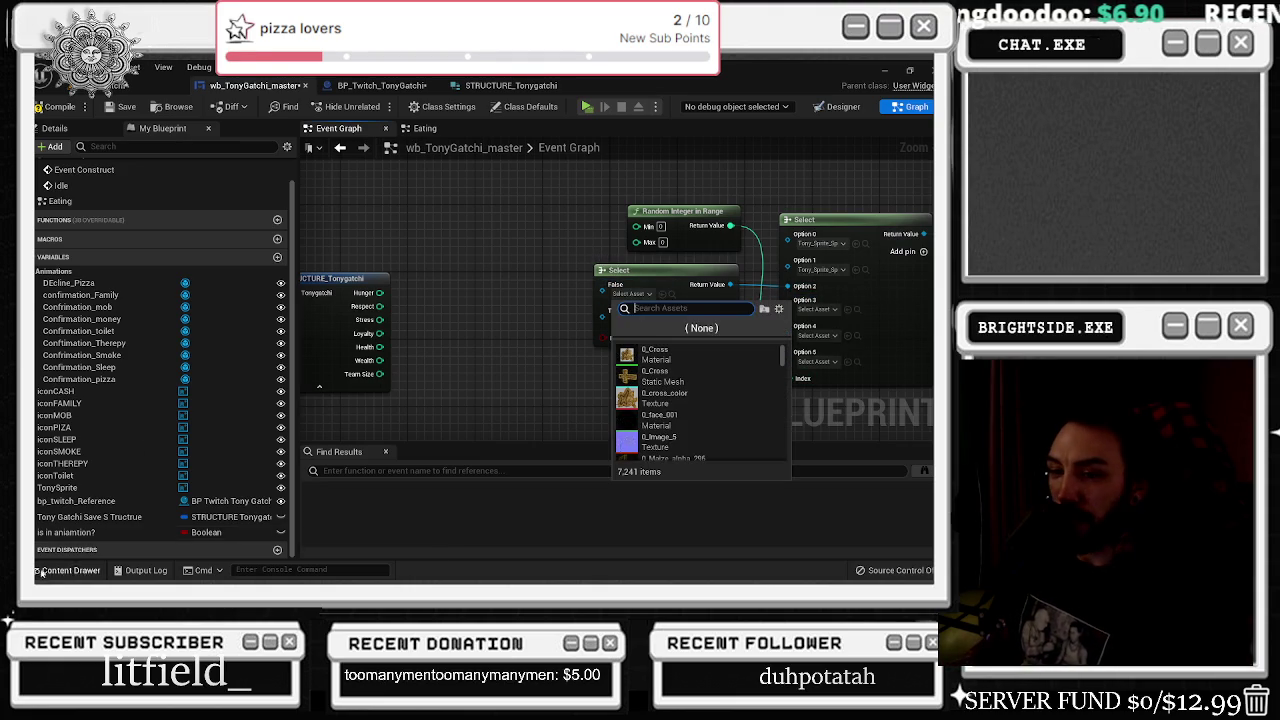
{"action": "left_click", "coordinate": [672, 293]}
{"action": "scroll", "coordinate": [896, 518], "scroll_direction": "up", "scroll_amount": 1}
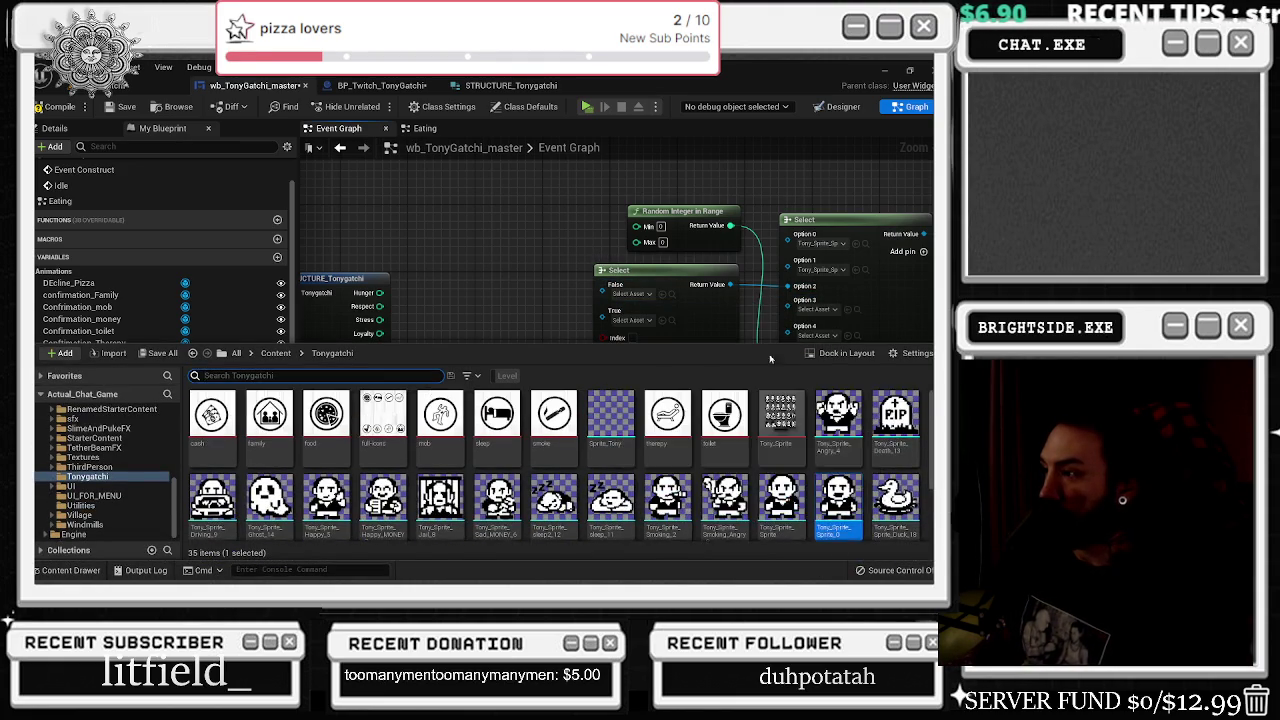
{"action": "left_click_drag", "start_coordinate": [724, 410], "coordinate": [620, 320]}
{"action": "left_click", "coordinate": [662, 321]}
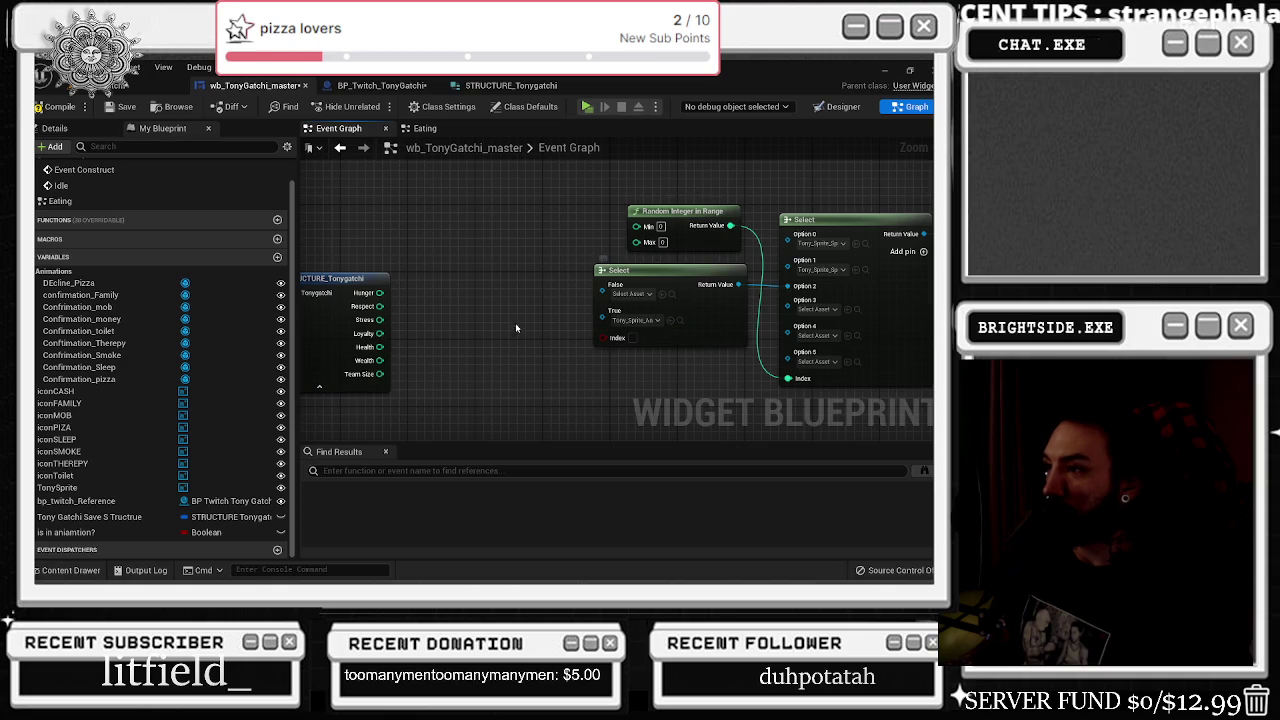
- Assign Tony_Sprite_Happy_5 to the Select's False option
{"action": "left_click", "coordinate": [680, 320]}
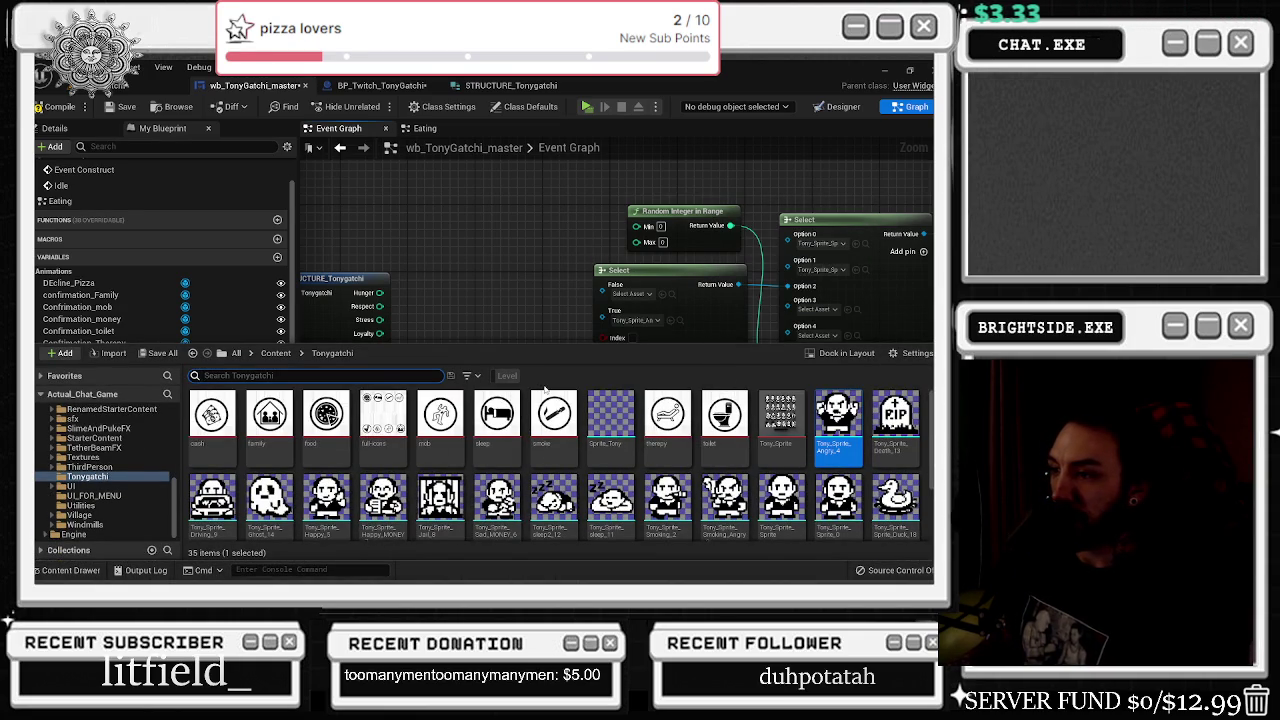
{"action": "left_click", "coordinate": [326, 497]}
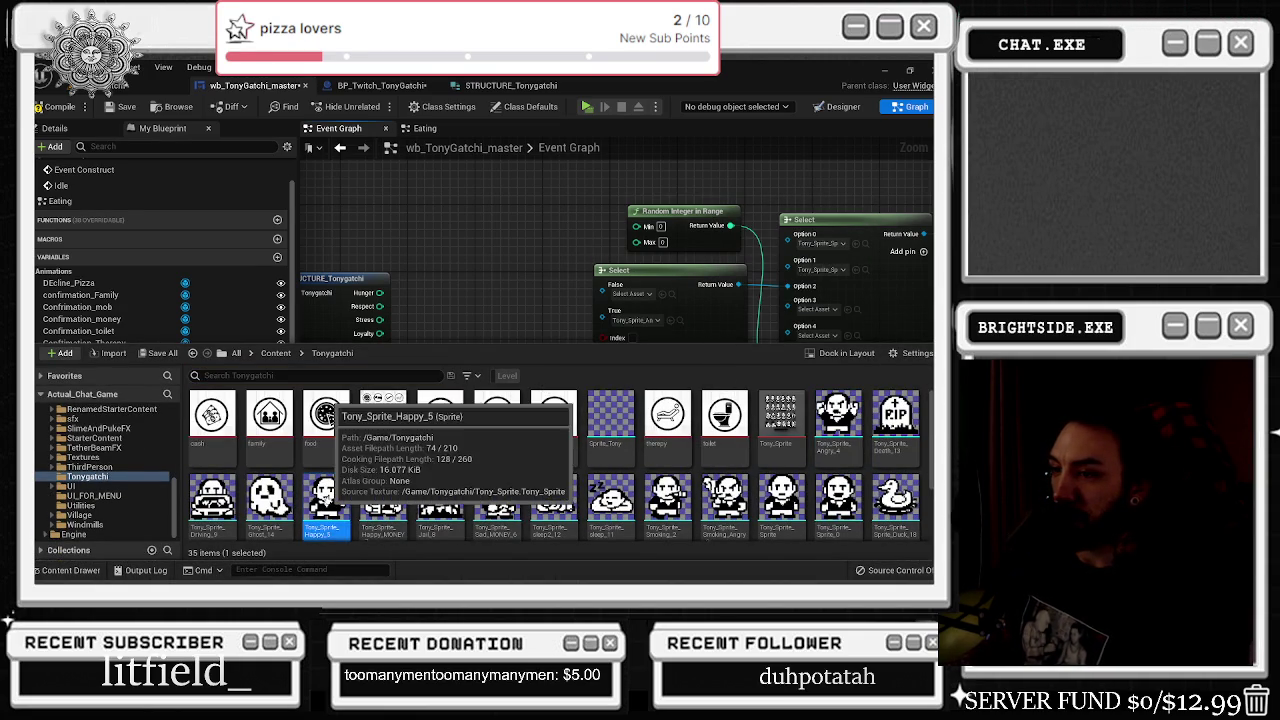
{"action": "left_click", "coordinate": [441, 252]}
{"action": "left_click", "coordinate": [671, 293]}
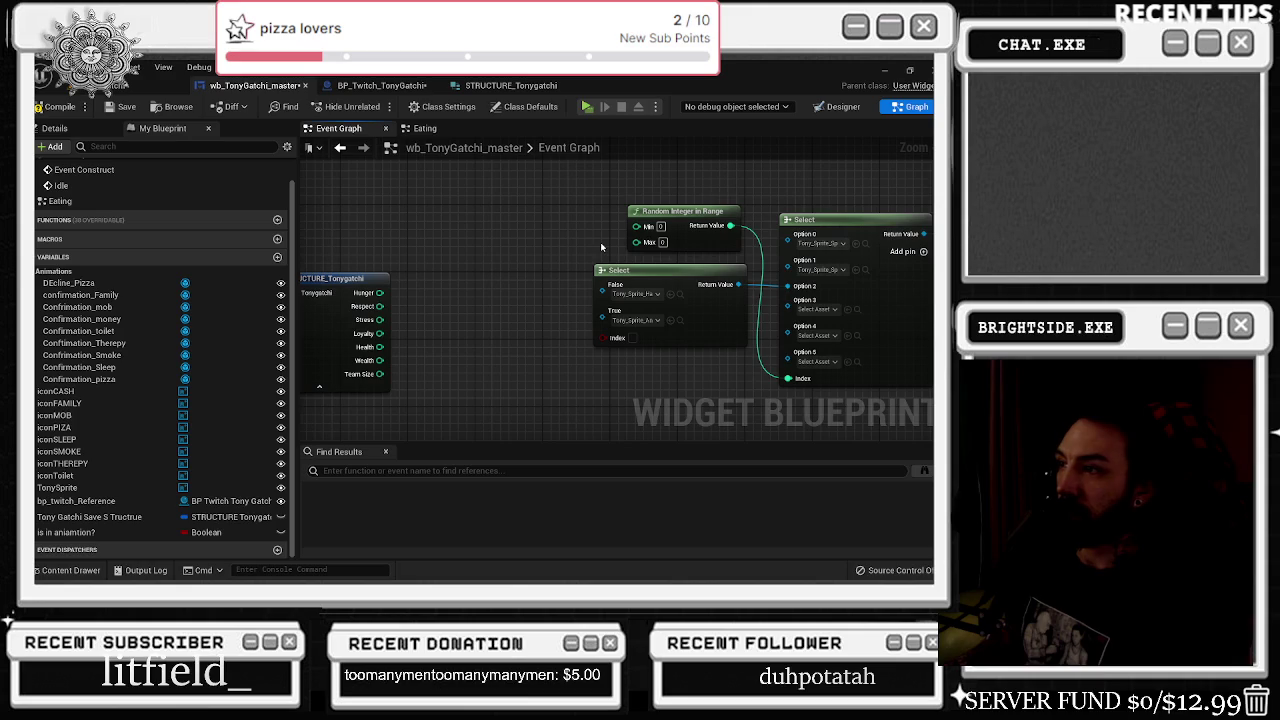
{"action": "mouse_move", "coordinate": [380, 293]}
{"action": "left_mouse_down"}
{"action": "mouse_move", "coordinate": [462, 306]}
{"action": "mouse_move", "coordinate": [450, 304]}
{"action": "left_mouse_up"}
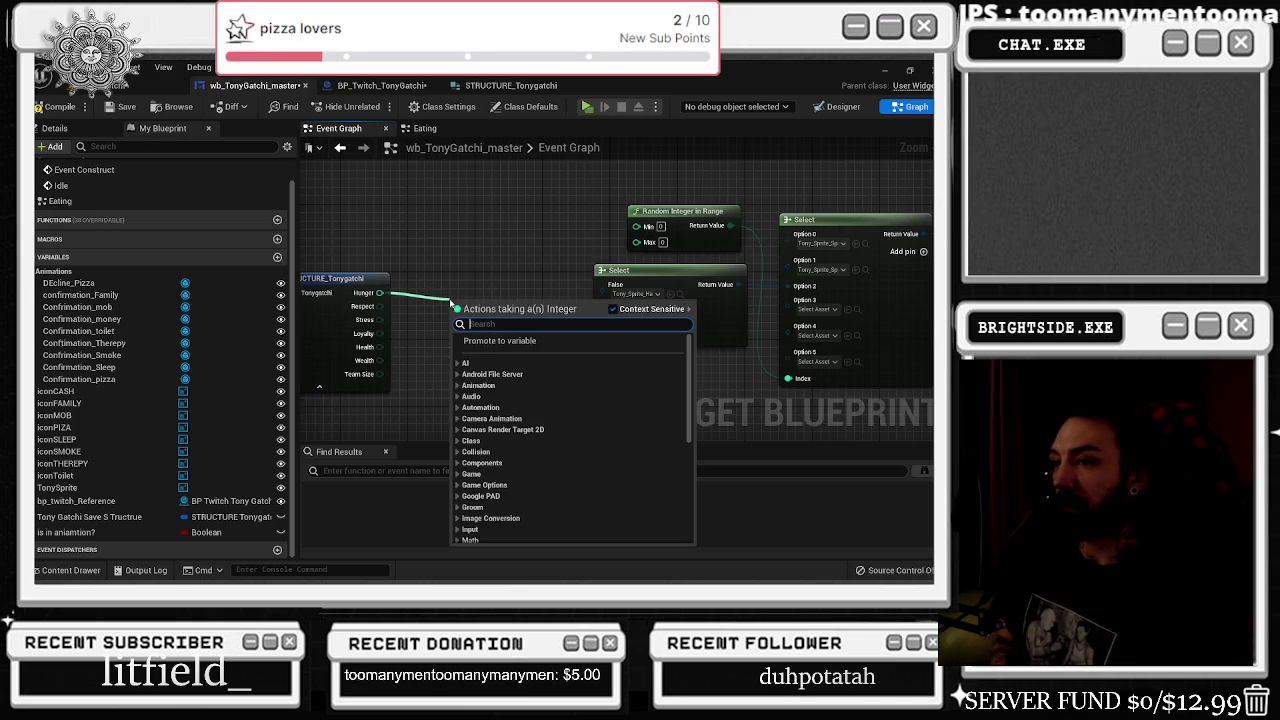
- Look up the still-hungry <= comparison in the Eating graph, then return to the Event Graph
{"action": "type", "text": "not"}
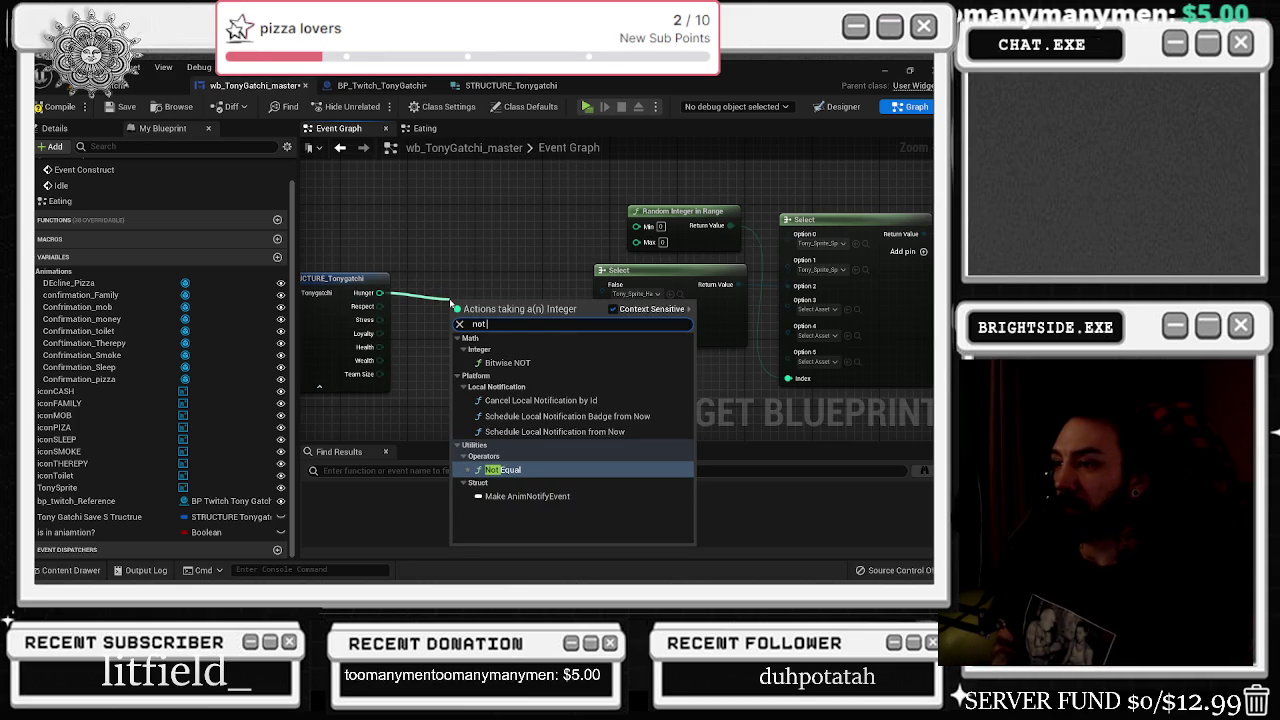
{"action": "key", "text": "BackSpace"}
{"action": "key", "text": "BackSpace"}
{"action": "key", "text": "BackSpace"}
{"action": "type", "text": "less"}
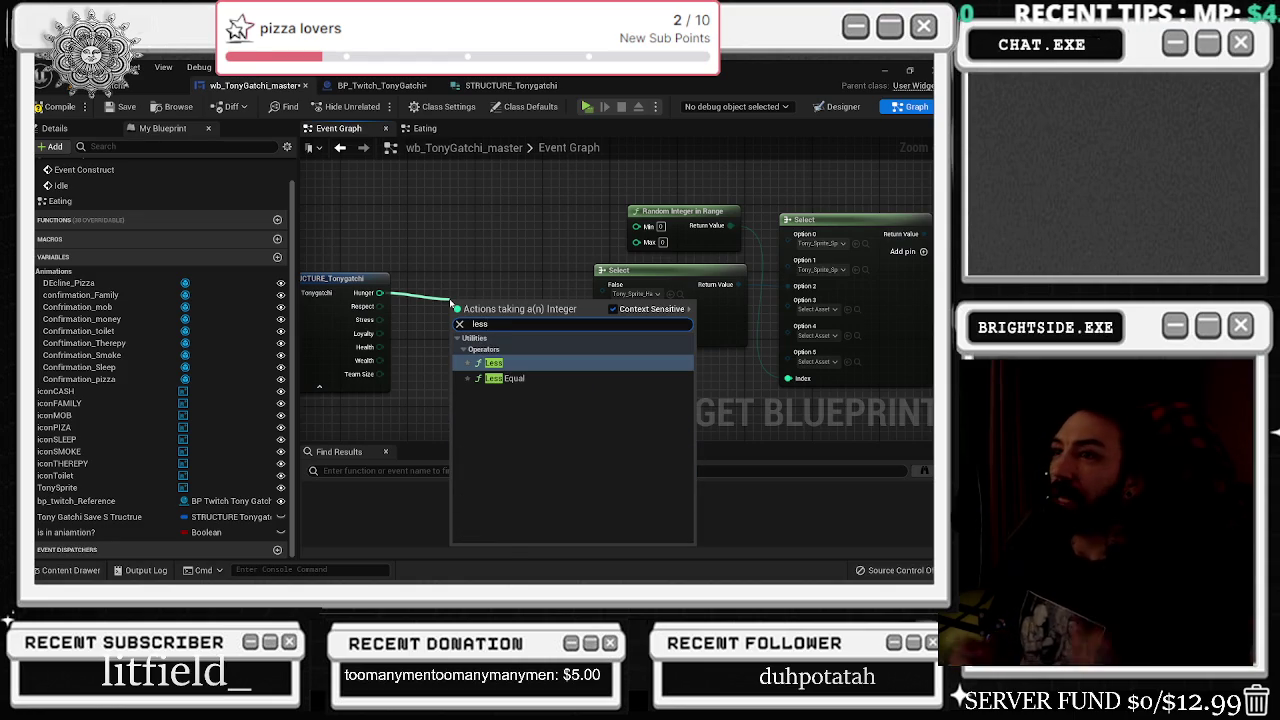
{"action": "left_click", "coordinate": [430, 128]}
{"action": "scroll", "coordinate": [504, 303], "scroll_direction": "down", "scroll_amount": 4}
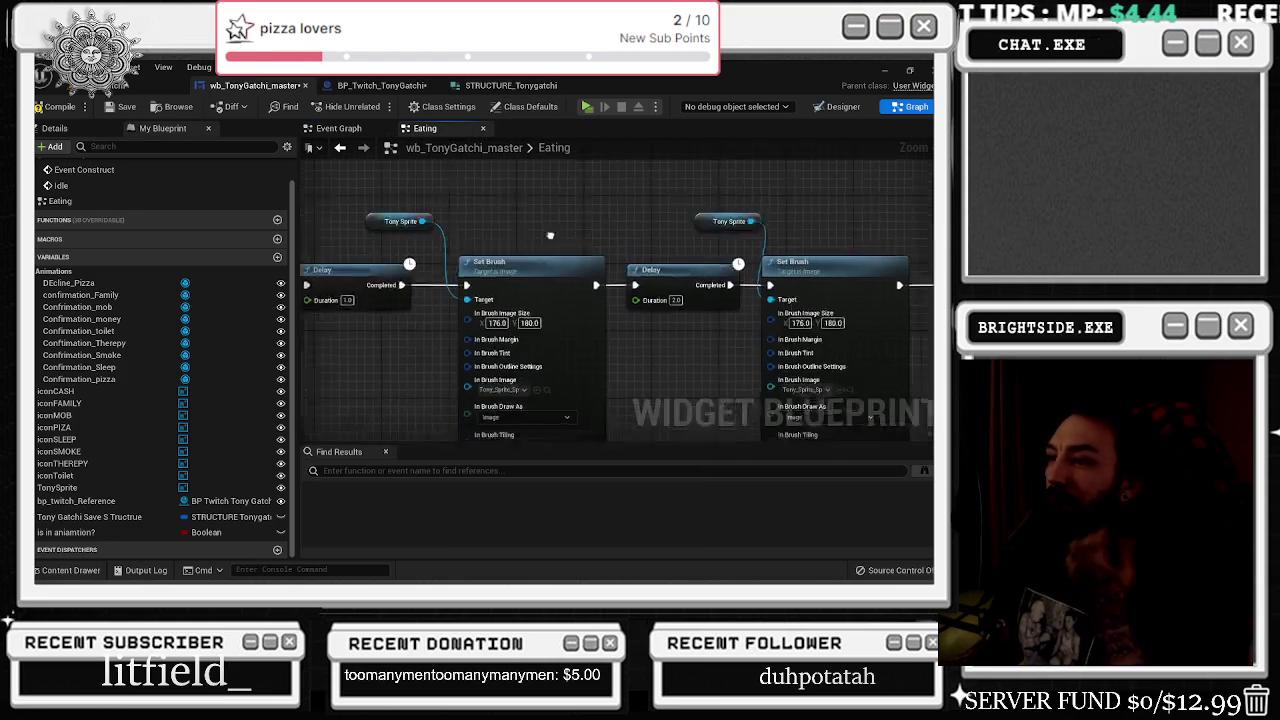
{"action": "scroll", "coordinate": [378, 320], "scroll_direction": "up", "scroll_amount": 5}
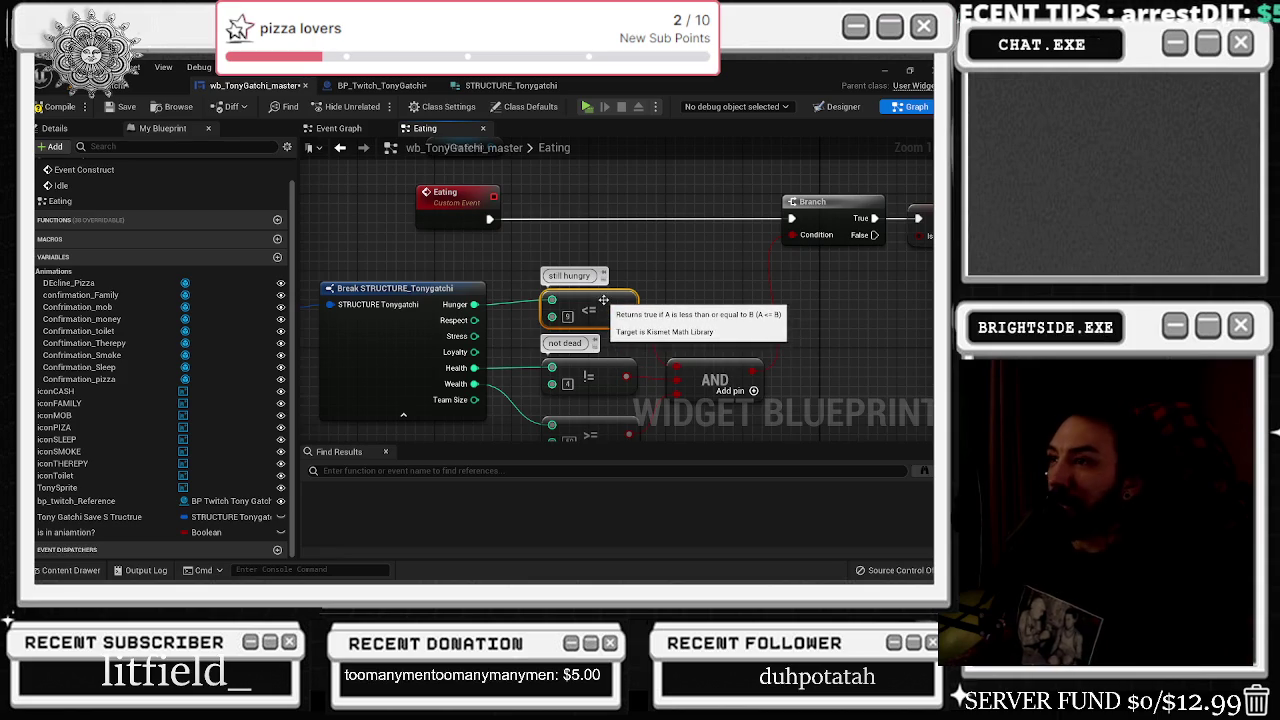
{"action": "key", "text": "alt+Left"}
- Paste the Hunger <= 9 check, wire it to Hunger, and feed it into a new AND node
{"action": "key", "text": "ctrl+v"}
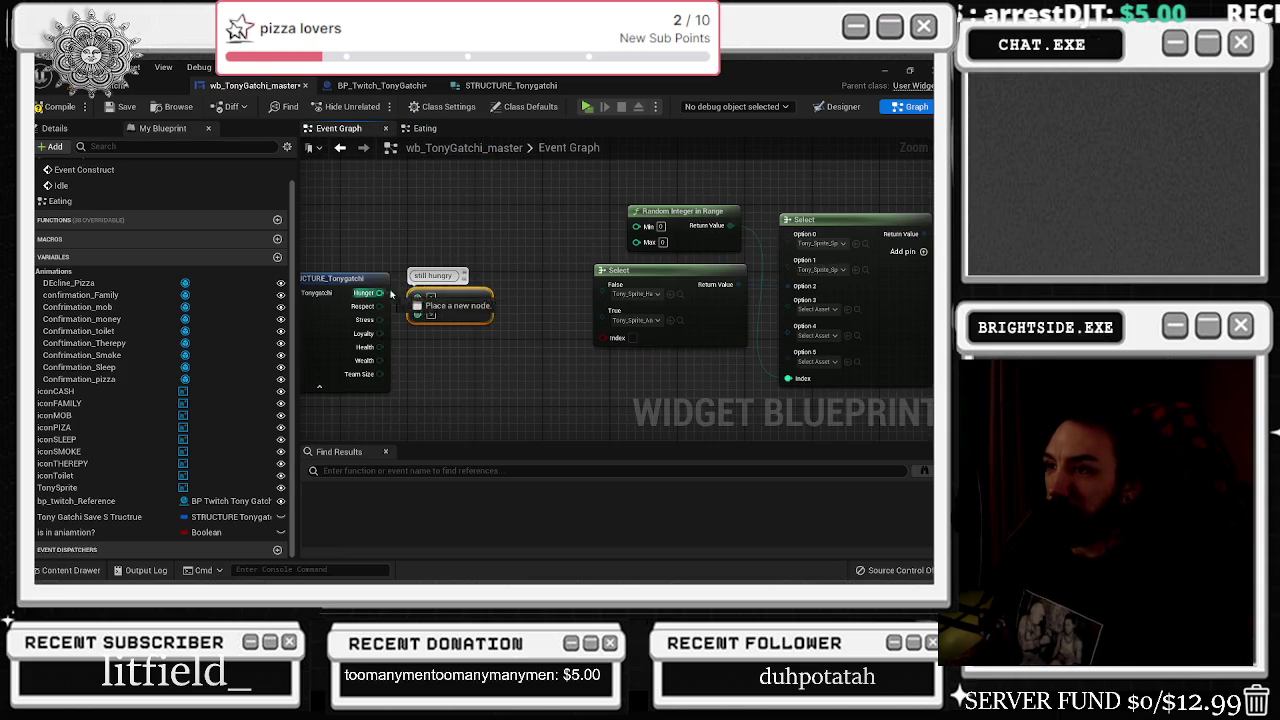
{"action": "mouse_move", "coordinate": [508, 300]}
{"action": "left_mouse_down"}
{"action": "mouse_move", "coordinate": [603, 337]}
{"action": "mouse_move", "coordinate": [527, 358]}
{"action": "left_mouse_up"}
{"action": "type", "text": "and boo"}
{"action": "key", "text": "Return"}
{"action": "key", "text": "ctrl+z"}
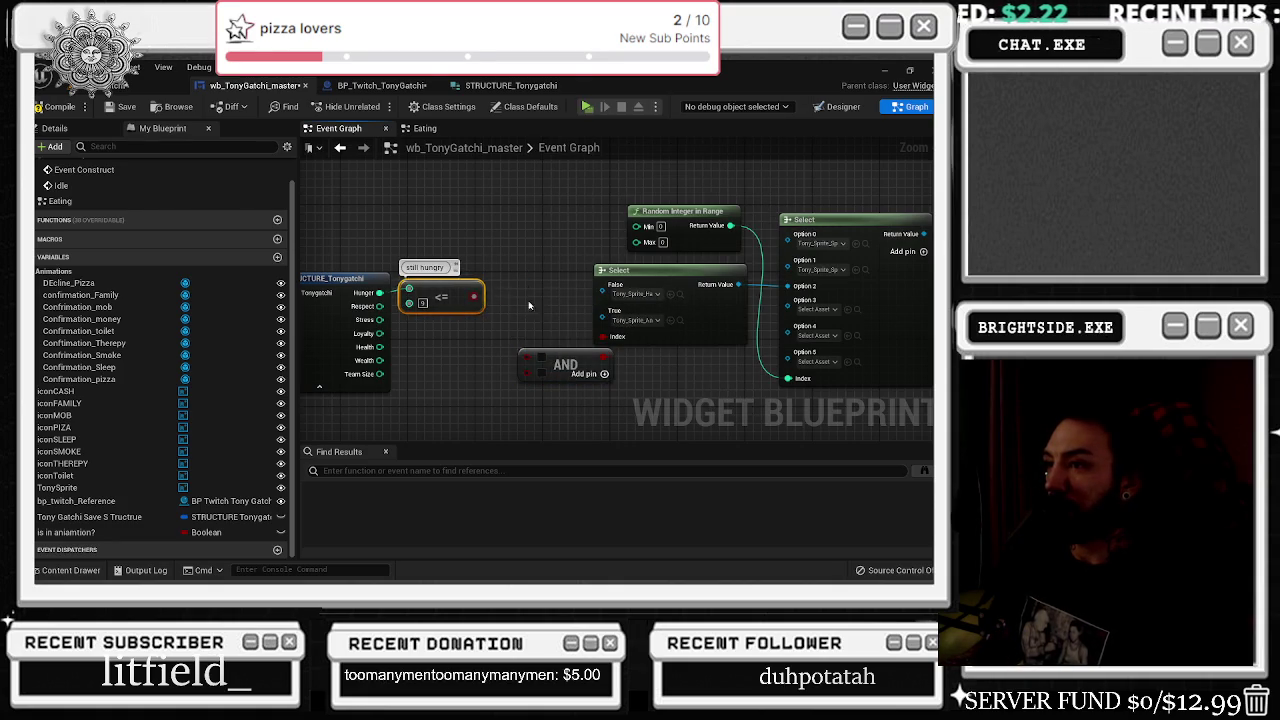
{"action": "mouse_move", "coordinate": [479, 294]}
{"action": "left_mouse_down"}
{"action": "mouse_move", "coordinate": [515, 335]}
{"action": "mouse_move", "coordinate": [510, 349]}
{"action": "left_mouse_up"}
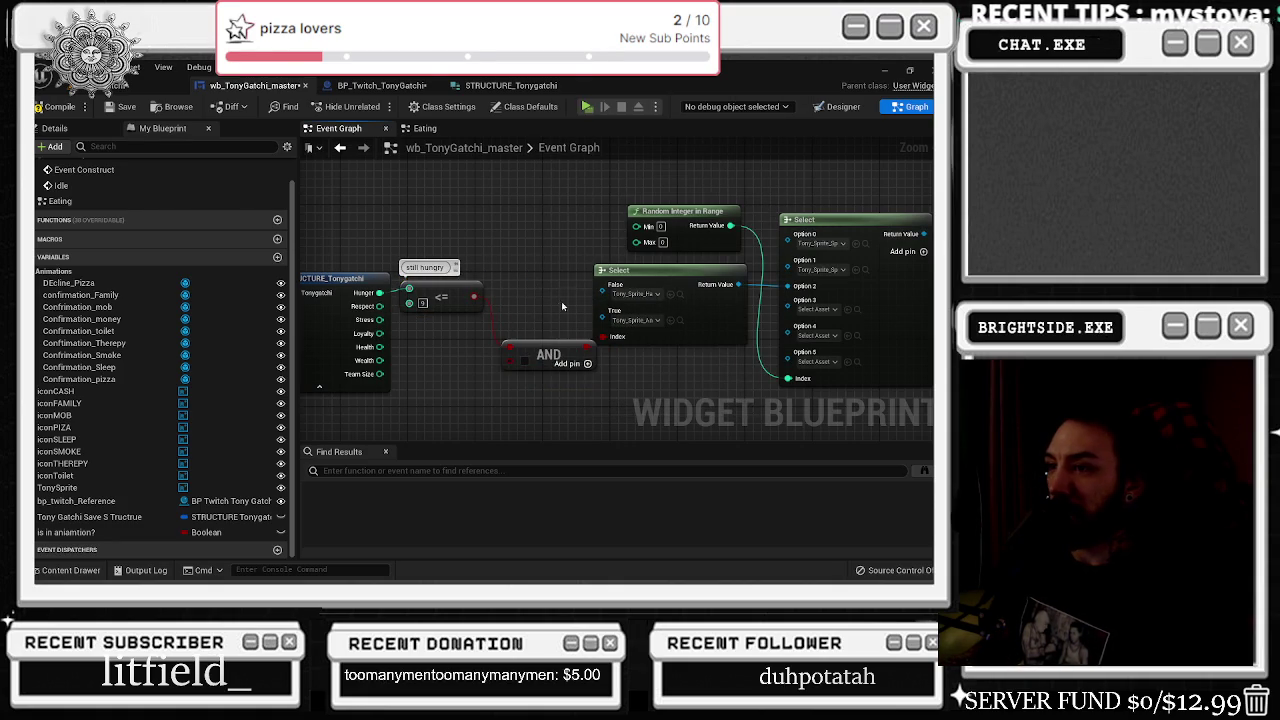
- Bring up the STRUCTURE_Tonygatchi default values
{"action": "right_click", "coordinate": [365, 368]}
{"action": "left_click", "coordinate": [512, 303]}
{"action": "left_click", "coordinate": [510, 85]}
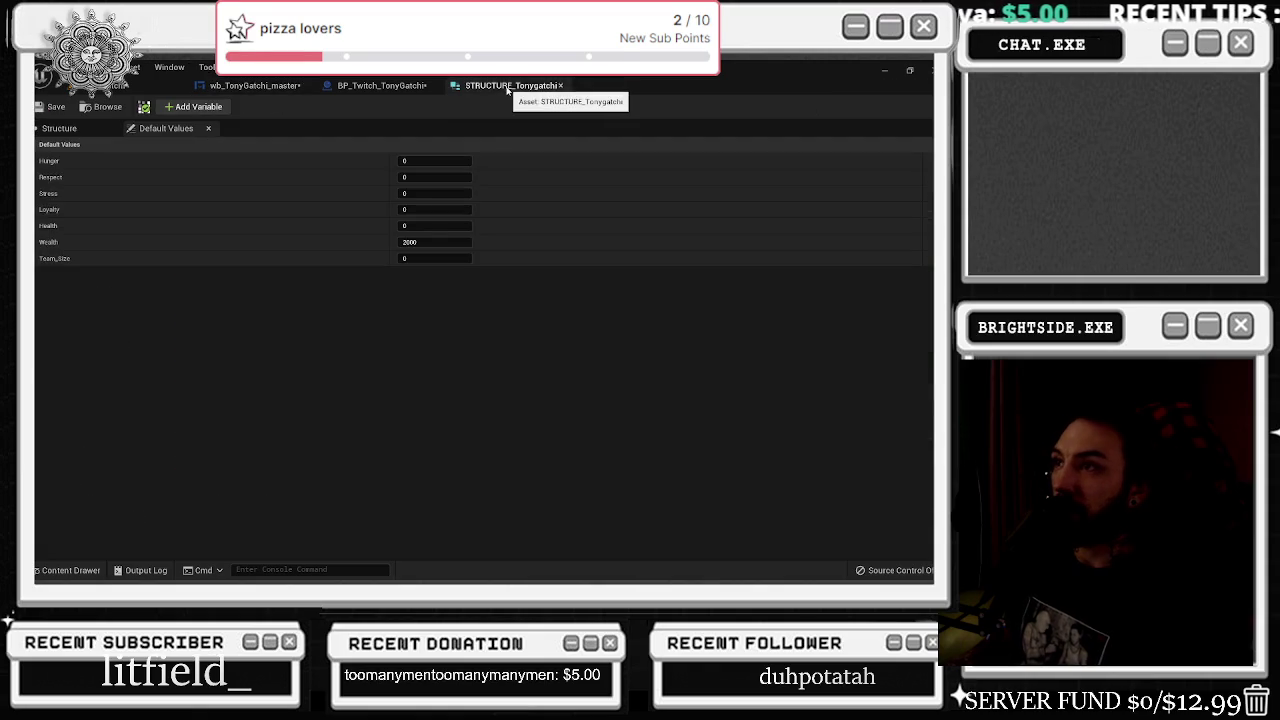
- Try reusing the Eating graph's not-dead Health check in the Event Graph, then delete it
{"action": "left_click", "coordinate": [380, 85]}
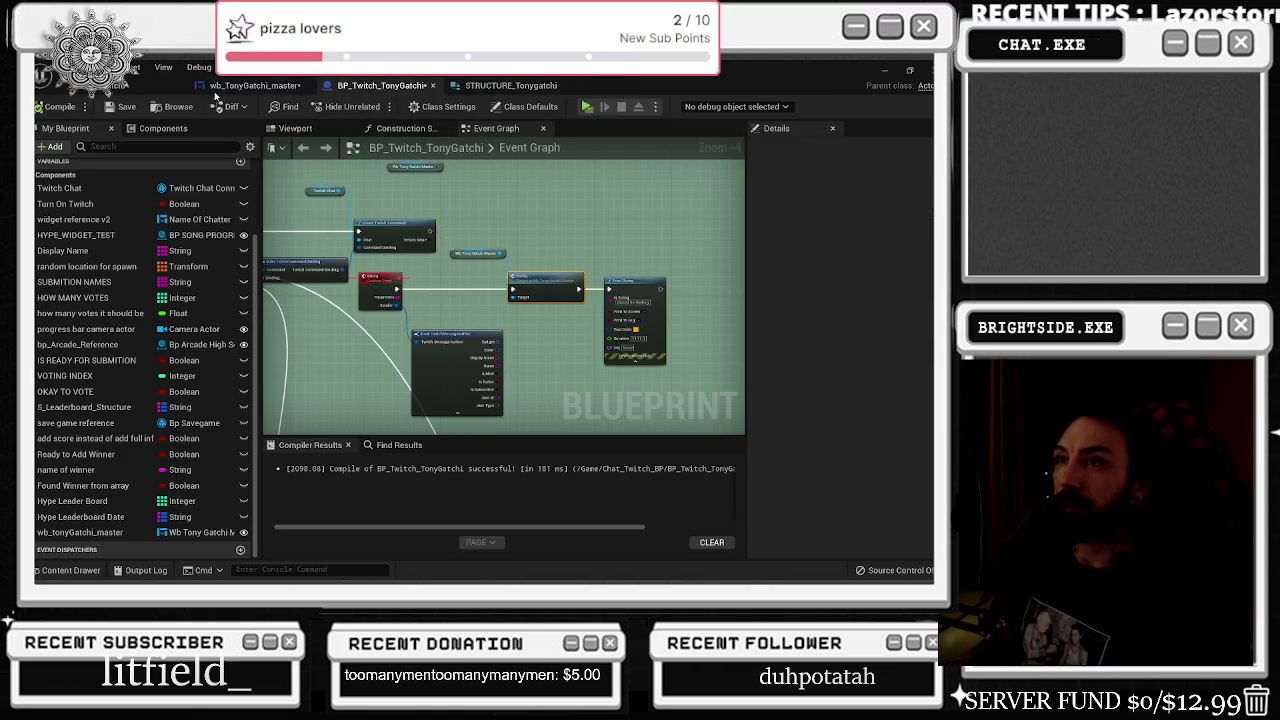
{"action": "left_click", "coordinate": [252, 85]}
{"action": "left_click", "coordinate": [428, 128]}
{"action": "left_click_drag", "start_coordinate": [552, 295], "coordinate": [442, 264]}
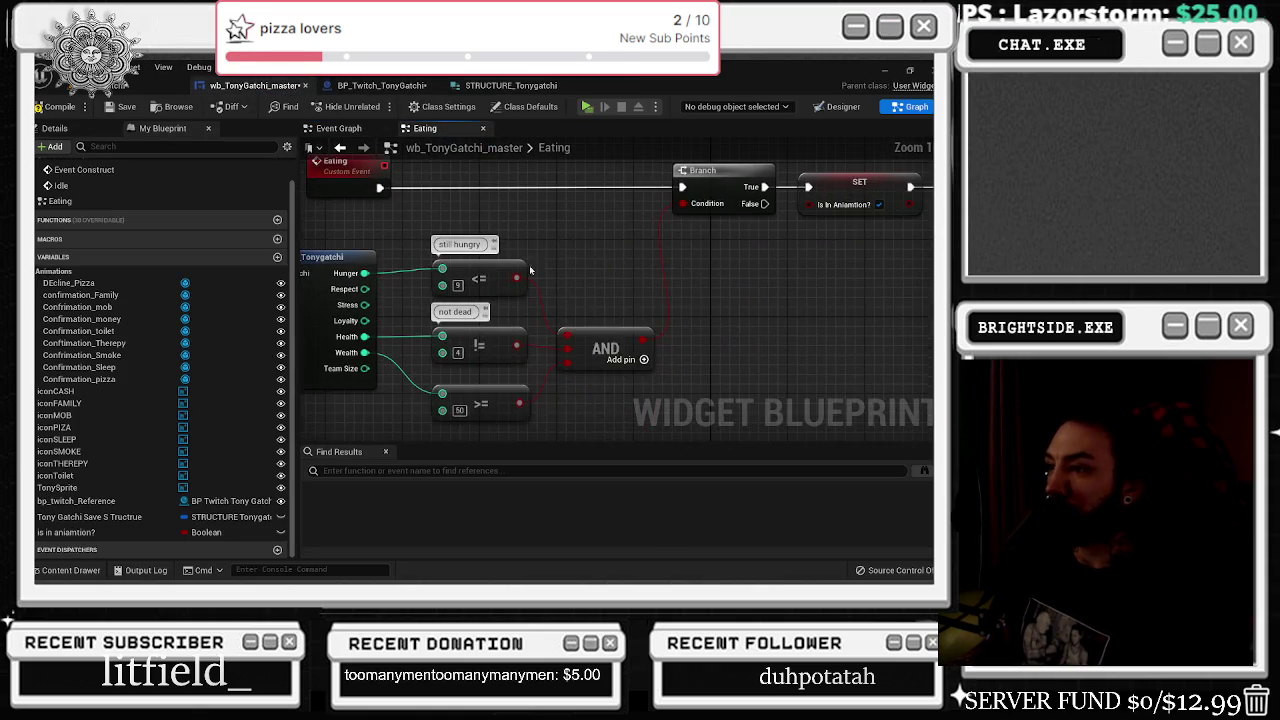
{"action": "left_click", "coordinate": [490, 342]}
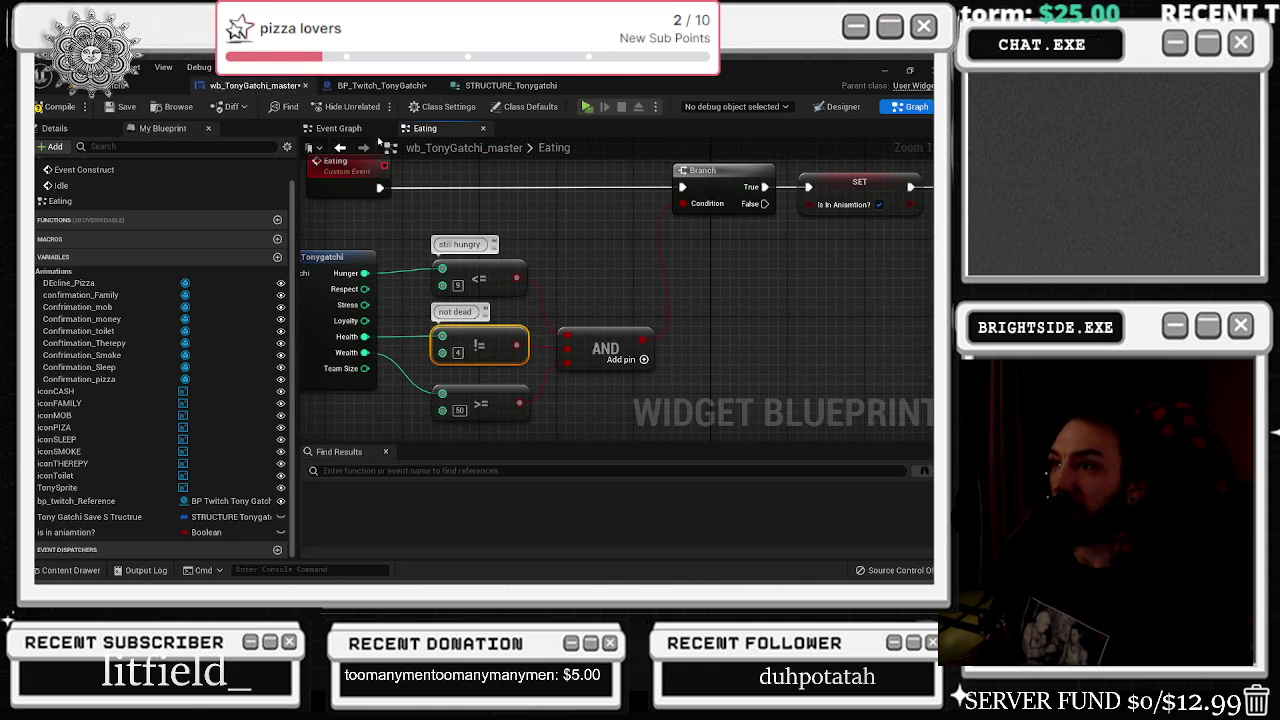
{"action": "left_click", "coordinate": [343, 128]}
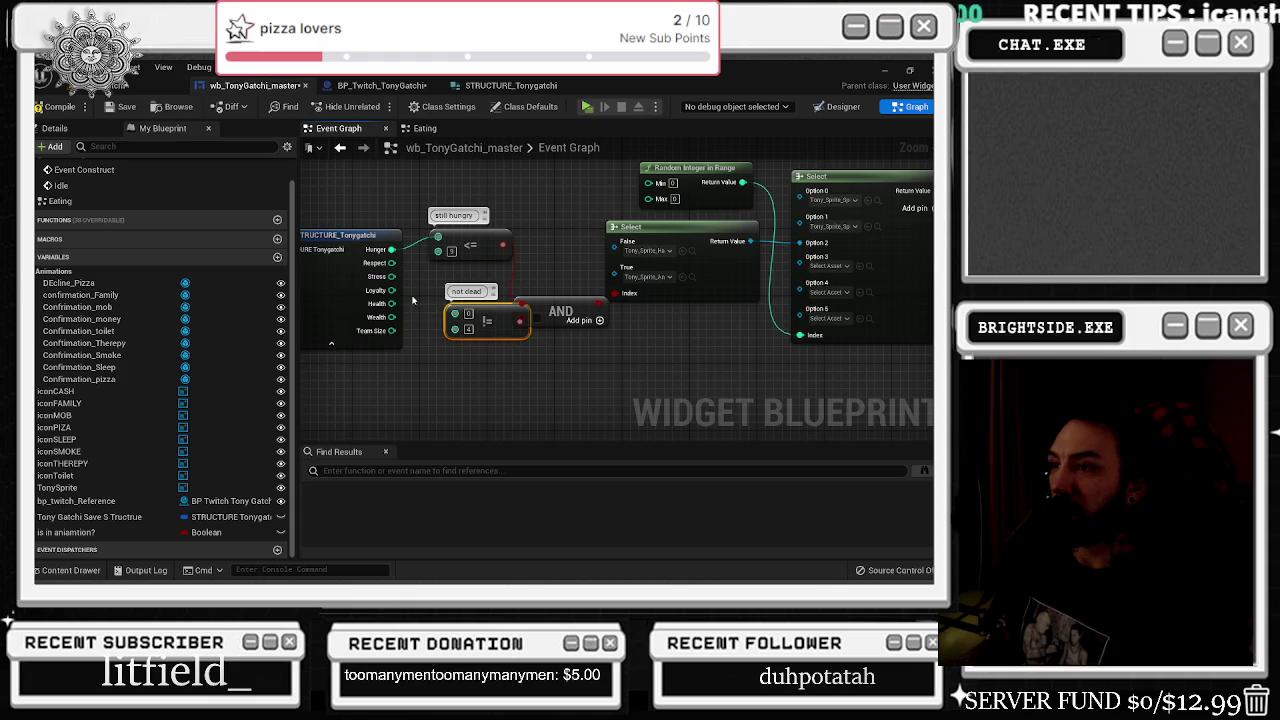
{"action": "left_click_drag", "start_coordinate": [392, 303], "coordinate": [465, 310]}
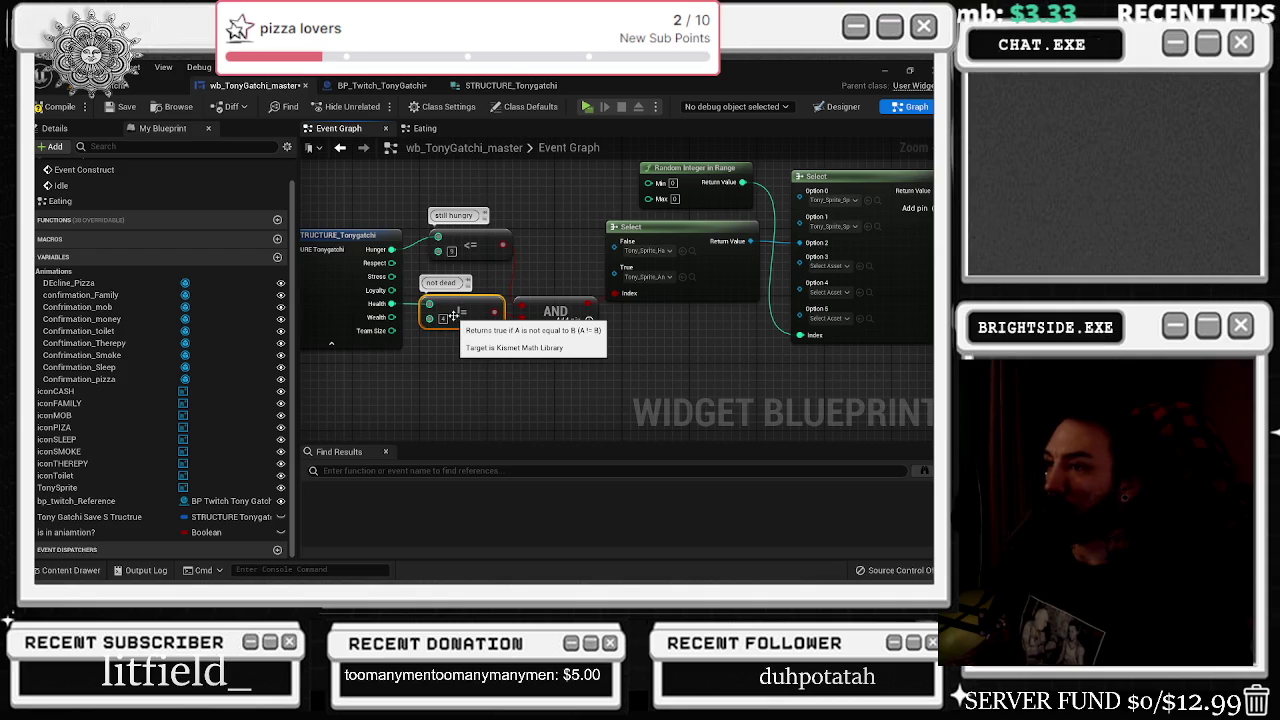
{"action": "key", "text": "Delete"}
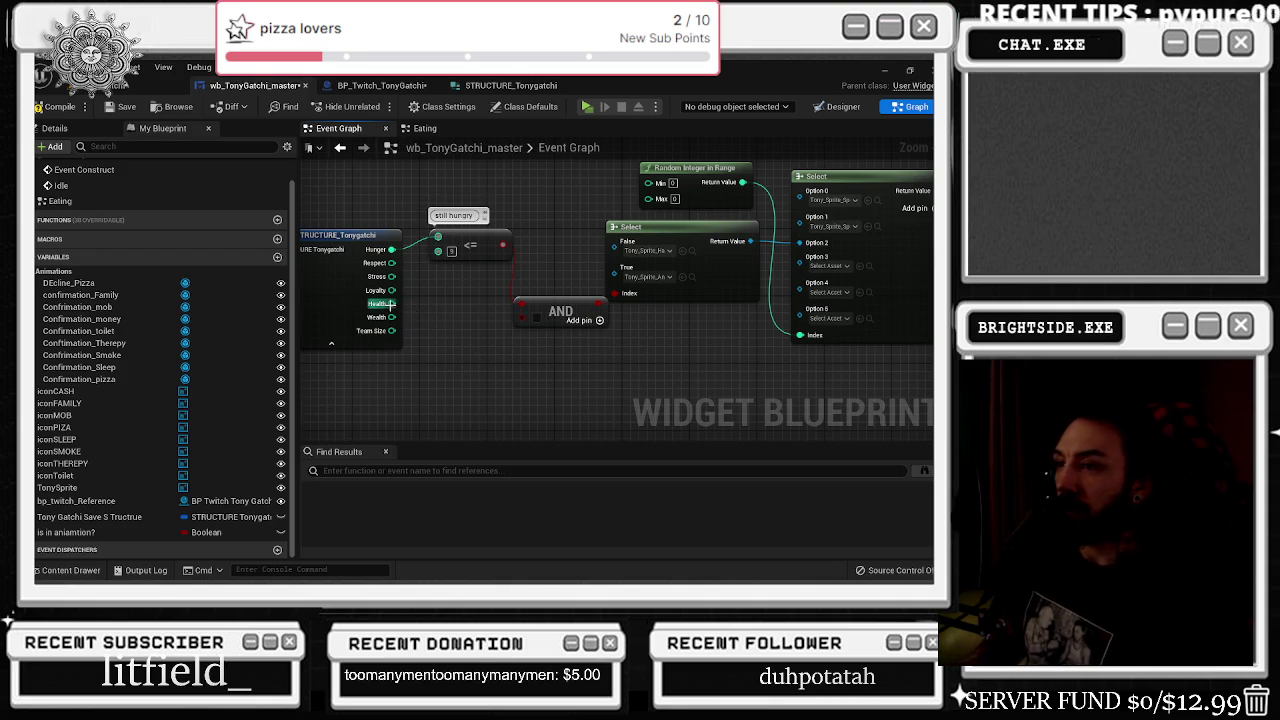
- Add a less-than-or-equal node fed by Health with comparison value 8
{"action": "left_click_drag", "start_coordinate": [390, 303], "coordinate": [416, 341]}
{"action": "type", "text": "less the"}
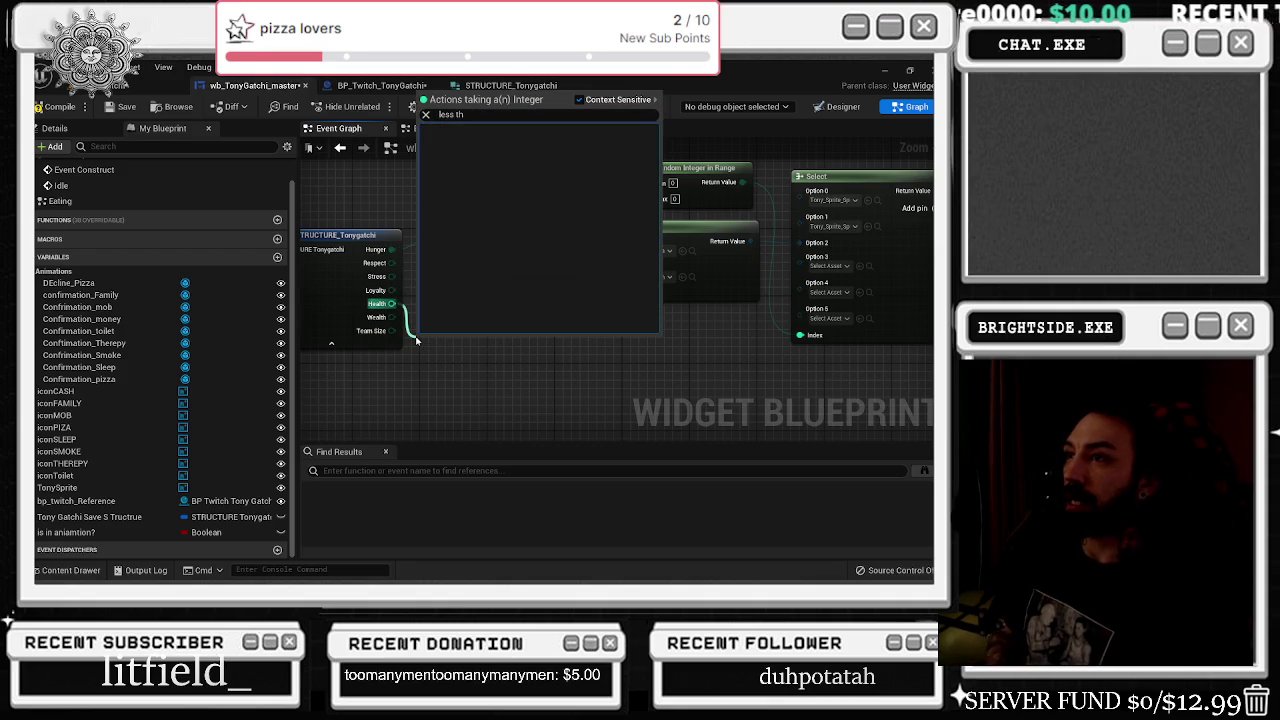
{"action": "left_click", "coordinate": [492, 115]}
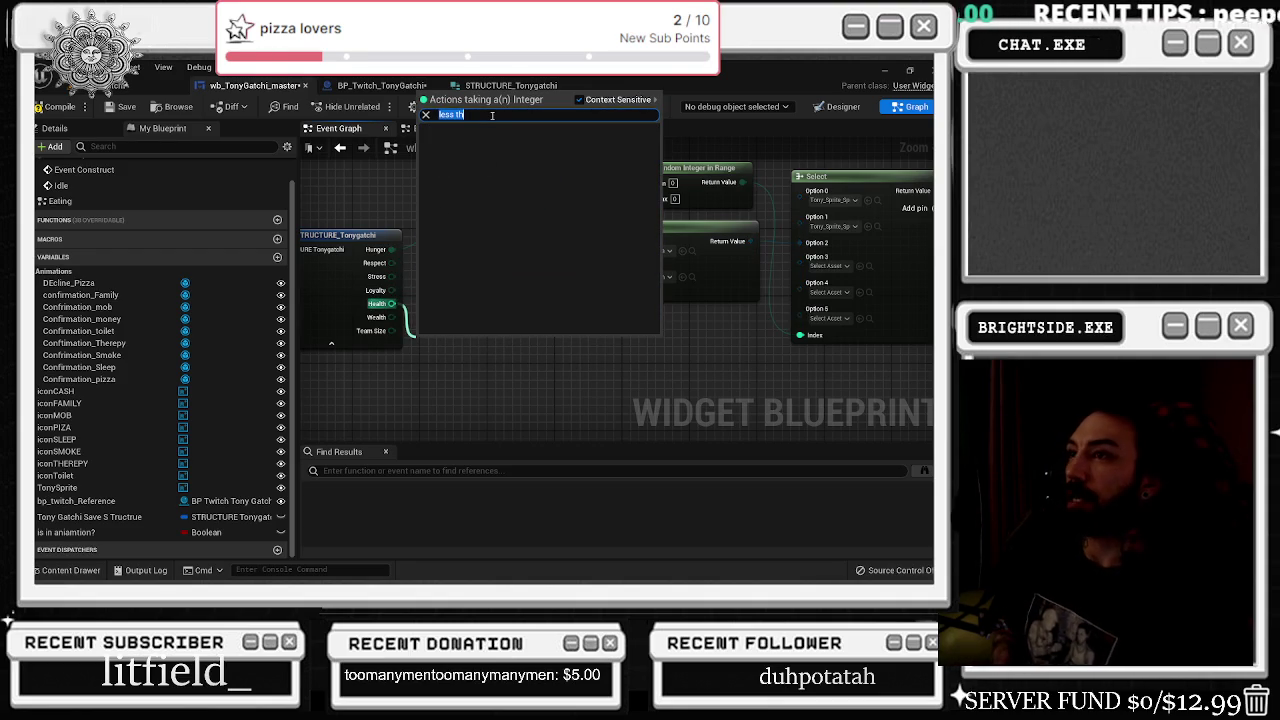
{"action": "key", "text": "BackSpace"}
{"action": "left_click", "coordinate": [472, 168]}
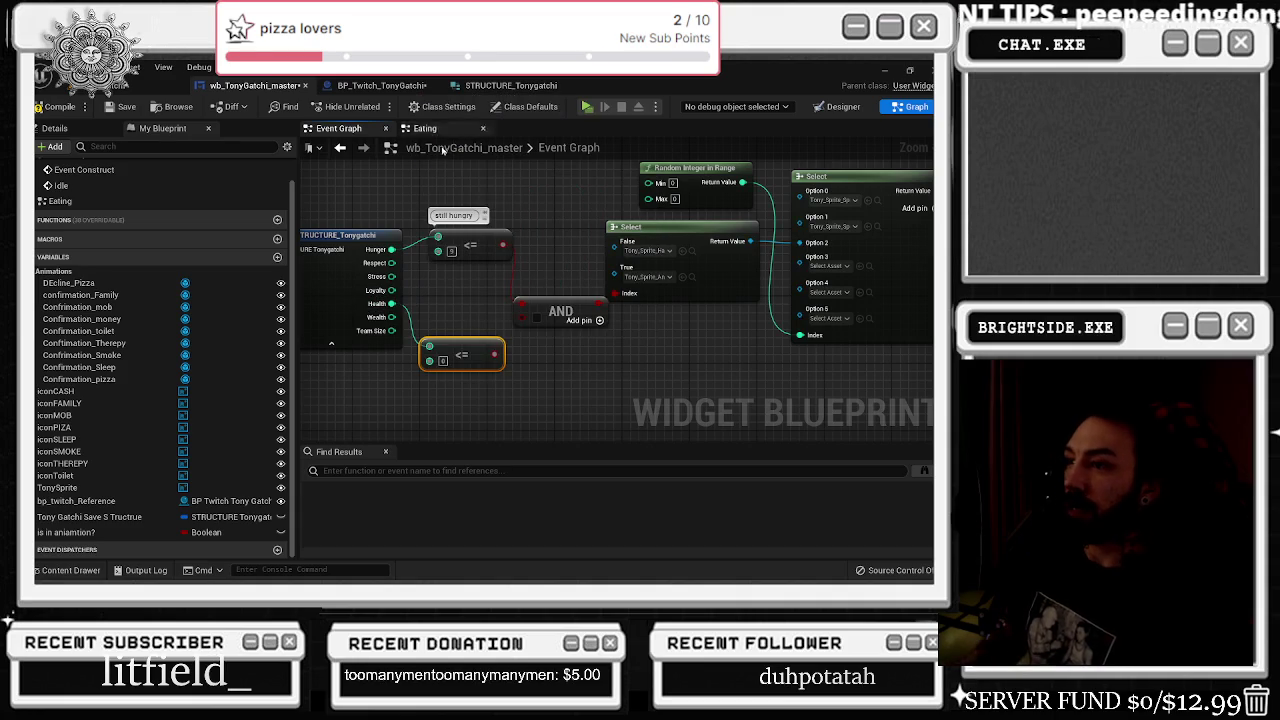
{"action": "left_click", "coordinate": [443, 360]}
{"action": "type", "text": "8"}
{"action": "key", "text": "Return"}
- Line up the comparison nodes beside the Hunger check, then duplicate the Health check for Stress
{"action": "left_click_drag", "start_coordinate": [474, 261], "coordinate": [474, 270]}
{"action": "mouse_move", "coordinate": [482, 356]}
{"action": "left_mouse_down"}
{"action": "mouse_move", "coordinate": [474, 330]}
{"action": "mouse_move", "coordinate": [522, 320]}
{"action": "left_mouse_up"}
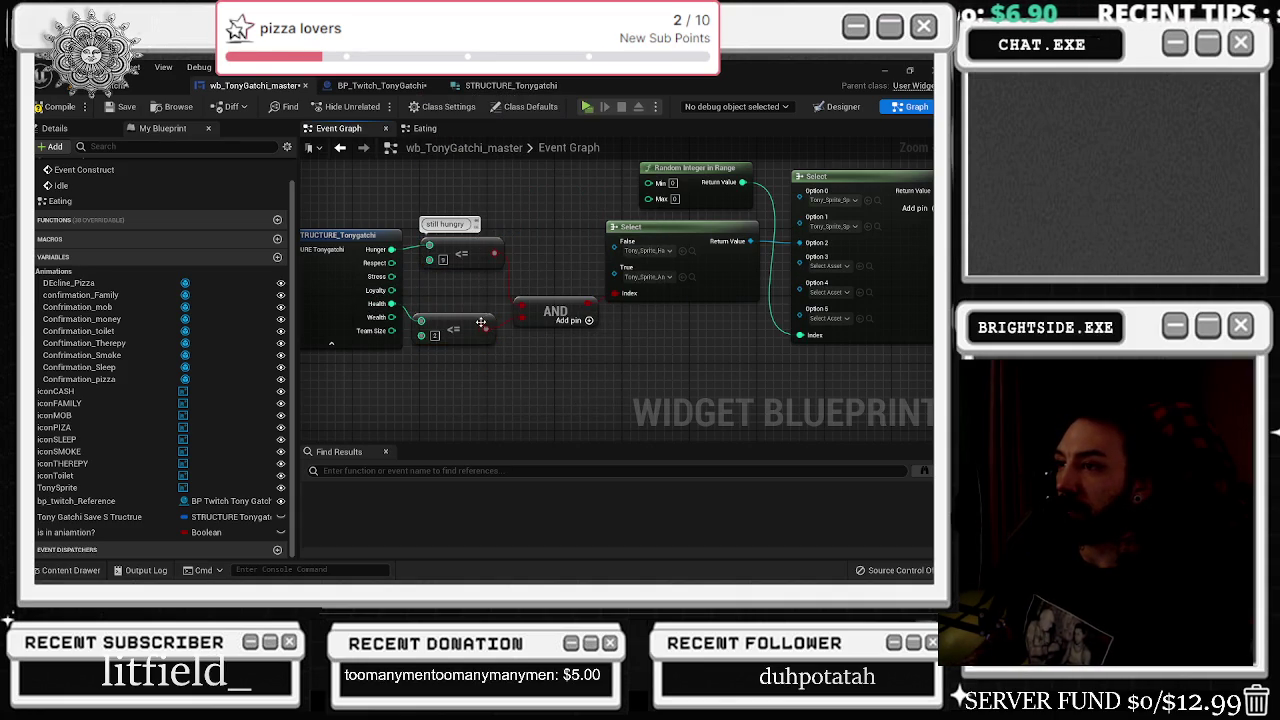
{"action": "left_click_drag", "start_coordinate": [478, 214], "coordinate": [378, 401]}
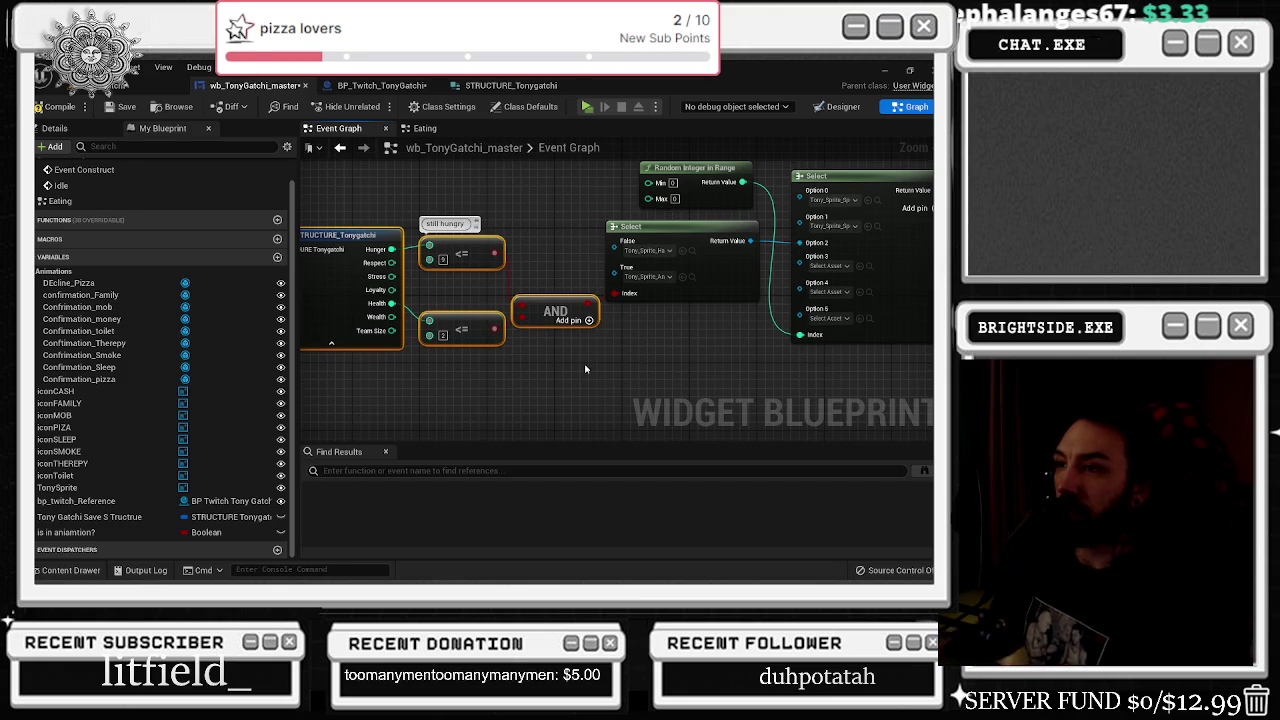
{"action": "left_click_drag", "start_coordinate": [597, 365], "coordinate": [704, 375]}
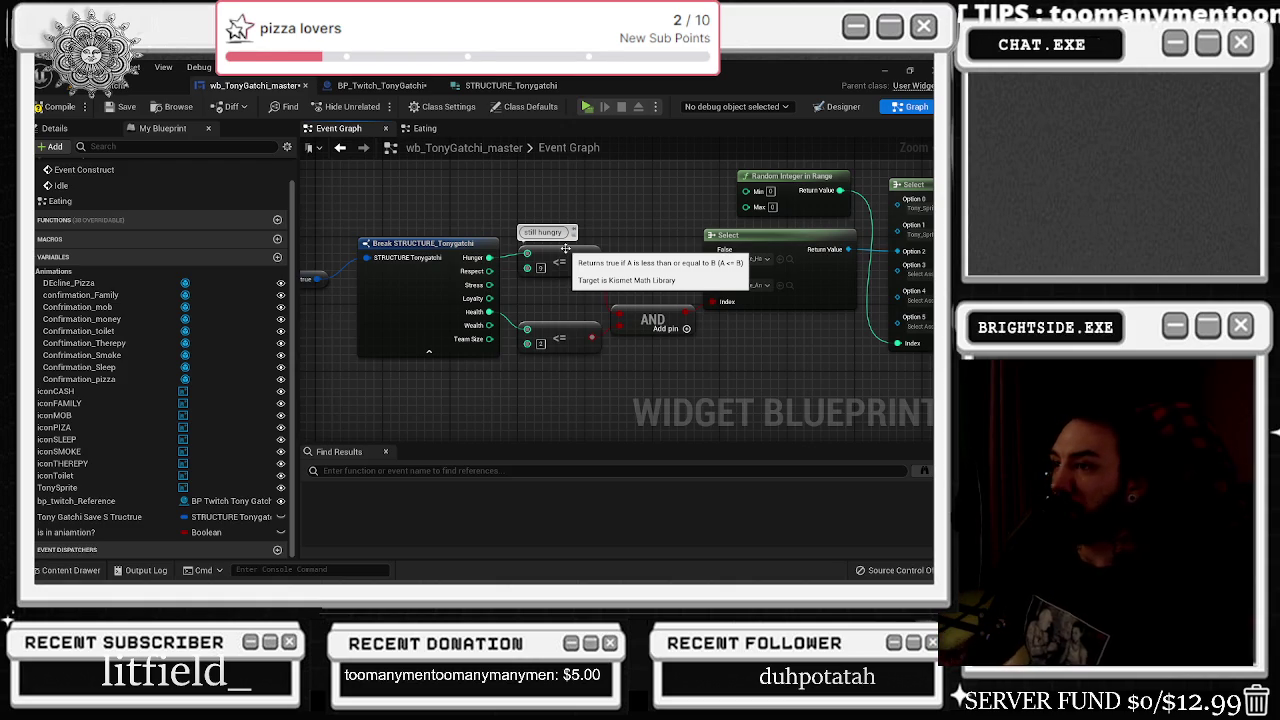
{"action": "left_click_drag", "start_coordinate": [410, 243], "coordinate": [387, 243]}
{"action": "left_click", "coordinate": [548, 330]}
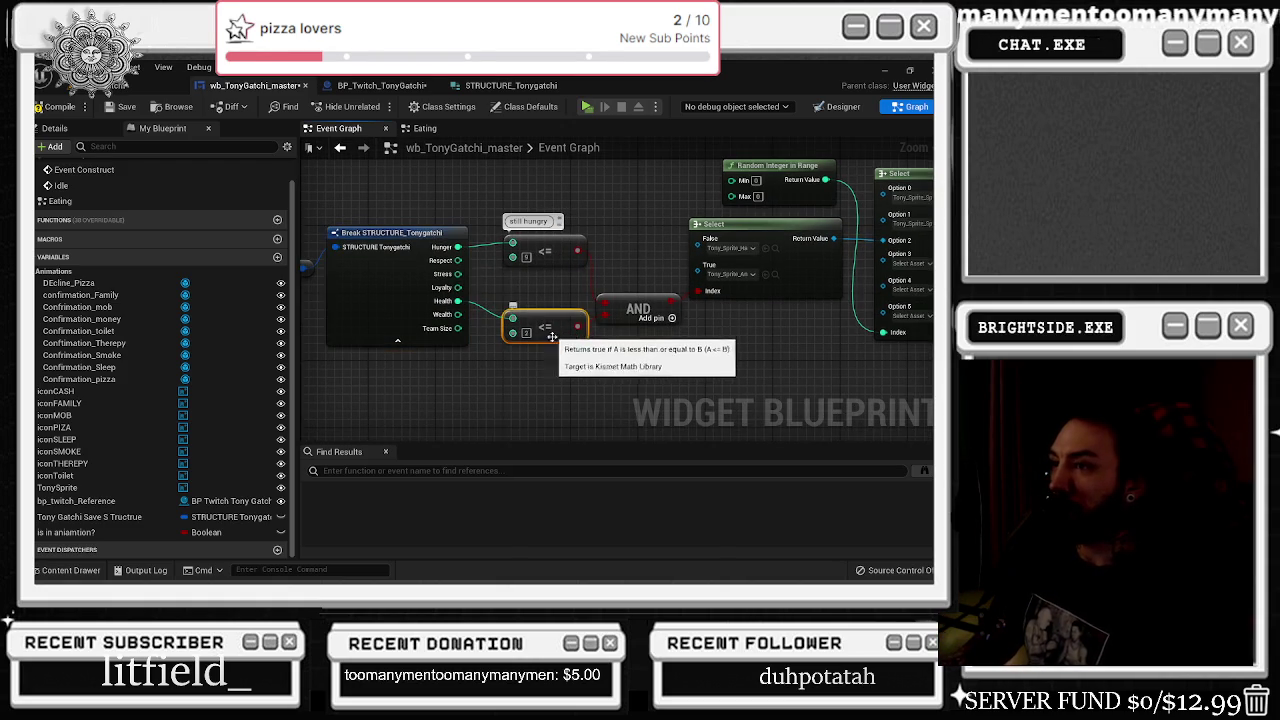
{"action": "key", "text": "ctrl+d"}
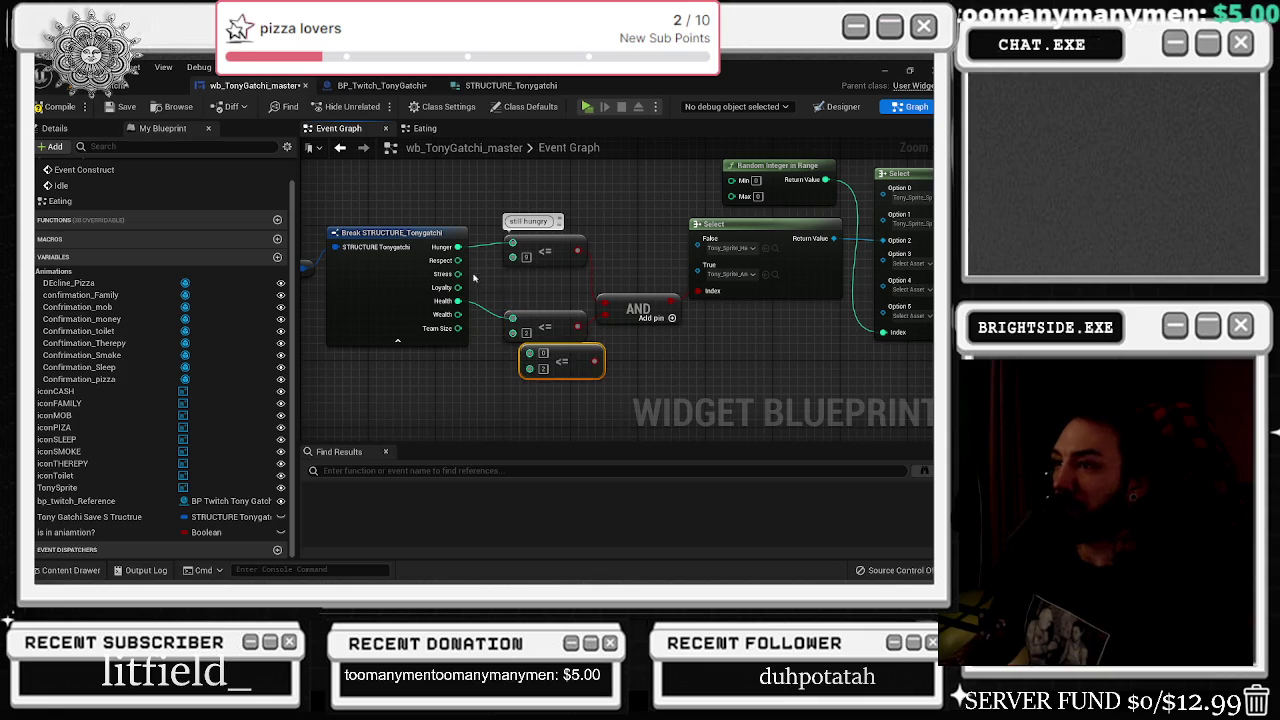
{"action": "left_click_drag", "start_coordinate": [458, 273], "coordinate": [557, 370]}
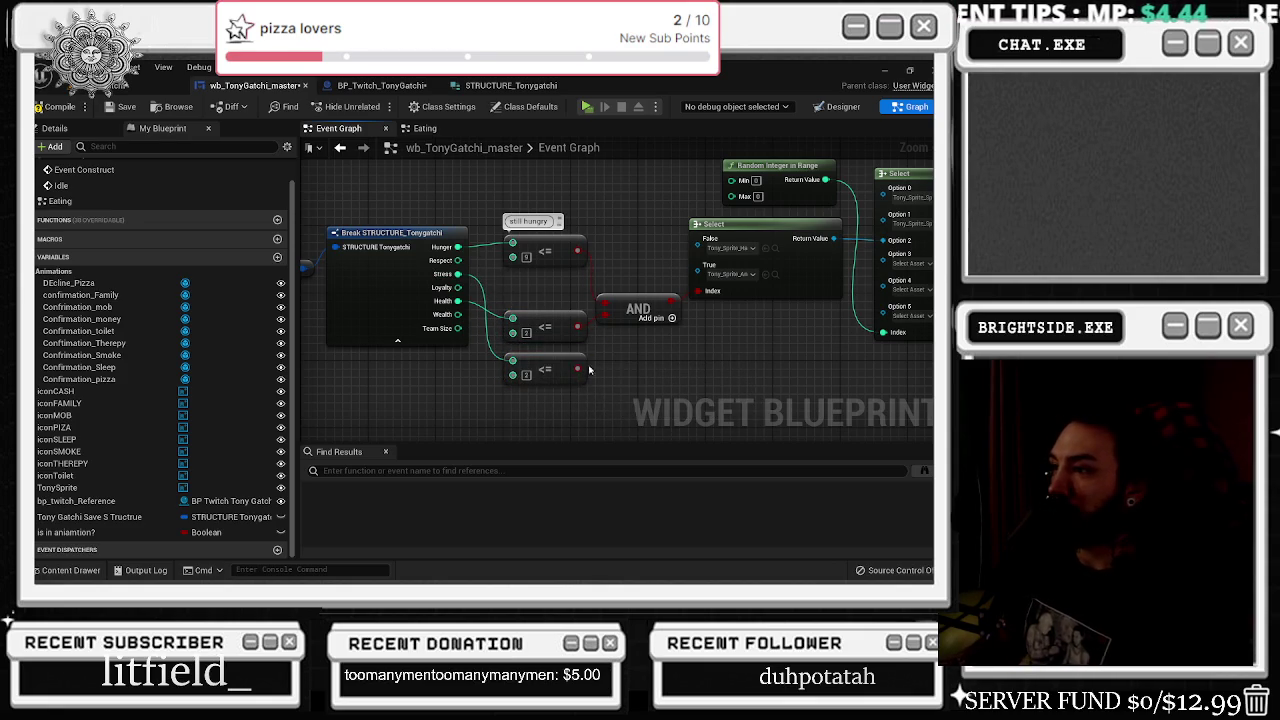
- Connect the Stress comparison into the AND node and target the Select's False option
{"action": "mouse_move", "coordinate": [578, 369]}
{"action": "left_mouse_down"}
{"action": "mouse_move", "coordinate": [589, 373]}
{"action": "mouse_move", "coordinate": [606, 326]}
{"action": "left_mouse_up"}
{"action": "left_click_drag", "start_coordinate": [812, 288], "coordinate": [706, 316]}
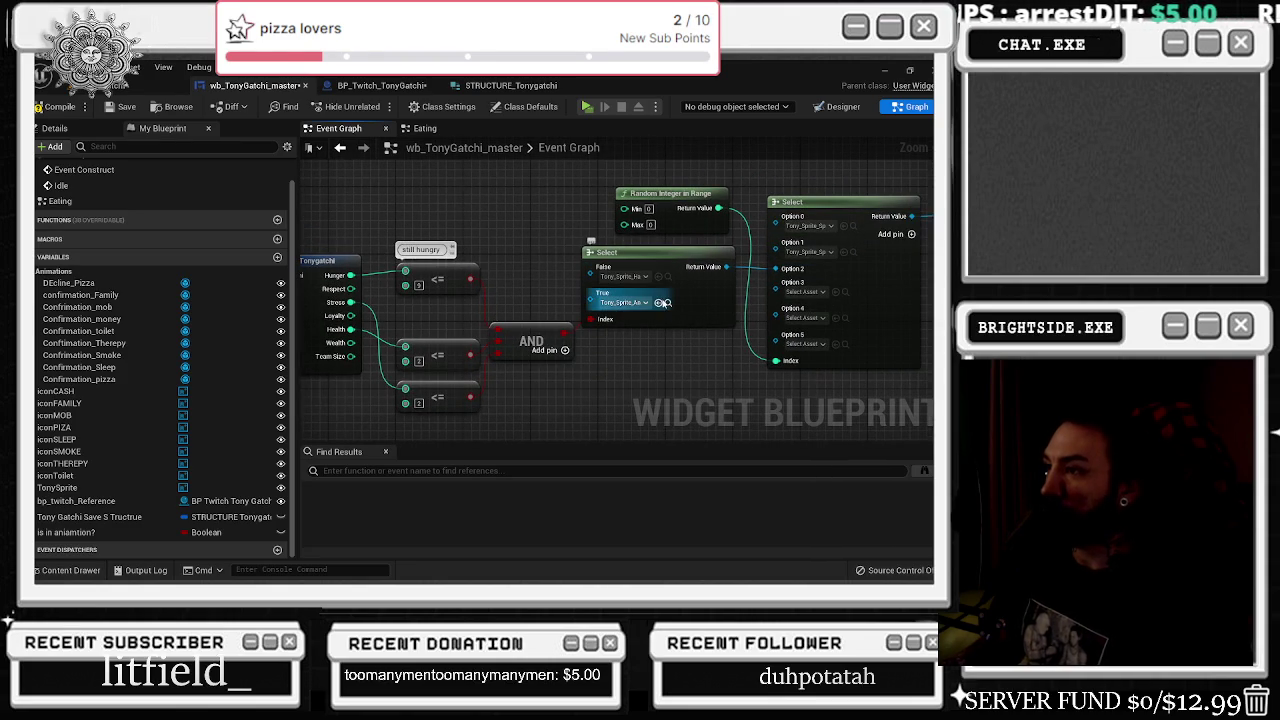
{"action": "left_click", "coordinate": [667, 277]}
{"action": "left_click", "coordinate": [660, 278]}
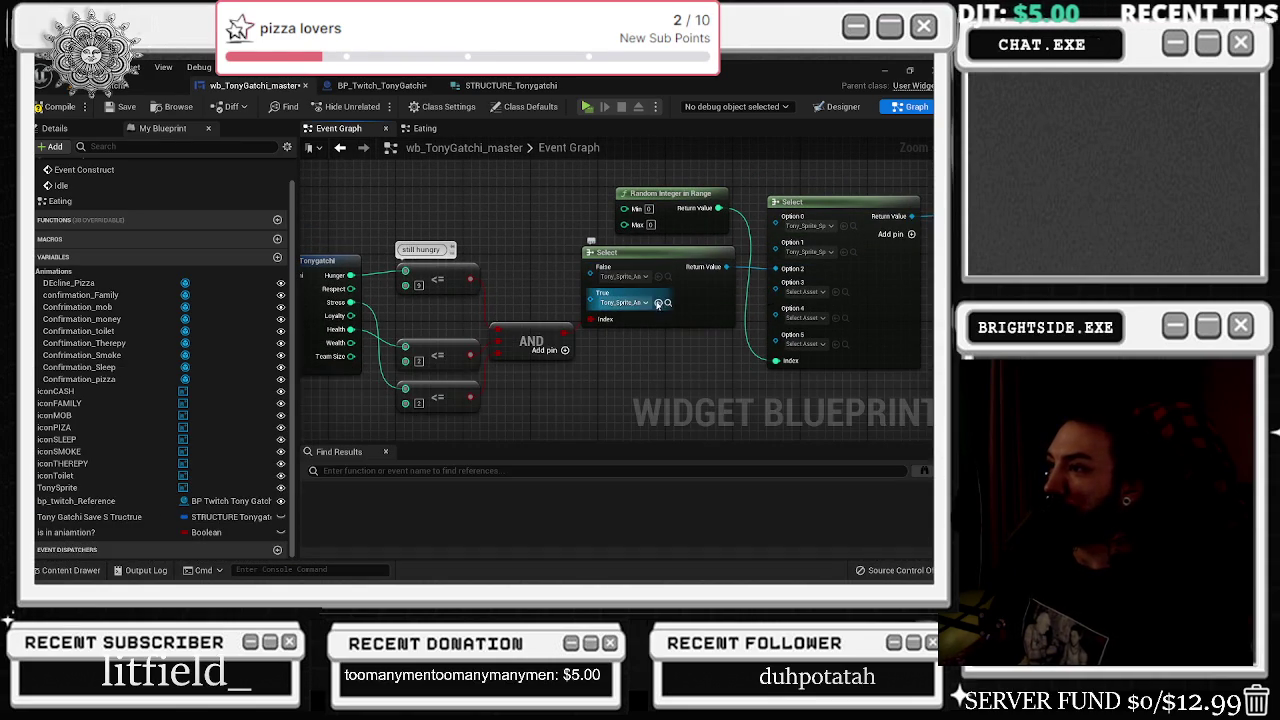
- Assign Tony_Sprite_Angry_4 from the Tonygatchi sprite assets to the Select's False option
{"action": "left_click", "coordinate": [70, 570]}
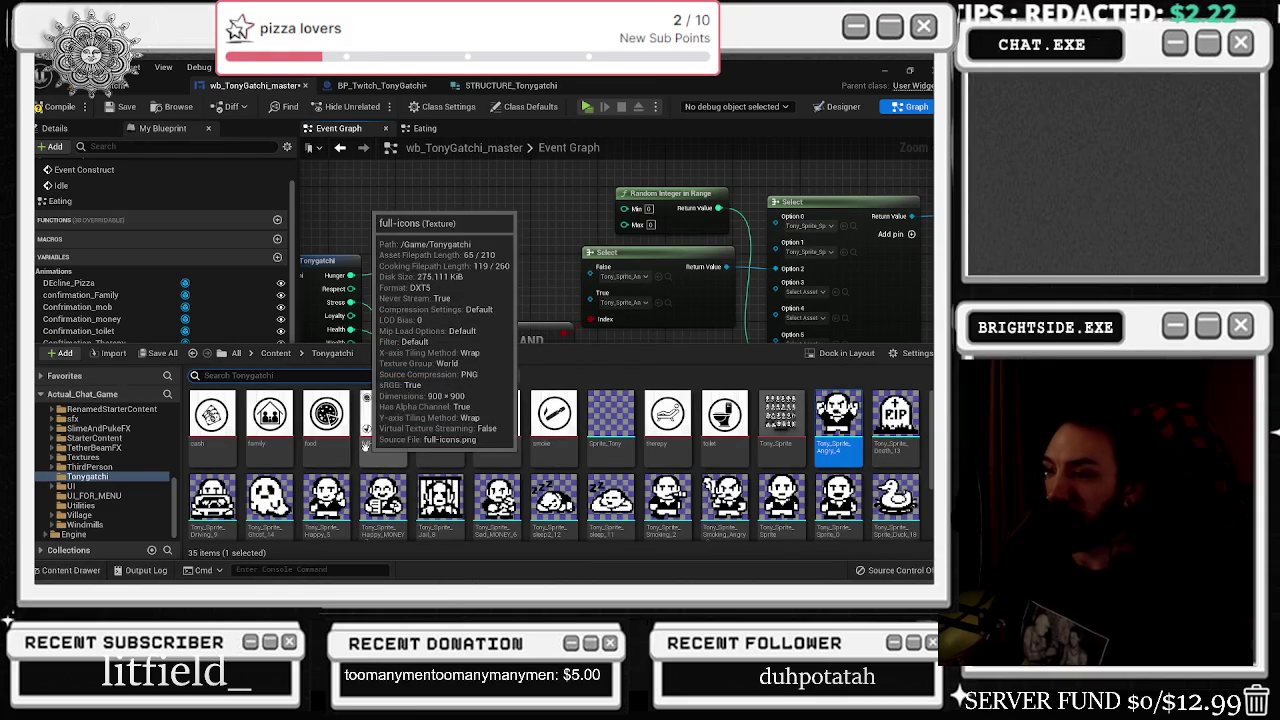
{"action": "scroll", "coordinate": [365, 455], "scroll_direction": "down", "scroll_amount": 1}
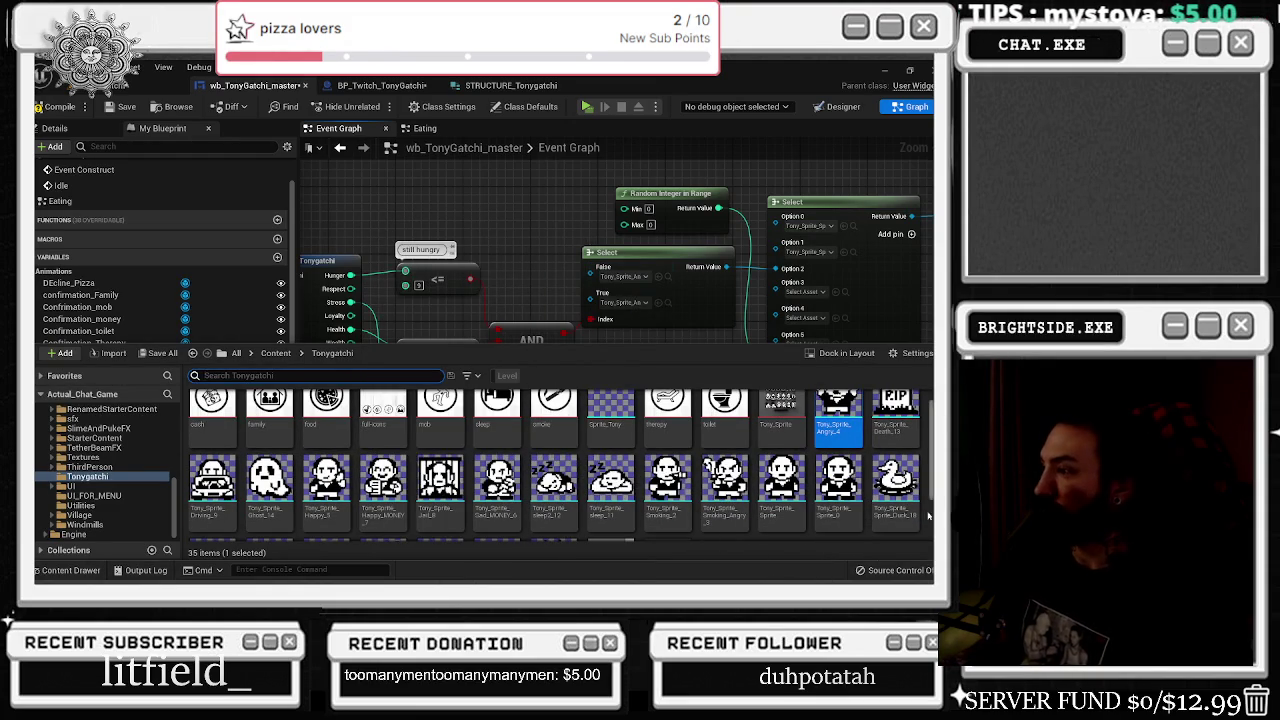
{"action": "scroll", "coordinate": [666, 482], "scroll_direction": "down", "scroll_amount": 2}
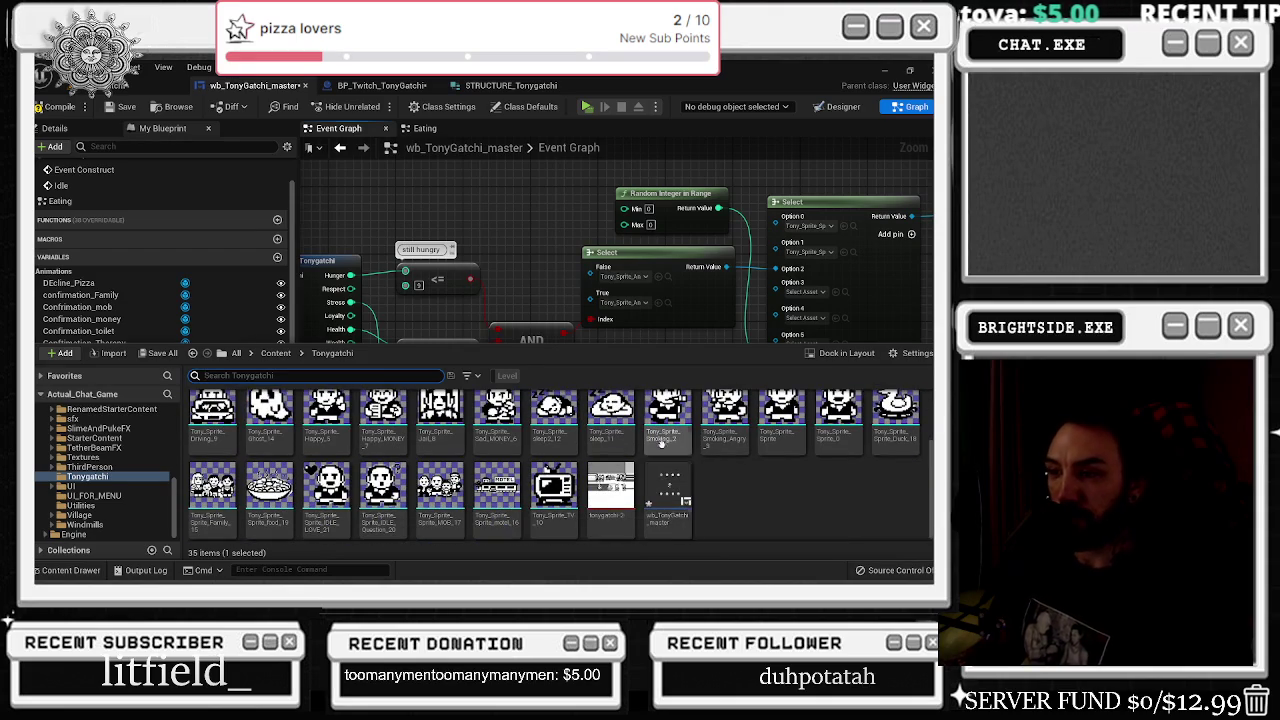
{"action": "scroll", "coordinate": [845, 415], "scroll_direction": "up", "scroll_amount": 2}
{"action": "left_click", "coordinate": [847, 438]}
{"action": "key", "text": "ctrl+f"}
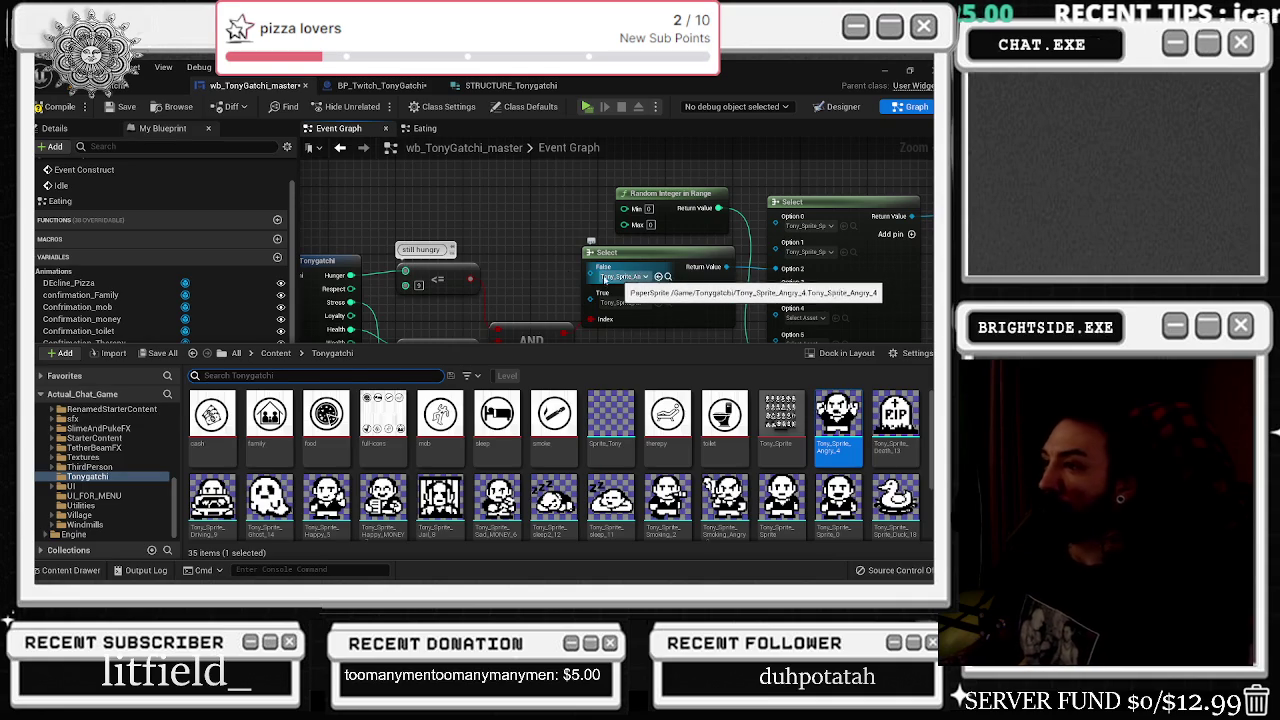
{"action": "left_click", "coordinate": [630, 283]}
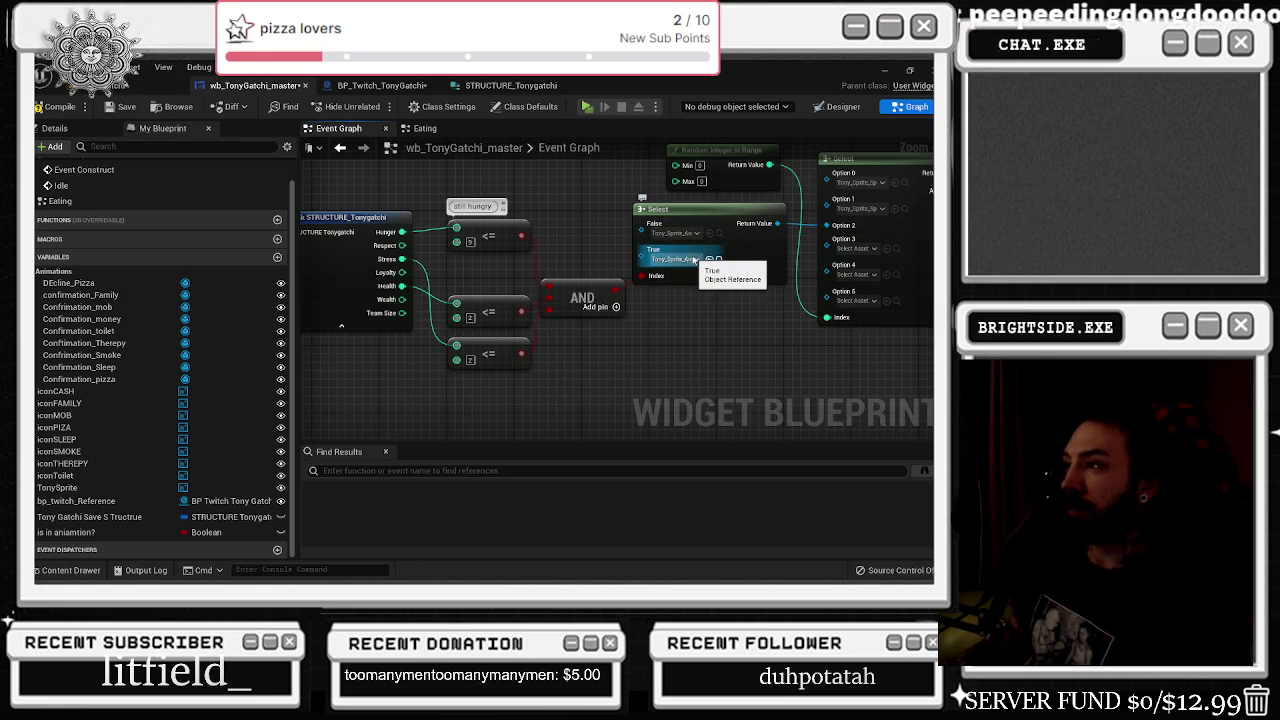
- Drop the mob sprite asset onto the Select's True option
{"action": "left_click", "coordinate": [84, 572]}
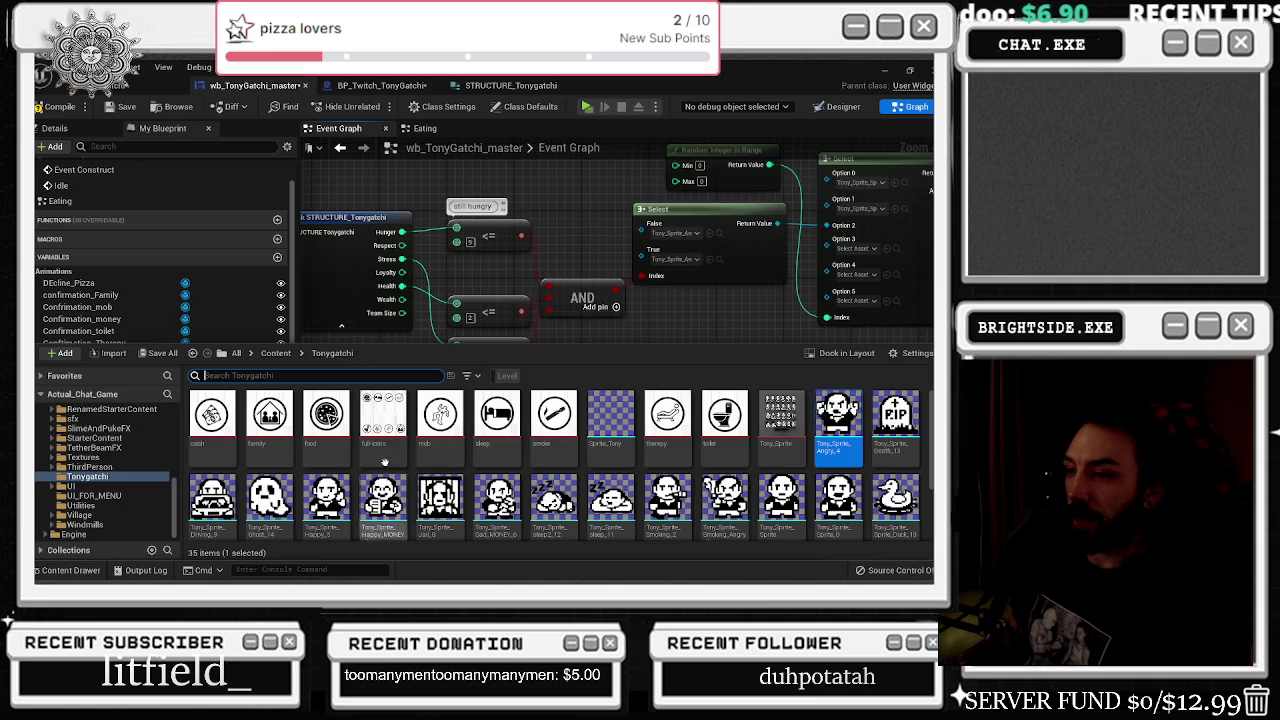
{"action": "mouse_move", "coordinate": [450, 470]}
{"action": "left_mouse_down"}
{"action": "mouse_move", "coordinate": [400, 440]}
{"action": "mouse_move", "coordinate": [640, 320]}
{"action": "mouse_move", "coordinate": [714, 265]}
{"action": "left_mouse_up"}
{"action": "scroll", "coordinate": [318, 281], "scroll_direction": "down", "scroll_amount": 1}
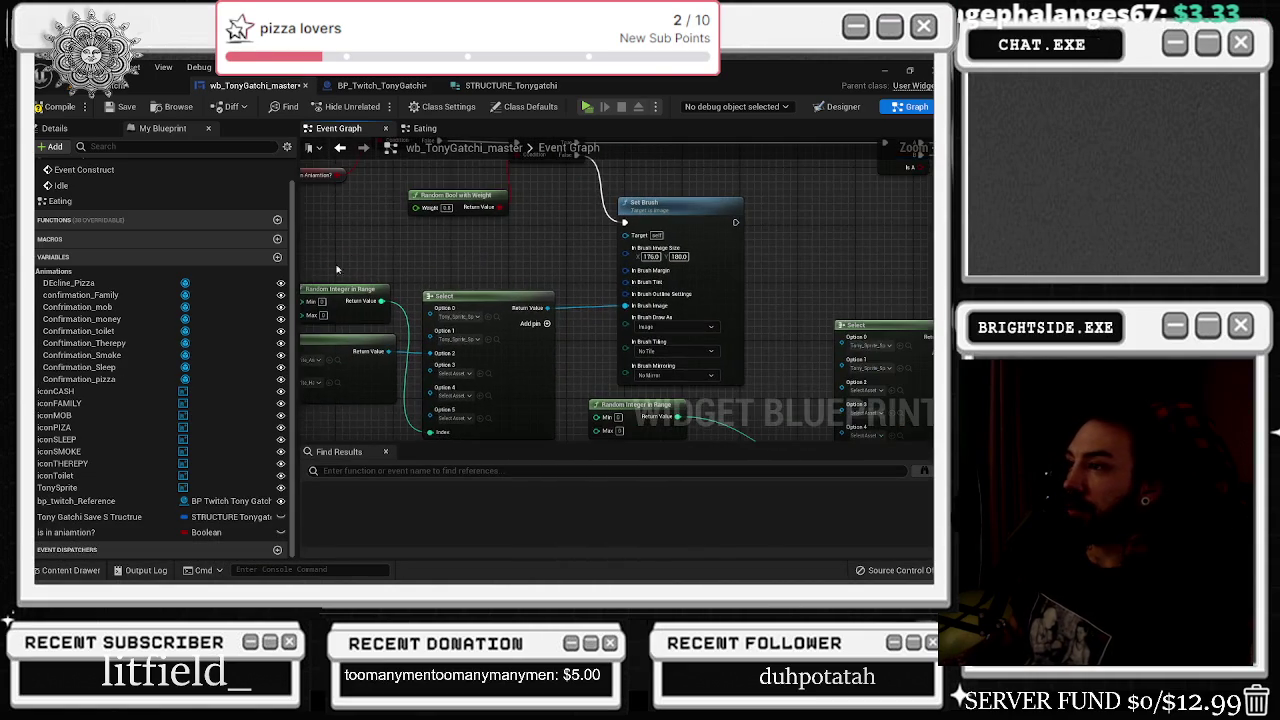
{"action": "scroll", "coordinate": [439, 257], "scroll_direction": "down", "scroll_amount": 2}
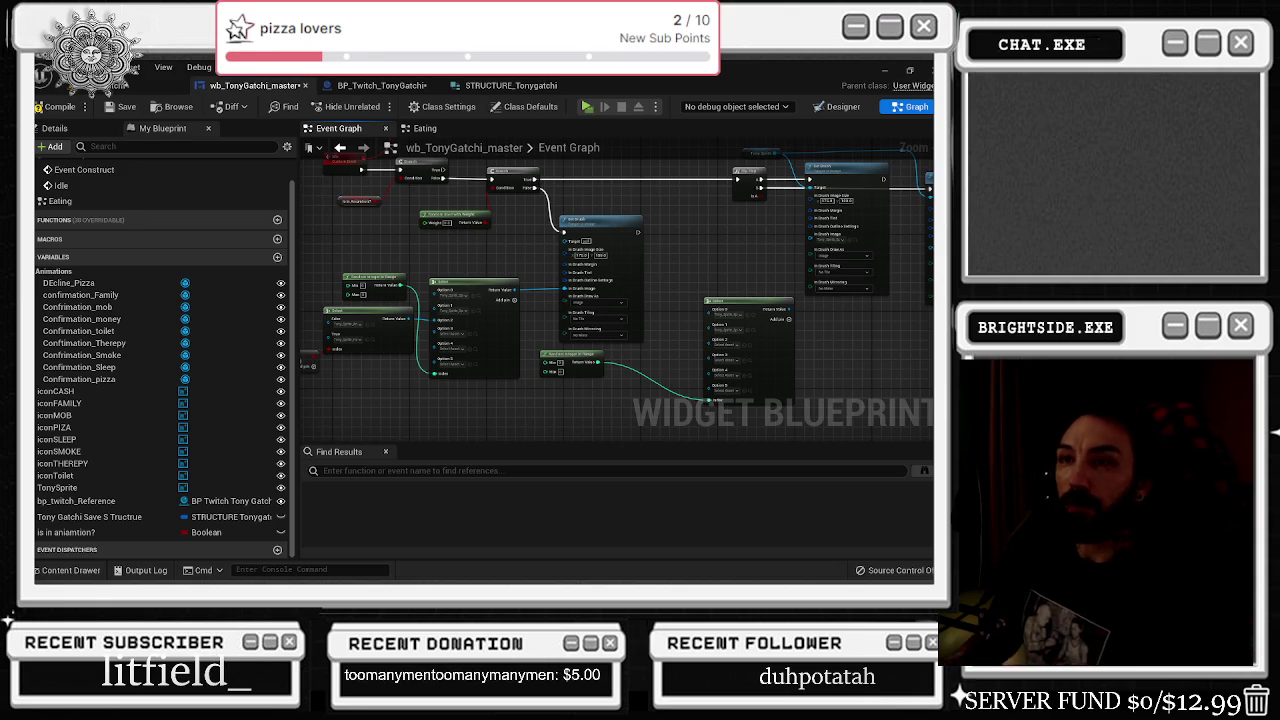
- Compile, inspect the Set Brush missing-target error, tidy nodes, and open the STRUCTURE_Tonygatchi defaults
{"action": "left_click", "coordinate": [59, 106]}
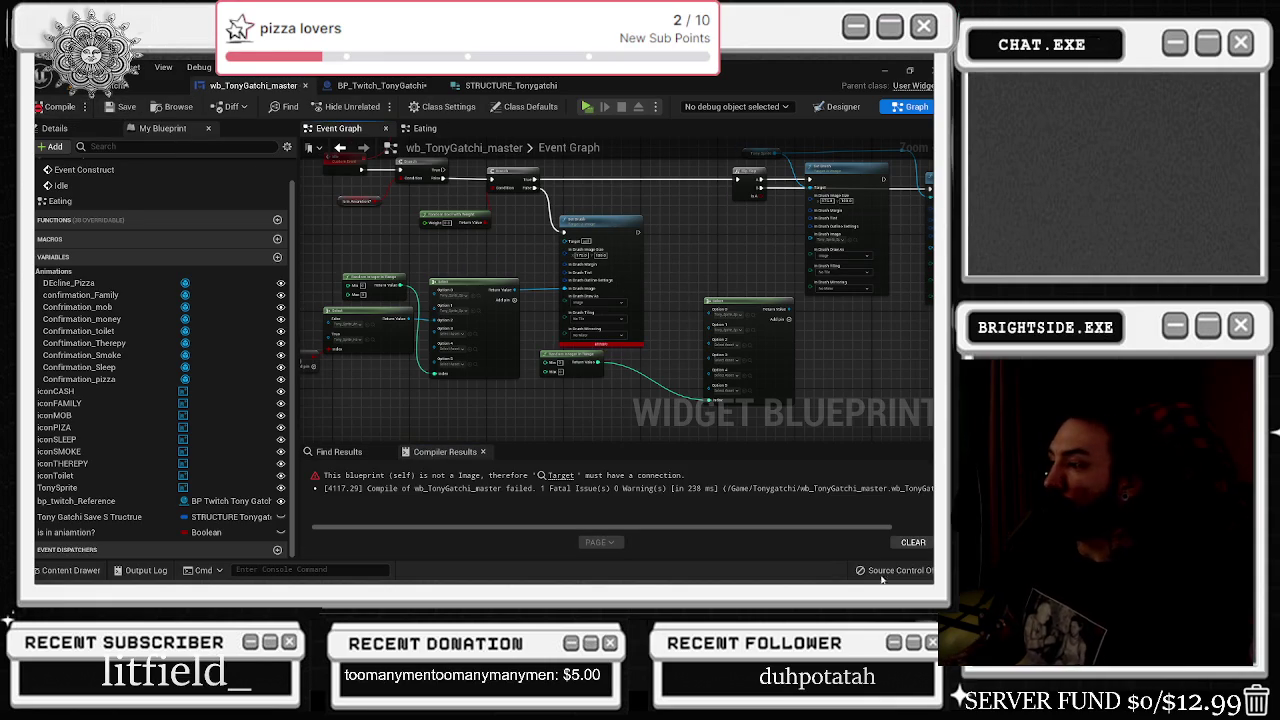
{"action": "scroll", "coordinate": [614, 232], "scroll_direction": "up", "scroll_amount": 3}
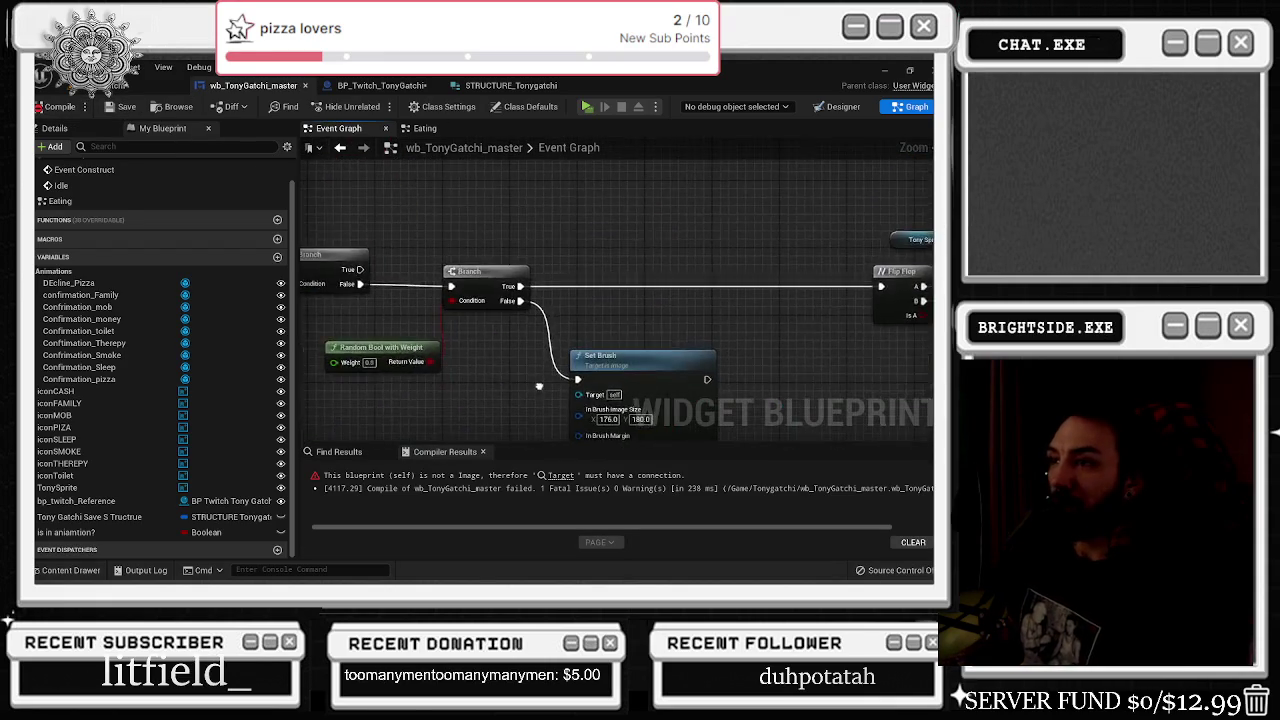
{"action": "left_click_drag", "start_coordinate": [600, 380], "coordinate": [642, 381]}
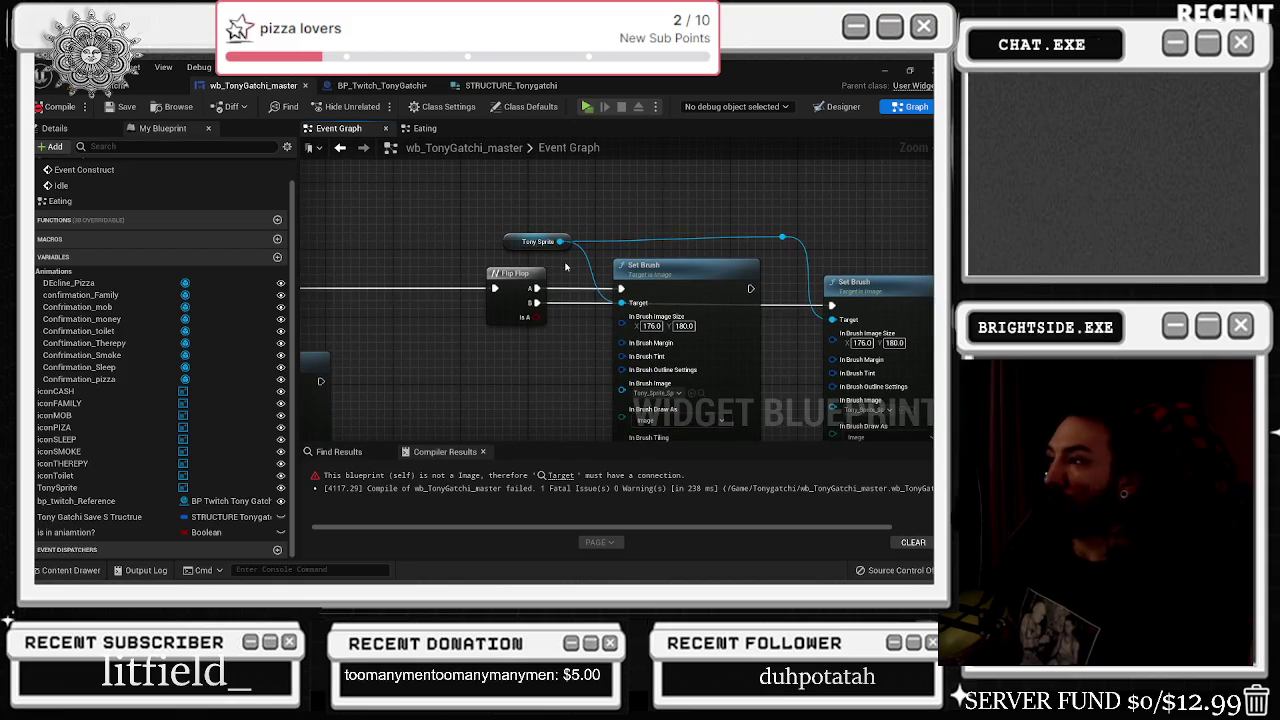
{"action": "left_click", "coordinate": [530, 232]}
{"action": "left_click_drag", "start_coordinate": [530, 232], "coordinate": [672, 263]}
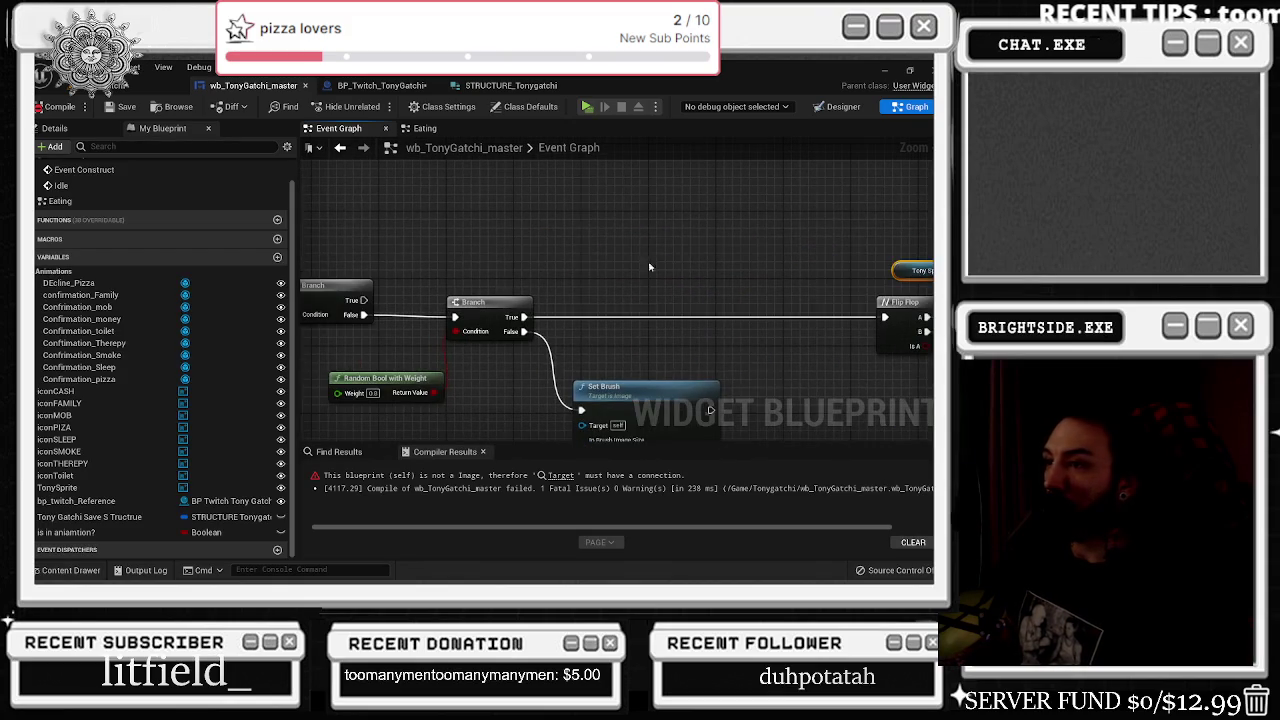
{"action": "left_click_drag", "start_coordinate": [520, 270], "coordinate": [520, 99]}
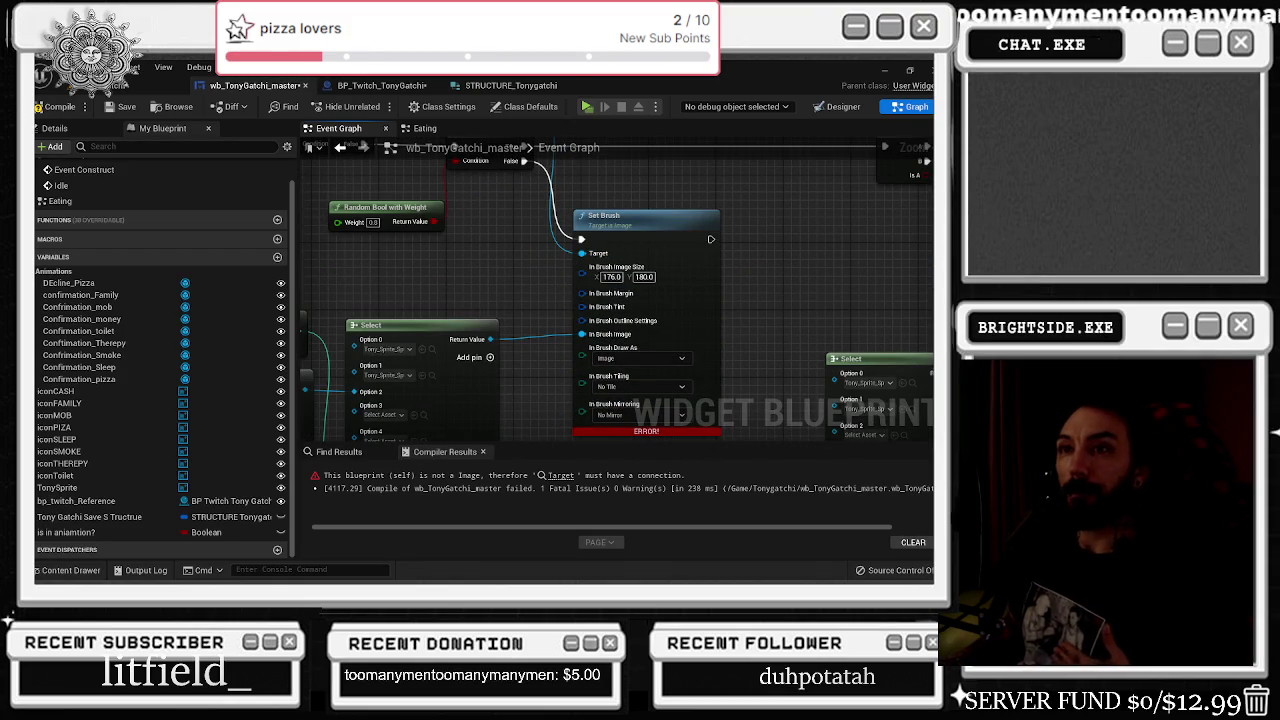
{"action": "scroll", "coordinate": [415, 218], "scroll_direction": "down", "scroll_amount": 2}
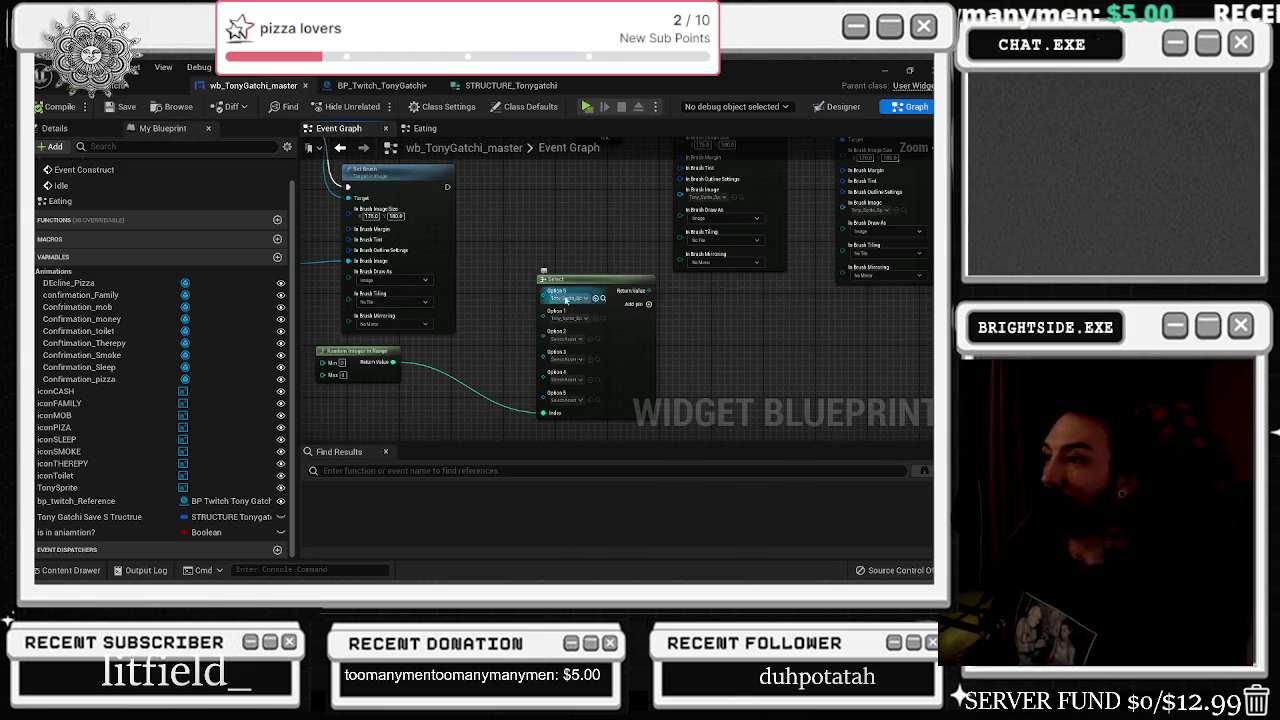
{"action": "left_click_drag", "start_coordinate": [342, 360], "coordinate": [368, 410]}
{"action": "scroll", "coordinate": [553, 278], "scroll_direction": "down", "scroll_amount": 5}
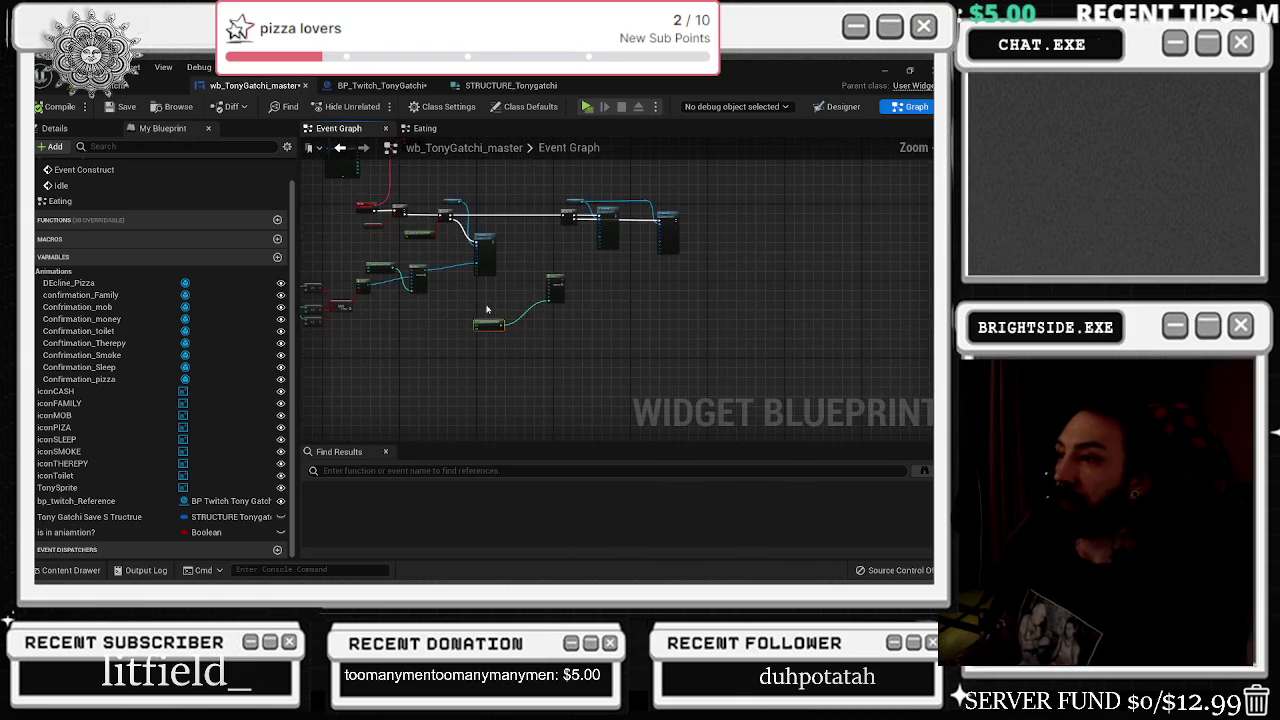
{"action": "scroll", "coordinate": [560, 279], "scroll_direction": "up", "scroll_amount": 5}
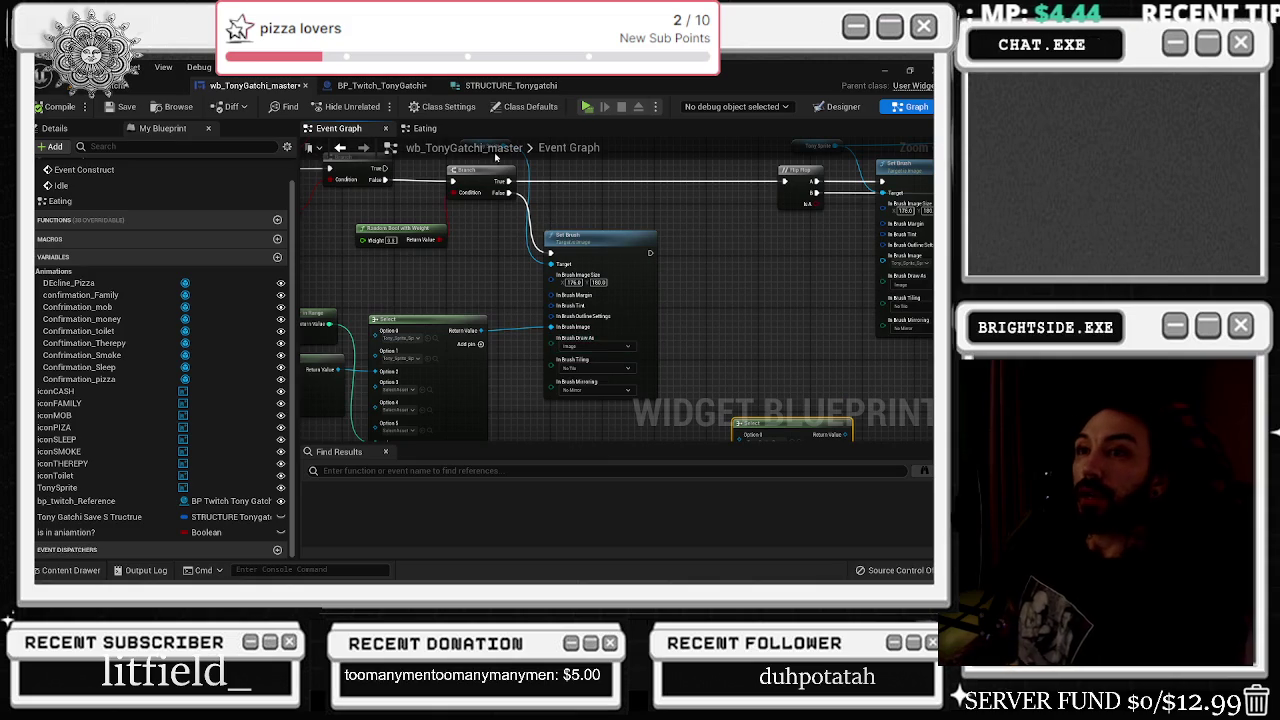
{"action": "left_click", "coordinate": [385, 85]}
{"action": "left_click", "coordinate": [511, 86]}
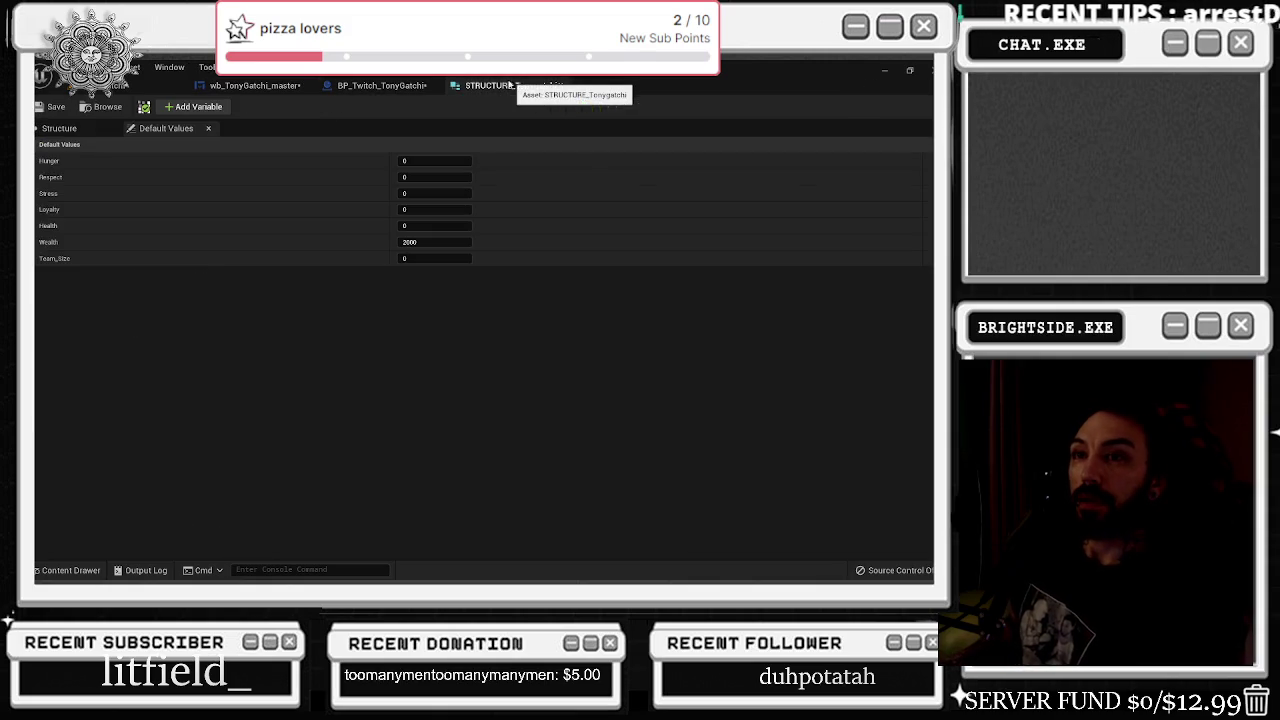
- Open wb_TonyGatchi_master's Eating graph and look over its hunger checks and Set Brush sequence
{"action": "left_click", "coordinate": [422, 90]}
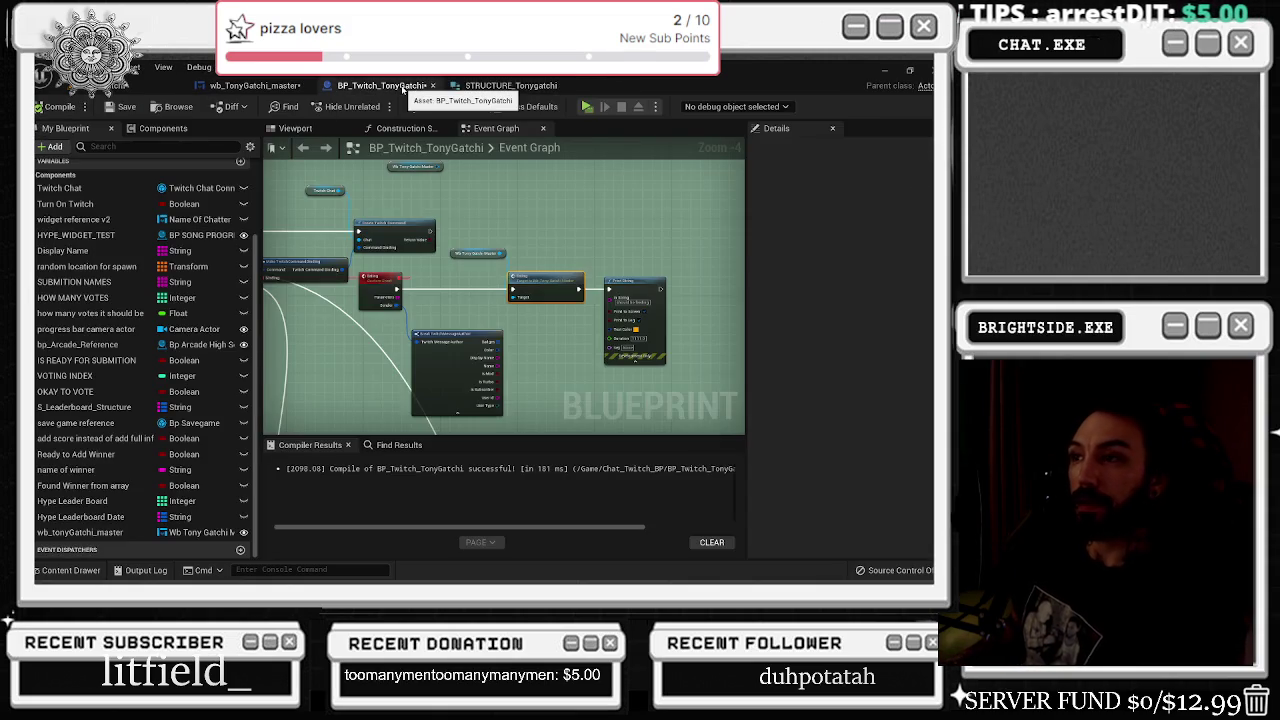
{"action": "scroll", "coordinate": [547, 313], "scroll_direction": "down", "scroll_amount": 1}
{"action": "double_click", "coordinate": [553, 283]}
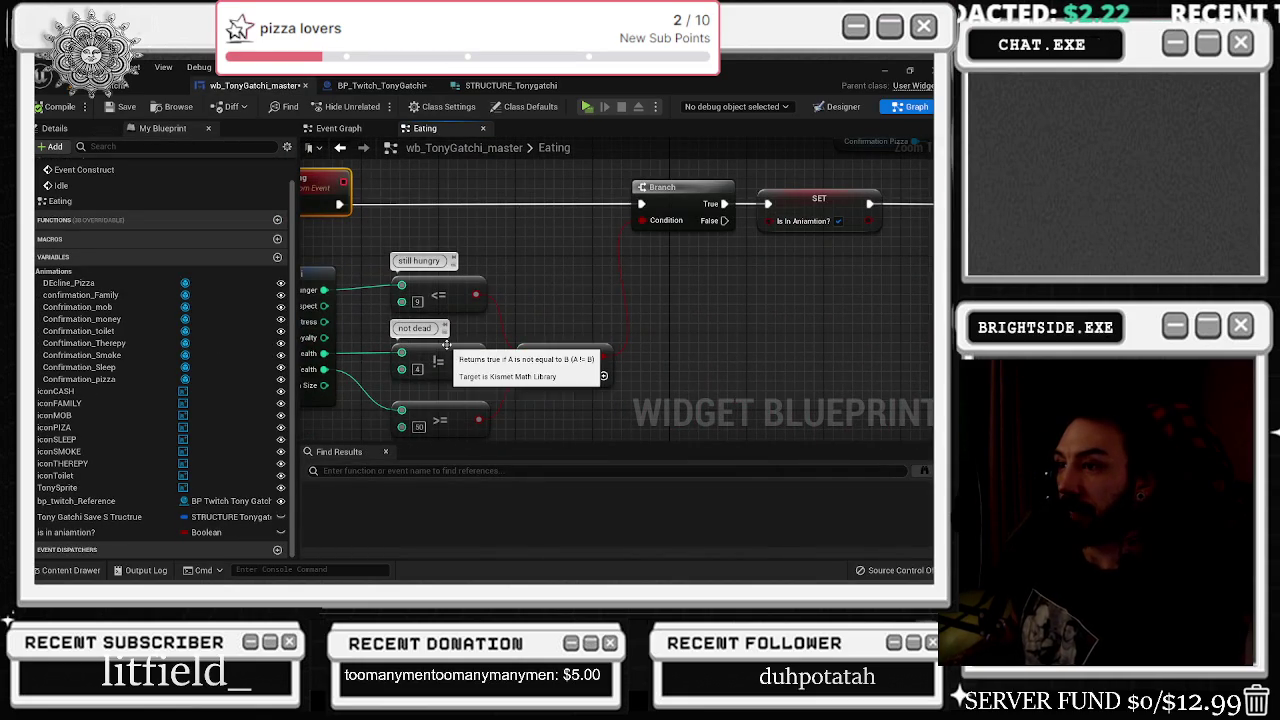
{"action": "mouse_move", "coordinate": [456, 405]}
{"action": "left_mouse_down"}
{"action": "mouse_move", "coordinate": [474, 294]}
{"action": "mouse_move", "coordinate": [440, 284]}
{"action": "left_mouse_up"}
{"action": "mouse_move", "coordinate": [395, 220]}
{"action": "left_mouse_down"}
{"action": "mouse_move", "coordinate": [90, 241]}
{"action": "mouse_move", "coordinate": [150, 272]}
{"action": "left_mouse_up"}
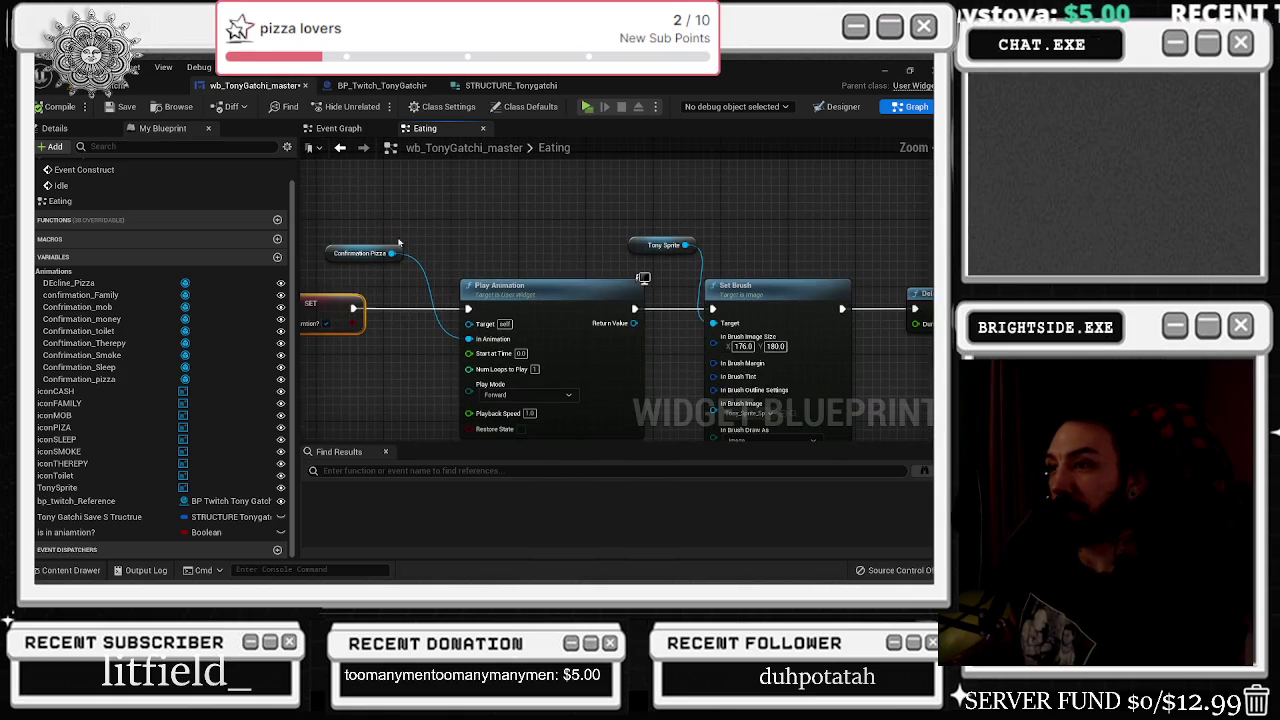
{"action": "left_click_drag", "start_coordinate": [389, 234], "coordinate": [84, 189]}
{"action": "left_click", "coordinate": [495, 275]}
{"action": "left_click_drag", "start_coordinate": [495, 275], "coordinate": [367, 263]}
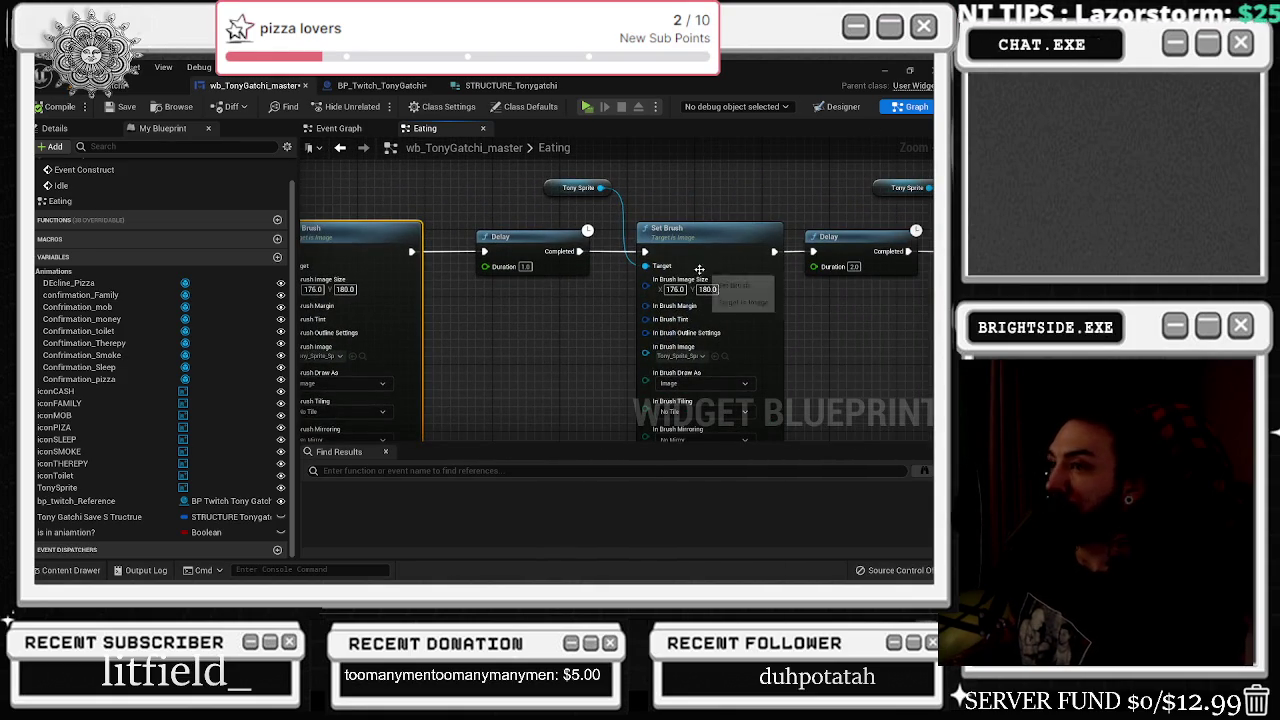
- Check the TonySprite image in the Designer, then return to the graphs
{"action": "left_click", "coordinate": [840, 106]}
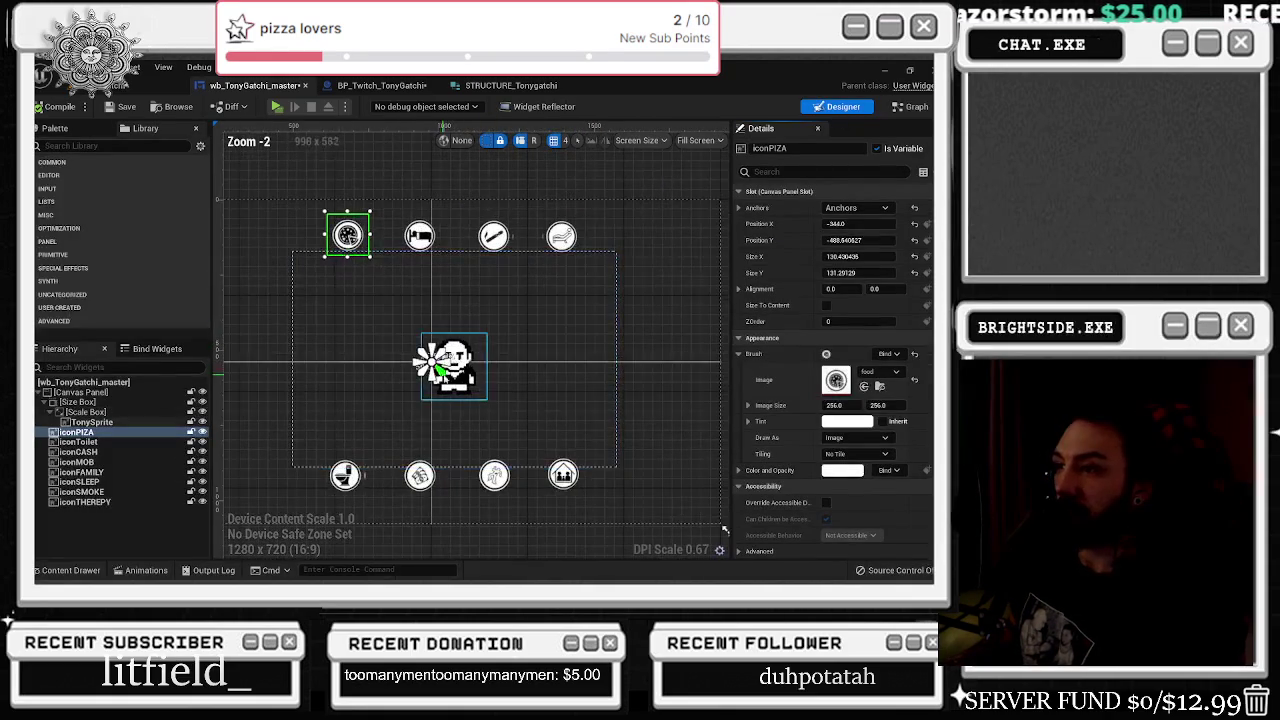
{"action": "left_click", "coordinate": [432, 362]}
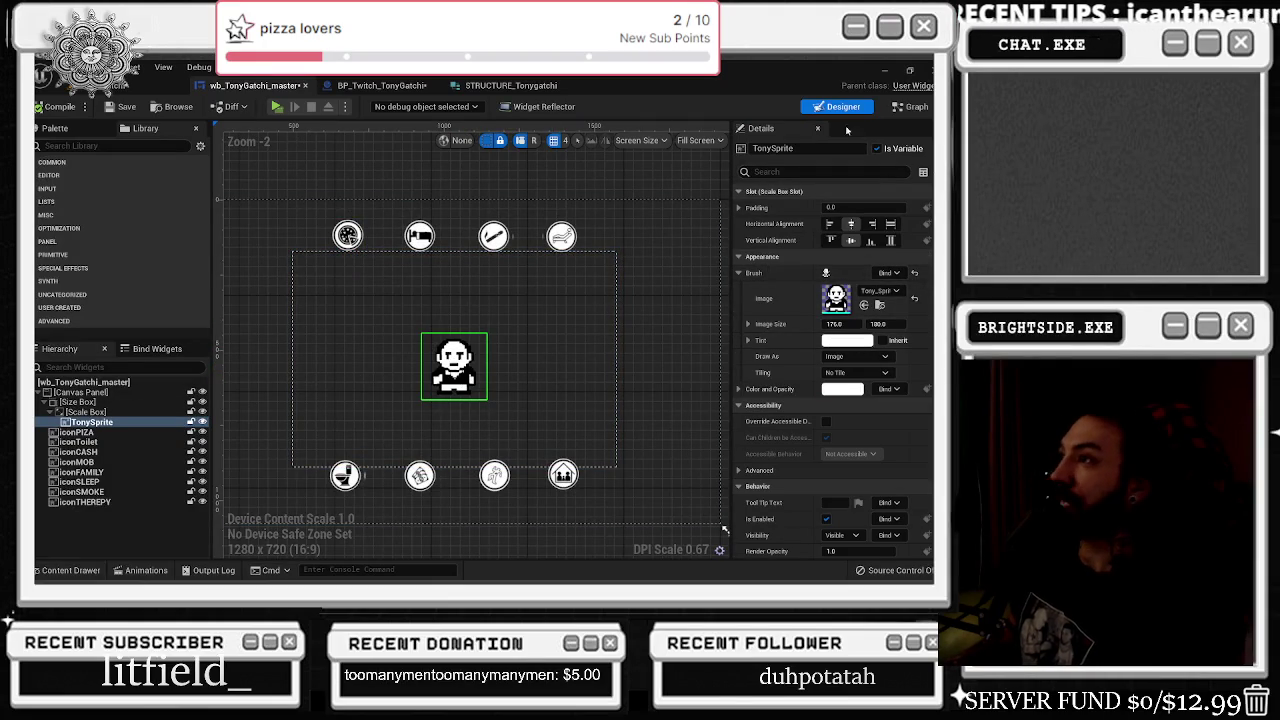
{"action": "left_click", "coordinate": [910, 106]}
{"action": "mouse_move", "coordinate": [549, 268]}
{"action": "left_mouse_down"}
{"action": "mouse_move", "coordinate": [707, 314]}
{"action": "mouse_move", "coordinate": [559, 295]}
{"action": "mouse_move", "coordinate": [383, 226]}
{"action": "mouse_move", "coordinate": [310, 290]}
{"action": "mouse_move", "coordinate": [657, 305]}
{"action": "left_mouse_up"}
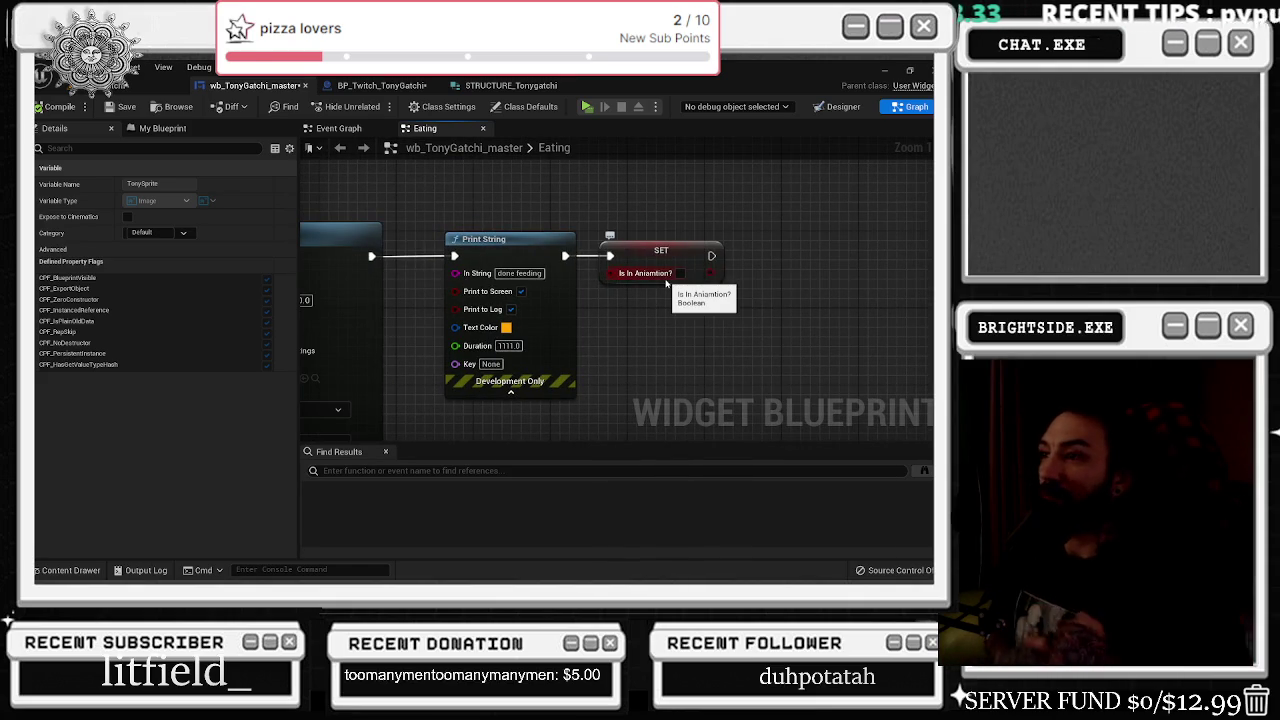
{"action": "left_click", "coordinate": [343, 129]}
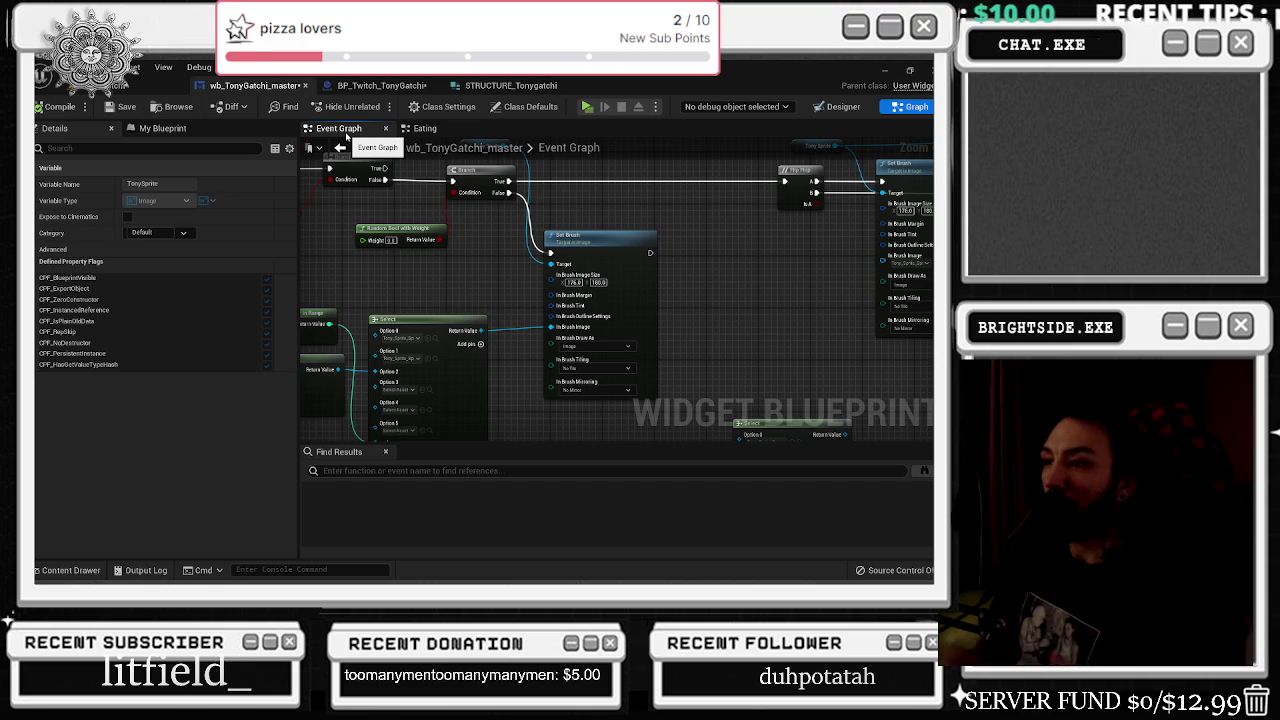
- Review the Event Construct, Idle Branch and Flip Flop Set Brush nodes in the Event Graph
{"action": "left_click_drag", "start_coordinate": [445, 252], "coordinate": [613, 350]}
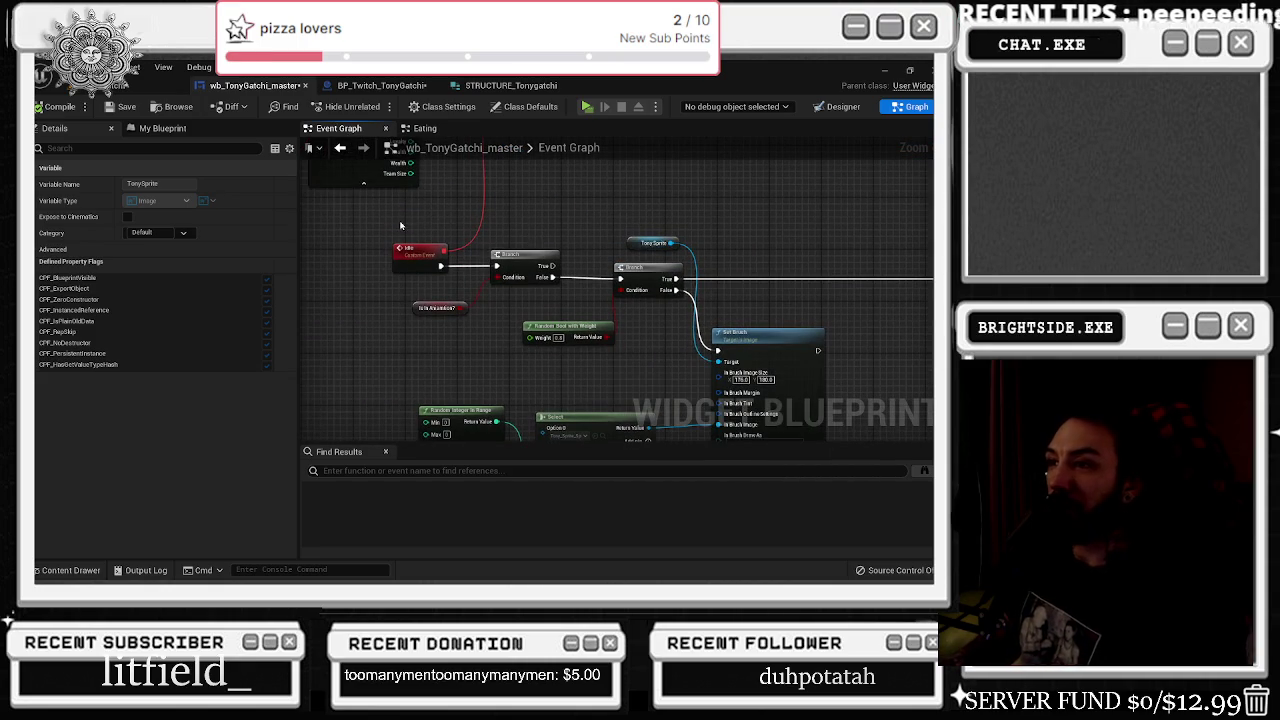
{"action": "mouse_move", "coordinate": [400, 226]}
{"action": "left_mouse_down"}
{"action": "mouse_move", "coordinate": [450, 355]}
{"action": "mouse_move", "coordinate": [786, 418]}
{"action": "left_mouse_up"}
{"action": "mouse_move", "coordinate": [589, 333]}
{"action": "left_mouse_down"}
{"action": "mouse_move", "coordinate": [668, 330]}
{"action": "mouse_move", "coordinate": [413, 322]}
{"action": "left_mouse_up"}
{"action": "left_click", "coordinate": [660, 258]}
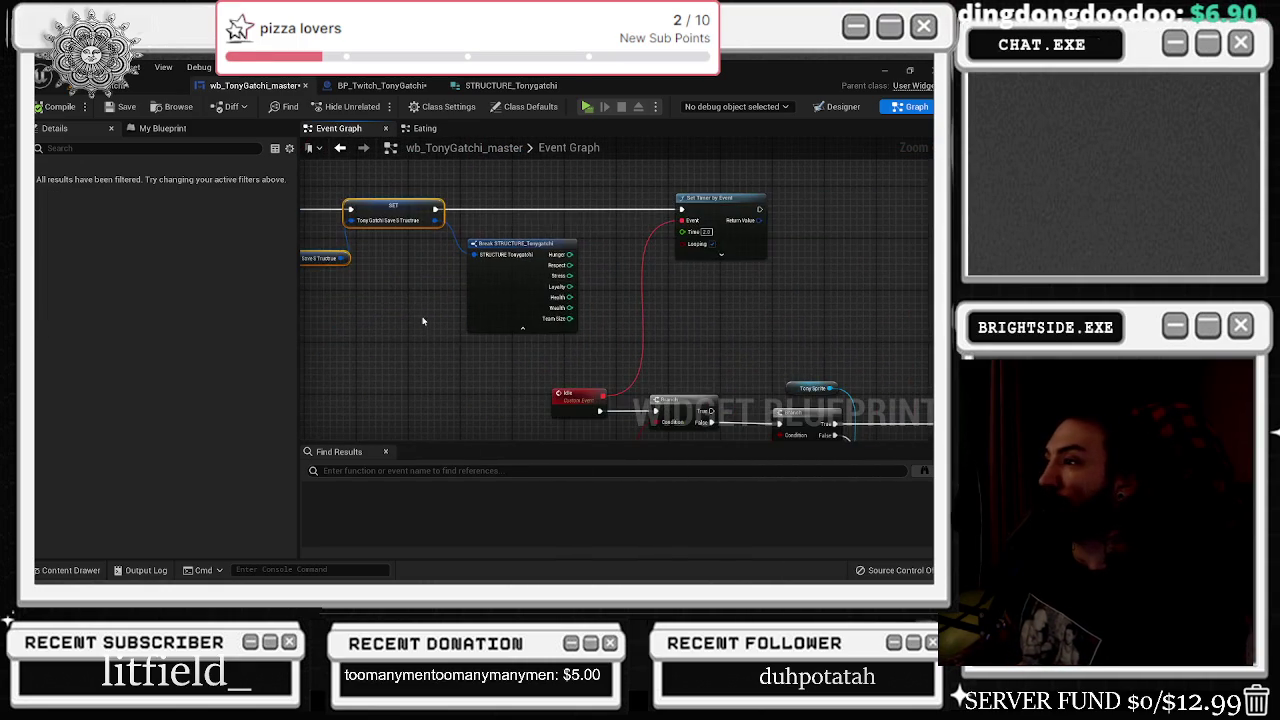
{"action": "left_click_drag", "start_coordinate": [567, 286], "coordinate": [400, 206]}
{"action": "mouse_move", "coordinate": [364, 288]}
{"action": "left_mouse_down"}
{"action": "mouse_move", "coordinate": [592, 350]}
{"action": "mouse_move", "coordinate": [542, 380]}
{"action": "left_mouse_up"}
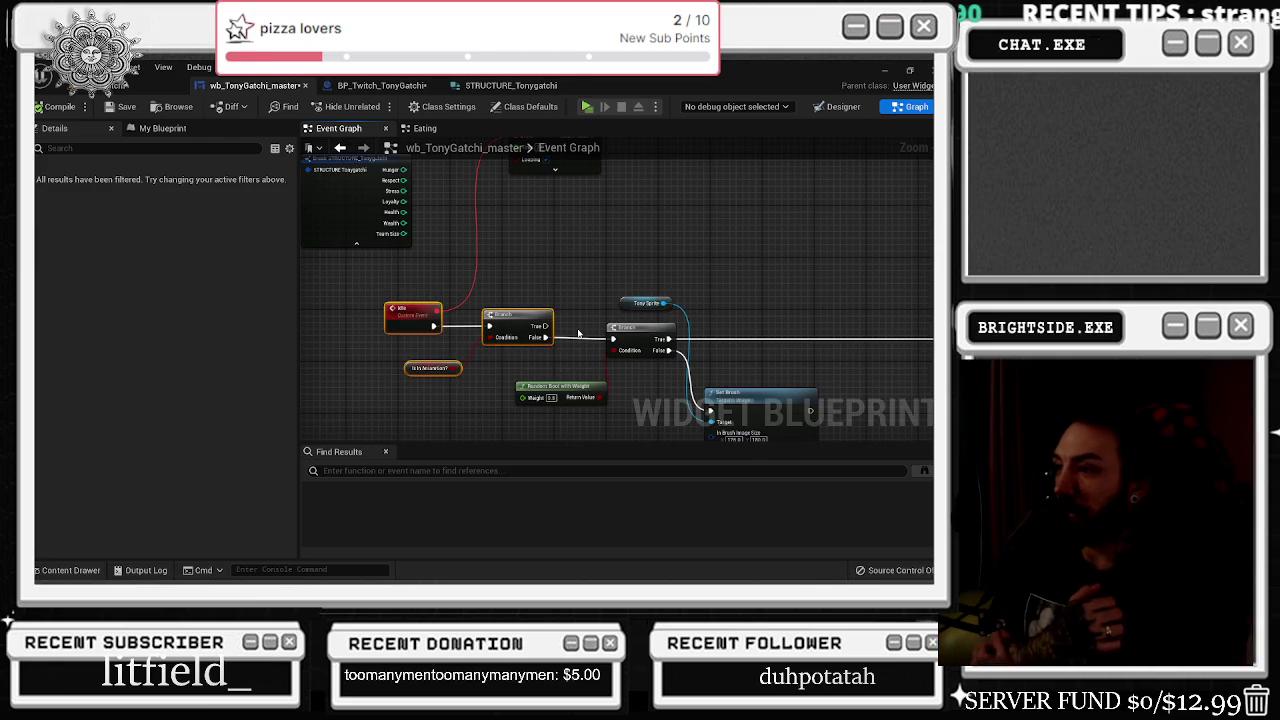
{"action": "mouse_move", "coordinate": [578, 333]}
{"action": "left_mouse_down"}
{"action": "mouse_move", "coordinate": [482, 326]}
{"action": "mouse_move", "coordinate": [597, 385]}
{"action": "mouse_move", "coordinate": [480, 312]}
{"action": "mouse_move", "coordinate": [349, 306]}
{"action": "mouse_move", "coordinate": [263, 326]}
{"action": "left_mouse_up"}
{"action": "left_click_drag", "start_coordinate": [490, 232], "coordinate": [865, 307]}
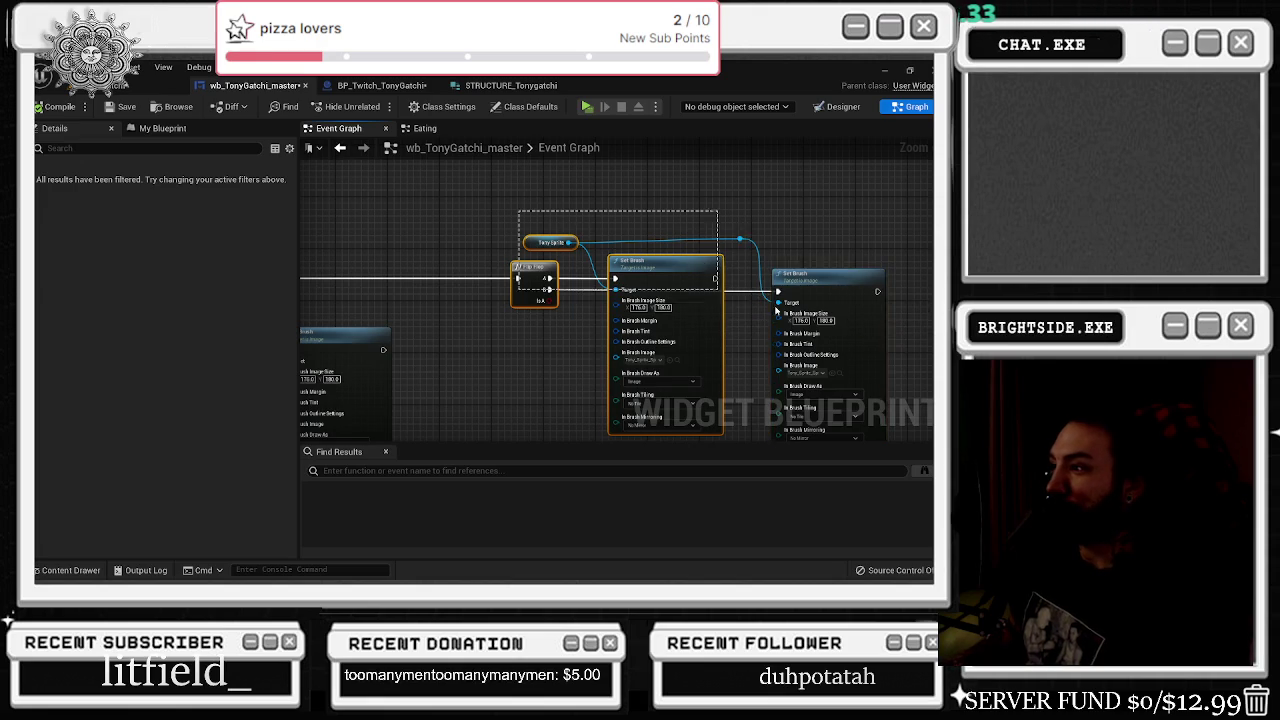
- Shift the random sprite Select node and its input slightly left, then save the TonyGatchi map
{"action": "mouse_move", "coordinate": [507, 309]}
{"action": "left_mouse_down"}
{"action": "mouse_move", "coordinate": [711, 288]}
{"action": "mouse_move", "coordinate": [948, 161]}
{"action": "left_mouse_up"}
{"action": "left_click_drag", "start_coordinate": [555, 283], "coordinate": [638, 312]}
{"action": "mouse_move", "coordinate": [344, 280]}
{"action": "left_mouse_down"}
{"action": "mouse_move", "coordinate": [760, 395]}
{"action": "mouse_move", "coordinate": [868, 382]}
{"action": "left_mouse_up"}
{"action": "scroll", "coordinate": [868, 382], "scroll_direction": "down", "scroll_amount": 5}
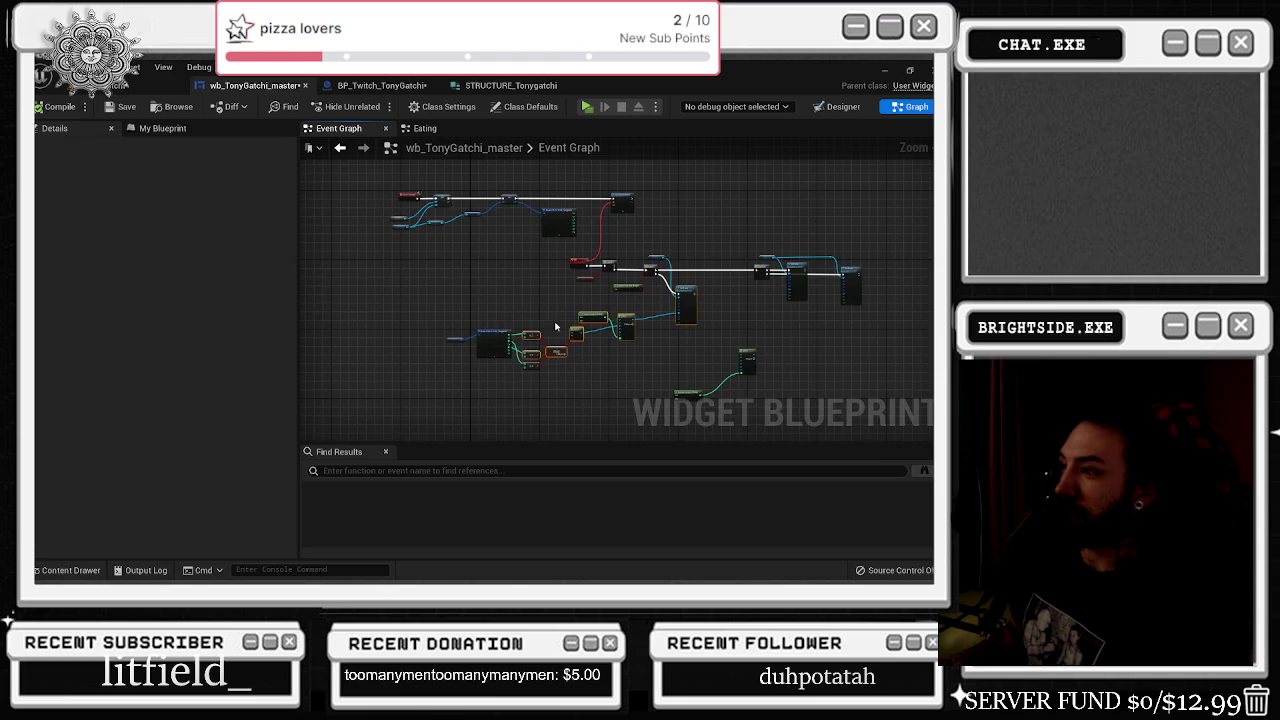
{"action": "scroll", "coordinate": [643, 371], "scroll_direction": "up", "scroll_amount": 5}
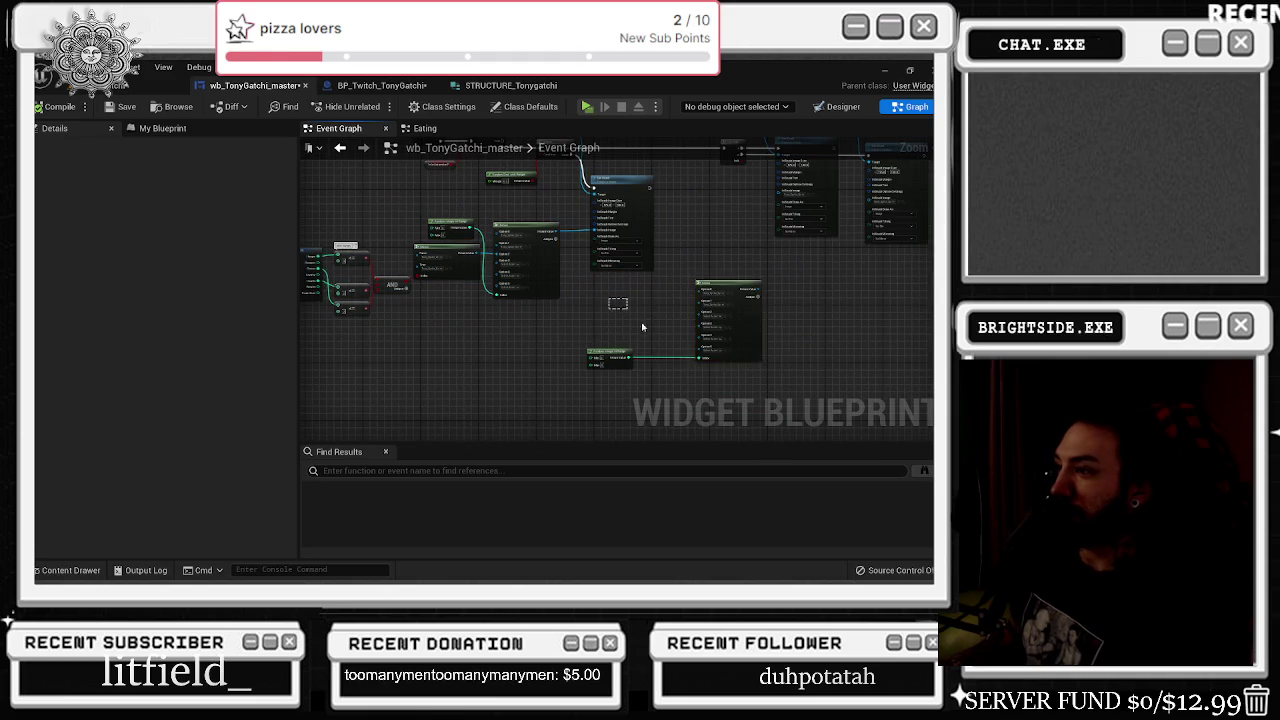
{"action": "left_click_drag", "start_coordinate": [736, 341], "coordinate": [674, 353]}
{"action": "scroll", "coordinate": [663, 231], "scroll_direction": "up", "scroll_amount": 3}
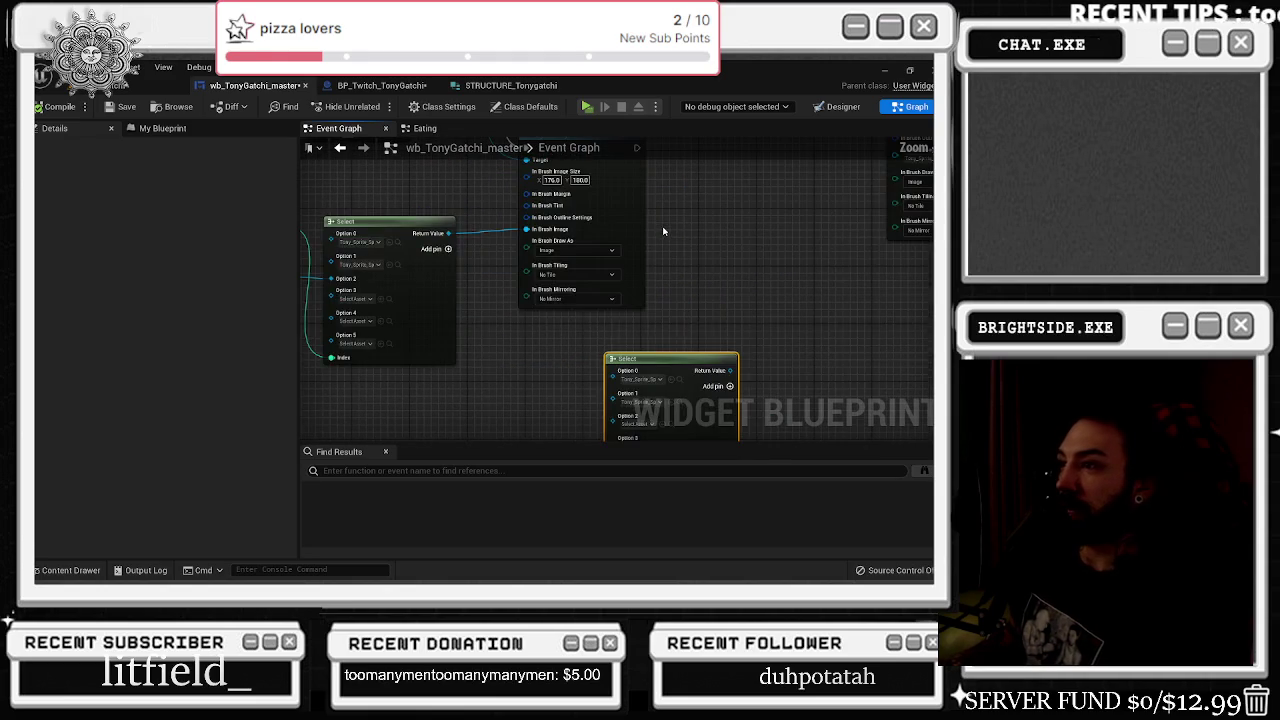
{"action": "left_click", "coordinate": [110, 86]}
{"action": "left_click", "coordinate": [39, 106]}
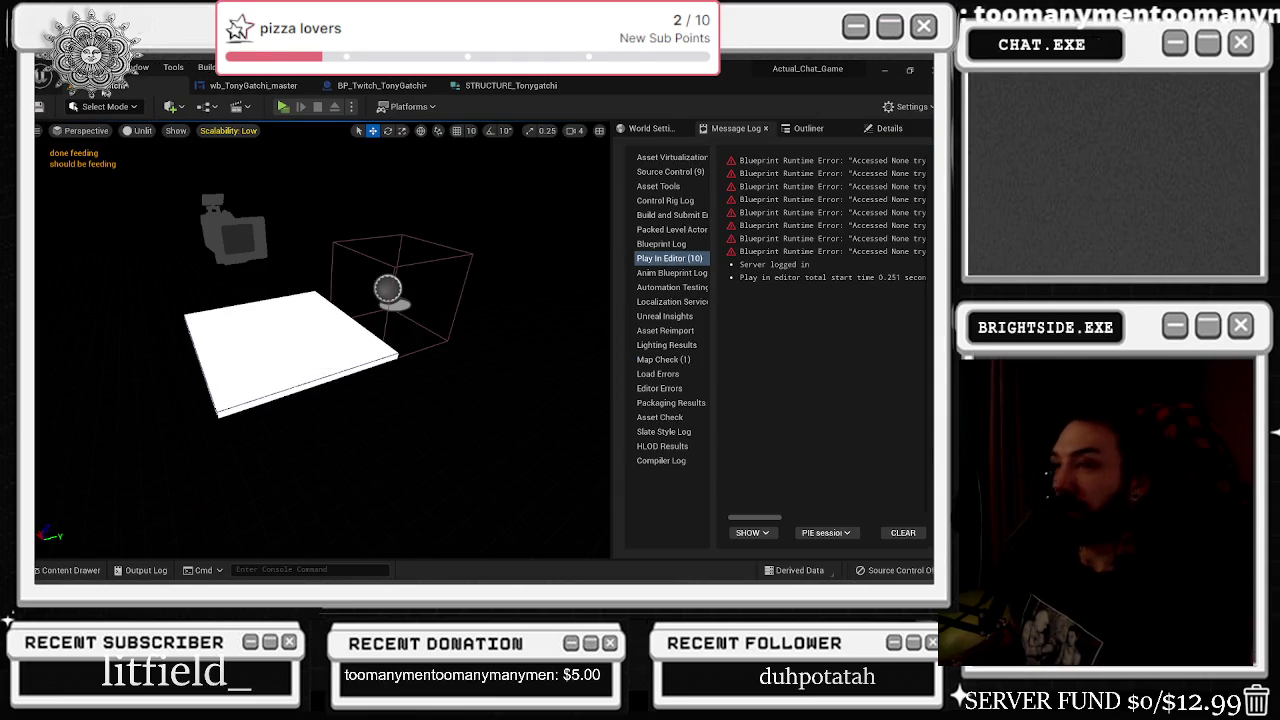
- Resave the map, play-test in editor until it stops, then view the structure defaults
{"action": "left_click", "coordinate": [39, 106]}
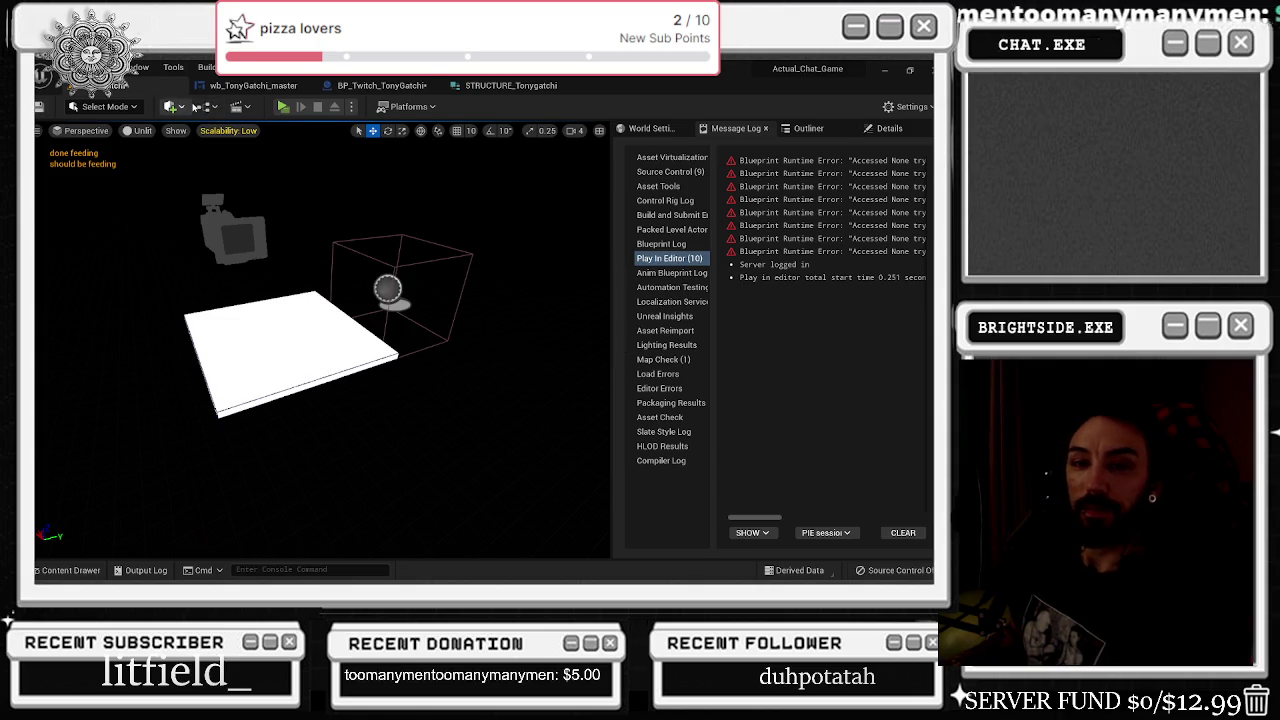
{"action": "left_click", "coordinate": [280, 106]}
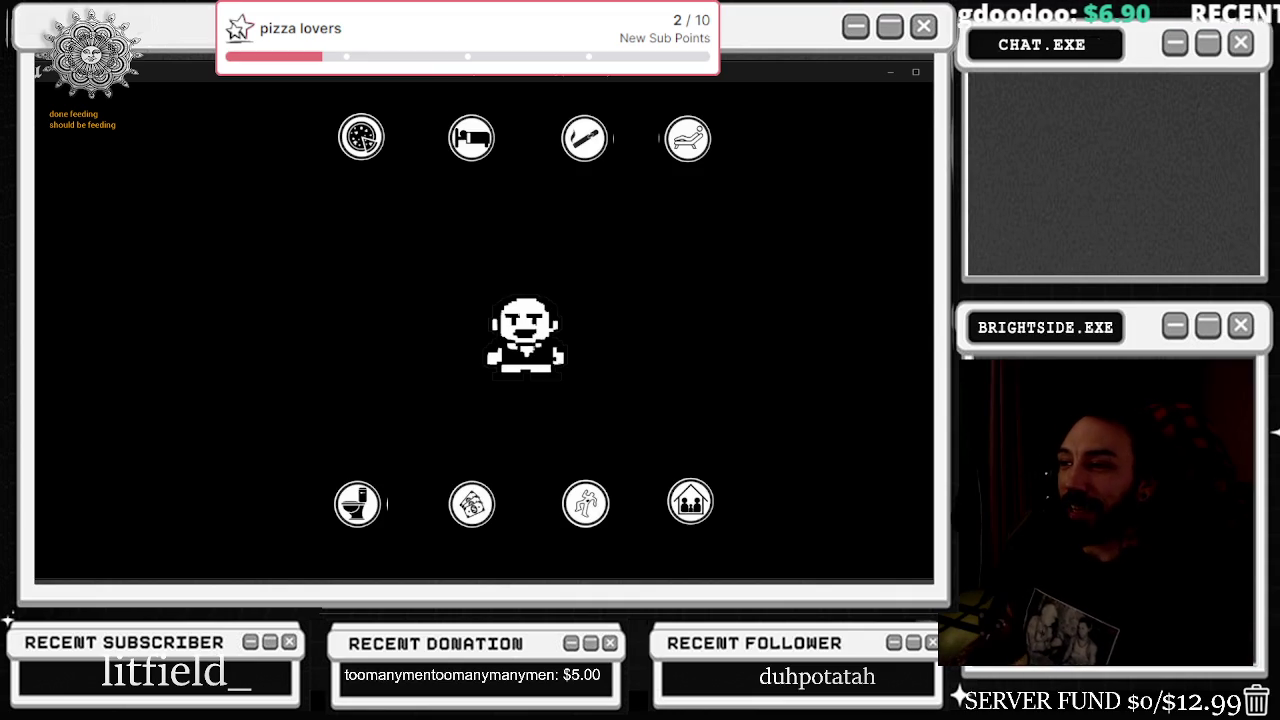
{"action": "key", "text": "Escape"}
{"action": "left_click", "coordinate": [510, 85]}
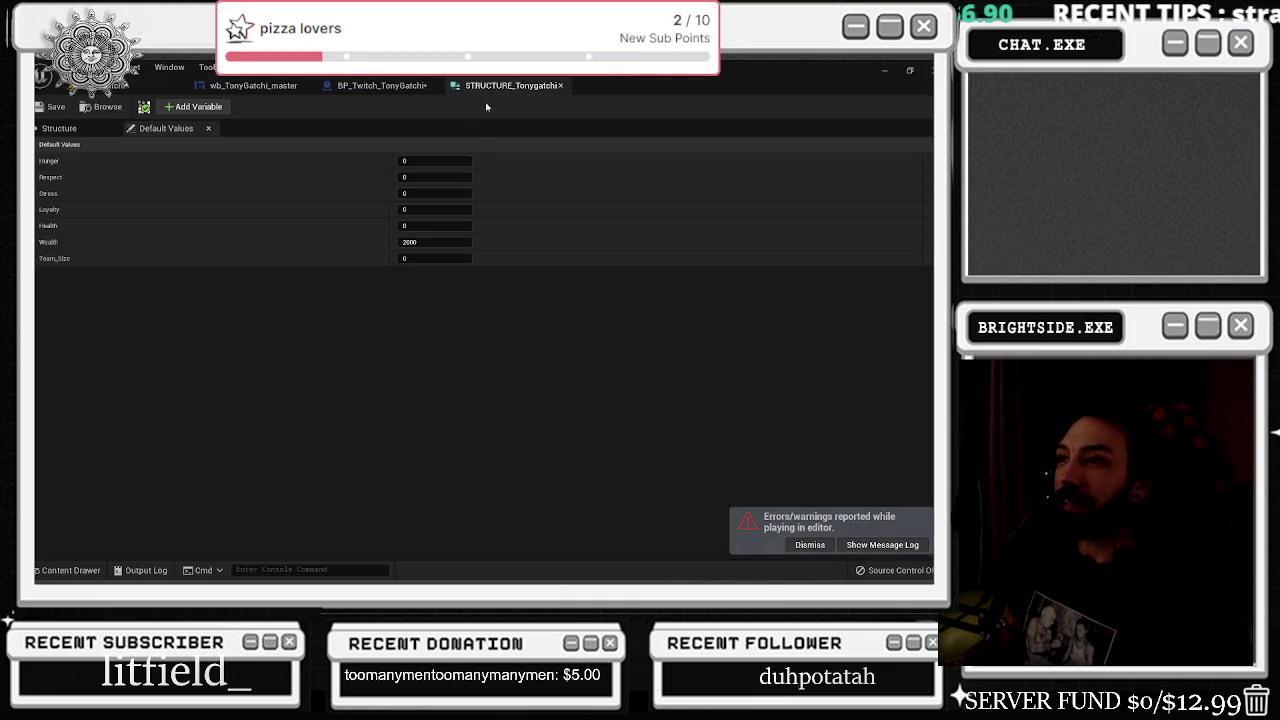
- Go back to wb_TonyGatchi_master's Event Graph and browse to the Set Brush's Tony_Sprite texture
{"action": "left_click", "coordinate": [365, 88]}
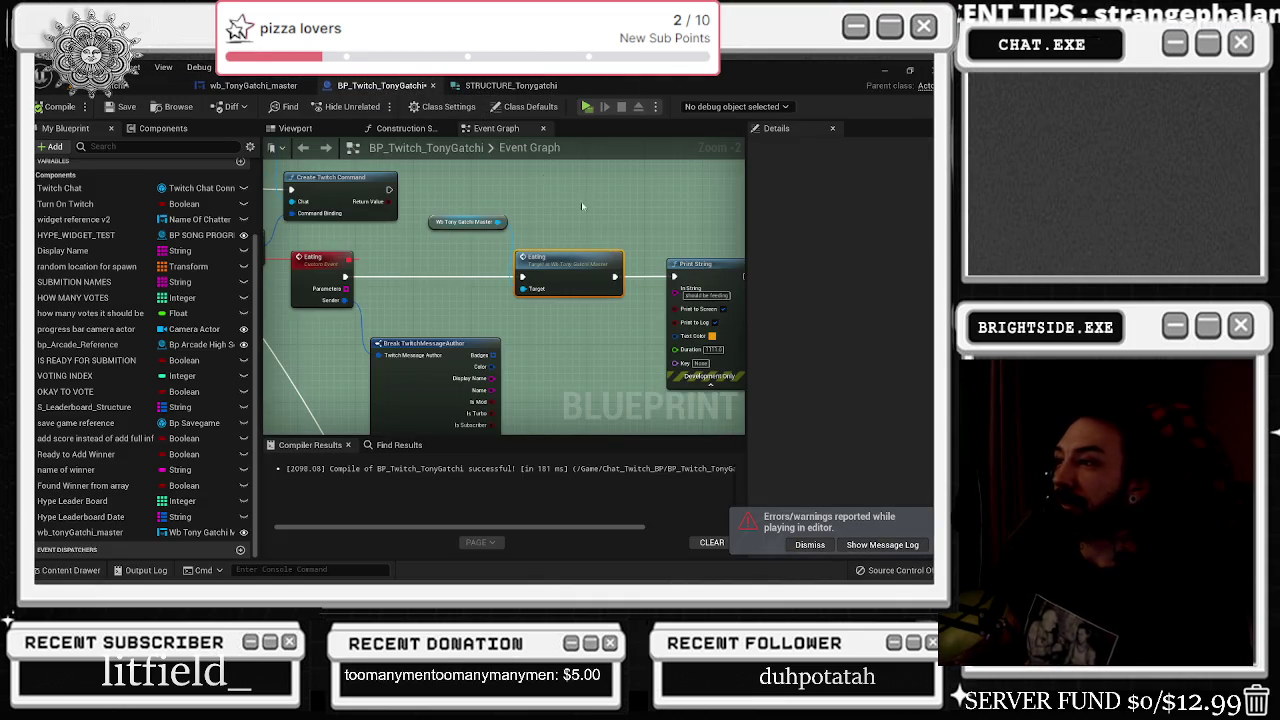
{"action": "left_click", "coordinate": [255, 85]}
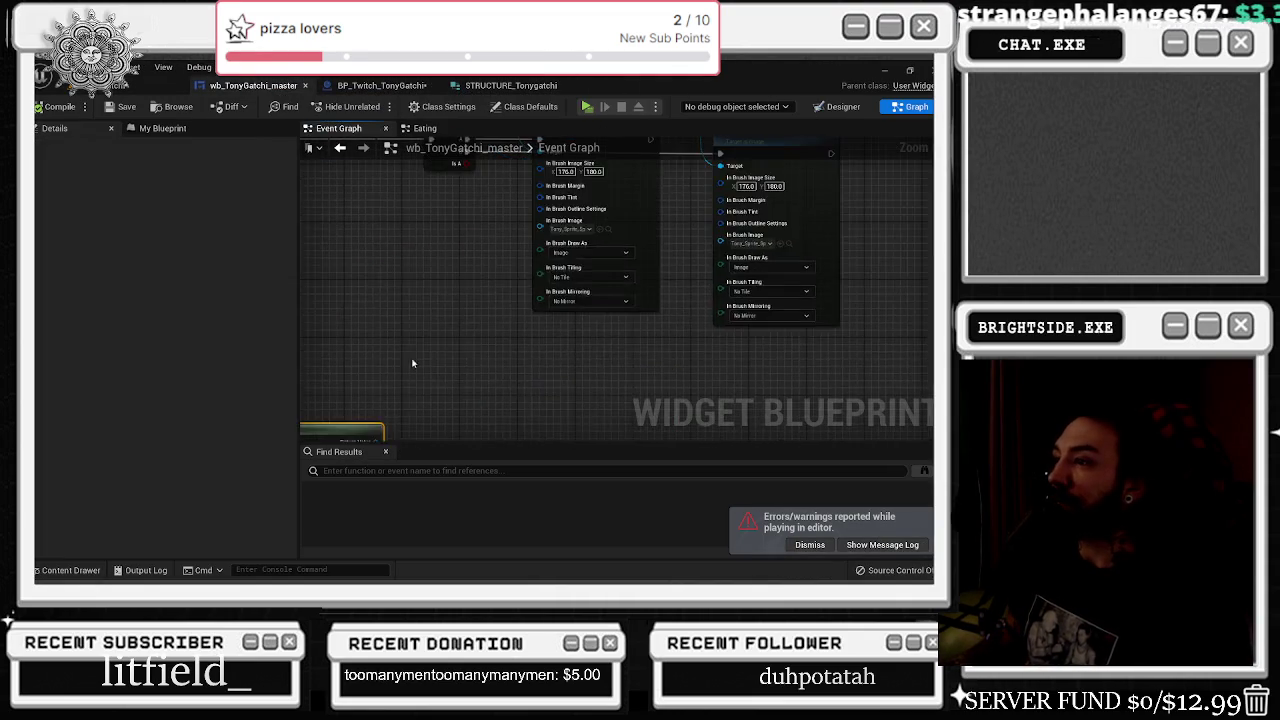
{"action": "scroll", "coordinate": [404, 360], "scroll_direction": "down", "scroll_amount": 5}
{"action": "scroll", "coordinate": [549, 306], "scroll_direction": "up", "scroll_amount": 4}
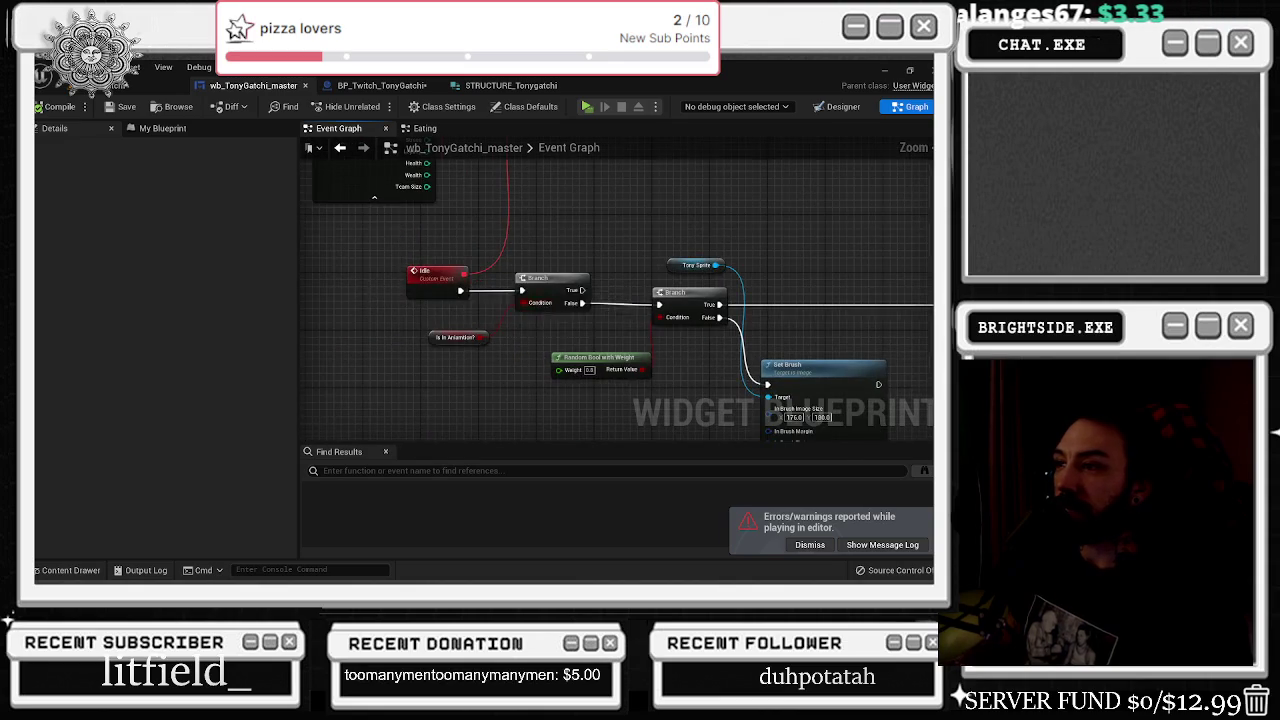
{"action": "scroll", "coordinate": [549, 306], "scroll_direction": "up", "scroll_amount": 3}
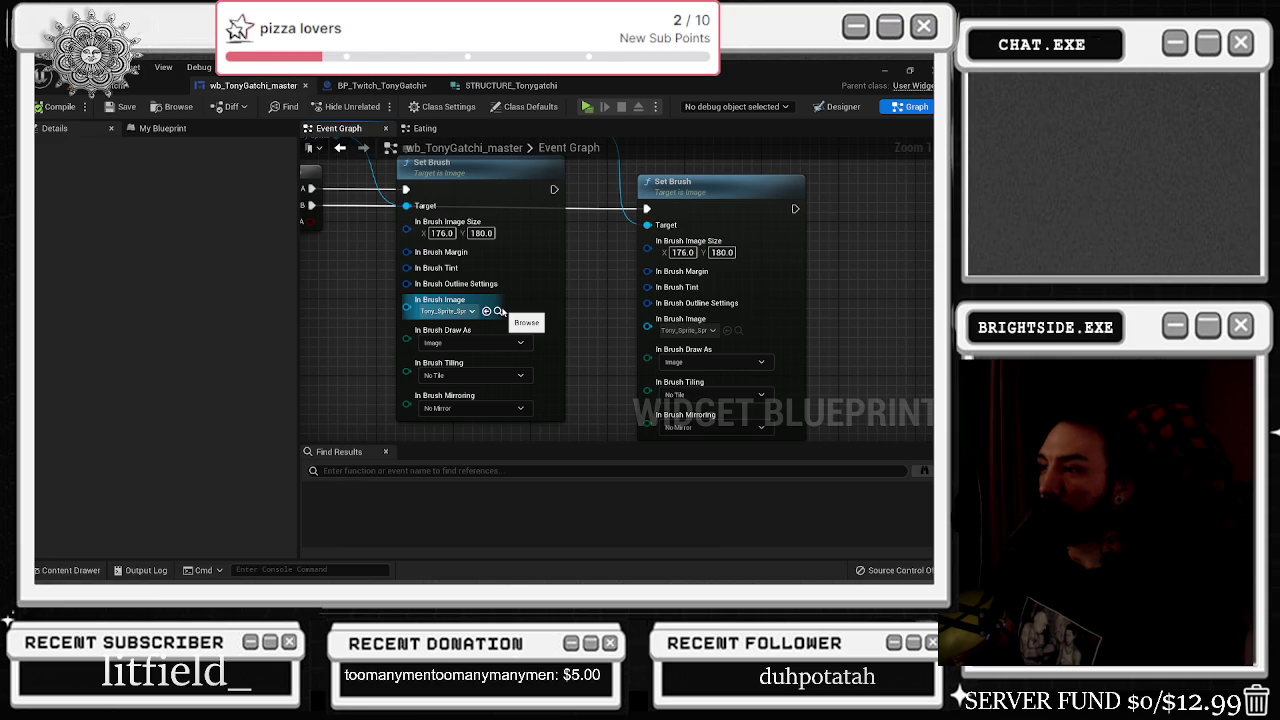
{"action": "left_click", "coordinate": [499, 311]}
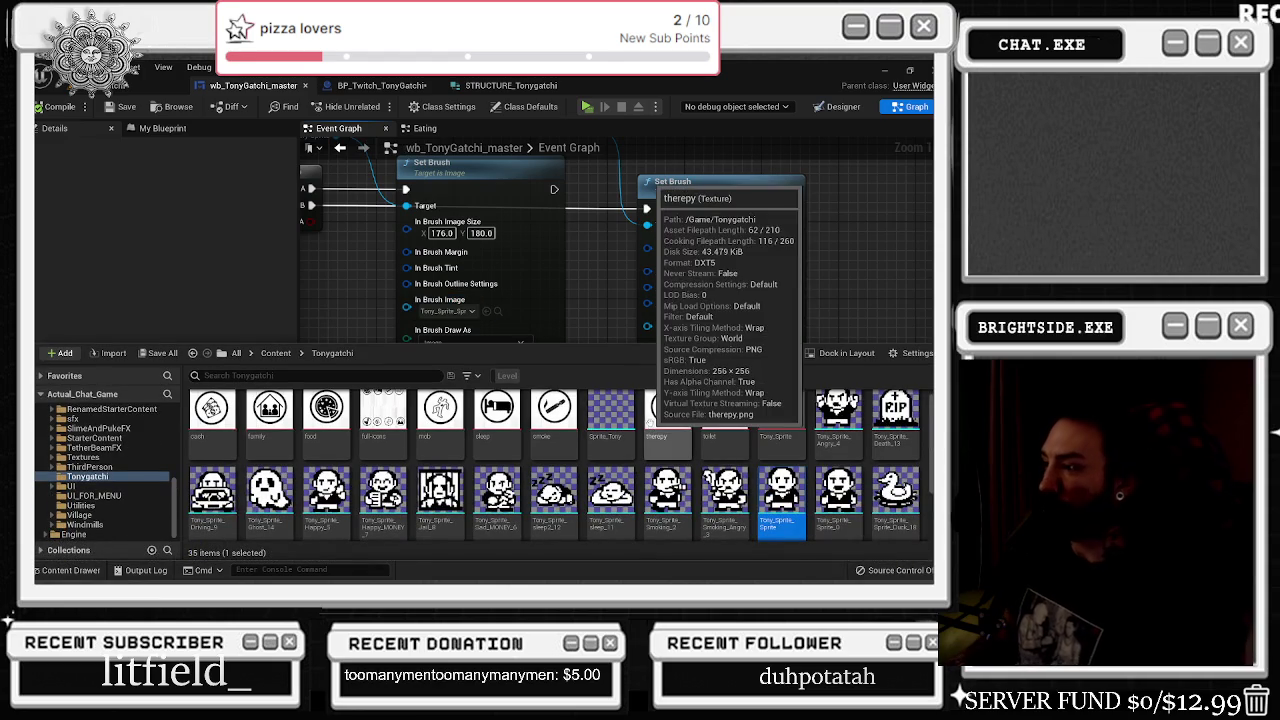